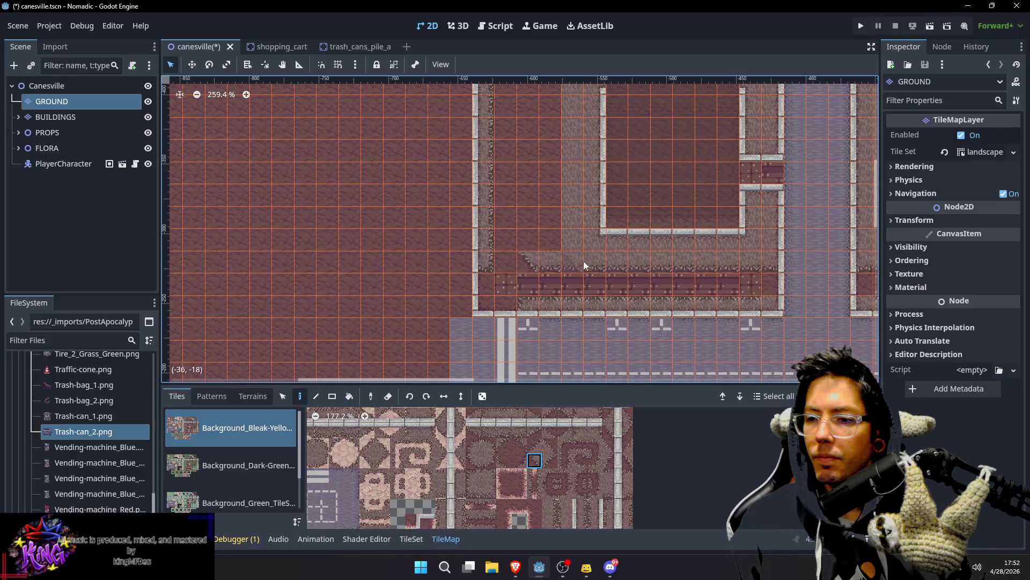
Step: Paint a column of lighter ground tiles up the map beside the gravel path
{"action": "left_click_drag", "start_coordinate": [589, 238], "coordinate": [577, 285]}
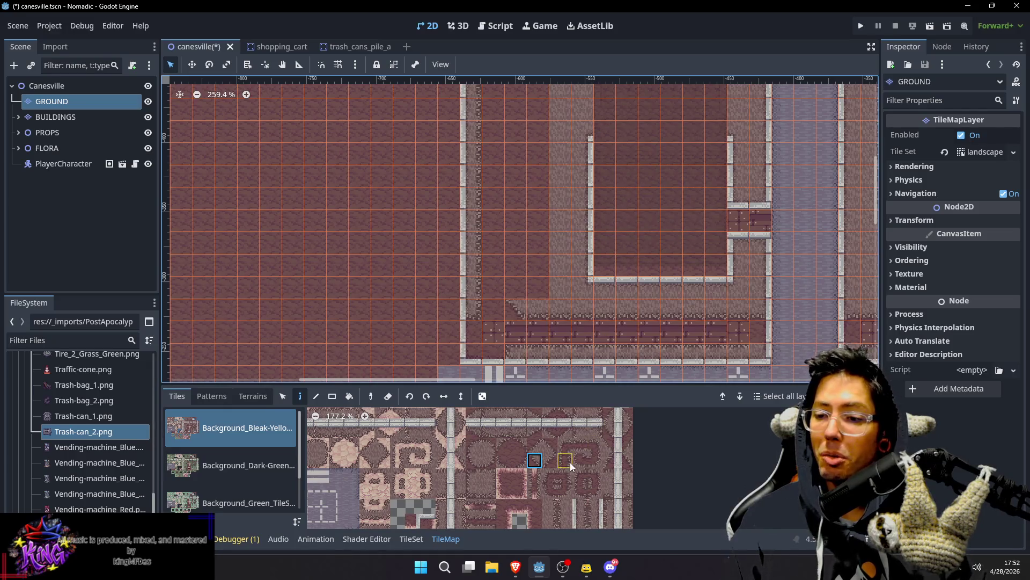
{"action": "scroll", "coordinate": [591, 434], "scroll_direction": "up", "scroll_amount": 3}
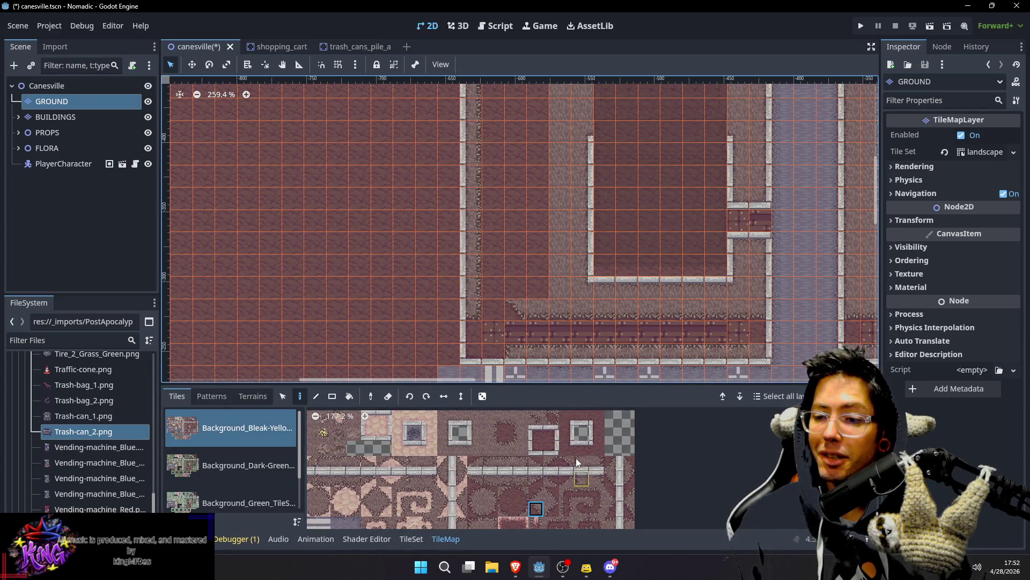
{"action": "left_click", "coordinate": [520, 433]}
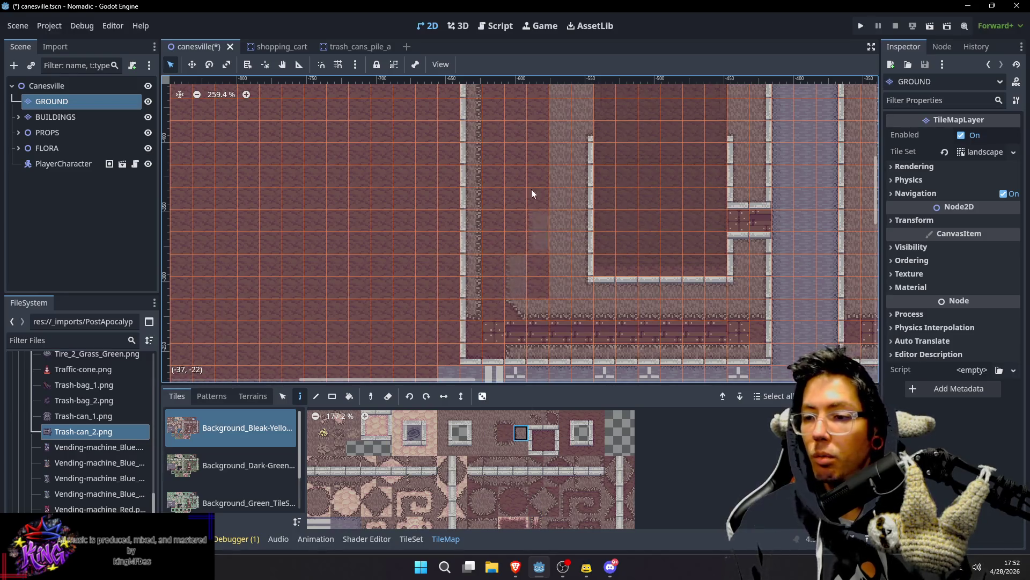
{"action": "scroll", "coordinate": [506, 277], "scroll_direction": "up", "scroll_amount": 5}
{"action": "mouse_move", "coordinate": [507, 277]}
{"action": "left_mouse_down"}
{"action": "mouse_move", "coordinate": [509, 170]}
{"action": "mouse_move", "coordinate": [518, 269]}
{"action": "mouse_move", "coordinate": [529, 170]}
{"action": "left_mouse_up"}
{"action": "mouse_move", "coordinate": [512, 377]}
{"action": "left_mouse_down"}
{"action": "mouse_move", "coordinate": [491, 176]}
{"action": "mouse_move", "coordinate": [552, 187]}
{"action": "left_mouse_up"}
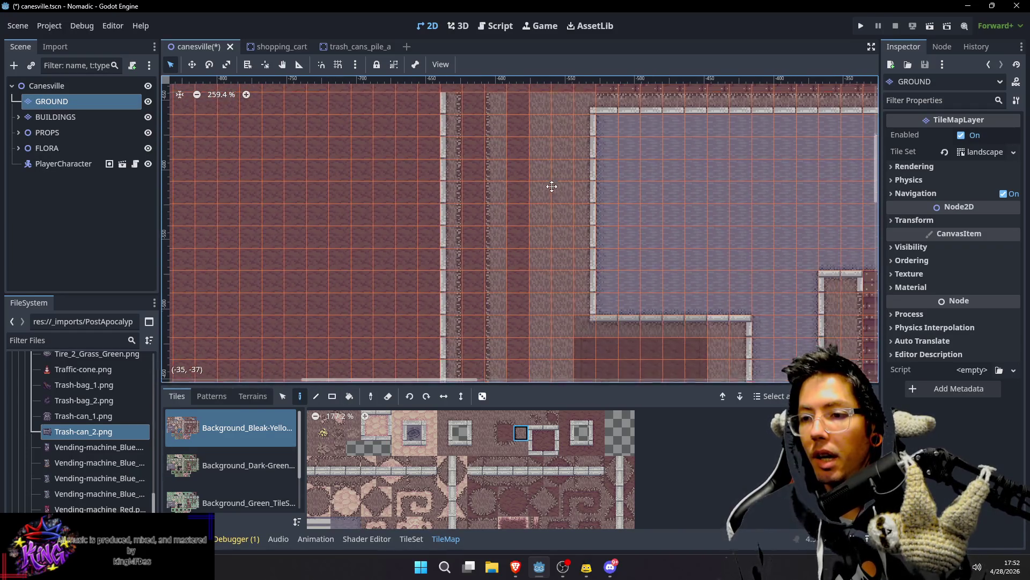
Step: Repaint that column using a tile sampled from the existing map
{"action": "left_click", "coordinate": [550, 218], "text": "ctrl"}
{"action": "left_click_drag", "start_coordinate": [513, 112], "coordinate": [510, 351]}
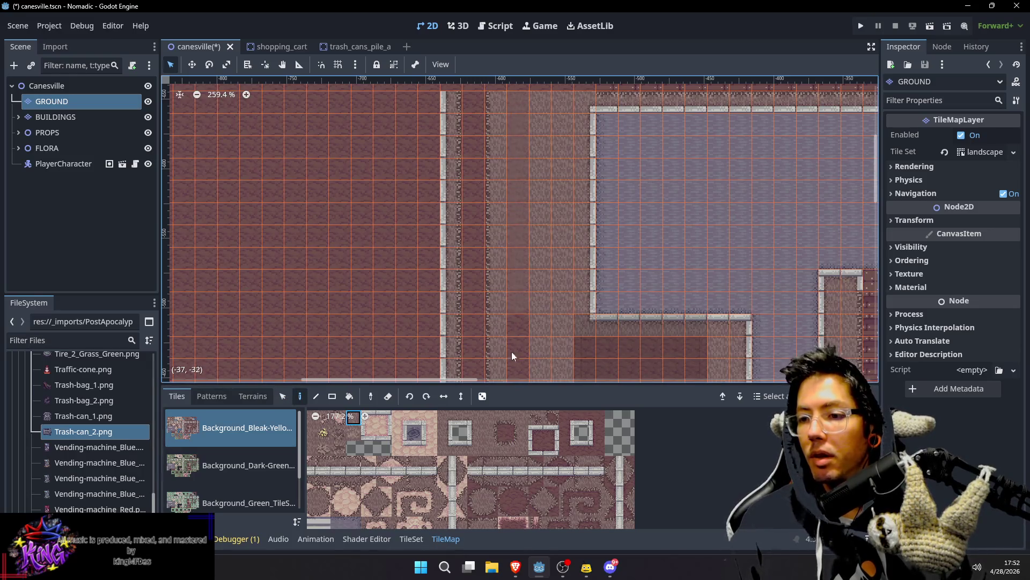
{"action": "scroll", "coordinate": [545, 232], "scroll_direction": "down", "scroll_amount": 5}
{"action": "scroll", "coordinate": [572, 193], "scroll_direction": "down", "scroll_amount": 2}
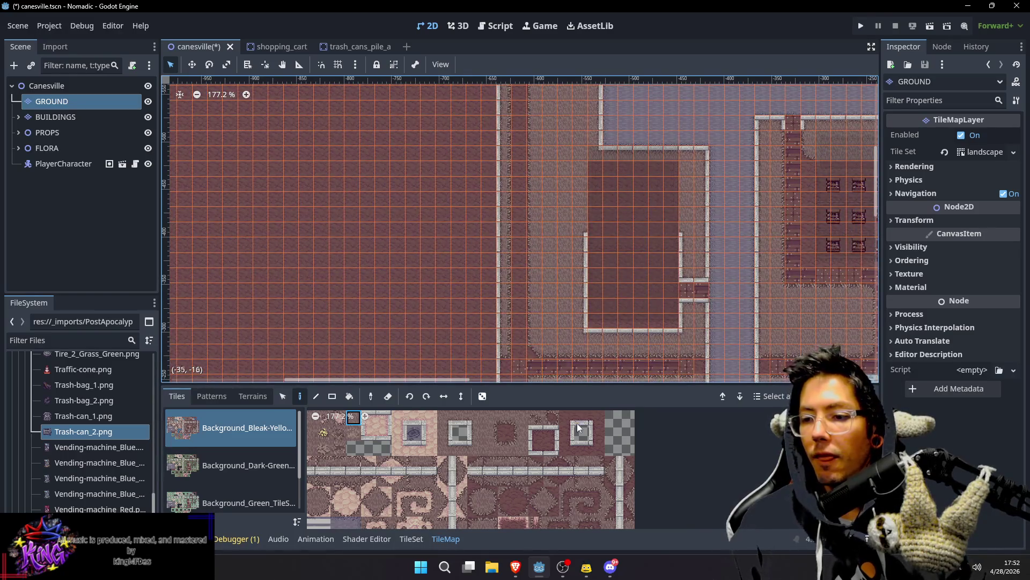
{"action": "scroll", "coordinate": [636, 328], "scroll_direction": "down", "scroll_amount": 3}
{"action": "scroll", "coordinate": [587, 200], "scroll_direction": "up", "scroll_amount": 2}
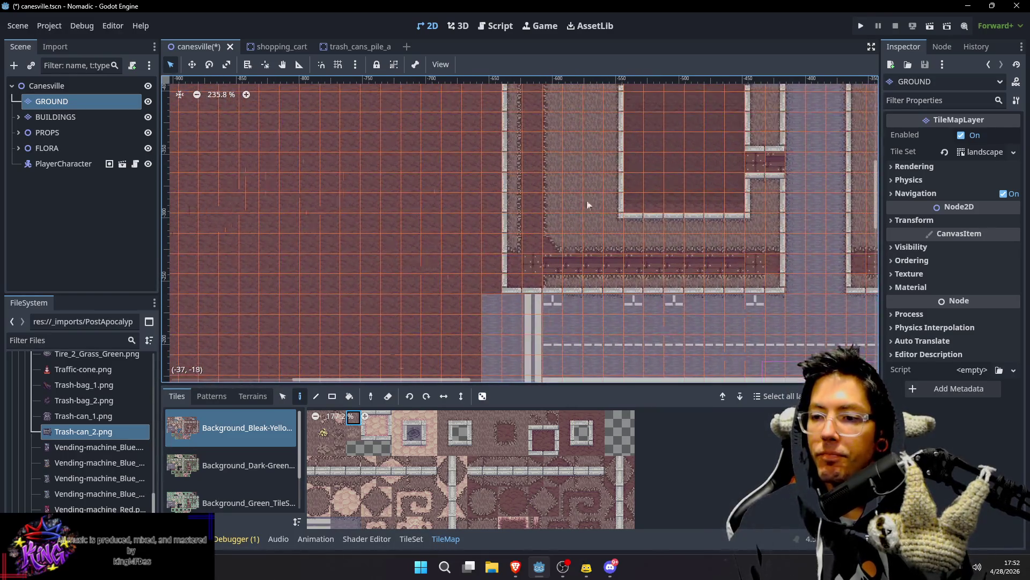
{"action": "scroll", "coordinate": [563, 193], "scroll_direction": "up", "scroll_amount": 2}
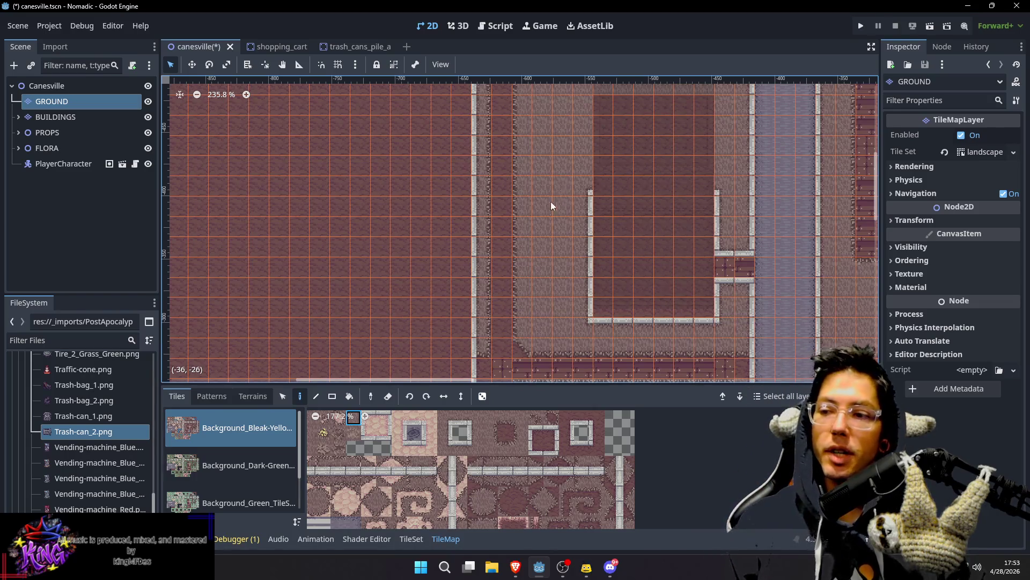
Step: Extend the purple plank row further left and sample the horizontal border tile
{"action": "scroll", "coordinate": [510, 243], "scroll_direction": "up", "scroll_amount": 10}
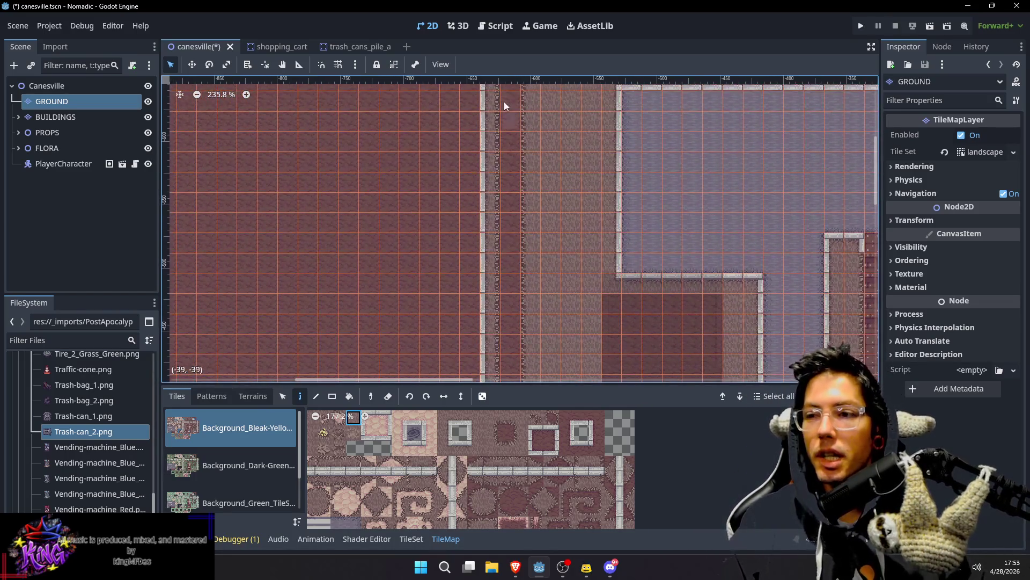
{"action": "scroll", "coordinate": [512, 226], "scroll_direction": "up", "scroll_amount": 2}
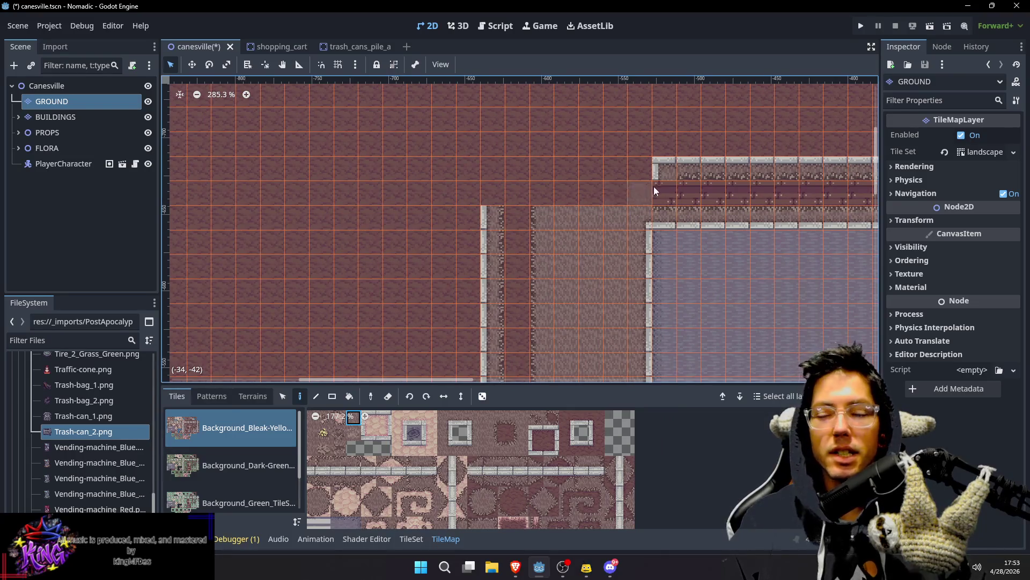
{"action": "left_click_drag", "start_coordinate": [649, 195], "coordinate": [537, 195]}
{"action": "scroll", "coordinate": [506, 171], "scroll_direction": "down", "scroll_amount": 2}
{"action": "scroll", "coordinate": [510, 203], "scroll_direction": "up", "scroll_amount": 1}
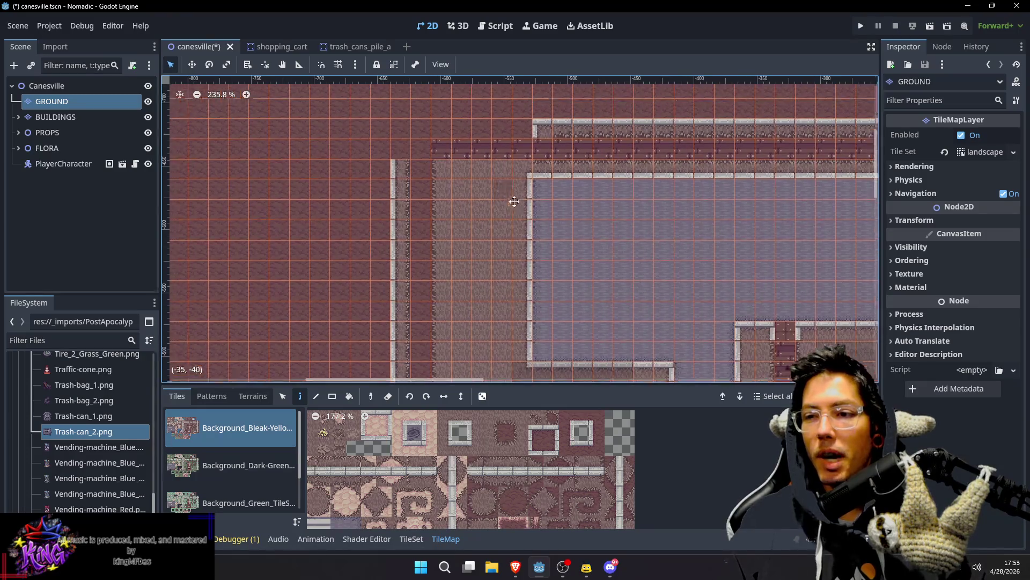
{"action": "left_click", "coordinate": [579, 196], "text": "ctrl"}
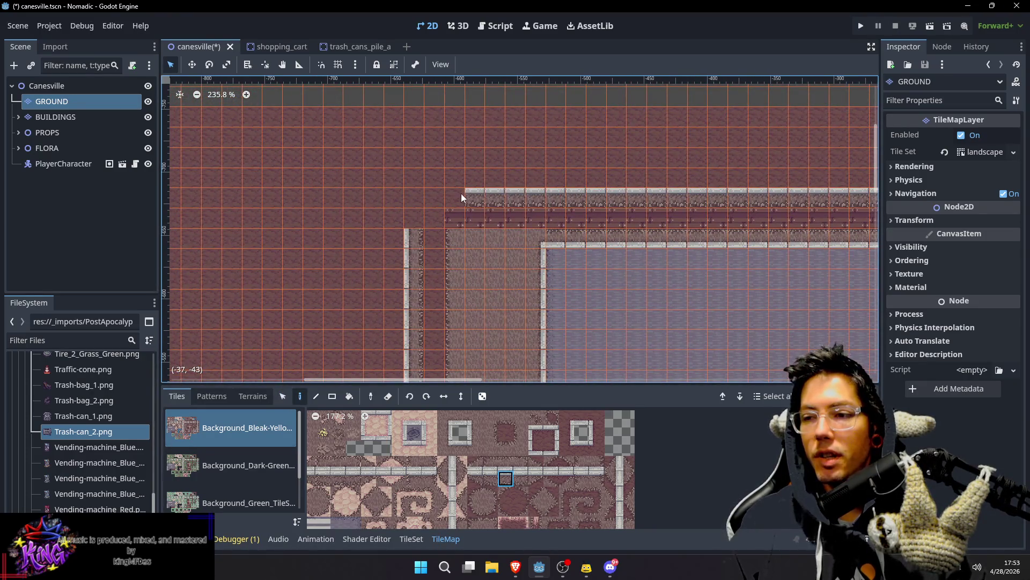
Step: Add a plank tile at the left end of the row
{"action": "scroll", "coordinate": [472, 203], "scroll_direction": "left", "scroll_amount": 2}
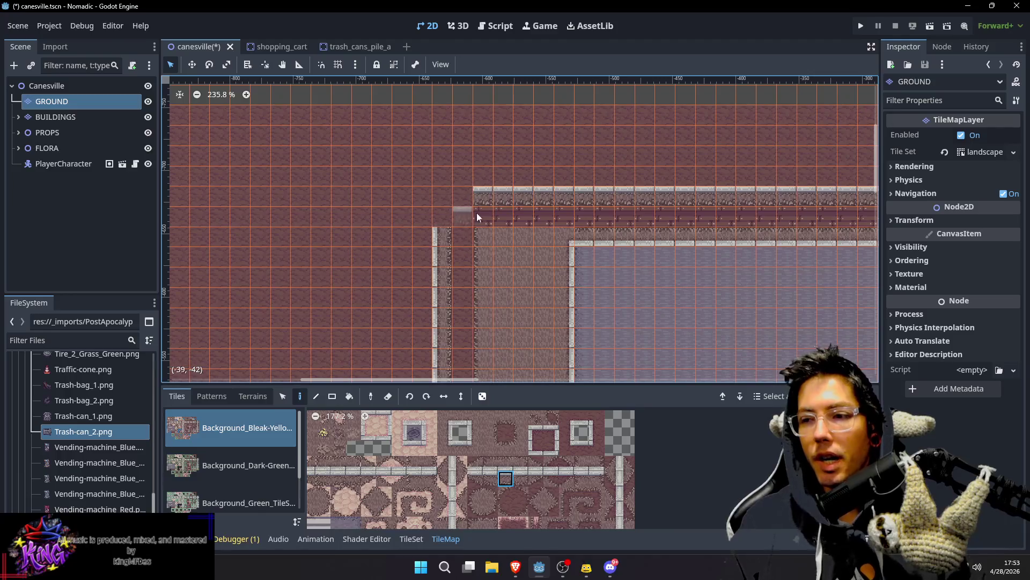
{"action": "key", "text": "s"}
{"action": "left_click", "coordinate": [482, 215]}
{"action": "key", "text": "d"}
{"action": "left_click", "coordinate": [462, 214]}
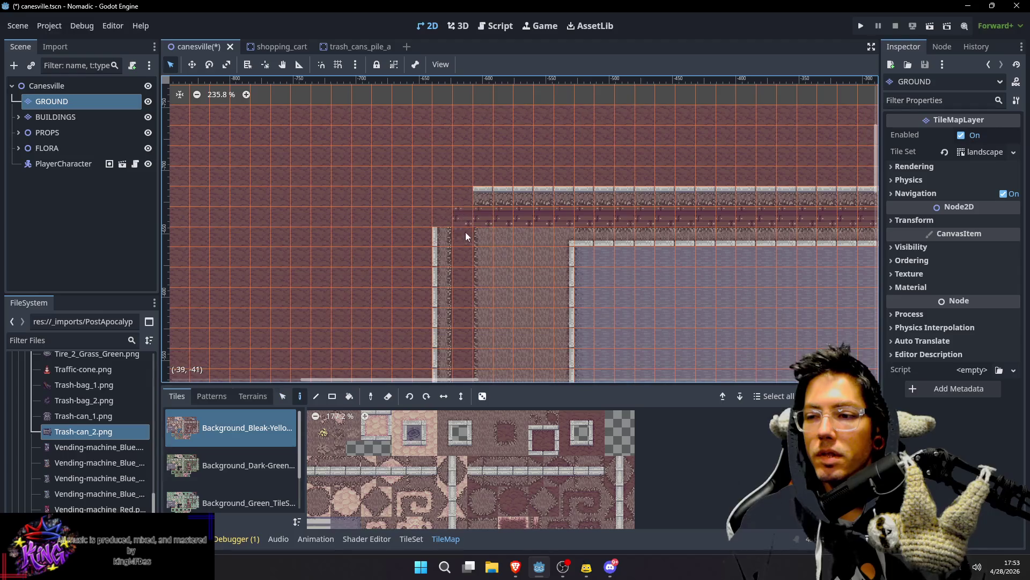
{"action": "left_click_drag", "start_coordinate": [486, 197], "coordinate": [509, 214]}
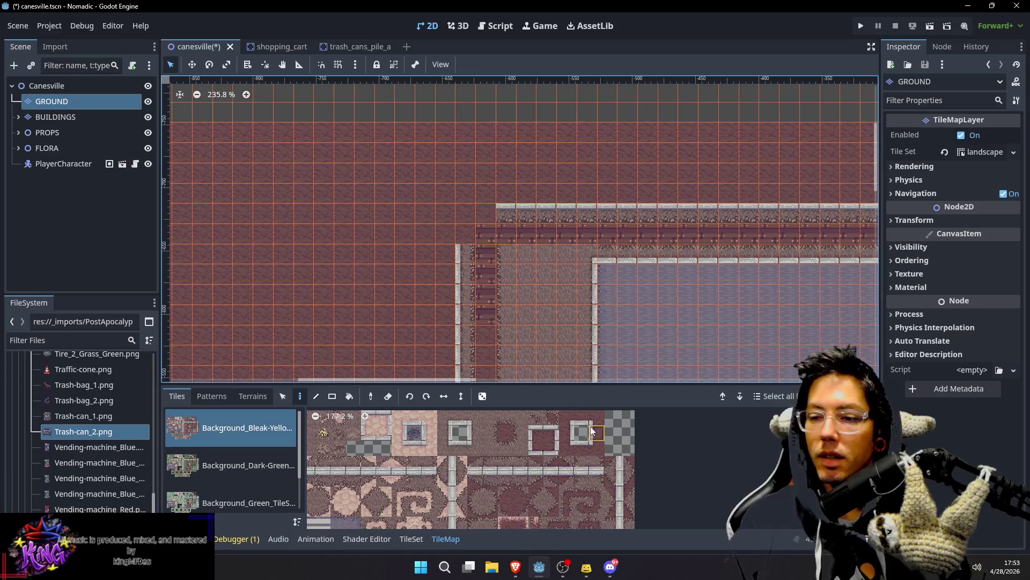
Step: Extend the top border leftward and place pillar and corner tiles at the building's edge
{"action": "left_click", "coordinate": [581, 445]}
{"action": "left_click", "coordinate": [488, 213]}
{"action": "left_click", "coordinate": [598, 437]}
{"action": "left_click", "coordinate": [467, 234]}
{"action": "left_click", "coordinate": [539, 435]}
{"action": "left_click", "coordinate": [467, 217]}
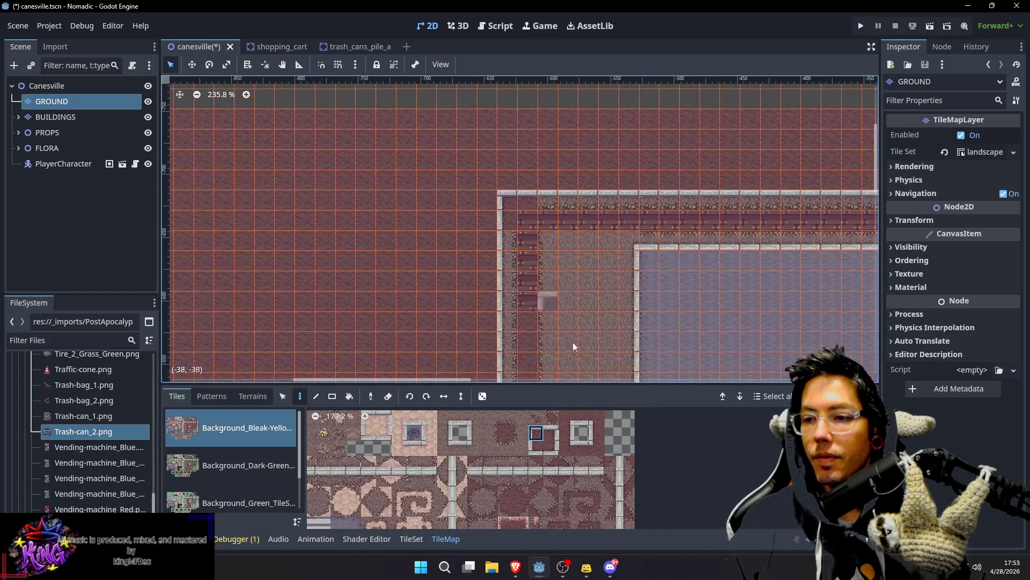
Step: Try several more edge tiles from the tileset atlas
{"action": "scroll", "coordinate": [600, 435], "scroll_direction": "down", "scroll_amount": 2}
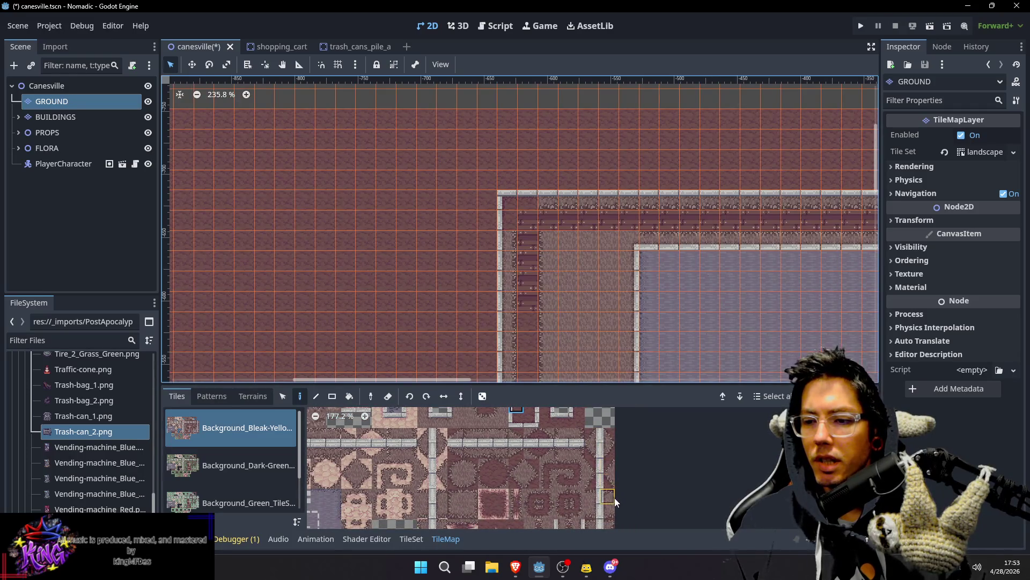
{"action": "scroll", "coordinate": [609, 447], "scroll_direction": "down", "scroll_amount": 2}
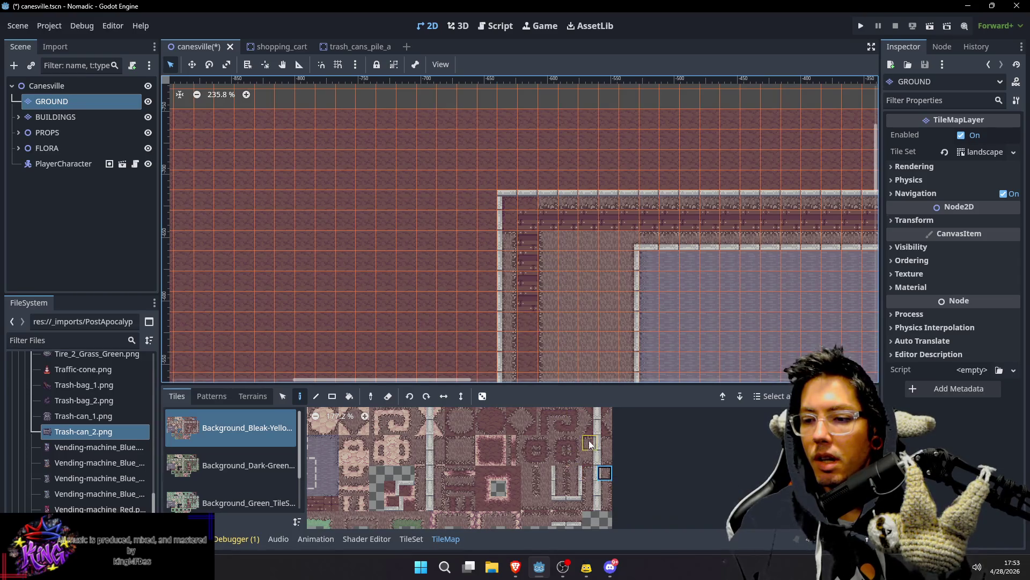
{"action": "scroll", "coordinate": [594, 483], "scroll_direction": "up", "scroll_amount": 2}
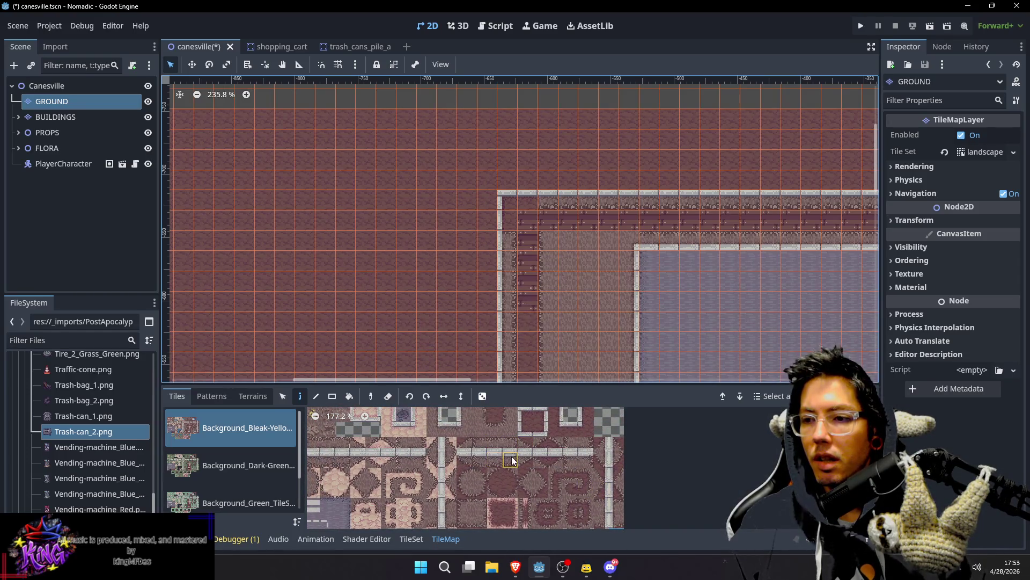
{"action": "left_click", "coordinate": [480, 461]}
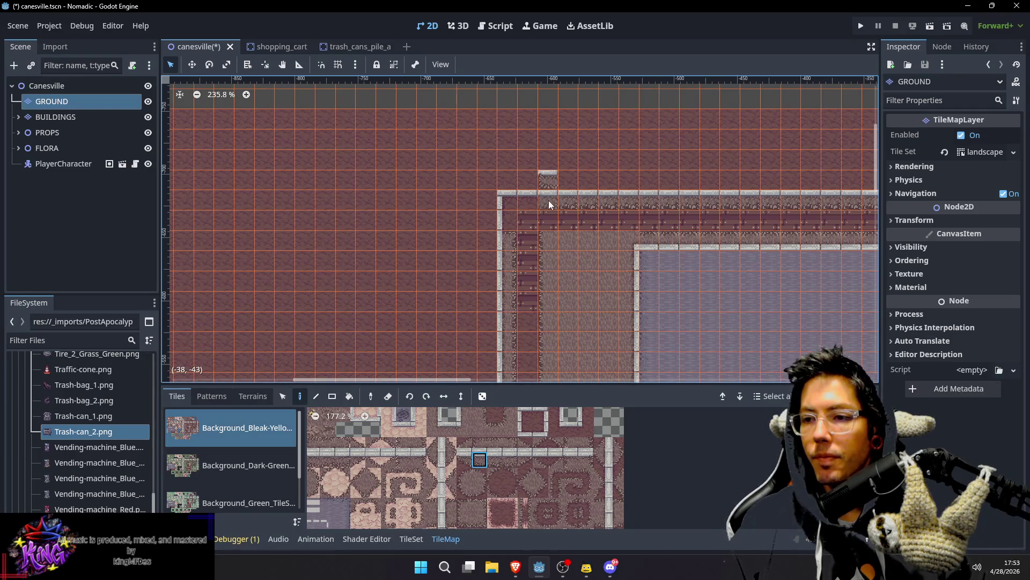
{"action": "scroll", "coordinate": [610, 173], "scroll_direction": "up", "scroll_amount": 1}
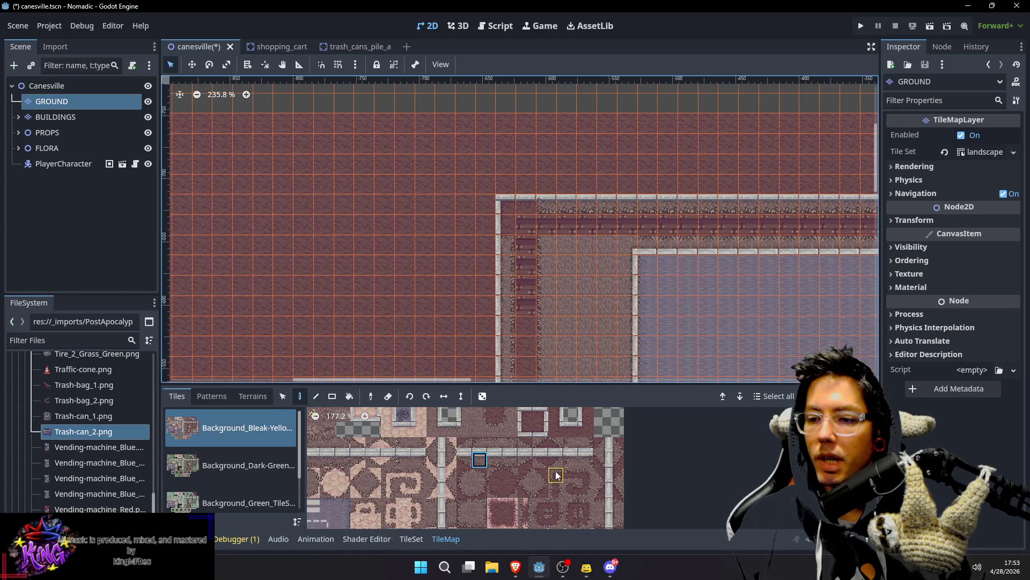
{"action": "left_click", "coordinate": [468, 472]}
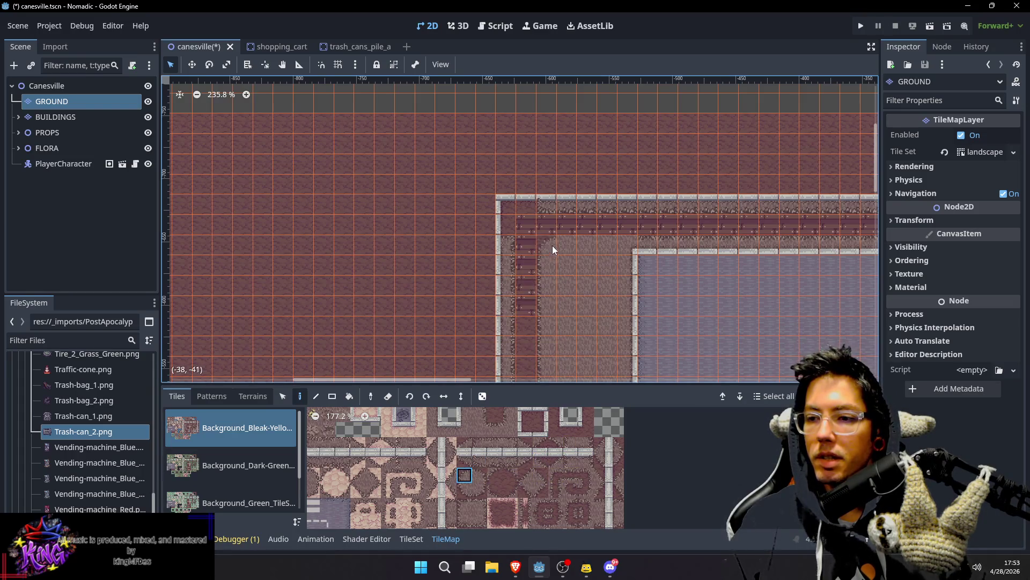
{"action": "scroll", "coordinate": [603, 255], "scroll_direction": "right", "scroll_amount": 1}
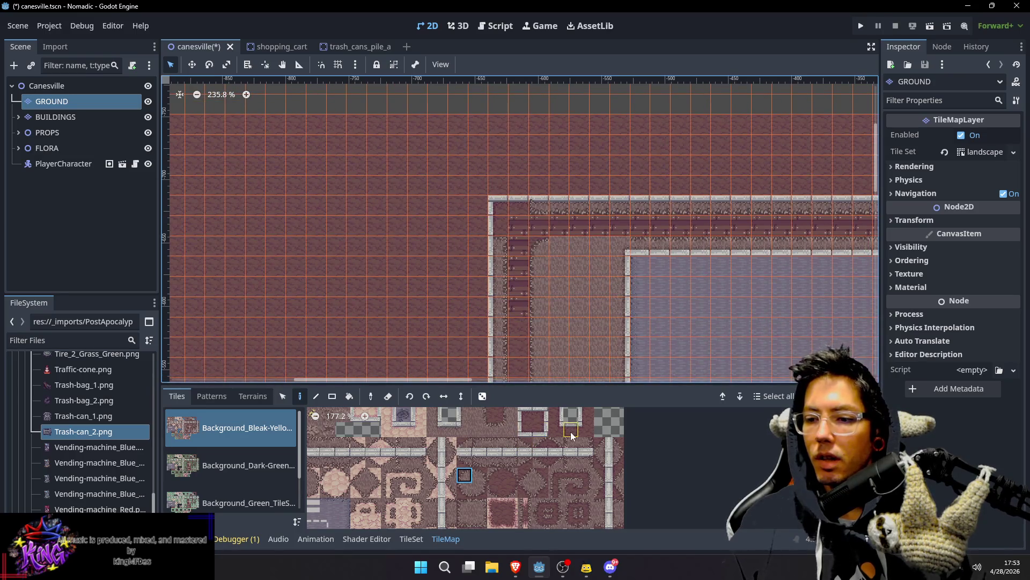
{"action": "scroll", "coordinate": [507, 452], "scroll_direction": "up", "scroll_amount": 2}
{"action": "left_click", "coordinate": [498, 463]}
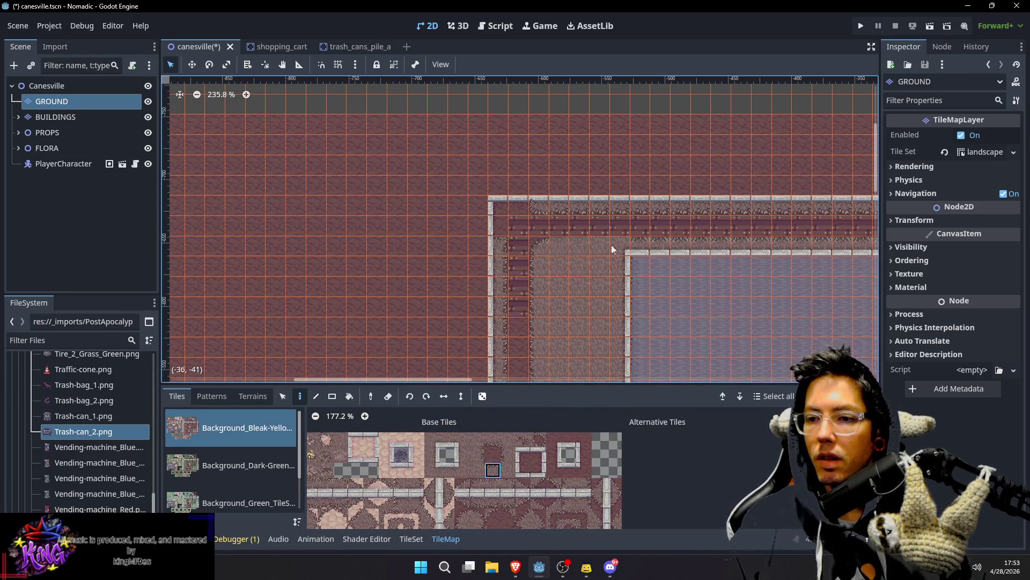
Step: Browse the landscape atlas and select a top-row tile, then a ground tile
{"action": "scroll", "coordinate": [623, 269], "scroll_direction": "right", "scroll_amount": 2}
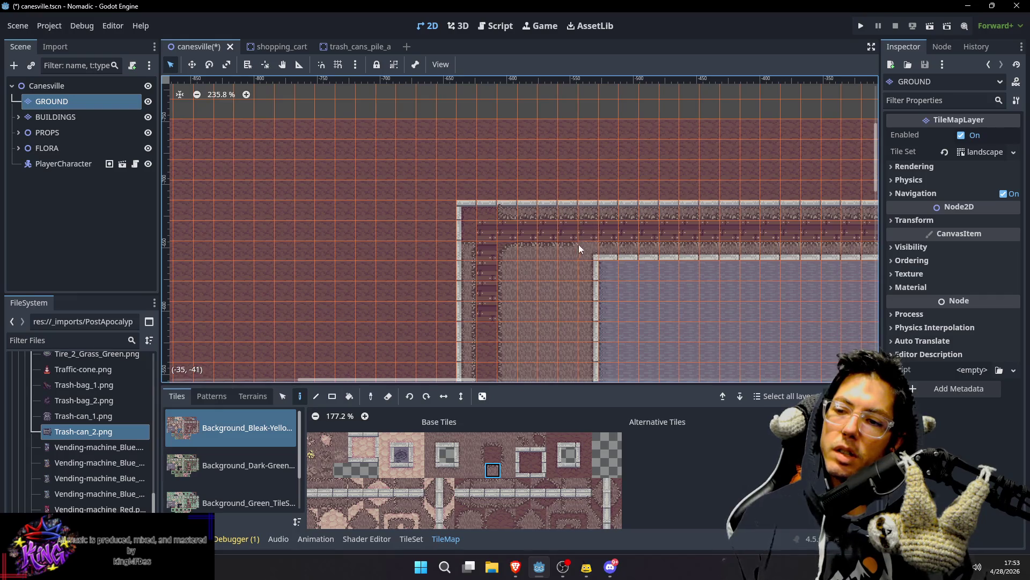
{"action": "scroll", "coordinate": [523, 471], "scroll_direction": "left", "scroll_amount": 3}
{"action": "scroll", "coordinate": [537, 470], "scroll_direction": "down", "scroll_amount": 1}
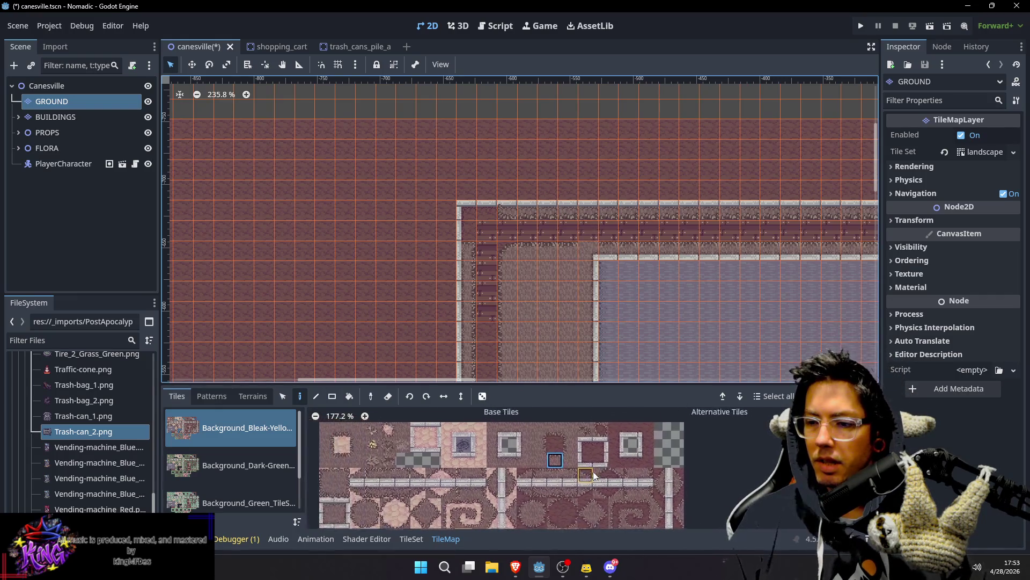
{"action": "scroll", "coordinate": [593, 472], "scroll_direction": "left", "scroll_amount": 1}
{"action": "scroll", "coordinate": [566, 478], "scroll_direction": "down", "scroll_amount": 1}
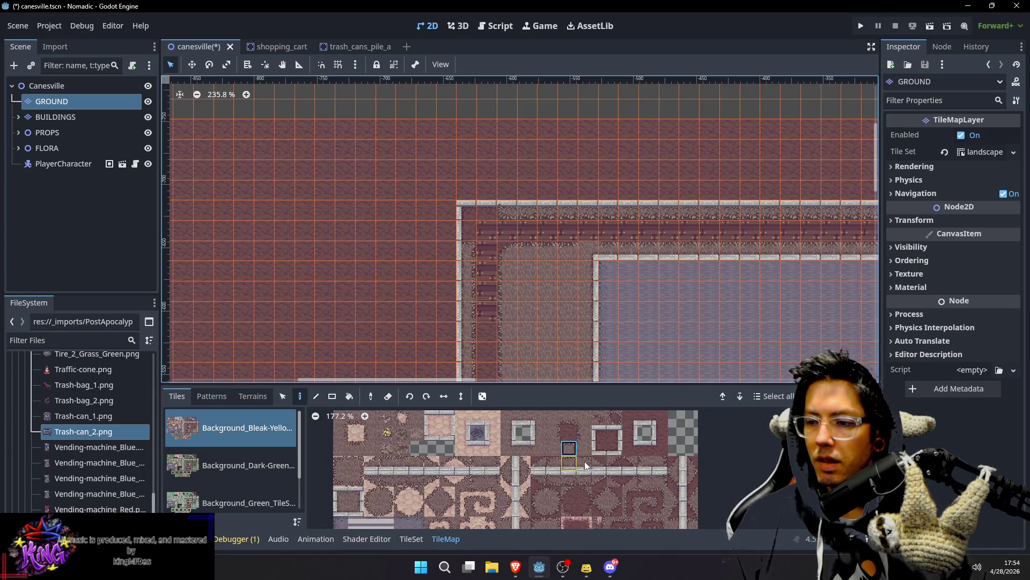
{"action": "scroll", "coordinate": [614, 498], "scroll_direction": "right", "scroll_amount": 2}
{"action": "scroll", "coordinate": [585, 488], "scroll_direction": "down", "scroll_amount": 1}
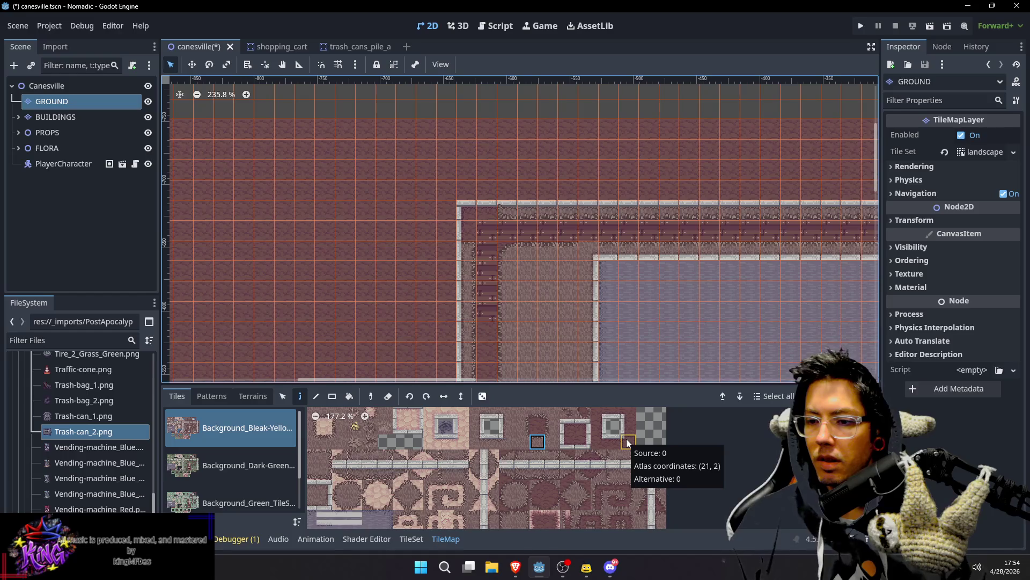
{"action": "left_click", "coordinate": [600, 411]}
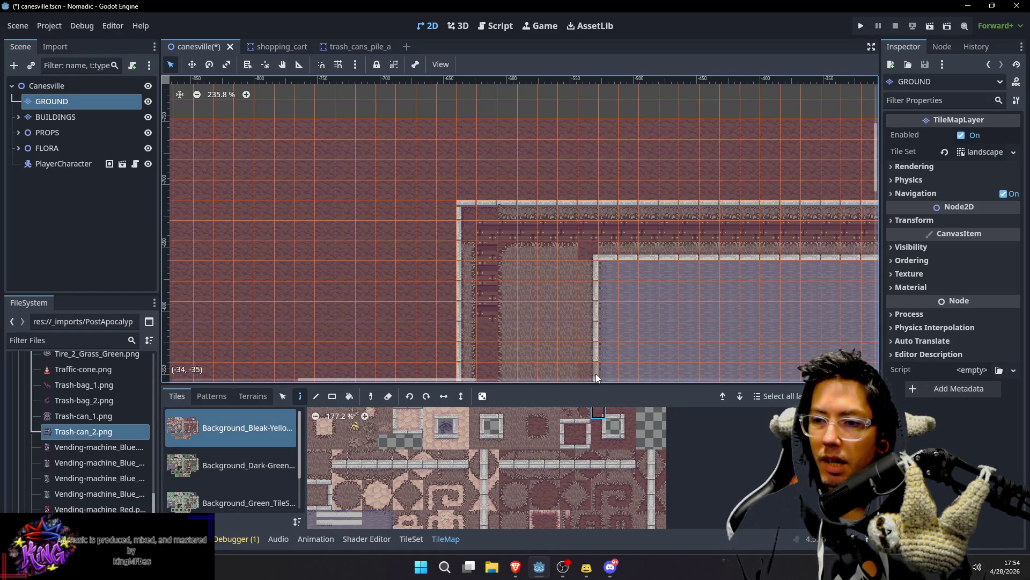
{"action": "scroll", "coordinate": [606, 454], "scroll_direction": "up", "scroll_amount": 1}
{"action": "scroll", "coordinate": [607, 456], "scroll_direction": "down", "scroll_amount": 1}
{"action": "left_click", "coordinate": [525, 459]}
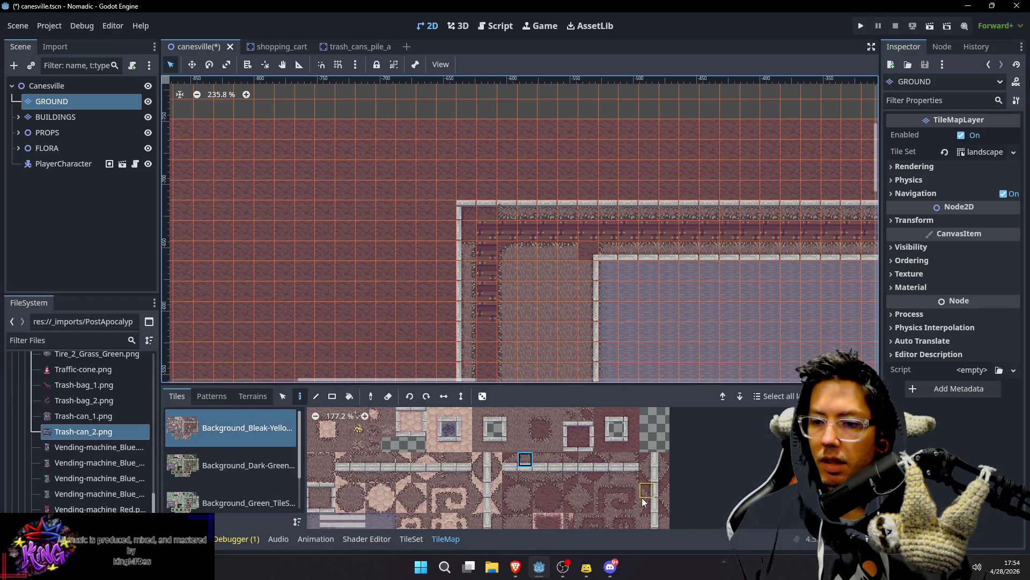
Step: Compare lower and upper atlas tiles, pick a replacement curb tile, and save canesville
{"action": "scroll", "coordinate": [644, 488], "scroll_direction": "down", "scroll_amount": 2}
{"action": "left_click", "coordinate": [648, 473]}
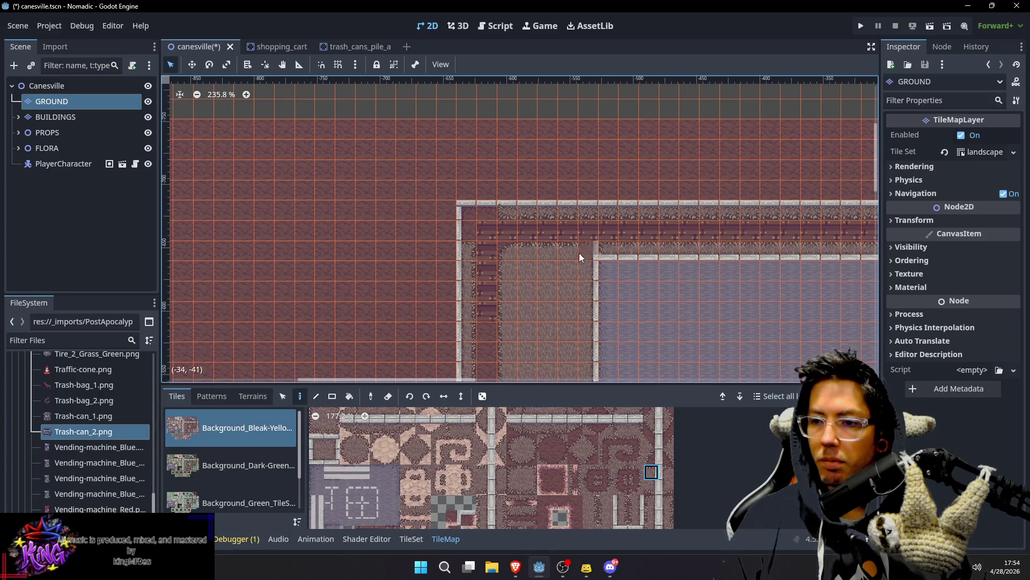
{"action": "scroll", "coordinate": [599, 446], "scroll_direction": "up", "scroll_amount": 1}
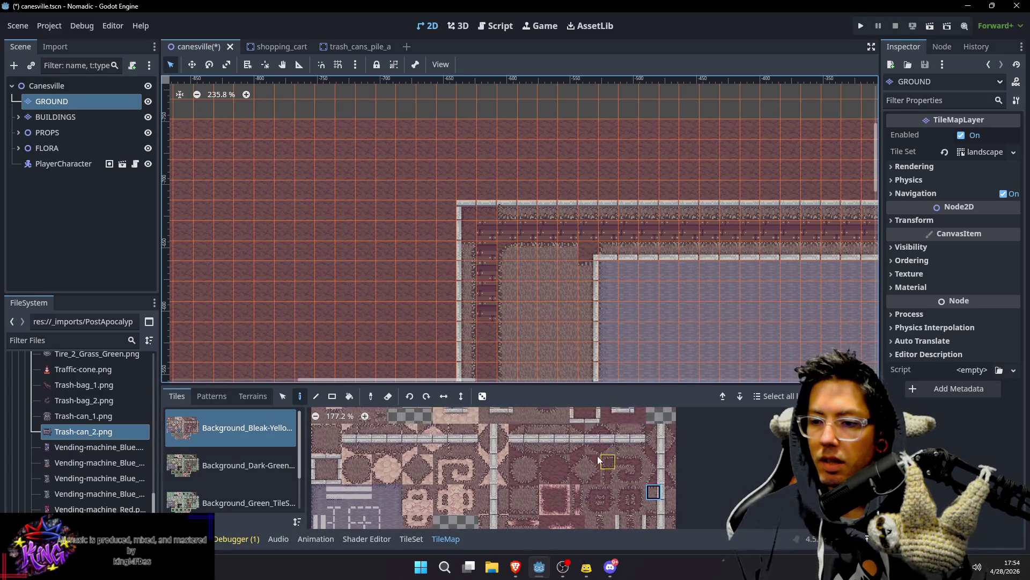
{"action": "left_click", "coordinate": [536, 417]}
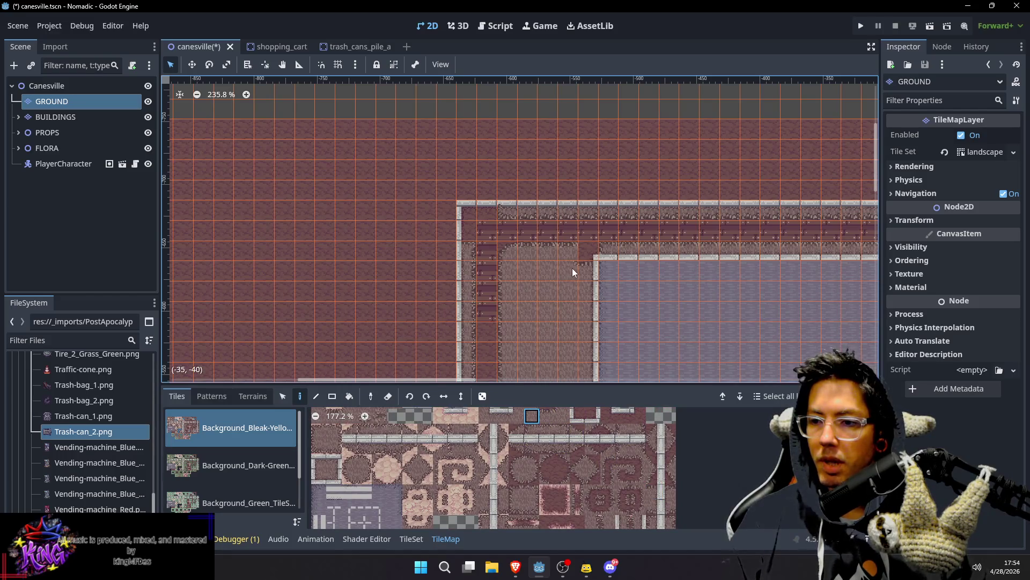
{"action": "scroll", "coordinate": [564, 470], "scroll_direction": "up", "scroll_amount": 1}
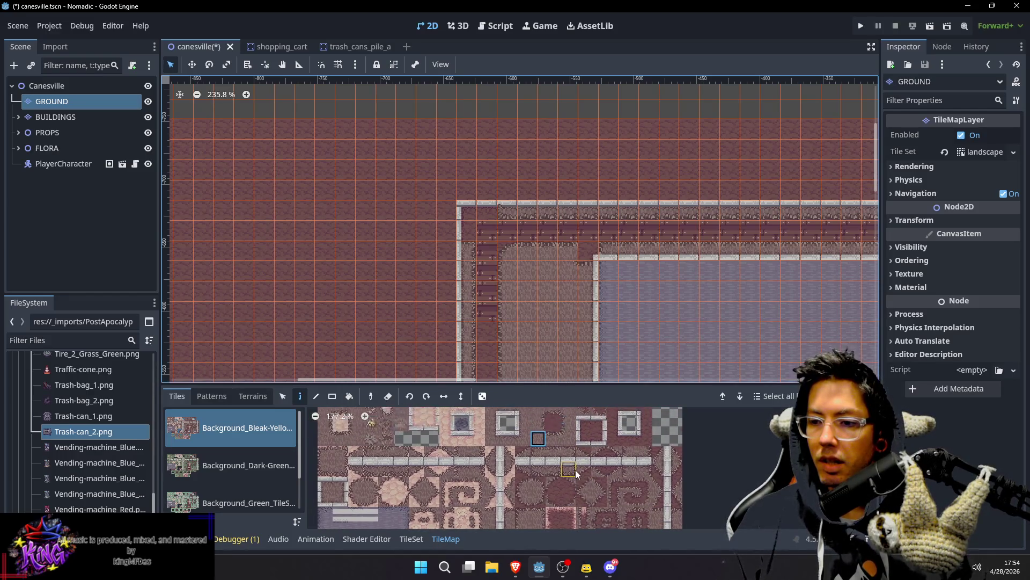
{"action": "left_click", "coordinate": [595, 484]}
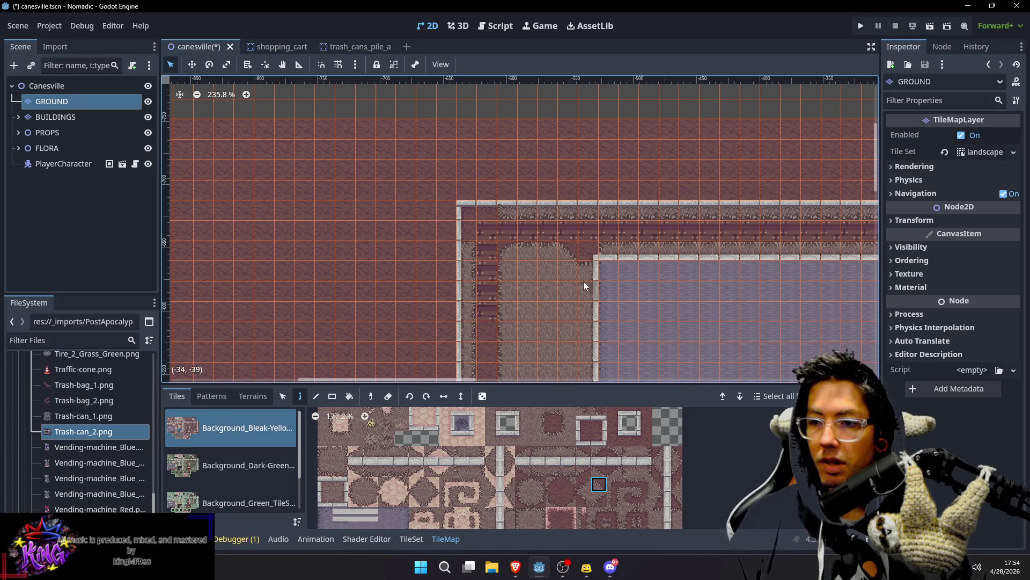
{"action": "scroll", "coordinate": [584, 281], "scroll_direction": "down", "scroll_amount": 2}
{"action": "key", "text": "ctrl+s"}
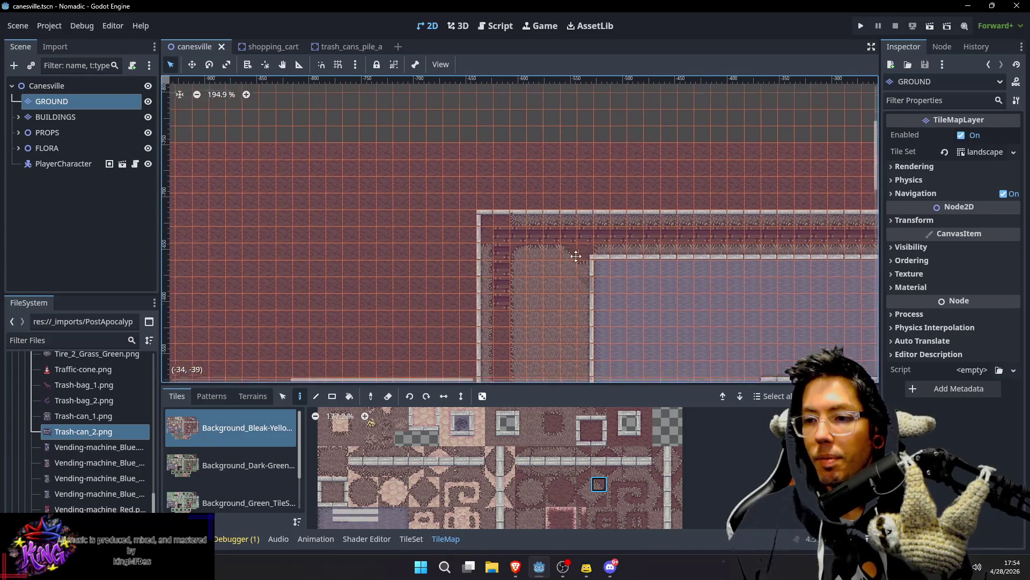
Step: Switch to selection, select the Canesville root, then select the left manhole on the street
{"action": "scroll", "coordinate": [576, 256], "scroll_direction": "right", "scroll_amount": 3}
{"action": "scroll", "coordinate": [430, 214], "scroll_direction": "down", "scroll_amount": 3}
{"action": "scroll", "coordinate": [509, 246], "scroll_direction": "down", "scroll_amount": 1}
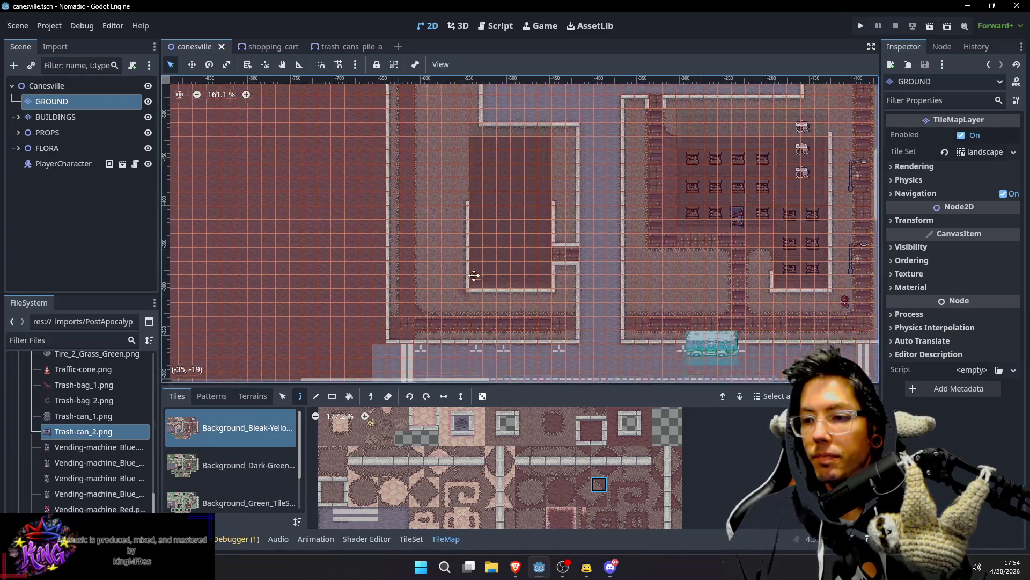
{"action": "scroll", "coordinate": [474, 275], "scroll_direction": "down", "scroll_amount": 5}
{"action": "scroll", "coordinate": [483, 256], "scroll_direction": "left", "scroll_amount": 3}
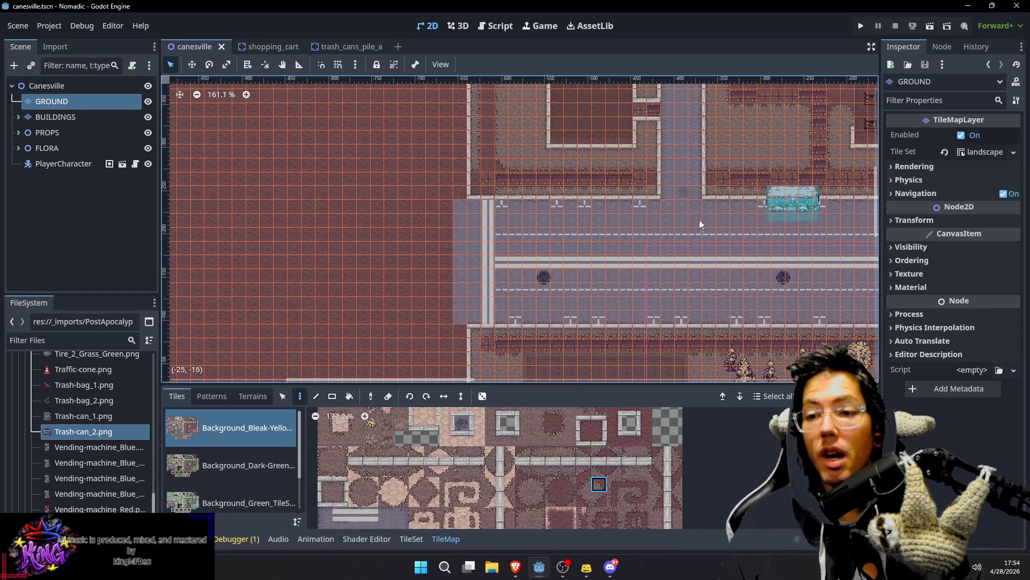
{"action": "scroll", "coordinate": [700, 225], "scroll_direction": "right", "scroll_amount": 5}
{"action": "scroll", "coordinate": [668, 225], "scroll_direction": "down", "scroll_amount": 2}
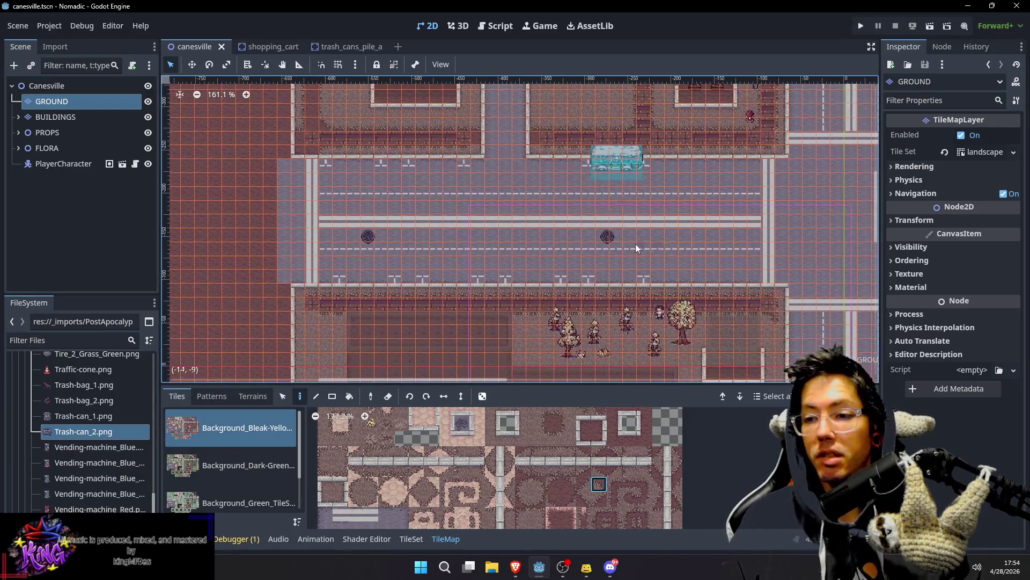
{"action": "key", "text": "s"}
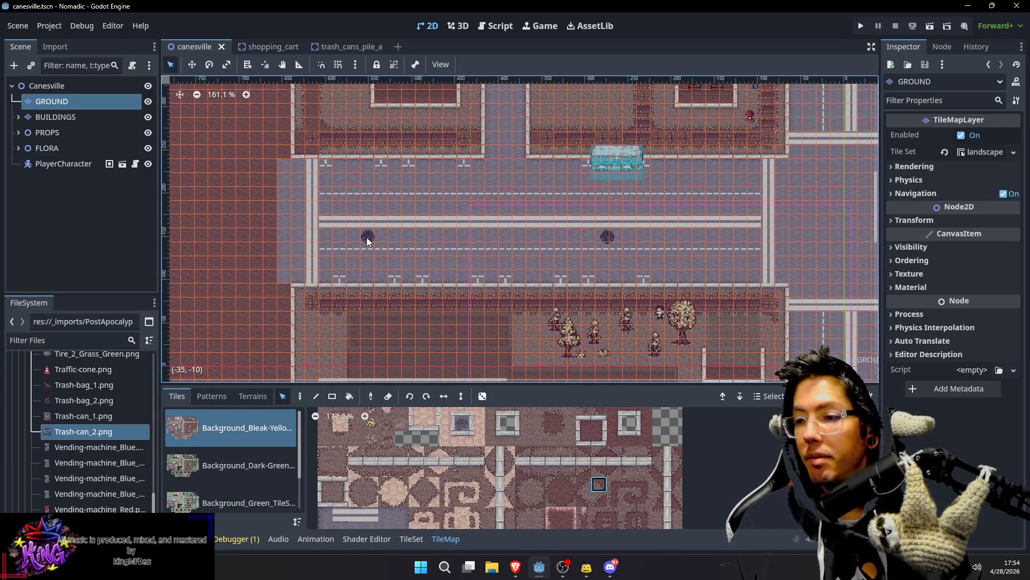
{"action": "left_click", "coordinate": [81, 86]}
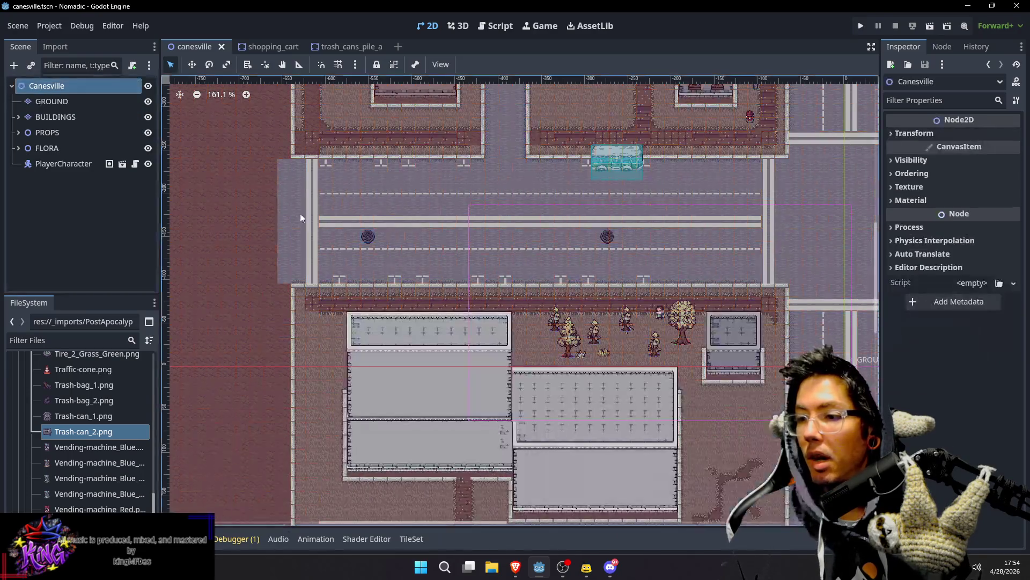
{"action": "left_click", "coordinate": [369, 235]}
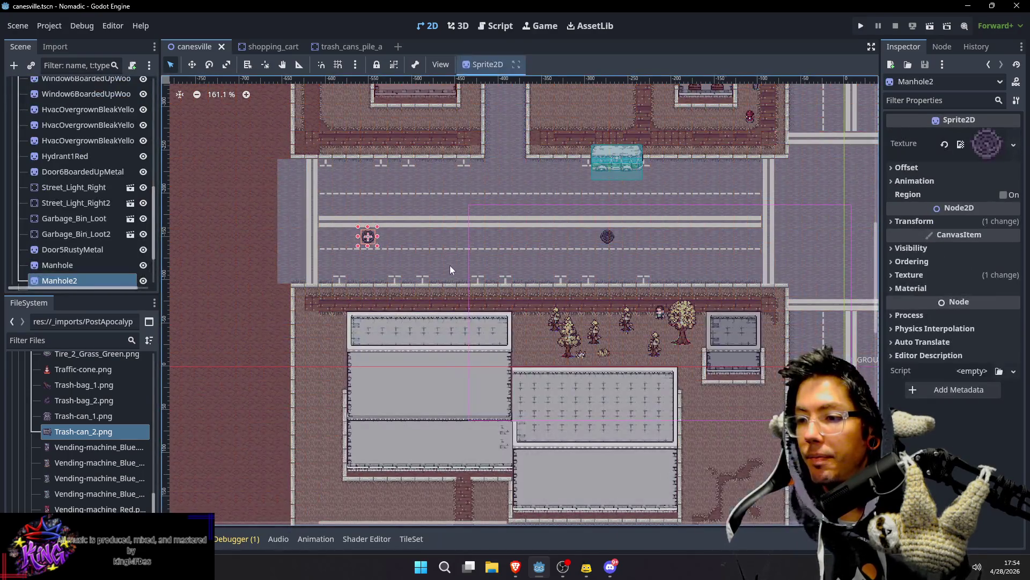
Step: Nudge the right manhole two steps further right along the street
{"action": "left_click", "coordinate": [608, 237]}
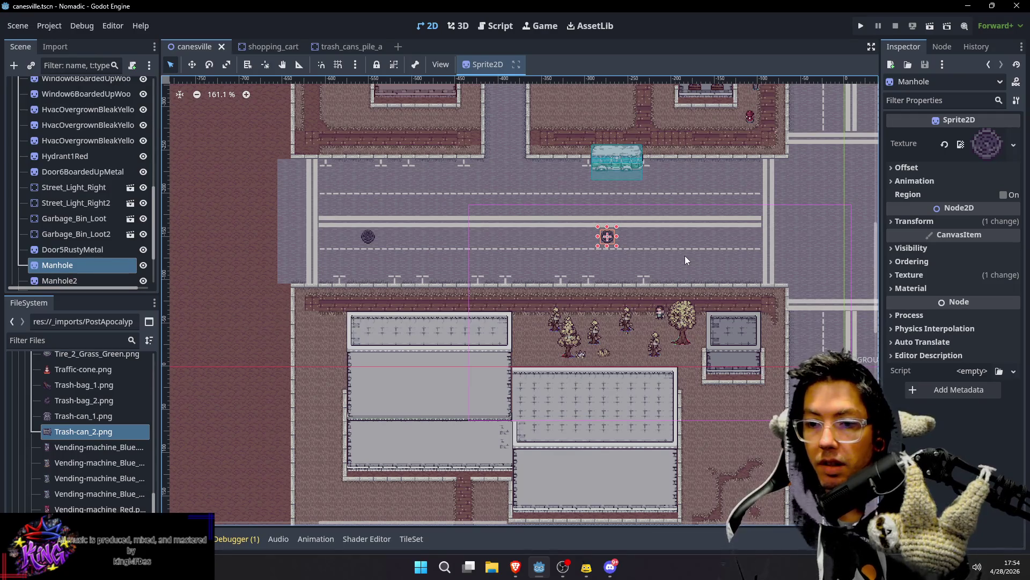
{"action": "key", "text": "Right"}
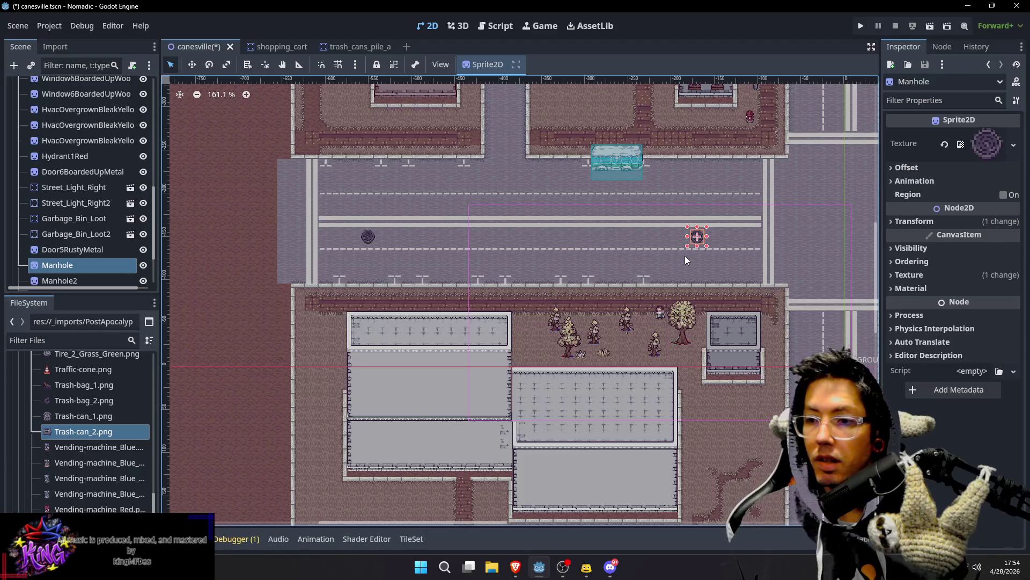
{"action": "key", "text": "Right"}
{"action": "key", "text": "Right"}
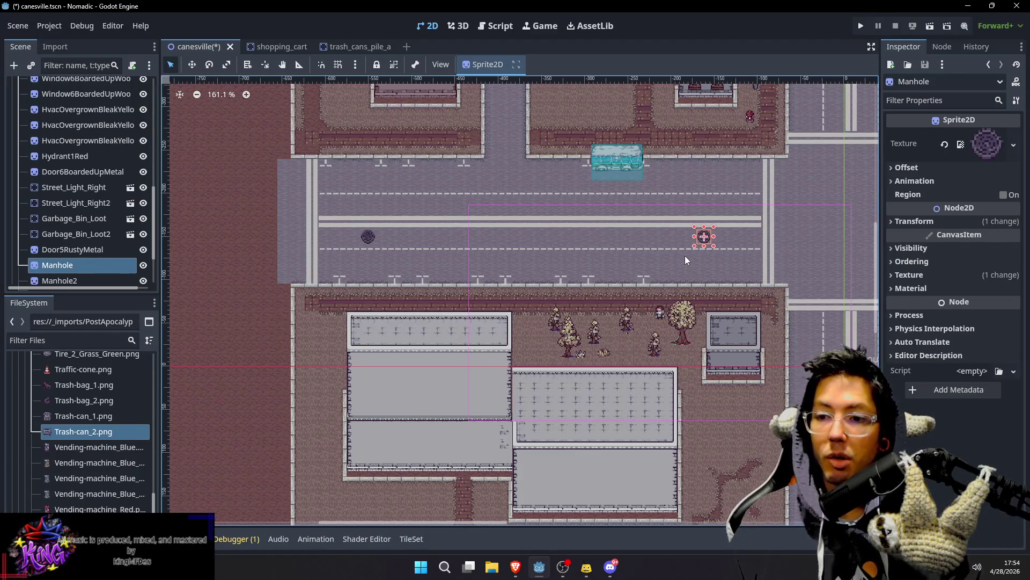
{"action": "scroll", "coordinate": [284, 156], "scroll_direction": "down", "scroll_amount": 1}
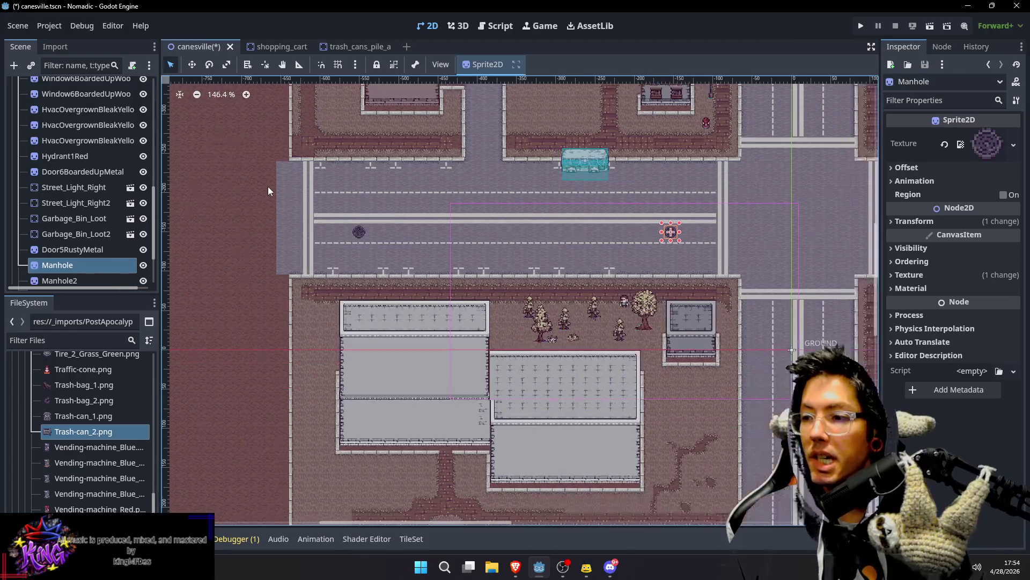
{"action": "scroll", "coordinate": [81, 107], "scroll_direction": "up", "scroll_amount": 10}
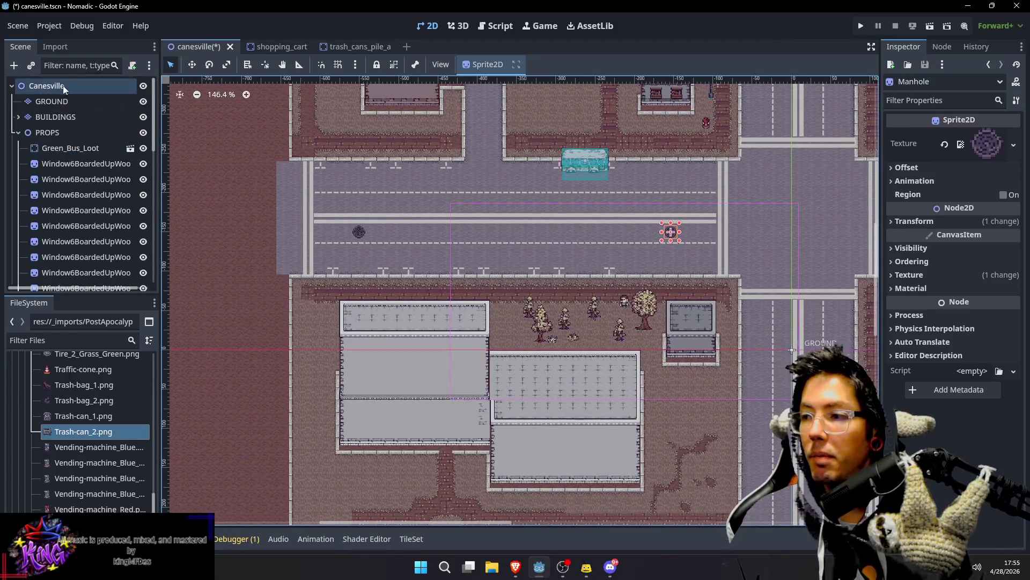
Step: Save the scene and pan up to the buildings above the street on the GROUND layer
{"action": "left_click", "coordinate": [63, 85]}
{"action": "left_click_drag", "start_coordinate": [520, 208], "coordinate": [520, 313]}
{"action": "key", "text": "ctrl+s"}
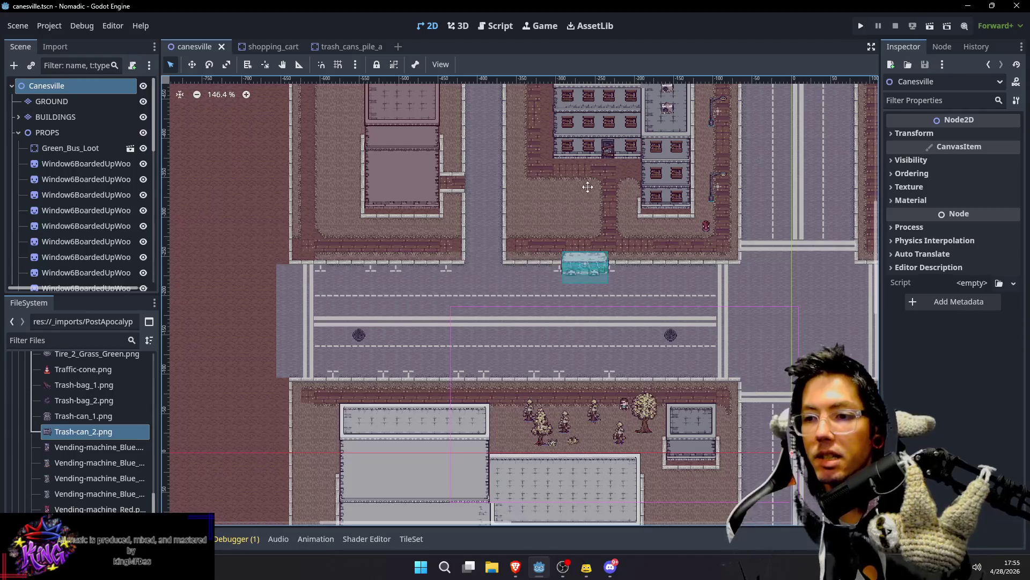
{"action": "left_click_drag", "start_coordinate": [587, 187], "coordinate": [587, 220]}
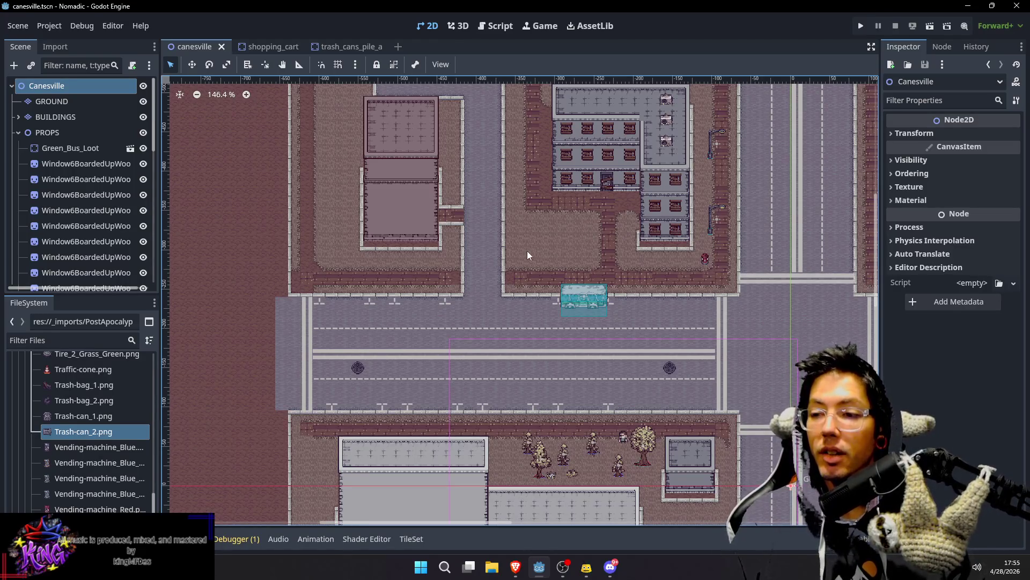
{"action": "left_click_drag", "start_coordinate": [522, 154], "coordinate": [531, 268]}
{"action": "scroll", "coordinate": [526, 301], "scroll_direction": "down", "scroll_amount": 2}
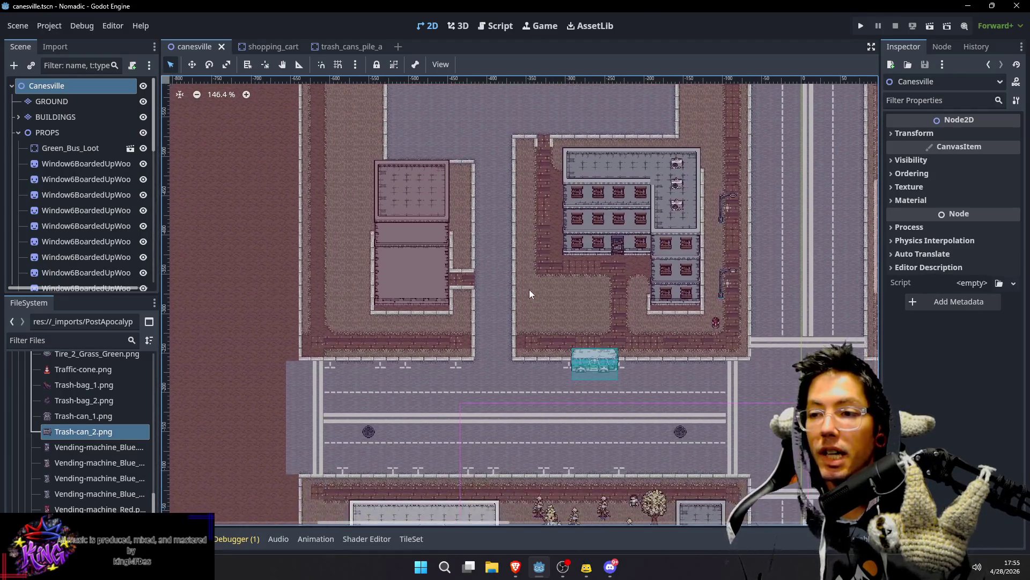
{"action": "scroll", "coordinate": [532, 223], "scroll_direction": "up", "scroll_amount": 4}
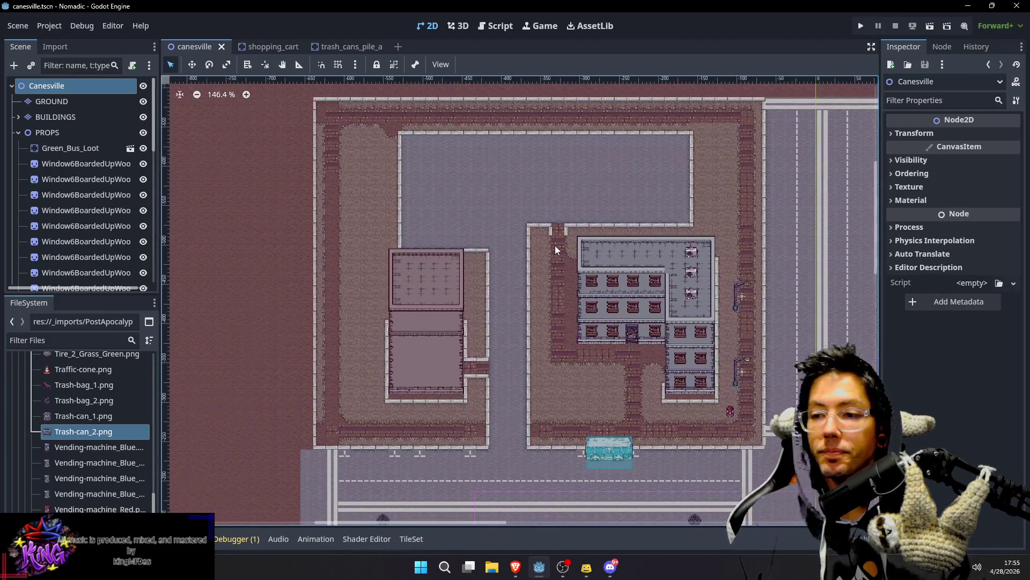
{"action": "scroll", "coordinate": [555, 245], "scroll_direction": "up", "scroll_amount": 5}
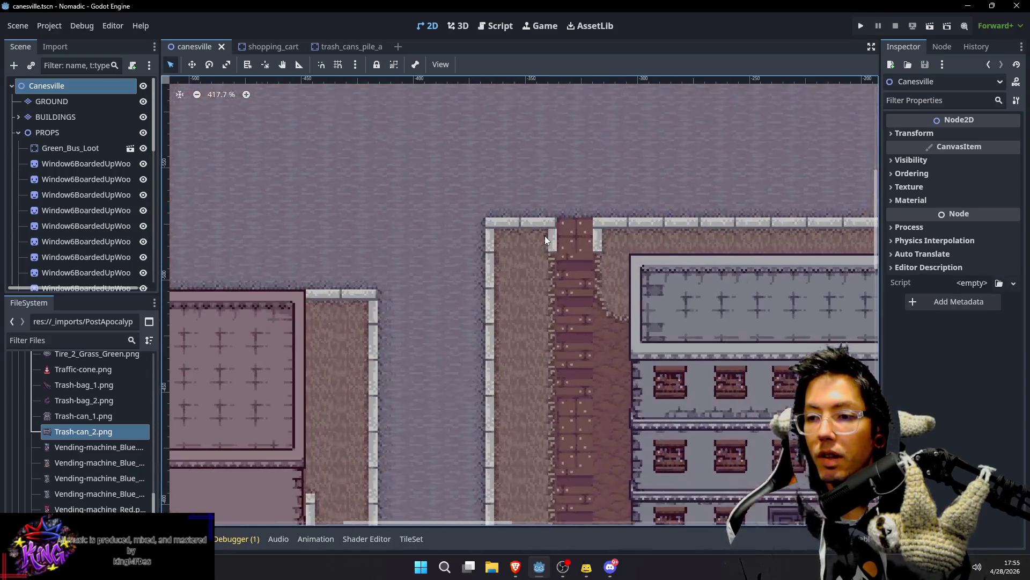
{"action": "left_click", "coordinate": [101, 102]}
Step: Paint a replacement curb tile beside the alley entrance
{"action": "left_click", "coordinate": [534, 242]}
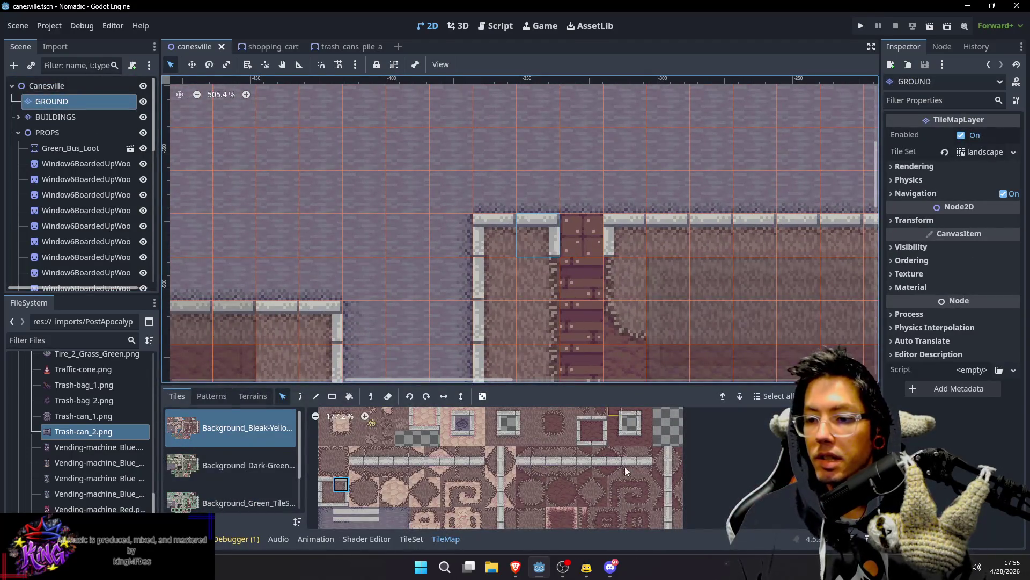
{"action": "scroll", "coordinate": [656, 481], "scroll_direction": "up", "scroll_amount": 2}
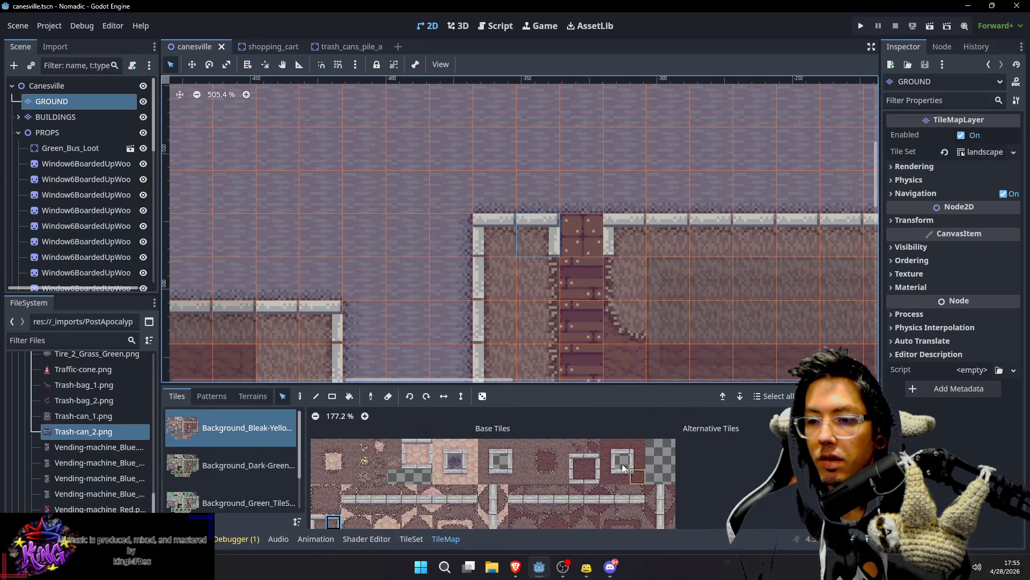
{"action": "scroll", "coordinate": [573, 444], "scroll_direction": "down", "scroll_amount": 2}
{"action": "scroll", "coordinate": [573, 444], "scroll_direction": "down", "scroll_amount": 1}
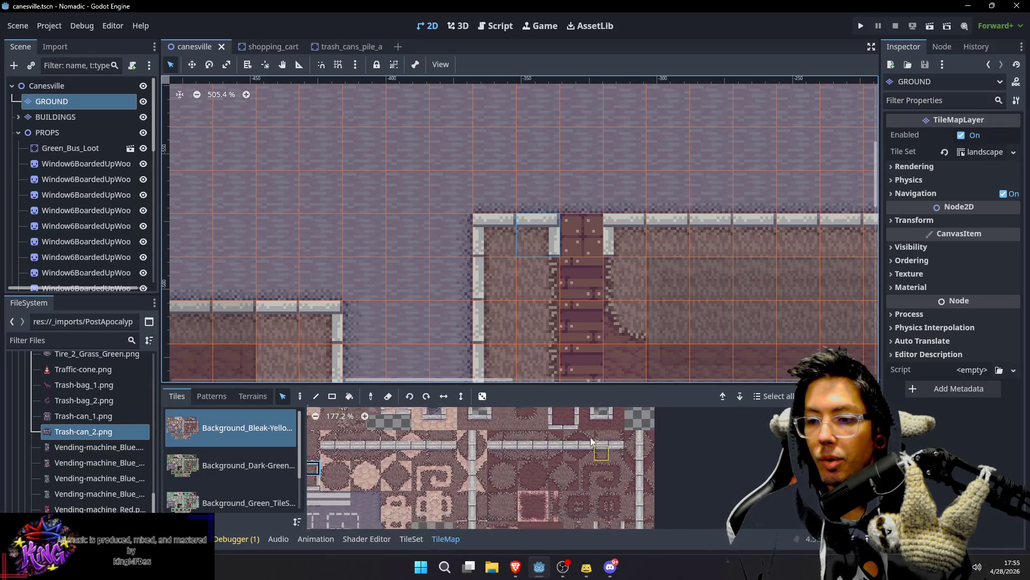
{"action": "left_click", "coordinate": [553, 449]}
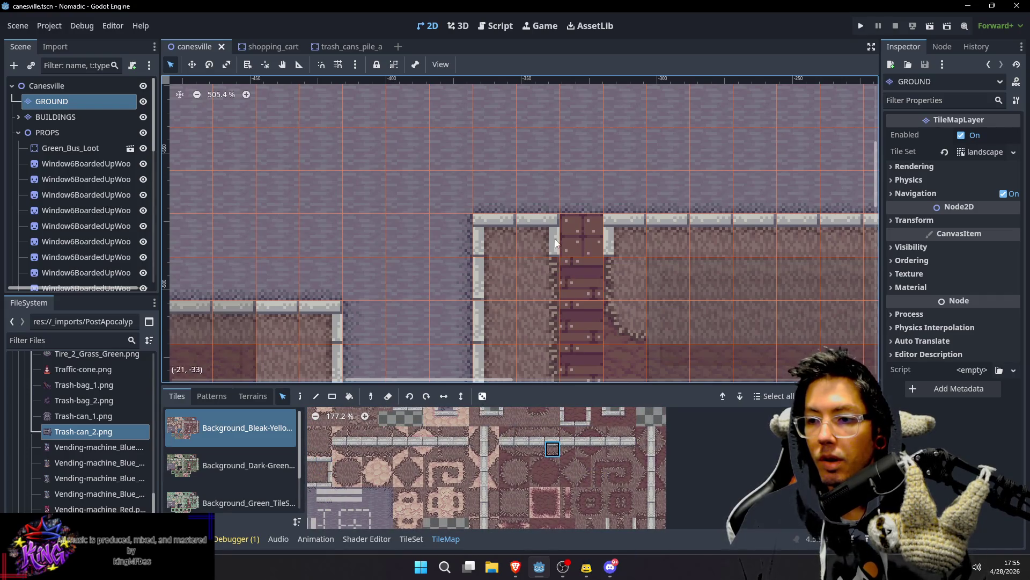
{"action": "key", "text": "d"}
{"action": "left_click", "coordinate": [553, 241]}
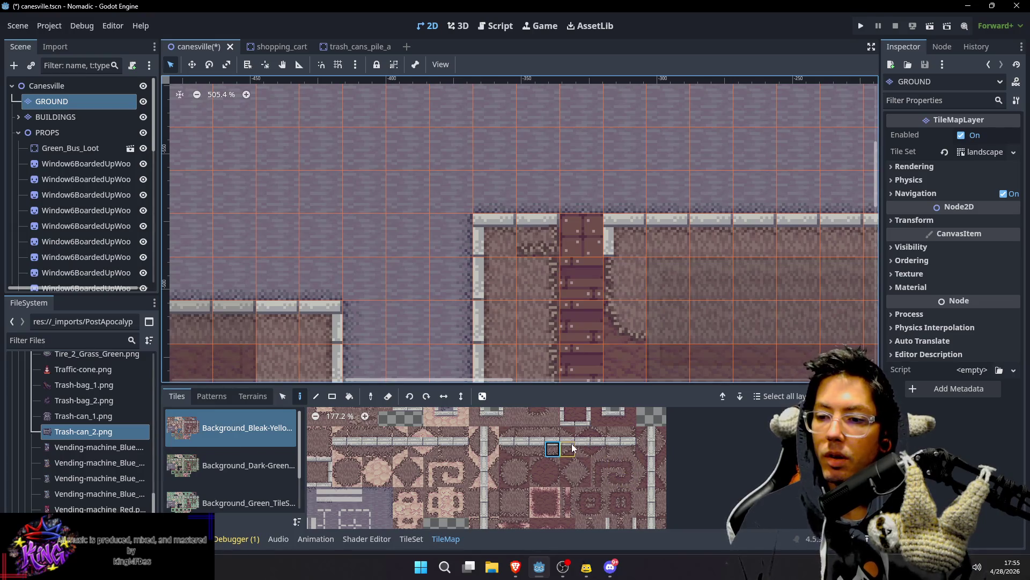
Step: Replace the edged tile beside the alley with a different atlas tile and save
{"action": "left_click", "coordinate": [628, 435]}
{"action": "left_click", "coordinate": [631, 447]}
{"action": "left_click", "coordinate": [547, 243]}
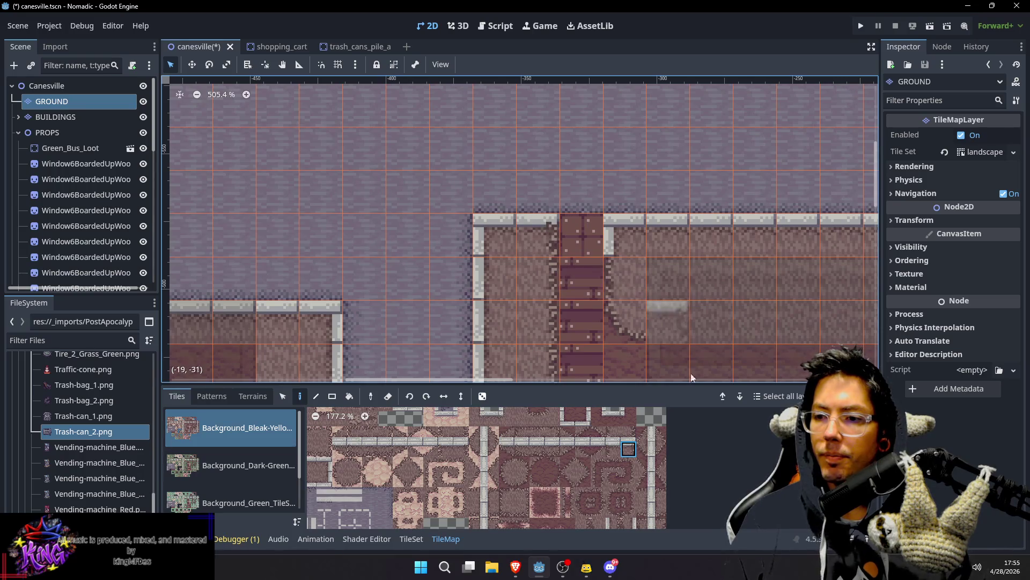
{"action": "left_click", "coordinate": [612, 453]}
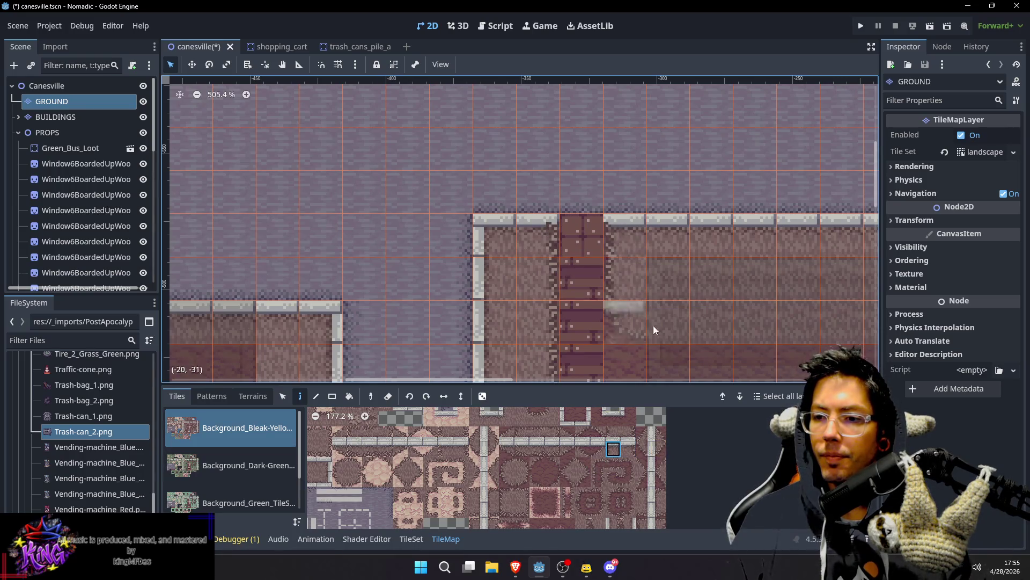
{"action": "scroll", "coordinate": [655, 301], "scroll_direction": "down", "scroll_amount": 1}
{"action": "scroll", "coordinate": [682, 252], "scroll_direction": "down", "scroll_amount": 2}
{"action": "key", "text": "ctrl+s"}
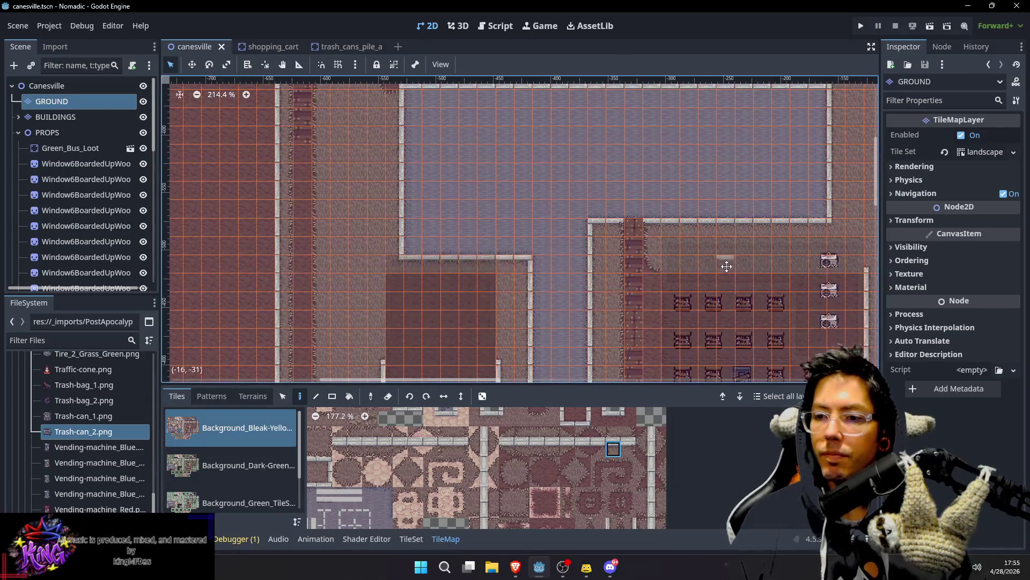
Step: Paint a wall tile and a vertical wall piece beside the doorway
{"action": "scroll", "coordinate": [505, 295], "scroll_direction": "down", "scroll_amount": 2}
{"action": "scroll", "coordinate": [518, 312], "scroll_direction": "left", "scroll_amount": 3}
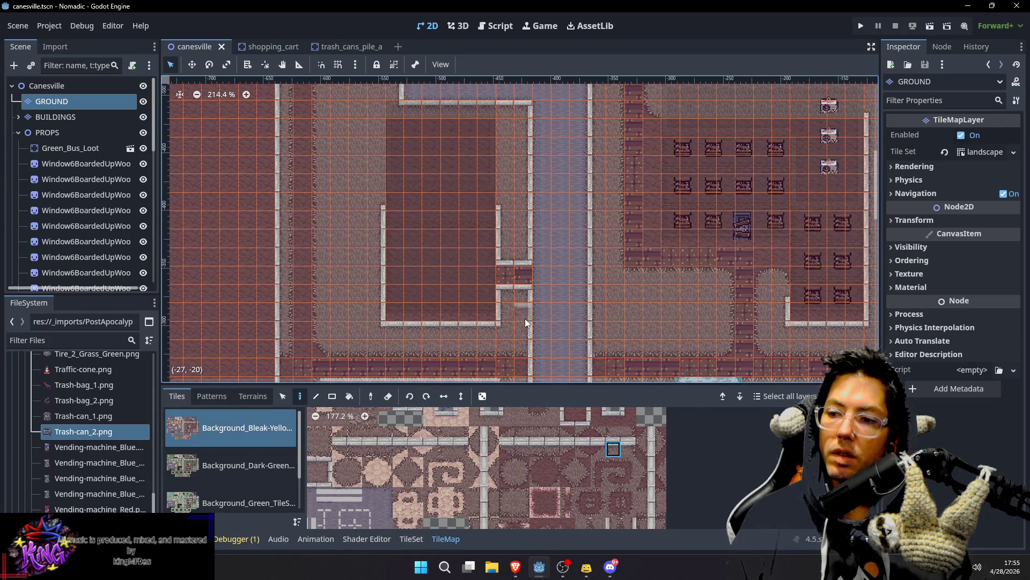
{"action": "scroll", "coordinate": [525, 317], "scroll_direction": "up", "scroll_amount": 3}
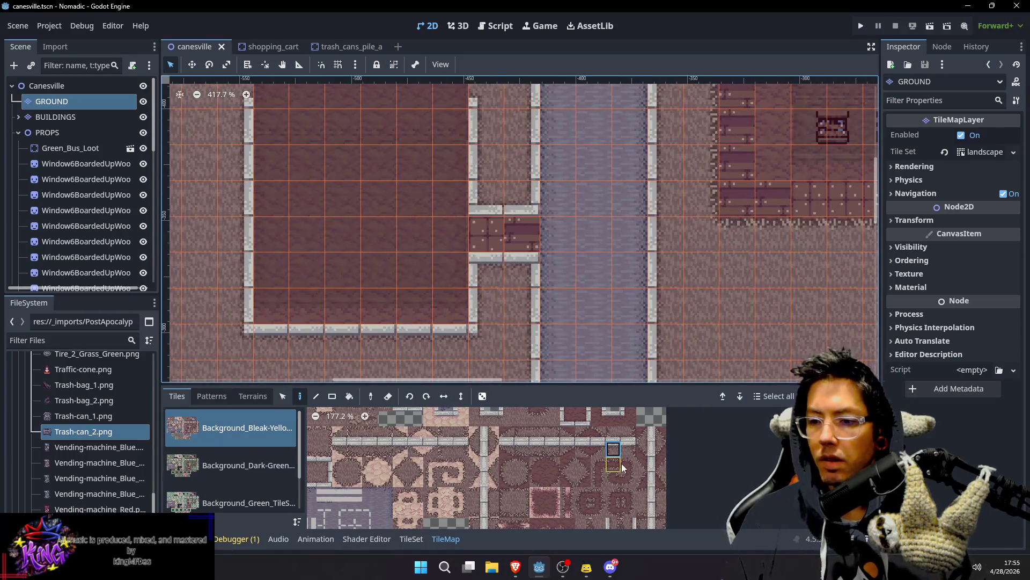
{"action": "left_click", "coordinate": [642, 497]}
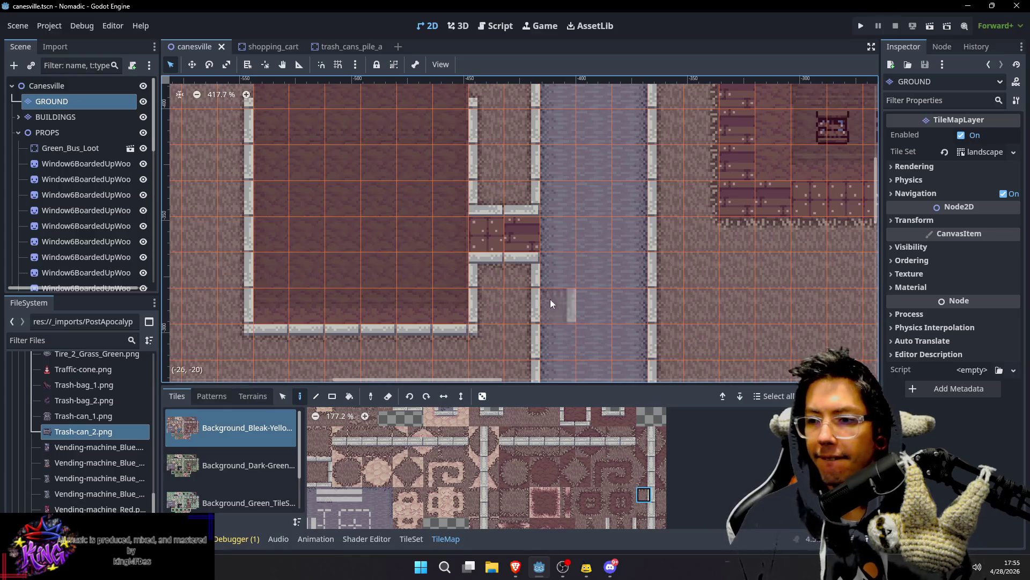
{"action": "left_click", "coordinate": [520, 282]}
{"action": "left_click", "coordinate": [659, 494]}
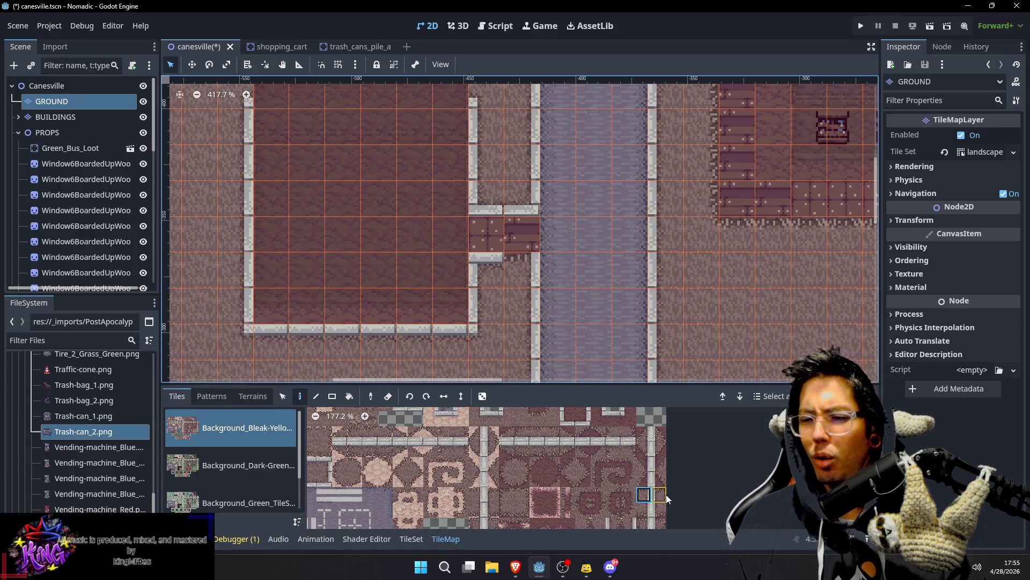
{"action": "left_click", "coordinate": [512, 306]}
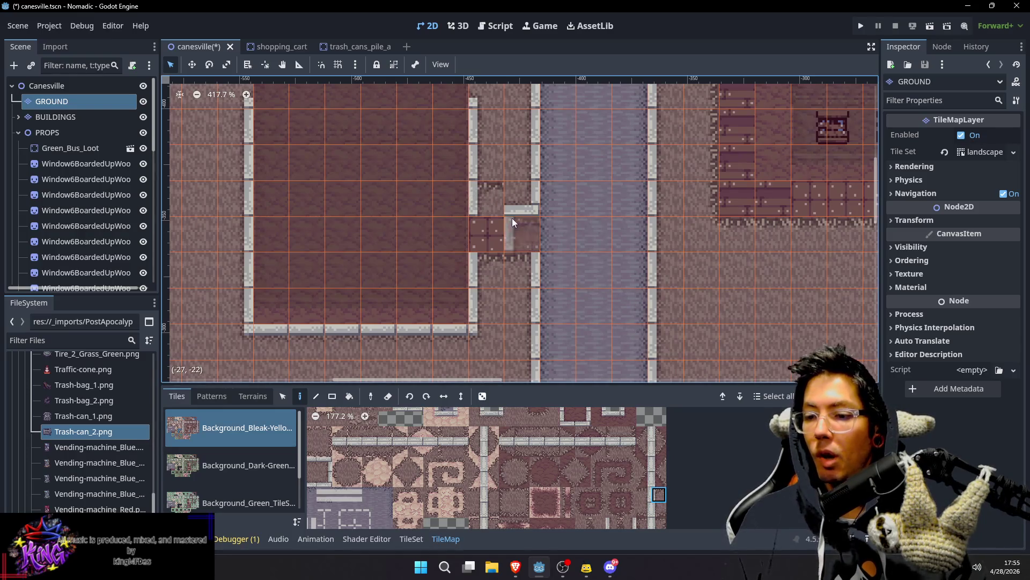
Step: Replace the two wall-top tiles above the doorway and save the scene
{"action": "scroll", "coordinate": [665, 472], "scroll_direction": "down", "scroll_amount": 3}
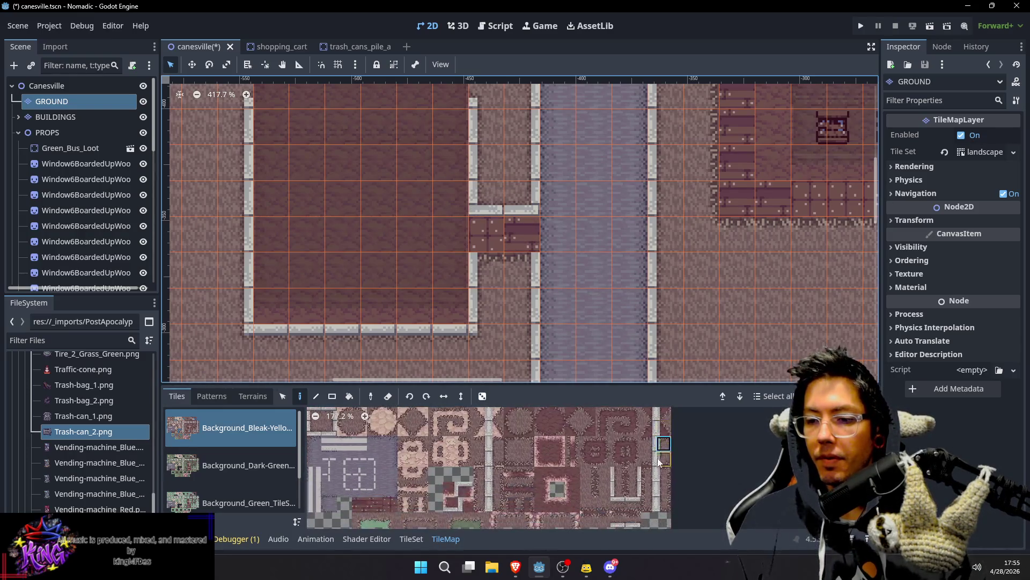
{"action": "left_click", "coordinate": [661, 464]}
{"action": "left_click", "coordinate": [493, 206]}
{"action": "left_click", "coordinate": [644, 463]}
{"action": "left_click", "coordinate": [524, 195]}
{"action": "key", "text": "ctrl+s"}
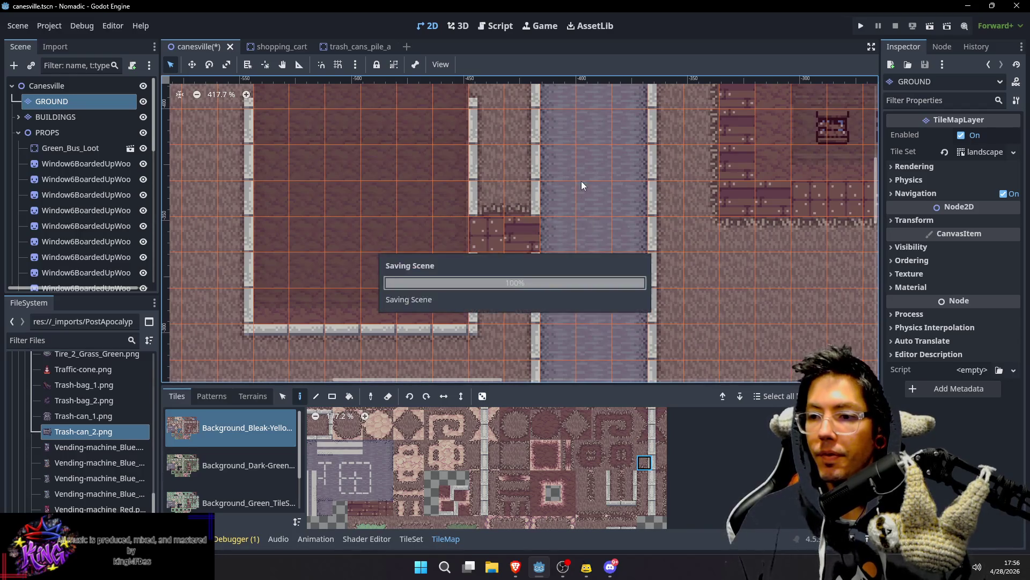
{"action": "scroll", "coordinate": [582, 215], "scroll_direction": "down", "scroll_amount": 5}
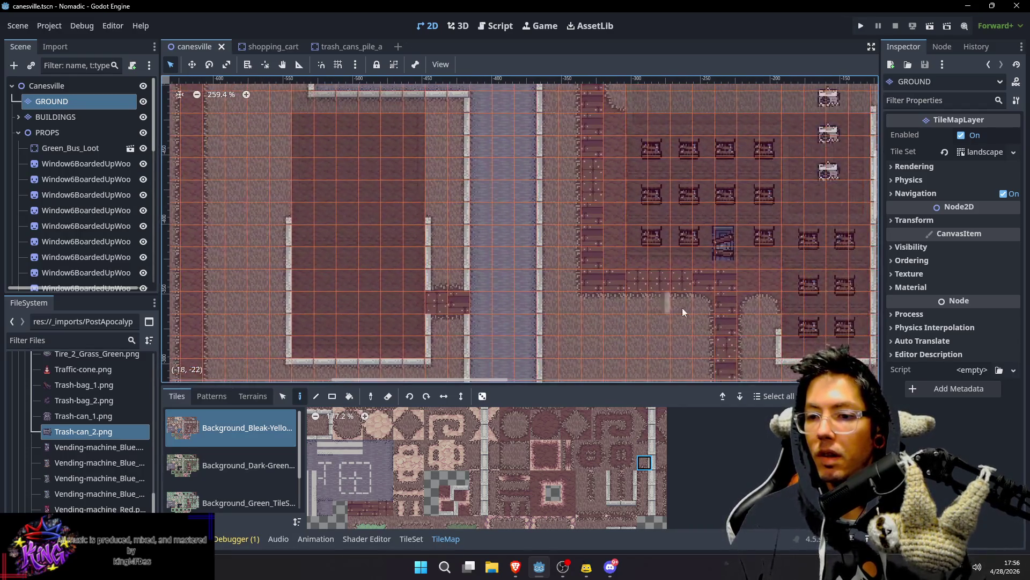
{"action": "scroll", "coordinate": [683, 312], "scroll_direction": "down", "scroll_amount": 5}
{"action": "scroll", "coordinate": [682, 313], "scroll_direction": "right", "scroll_amount": 3}
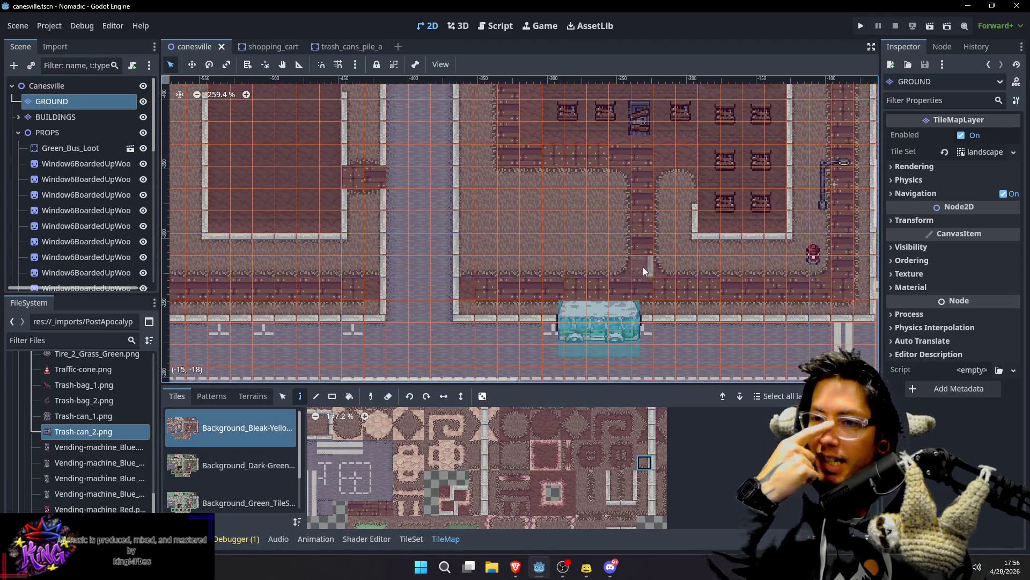
{"action": "scroll", "coordinate": [621, 210], "scroll_direction": "down", "scroll_amount": 1}
{"action": "scroll", "coordinate": [698, 240], "scroll_direction": "up", "scroll_amount": 3}
{"action": "scroll", "coordinate": [644, 230], "scroll_direction": "up", "scroll_amount": 3}
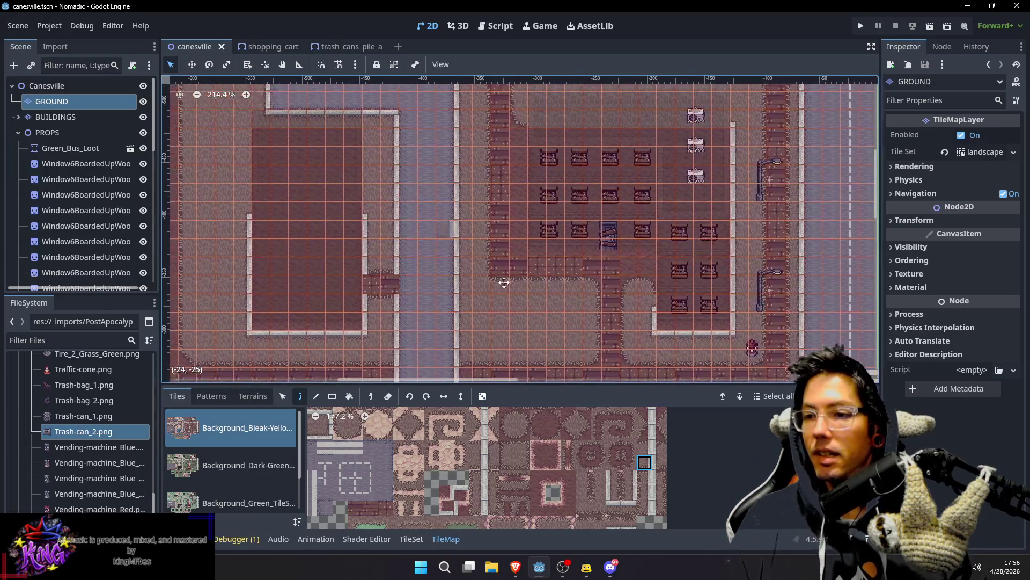
{"action": "scroll", "coordinate": [564, 221], "scroll_direction": "left", "scroll_amount": 1}
{"action": "key", "text": "ctrl+s"}
{"action": "scroll", "coordinate": [601, 208], "scroll_direction": "up", "scroll_amount": 2}
{"action": "scroll", "coordinate": [601, 208], "scroll_direction": "left", "scroll_amount": 1}
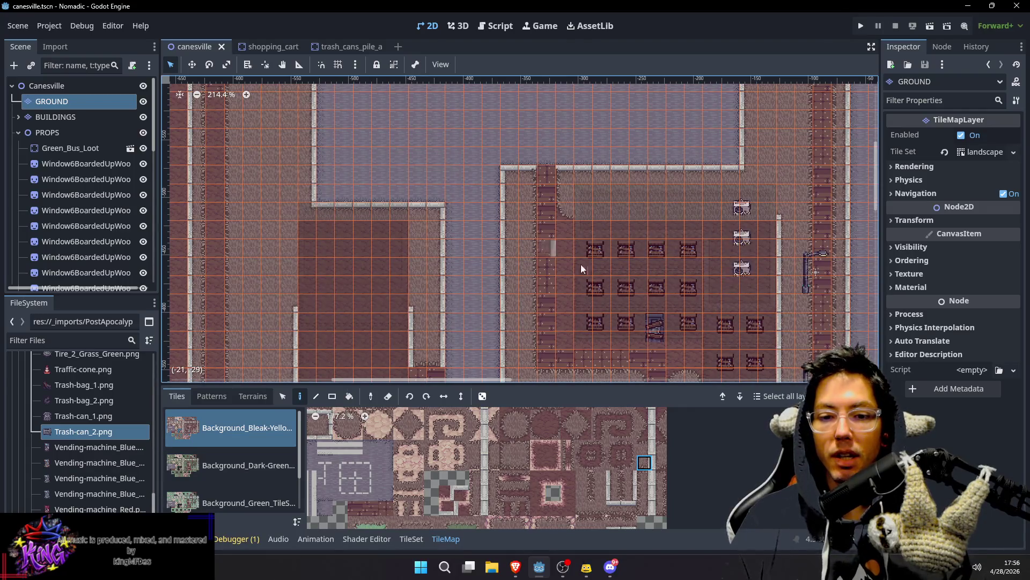
{"action": "scroll", "coordinate": [590, 214], "scroll_direction": "down", "scroll_amount": 7}
{"action": "scroll", "coordinate": [590, 214], "scroll_direction": "down", "scroll_amount": 5}
{"action": "scroll", "coordinate": [589, 214], "scroll_direction": "left", "scroll_amount": 3}
{"action": "key", "text": "ctrl+s"}
{"action": "scroll", "coordinate": [575, 276], "scroll_direction": "down", "scroll_amount": 2}
{"action": "scroll", "coordinate": [575, 277], "scroll_direction": "right", "scroll_amount": 2}
{"action": "scroll", "coordinate": [490, 225], "scroll_direction": "up", "scroll_amount": 3}
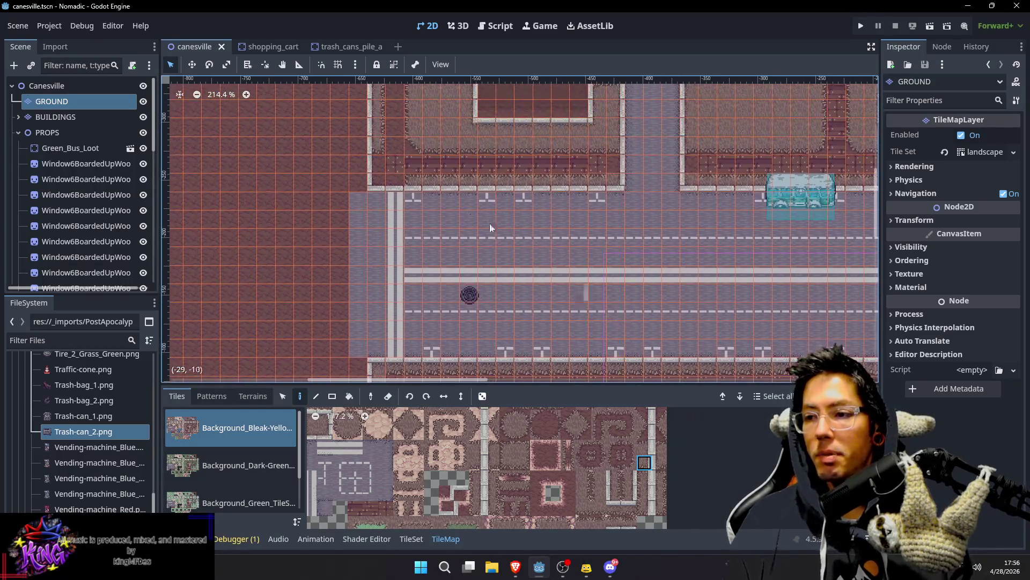
{"action": "left_click", "coordinate": [482, 195], "text": "ctrl"}
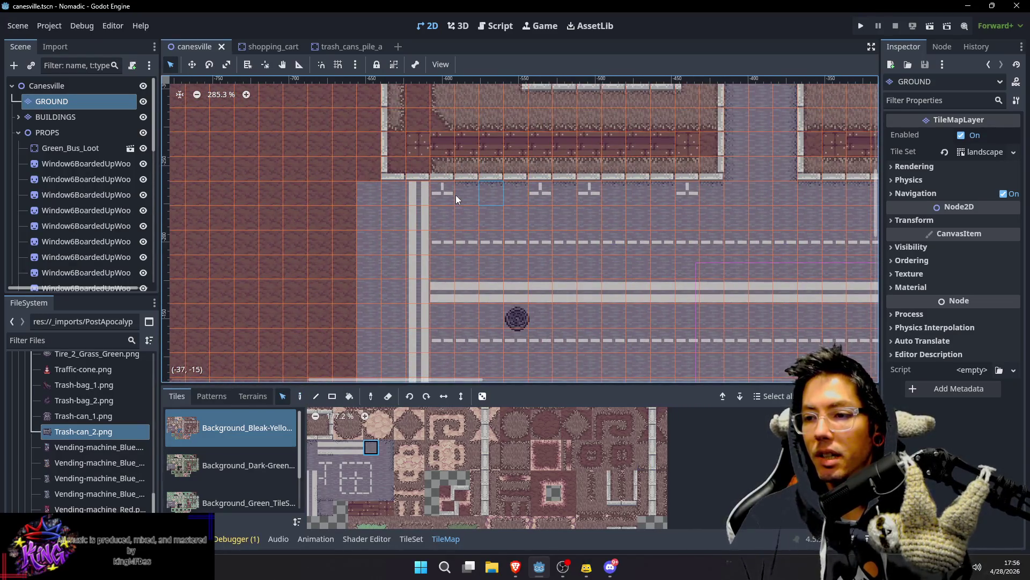
Step: Paint plain road over the stray road markings and save the scene
{"action": "left_click_drag", "start_coordinate": [449, 194], "coordinate": [523, 198]}
{"action": "scroll", "coordinate": [504, 227], "scroll_direction": "up", "scroll_amount": 1}
{"action": "scroll", "coordinate": [504, 227], "scroll_direction": "right", "scroll_amount": 2}
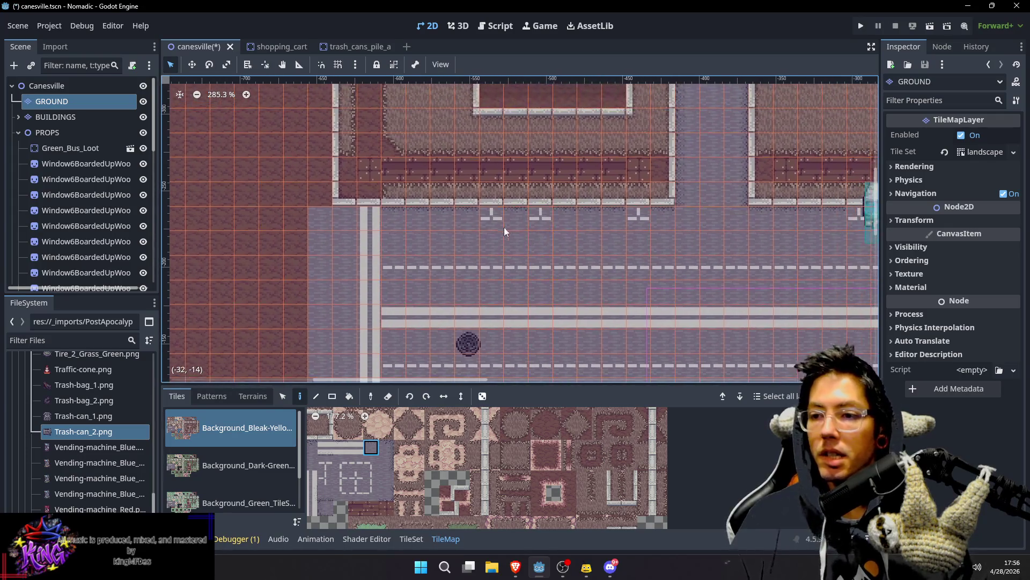
{"action": "scroll", "coordinate": [638, 241], "scroll_direction": "right", "scroll_amount": 3}
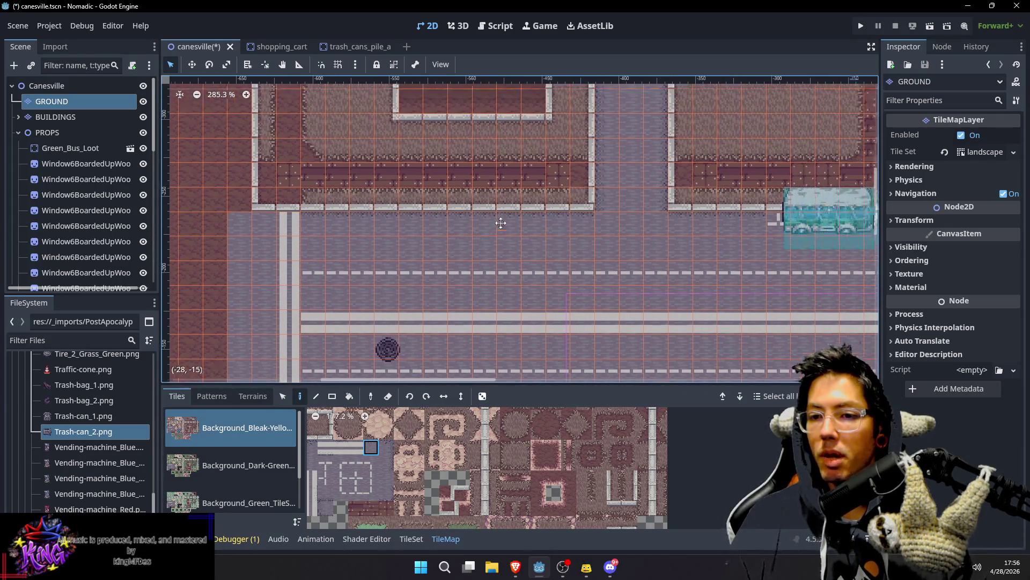
{"action": "key", "text": "s"}
{"action": "scroll", "coordinate": [518, 218], "scroll_direction": "left", "scroll_amount": 4}
{"action": "key", "text": "d"}
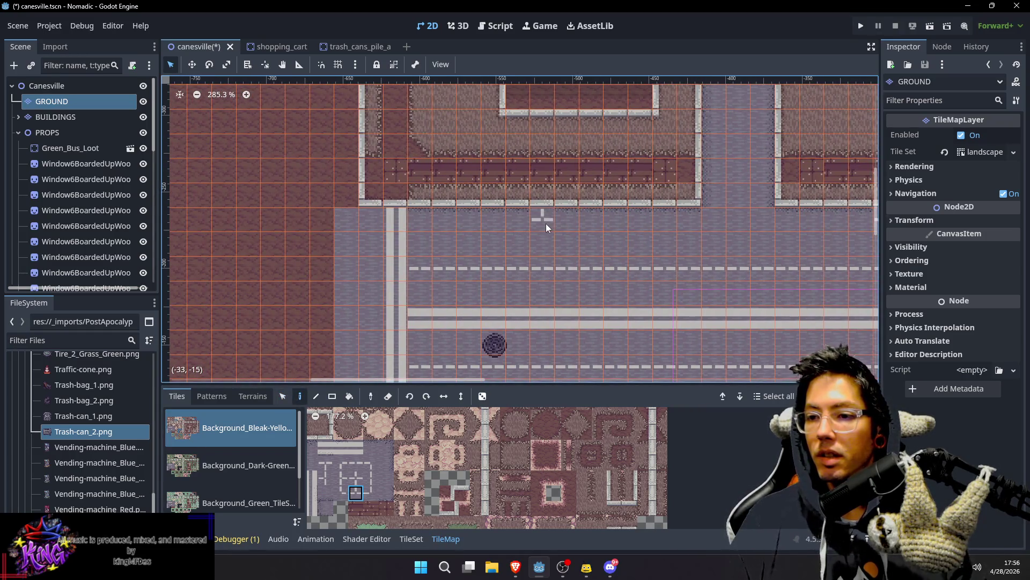
{"action": "key", "text": "ctrl+s"}
Step: Pan along the street and pick a road-marking tile from the tileset
{"action": "scroll", "coordinate": [709, 258], "scroll_direction": "down", "scroll_amount": 2}
{"action": "left_click_drag", "start_coordinate": [677, 281], "coordinate": [463, 245]}
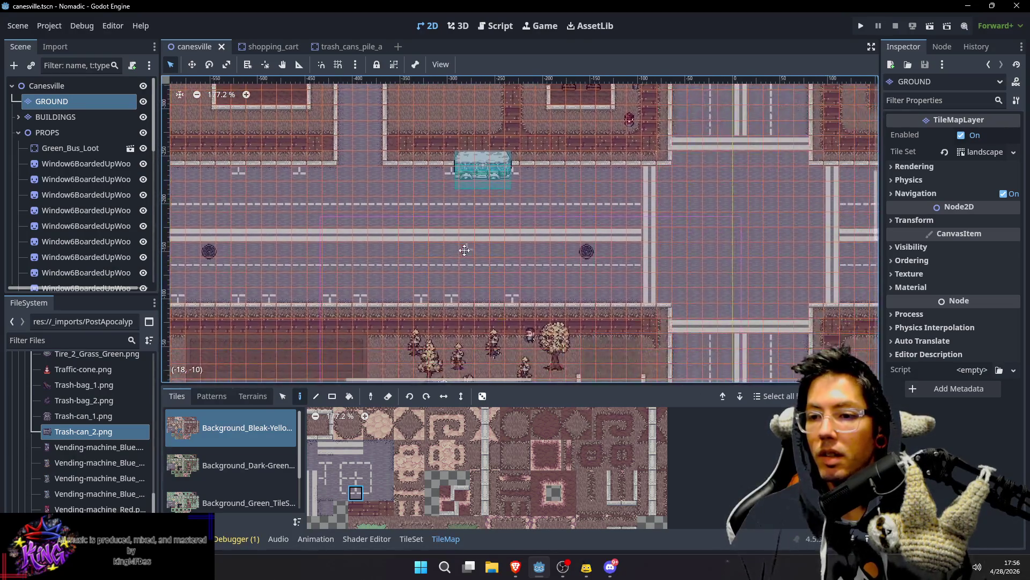
{"action": "left_click_drag", "start_coordinate": [526, 289], "coordinate": [568, 291]}
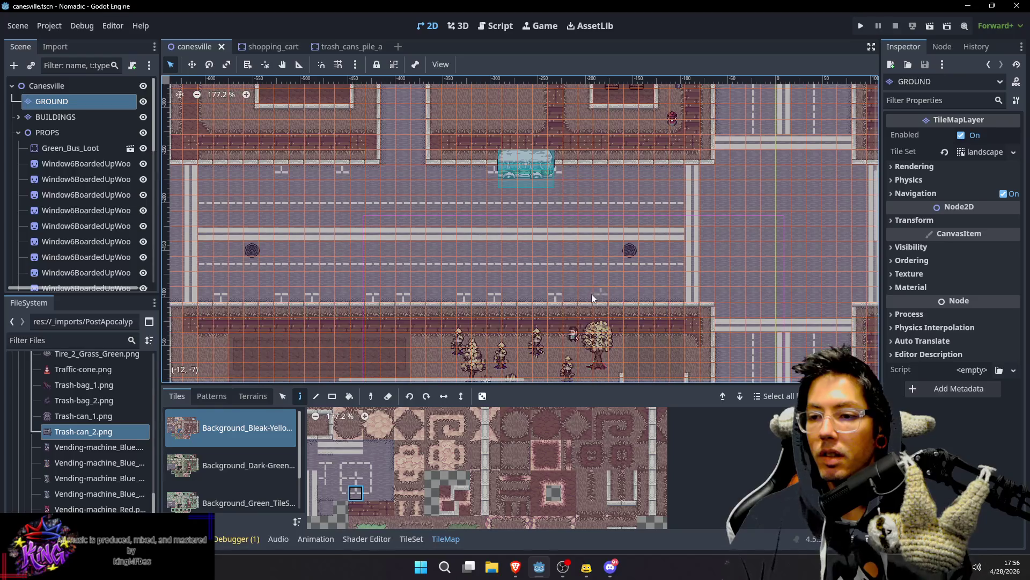
{"action": "left_click", "coordinate": [570, 300], "text": "ctrl"}
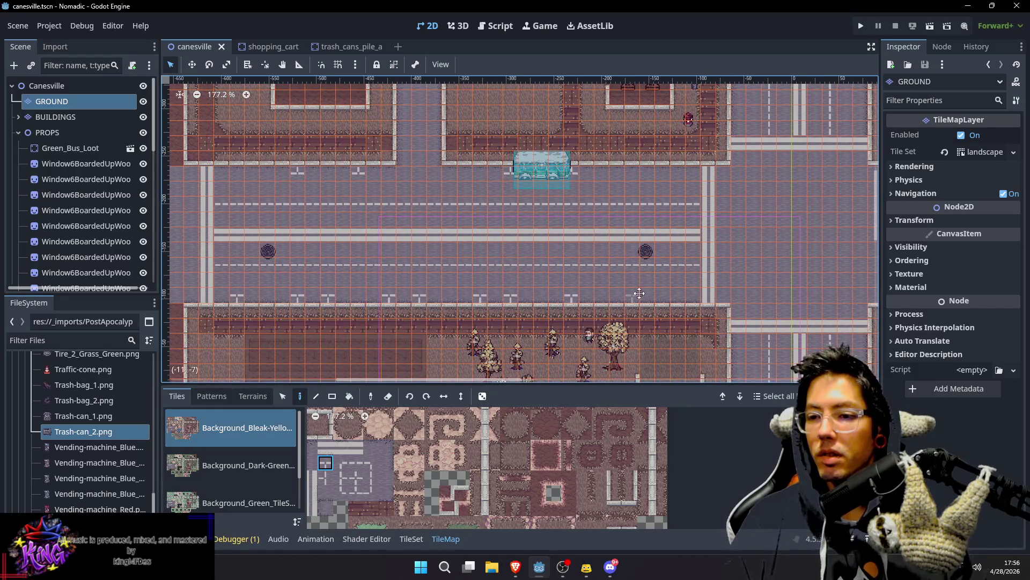
{"action": "scroll", "coordinate": [537, 215], "scroll_direction": "down", "scroll_amount": 4}
{"action": "scroll", "coordinate": [482, 172], "scroll_direction": "right", "scroll_amount": 2}
{"action": "scroll", "coordinate": [482, 172], "scroll_direction": "down", "scroll_amount": 8}
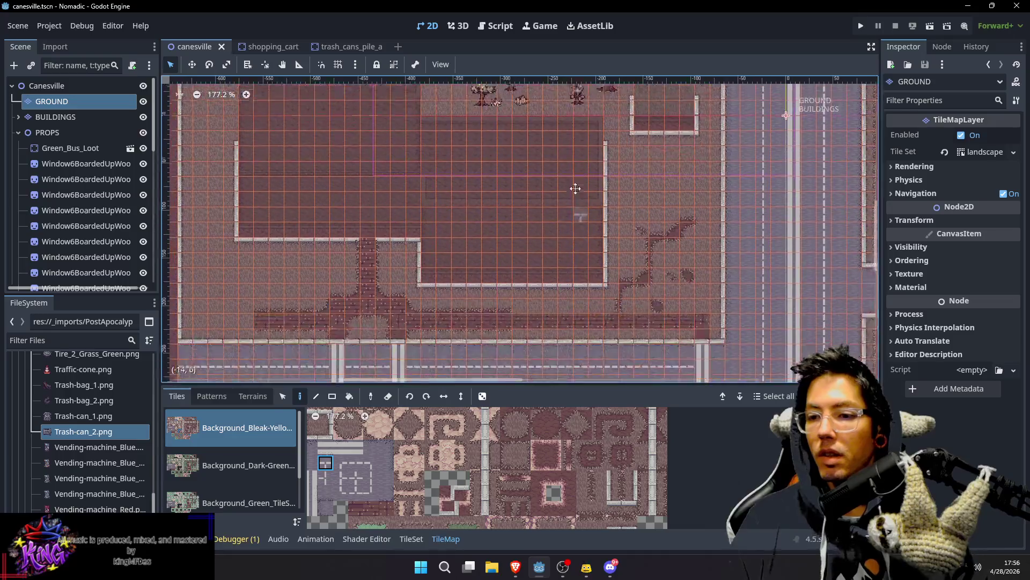
{"action": "scroll", "coordinate": [577, 231], "scroll_direction": "left", "scroll_amount": 3}
{"action": "scroll", "coordinate": [526, 212], "scroll_direction": "up", "scroll_amount": 4}
{"action": "scroll", "coordinate": [526, 212], "scroll_direction": "left", "scroll_amount": 3}
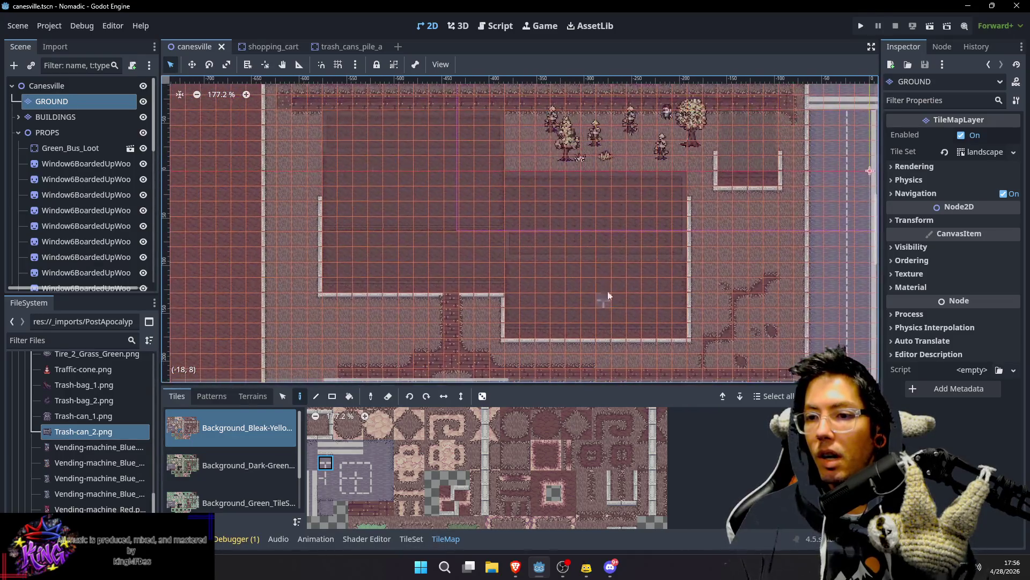
{"action": "scroll", "coordinate": [548, 194], "scroll_direction": "up", "scroll_amount": 2}
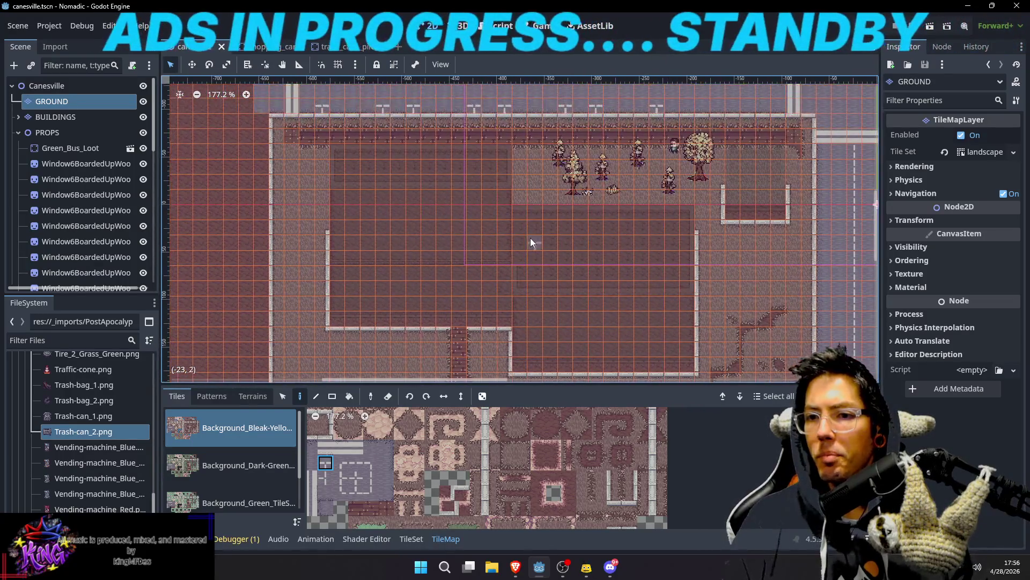
{"action": "scroll", "coordinate": [529, 261], "scroll_direction": "left", "scroll_amount": 9}
{"action": "scroll", "coordinate": [582, 218], "scroll_direction": "down", "scroll_amount": 2}
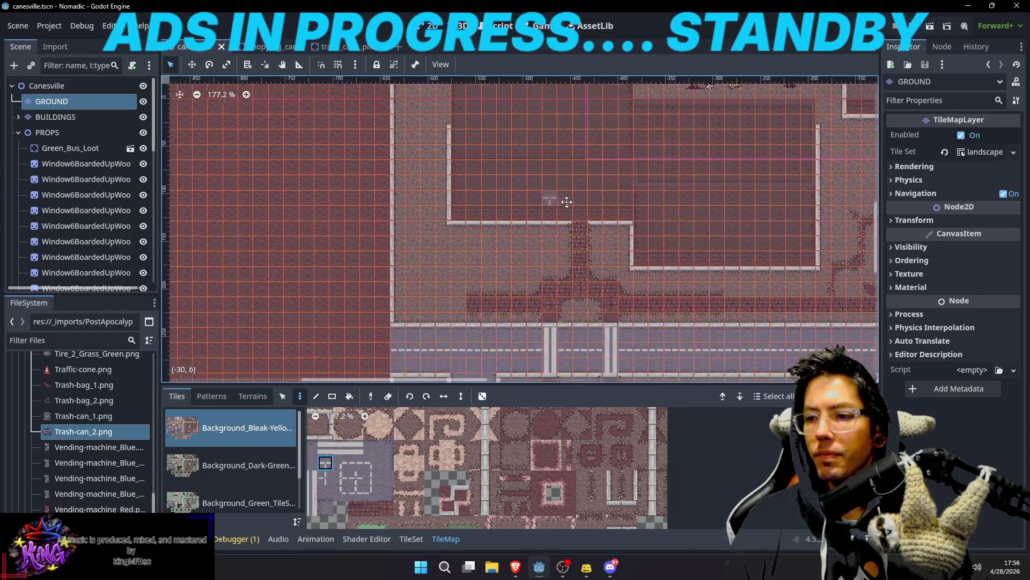
{"action": "scroll", "coordinate": [653, 273], "scroll_direction": "up", "scroll_amount": 1}
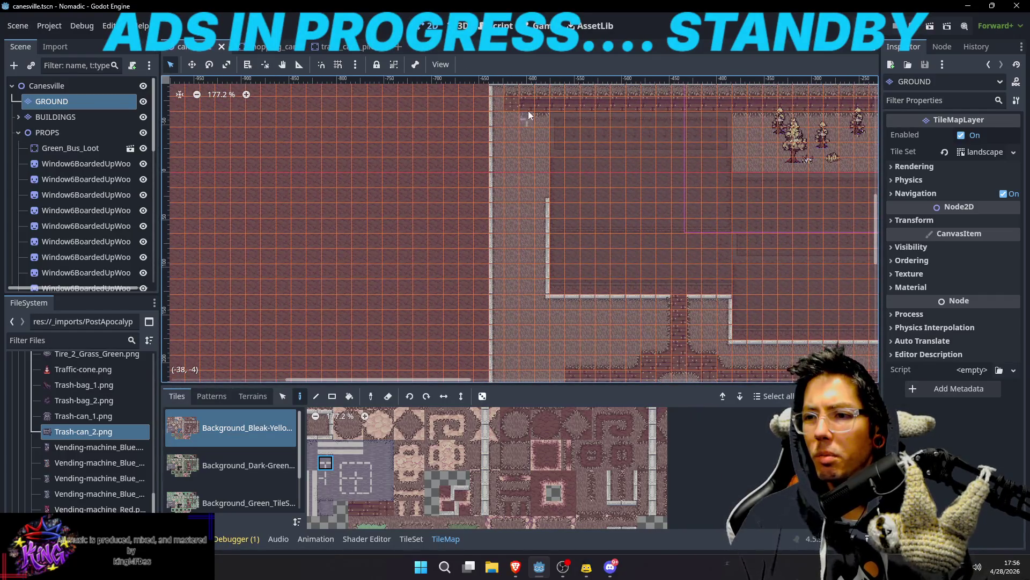
Step: Paint a vertical strip of gray building tiles and extend the dark brick column downward
{"action": "left_click", "coordinate": [514, 118], "text": "ctrl"}
{"action": "mouse_move", "coordinate": [513, 122]}
{"action": "left_mouse_down"}
{"action": "mouse_move", "coordinate": [518, 270]}
{"action": "mouse_move", "coordinate": [558, 169]}
{"action": "left_mouse_up"}
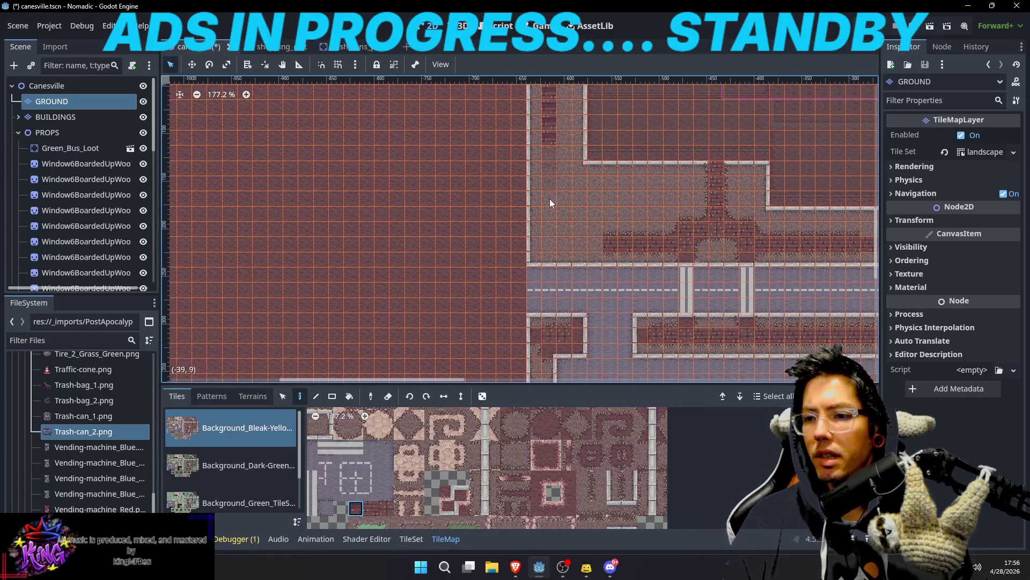
{"action": "left_click_drag", "start_coordinate": [551, 237], "coordinate": [550, 148]}
Step: Paint the dark brick row along the sidewalk left to the edge column
{"action": "left_click", "coordinate": [625, 253], "text": "ctrl"}
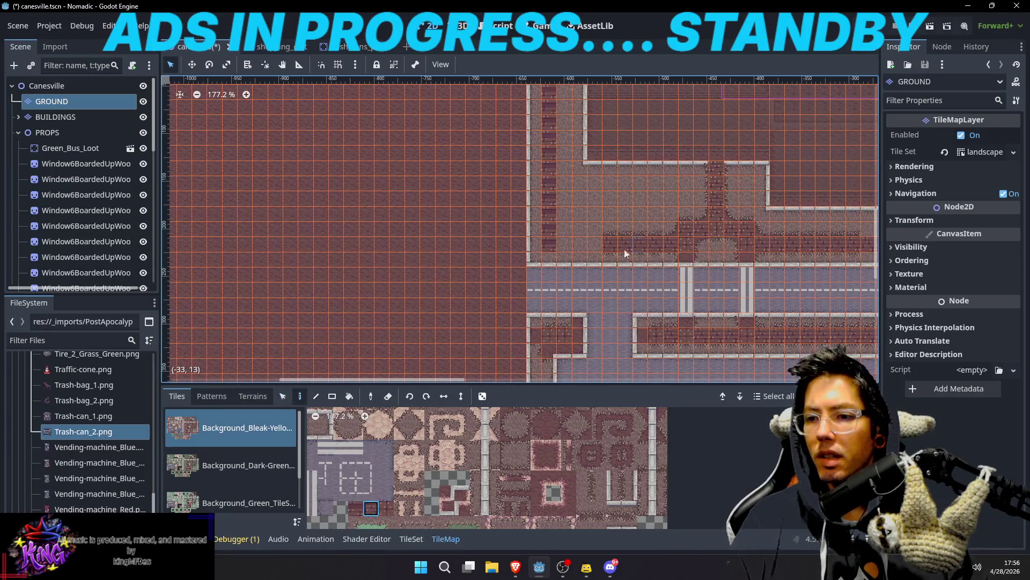
{"action": "key", "text": "s"}
{"action": "left_click", "coordinate": [550, 230]}
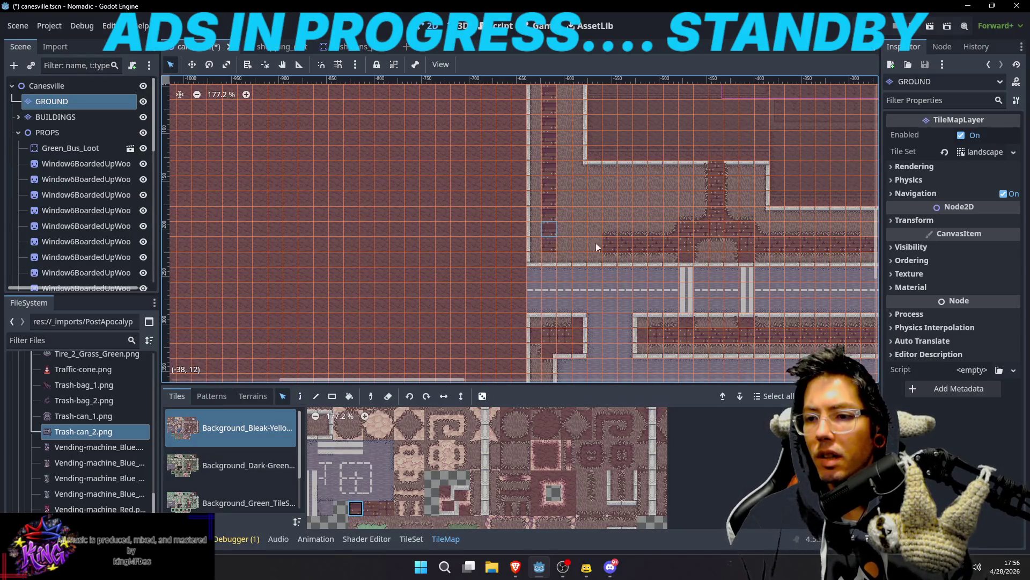
{"action": "left_click", "coordinate": [685, 246]}
{"action": "key", "text": "d"}
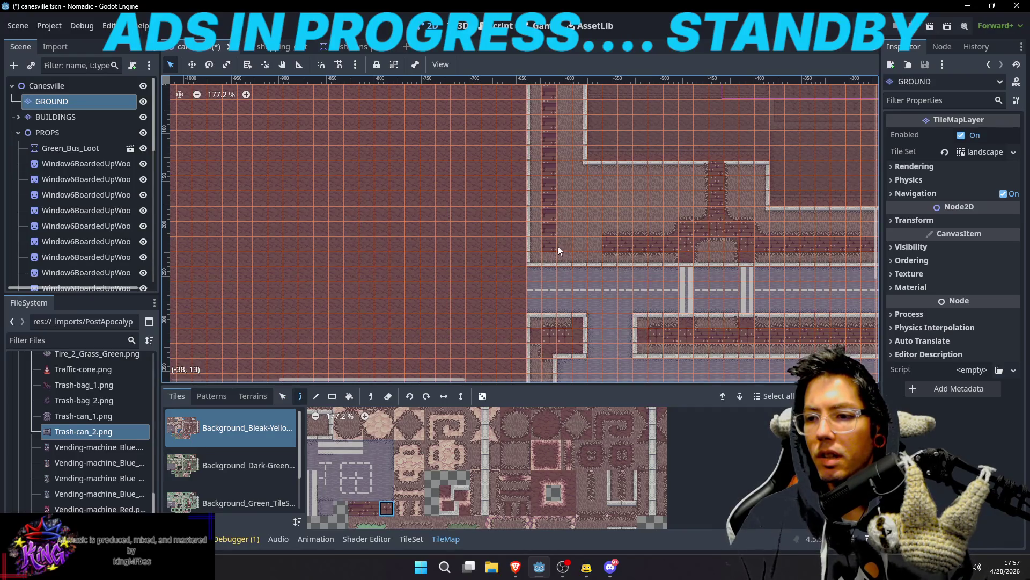
{"action": "left_click", "coordinate": [549, 232], "text": "ctrl"}
{"action": "mouse_move", "coordinate": [562, 246]}
{"action": "left_mouse_down"}
{"action": "mouse_move", "coordinate": [607, 246]}
{"action": "mouse_move", "coordinate": [636, 189]}
{"action": "mouse_move", "coordinate": [632, 233]}
{"action": "left_mouse_up"}
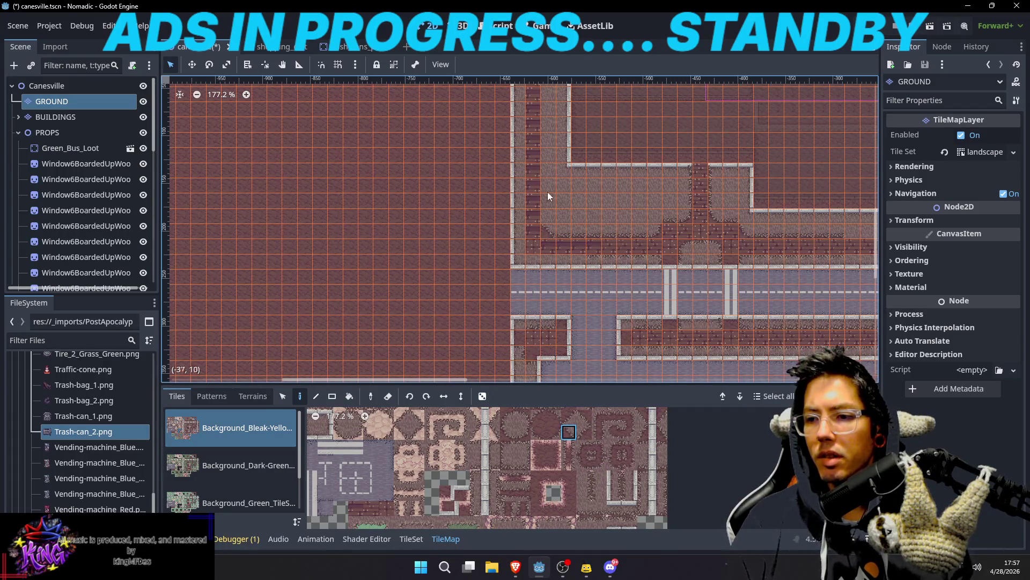
Step: Pick further tiles from the tileset and save the Canesville scene
{"action": "scroll", "coordinate": [539, 268], "scroll_direction": "up", "scroll_amount": 2}
{"action": "scroll", "coordinate": [590, 445], "scroll_direction": "up", "scroll_amount": 3}
{"action": "scroll", "coordinate": [583, 439], "scroll_direction": "up", "scroll_amount": 2}
{"action": "left_click", "coordinate": [559, 452]}
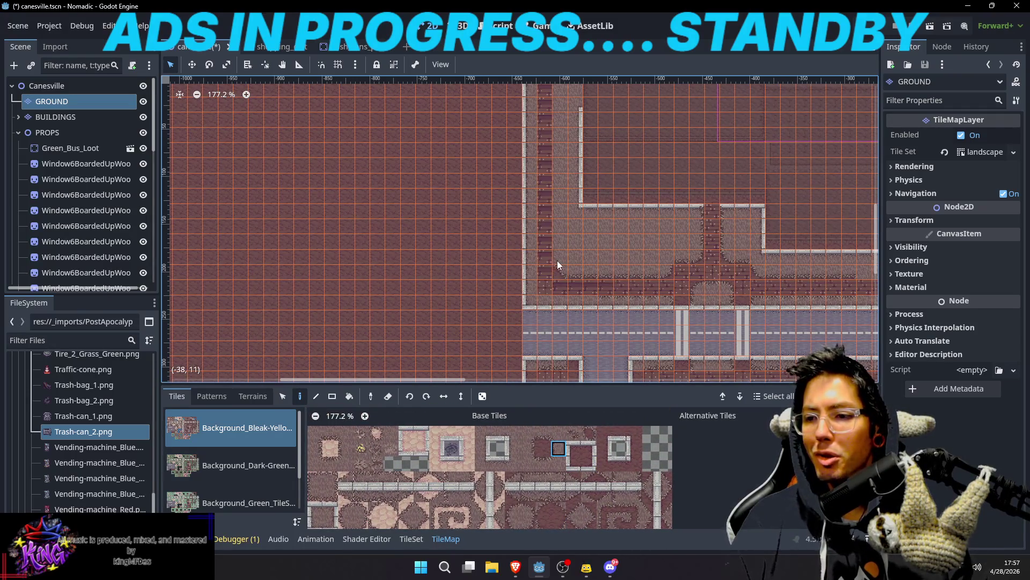
{"action": "left_click_drag", "start_coordinate": [565, 94], "coordinate": [577, 311]}
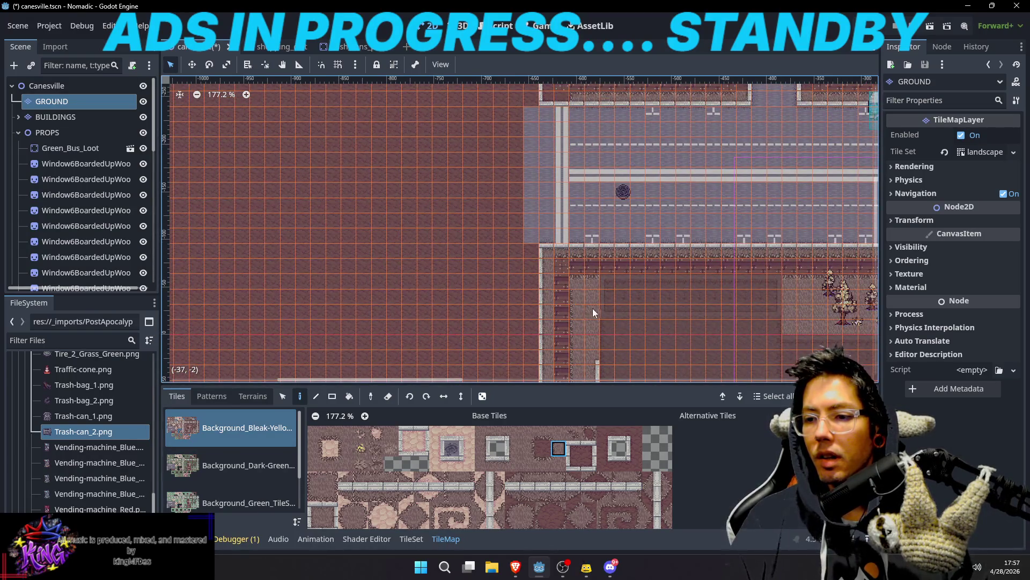
{"action": "scroll", "coordinate": [593, 308], "scroll_direction": "down", "scroll_amount": 2}
{"action": "scroll", "coordinate": [581, 440], "scroll_direction": "down", "scroll_amount": 1}
{"action": "scroll", "coordinate": [581, 440], "scroll_direction": "down", "scroll_amount": 3}
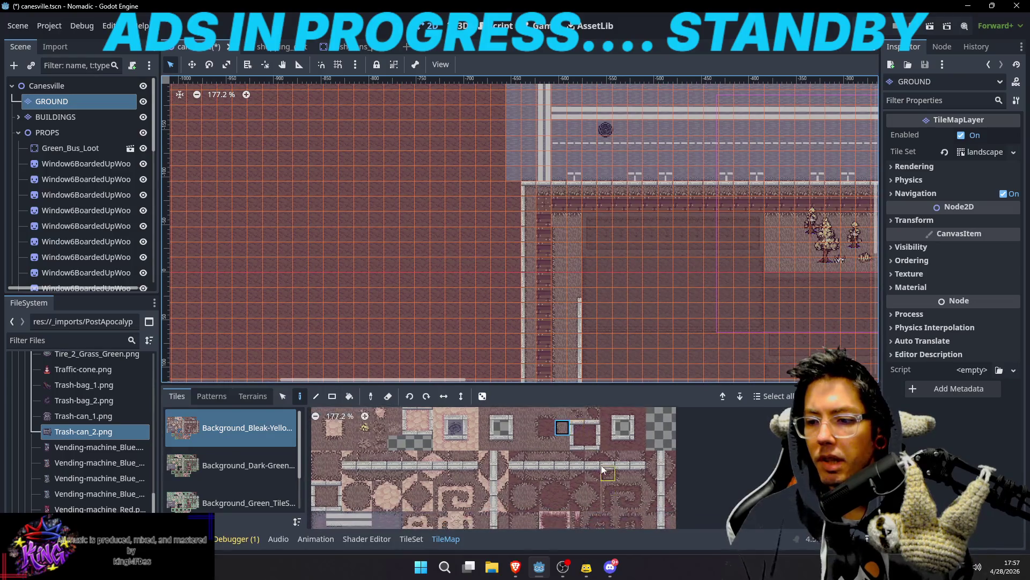
{"action": "left_click", "coordinate": [511, 482]}
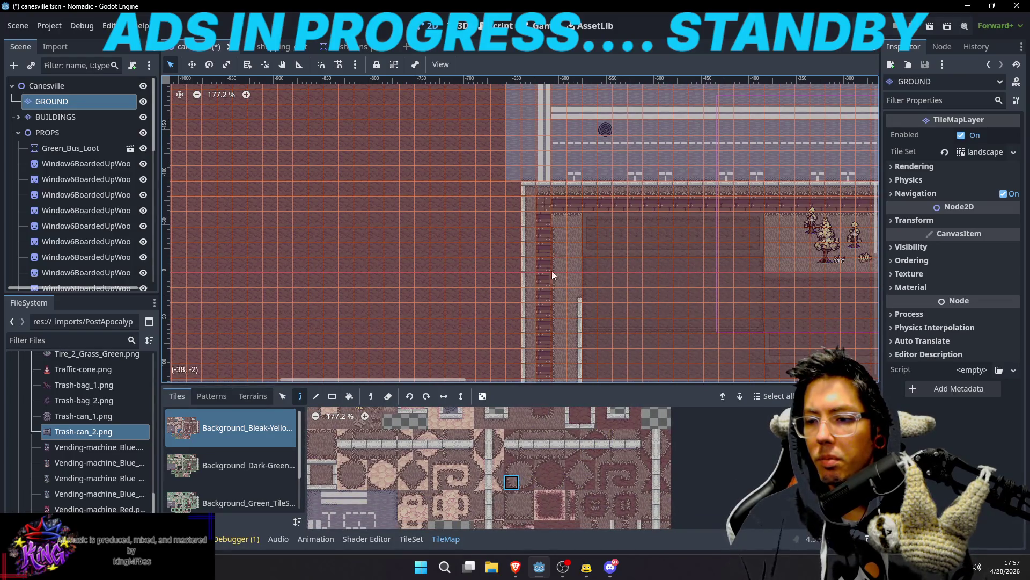
{"action": "key", "text": "ctrl+s"}
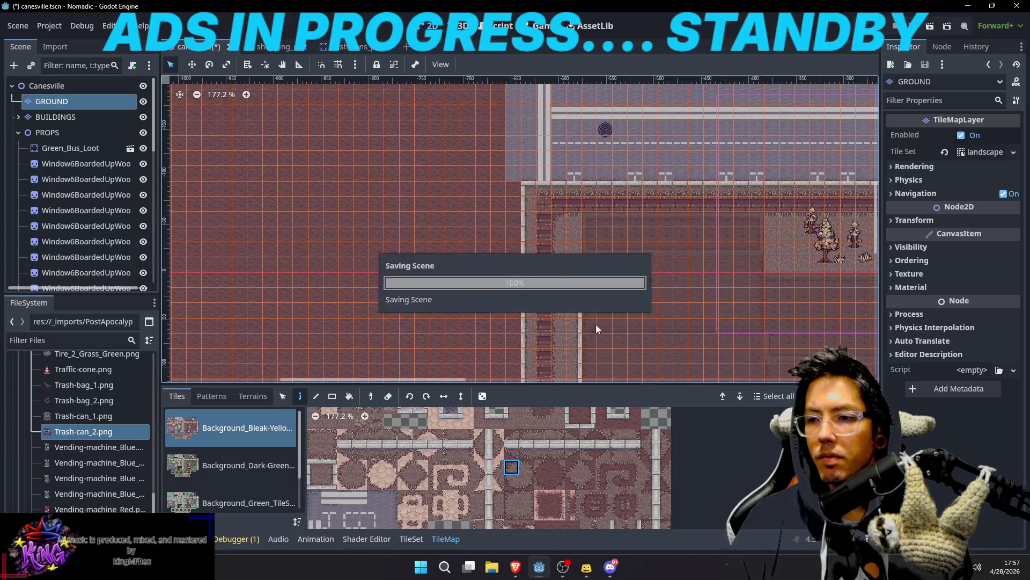
Step: Paint a different sidewalk tile onto the map and save the scene
{"action": "scroll", "coordinate": [580, 183], "scroll_direction": "down", "scroll_amount": 5}
{"action": "scroll", "coordinate": [579, 186], "scroll_direction": "up", "scroll_amount": 4}
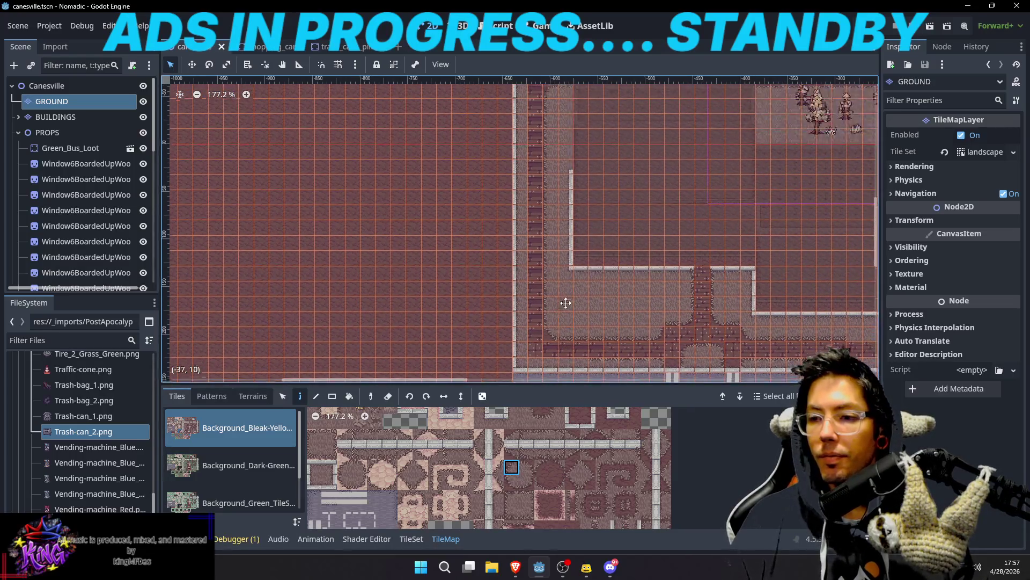
{"action": "scroll", "coordinate": [583, 283], "scroll_direction": "up", "scroll_amount": 1}
{"action": "left_click", "coordinate": [573, 467]}
{"action": "left_click", "coordinate": [630, 259]}
{"action": "scroll", "coordinate": [629, 215], "scroll_direction": "down", "scroll_amount": 3}
{"action": "key", "text": "ctrl+s"}
Step: Paint a curb corner tile where the road meets the curb
{"action": "scroll", "coordinate": [591, 275], "scroll_direction": "down", "scroll_amount": 4}
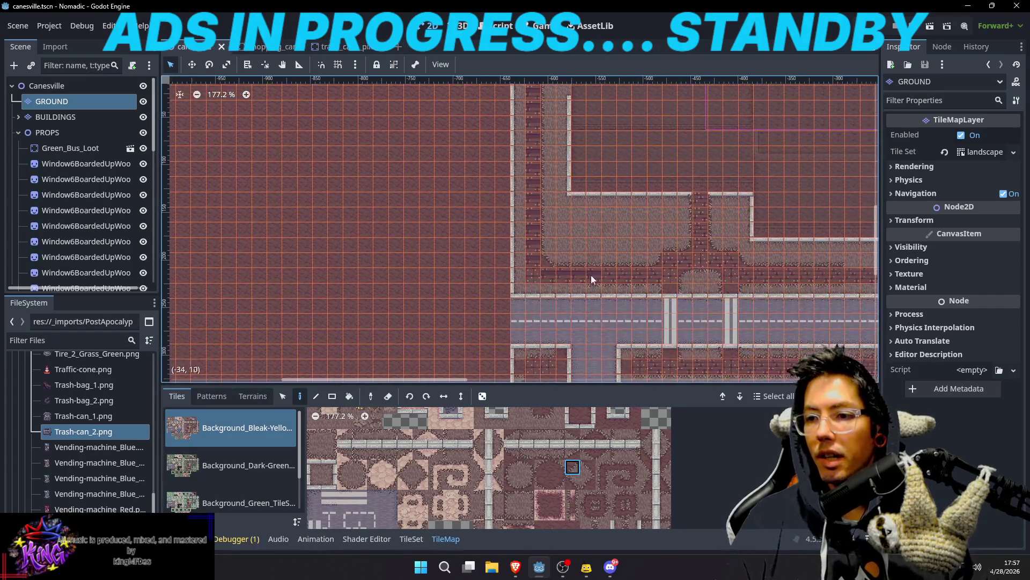
{"action": "scroll", "coordinate": [580, 242], "scroll_direction": "up", "scroll_amount": 3}
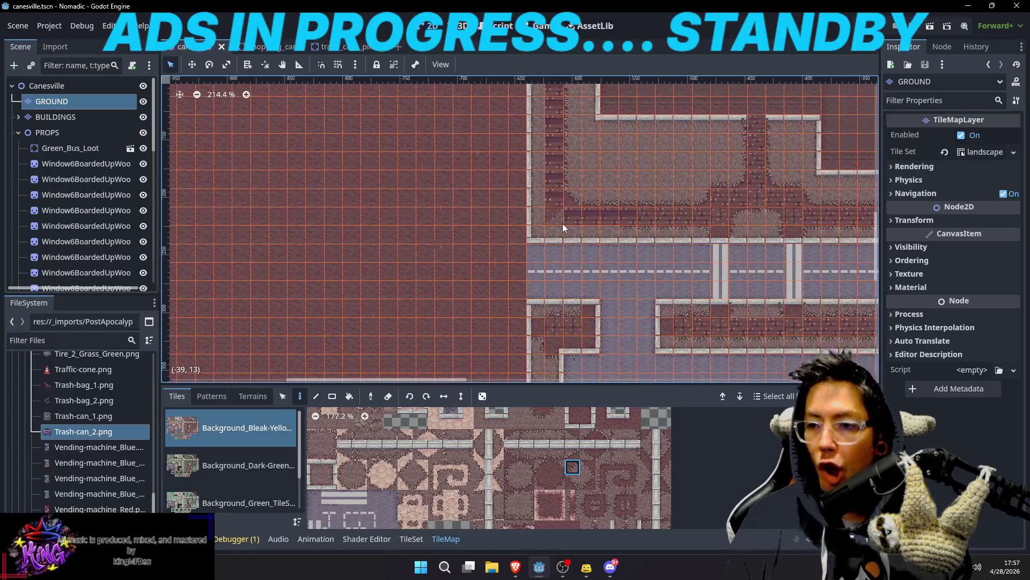
{"action": "scroll", "coordinate": [561, 223], "scroll_direction": "up", "scroll_amount": 4}
{"action": "scroll", "coordinate": [567, 424], "scroll_direction": "up", "scroll_amount": 1}
{"action": "left_click", "coordinate": [567, 444]}
{"action": "left_click", "coordinate": [491, 271]}
{"action": "left_click_drag", "start_coordinate": [575, 271], "coordinate": [543, 310]}
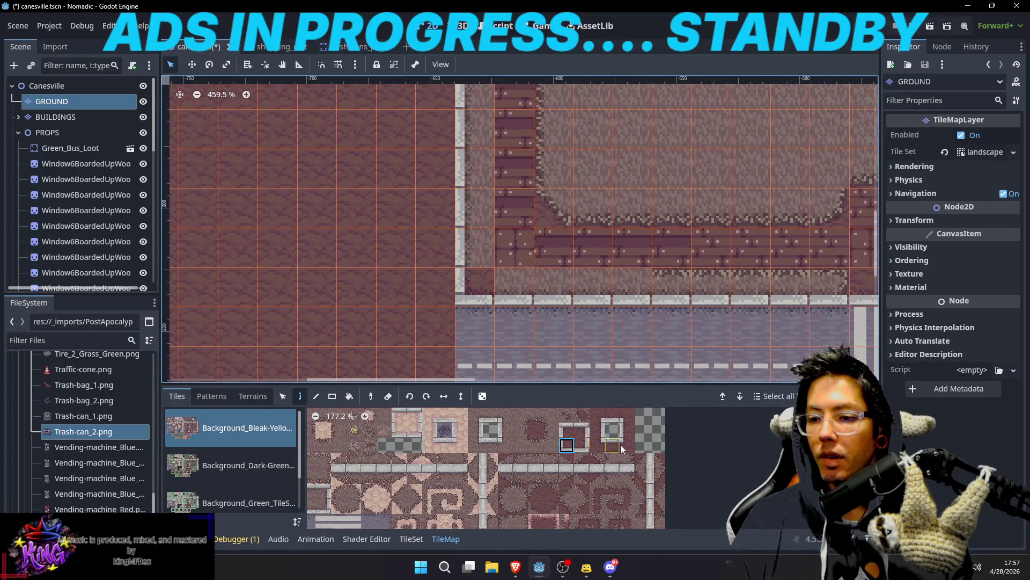
Step: Try several edge and wall tiles in the tileset to find the matching corner piece
{"action": "left_click", "coordinate": [610, 417]}
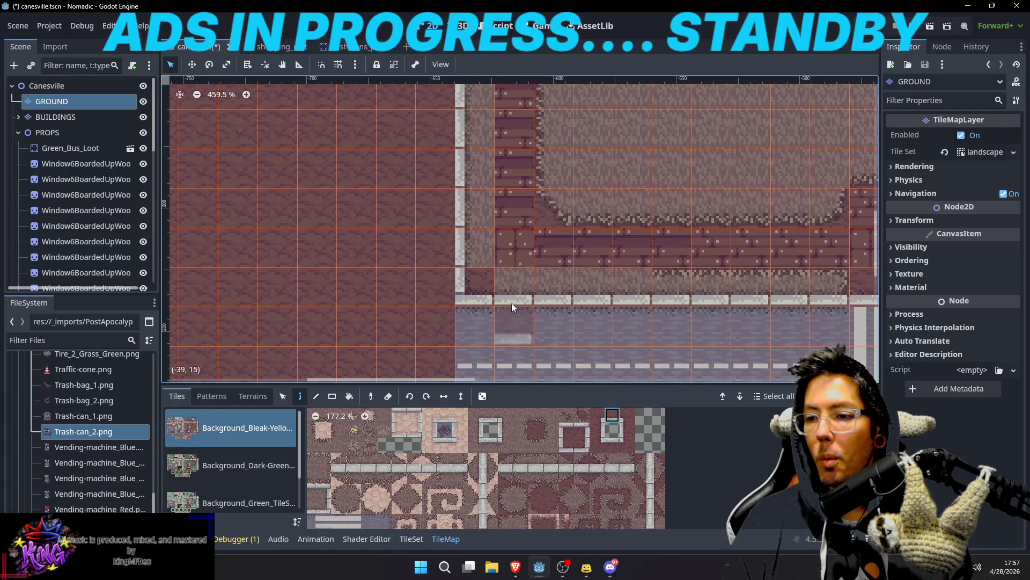
{"action": "left_click", "coordinate": [626, 432]}
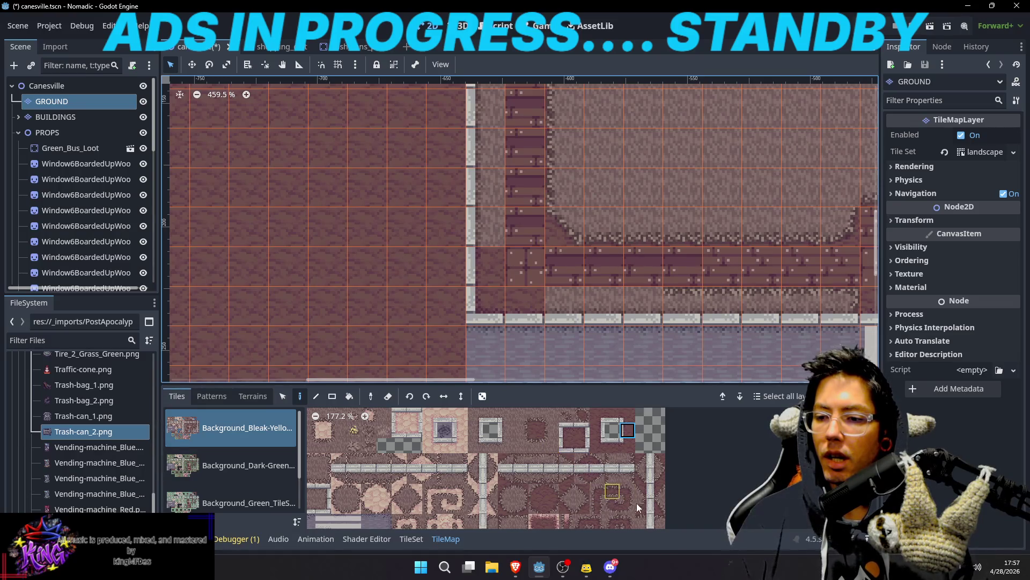
{"action": "scroll", "coordinate": [607, 453], "scroll_direction": "down", "scroll_amount": 3}
{"action": "scroll", "coordinate": [617, 481], "scroll_direction": "down", "scroll_amount": 2}
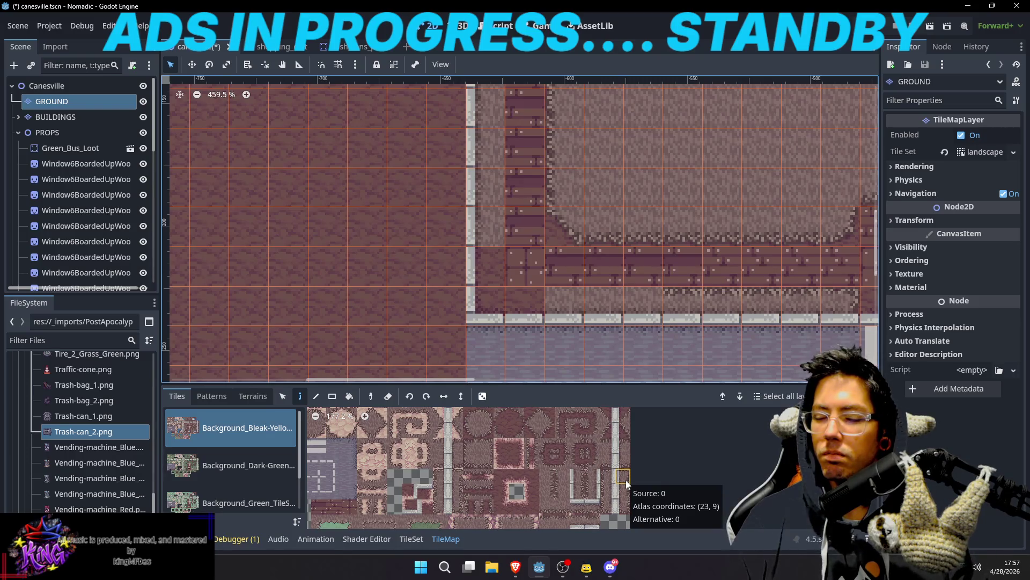
{"action": "left_click", "coordinate": [624, 462]}
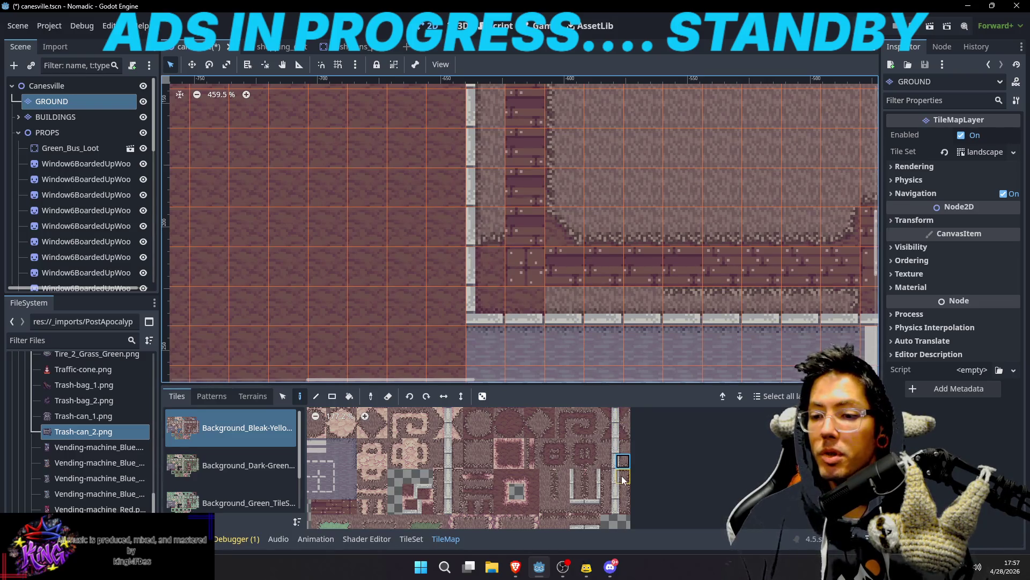
{"action": "left_click", "coordinate": [623, 505]}
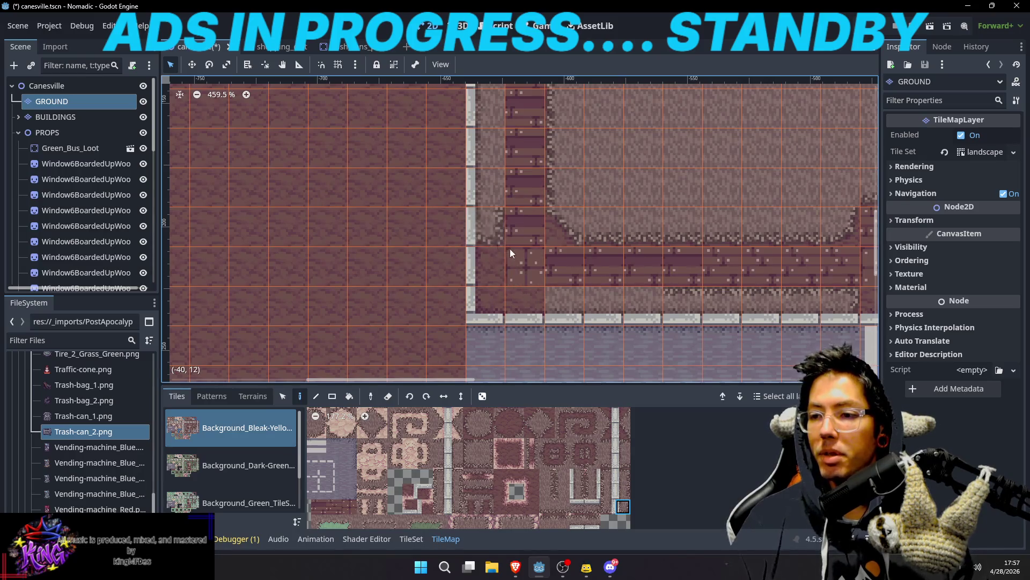
{"action": "scroll", "coordinate": [509, 249], "scroll_direction": "up", "scroll_amount": 3}
{"action": "left_click", "coordinate": [617, 492]}
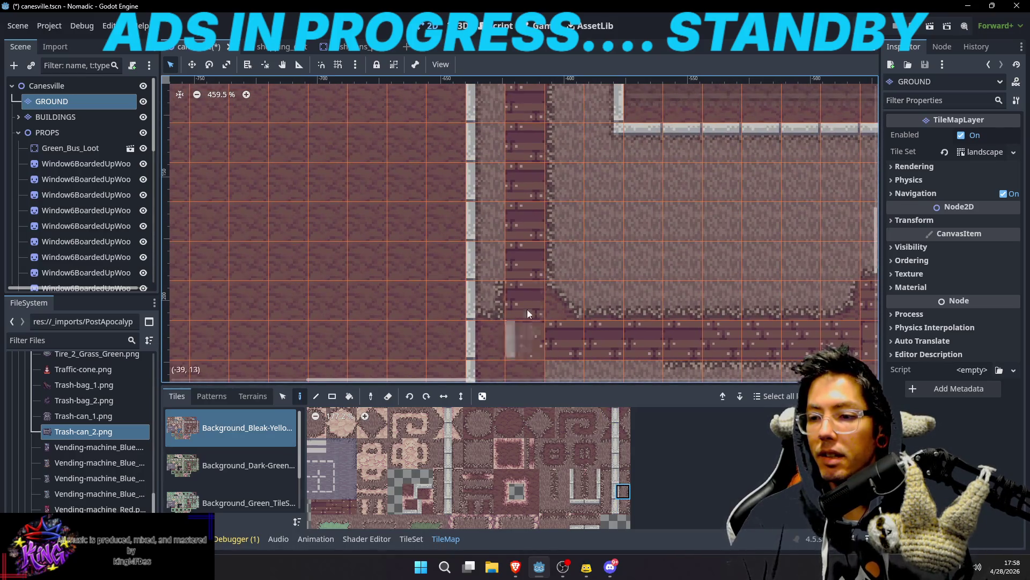
{"action": "scroll", "coordinate": [537, 177], "scroll_direction": "down", "scroll_amount": 1}
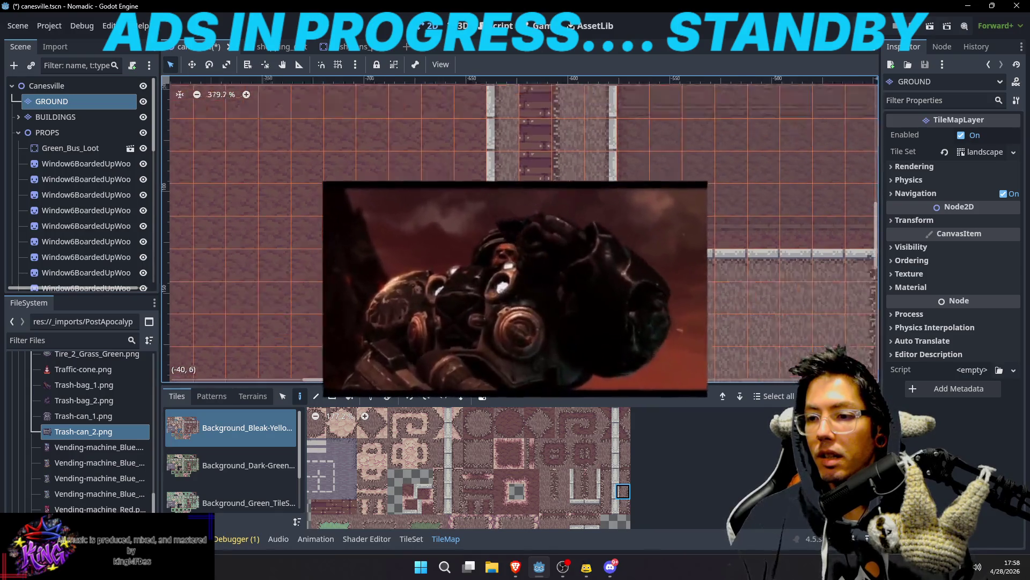
{"action": "scroll", "coordinate": [499, 241], "scroll_direction": "down", "scroll_amount": 1}
{"action": "scroll", "coordinate": [499, 241], "scroll_direction": "up", "scroll_amount": 3}
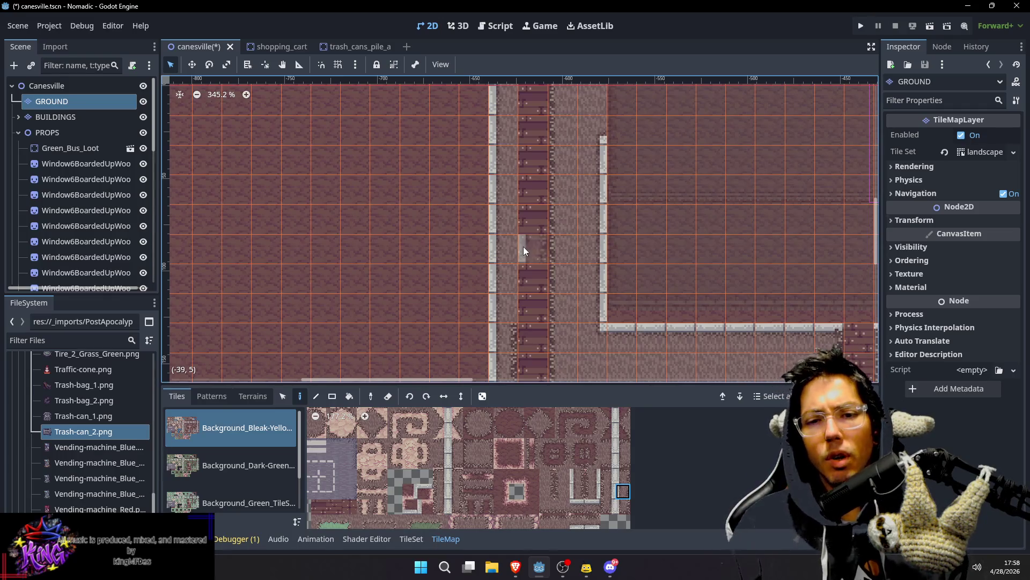
Step: Zoom the viewport and pick two adjacent sidewalk edge tiles from the tileset
{"action": "scroll", "coordinate": [606, 142], "scroll_direction": "down", "scroll_amount": 4}
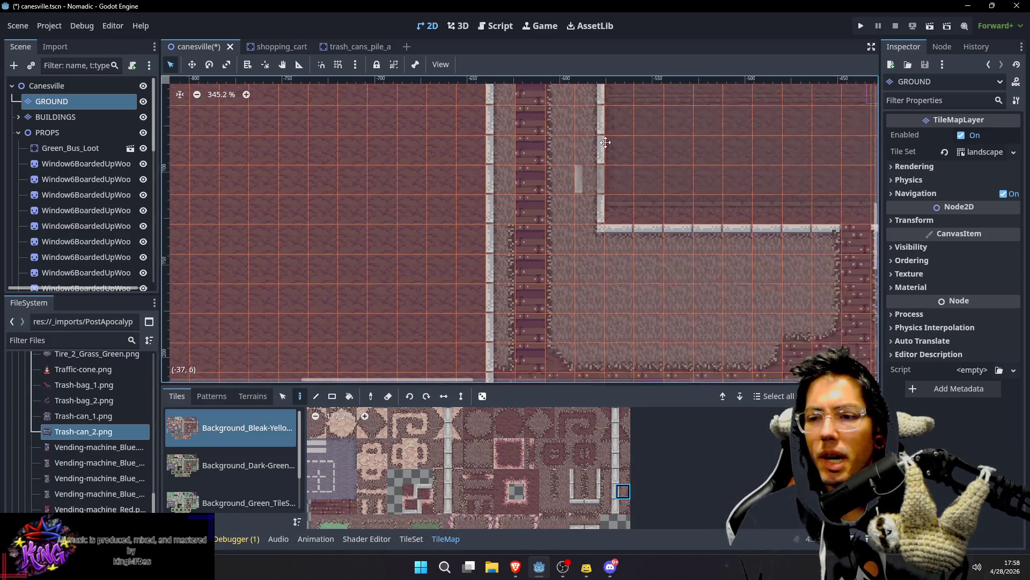
{"action": "scroll", "coordinate": [596, 161], "scroll_direction": "down", "scroll_amount": 5}
{"action": "scroll", "coordinate": [580, 215], "scroll_direction": "down", "scroll_amount": 2, "text": "ctrl"}
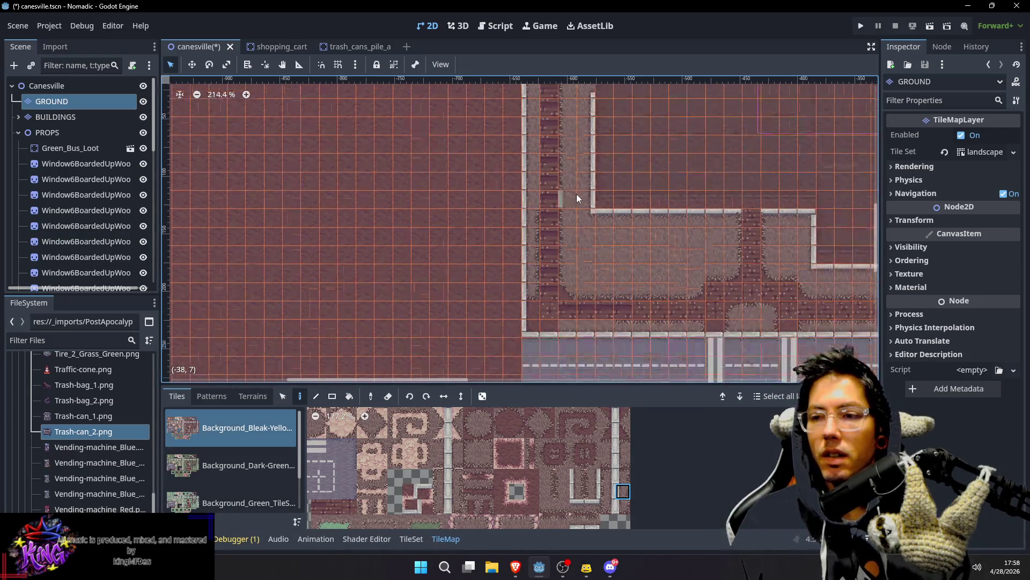
{"action": "scroll", "coordinate": [579, 199], "scroll_direction": "up", "scroll_amount": 6}
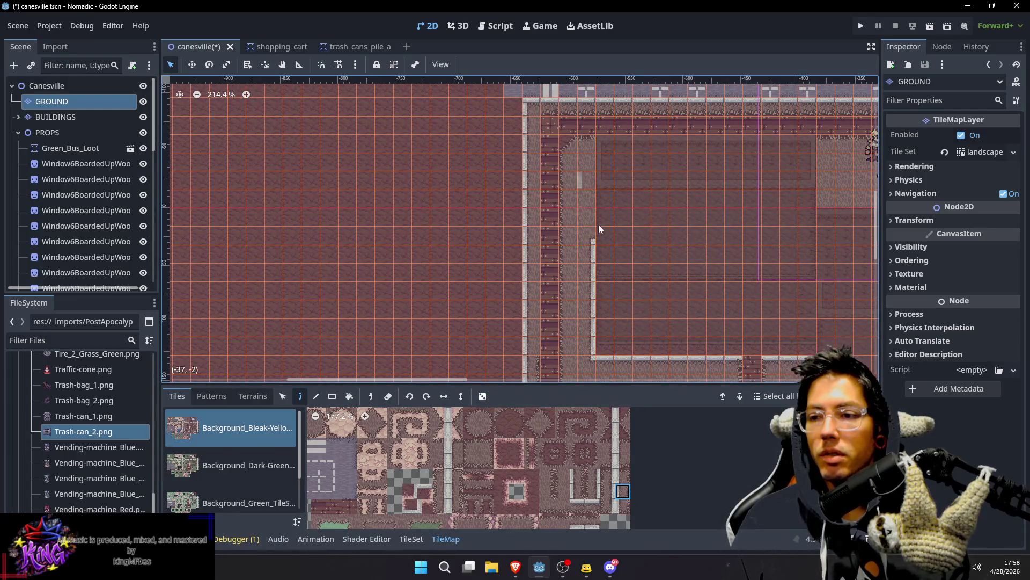
{"action": "scroll", "coordinate": [593, 258], "scroll_direction": "down", "scroll_amount": 1}
{"action": "scroll", "coordinate": [606, 188], "scroll_direction": "up", "scroll_amount": 3}
{"action": "scroll", "coordinate": [614, 150], "scroll_direction": "down", "scroll_amount": 10}
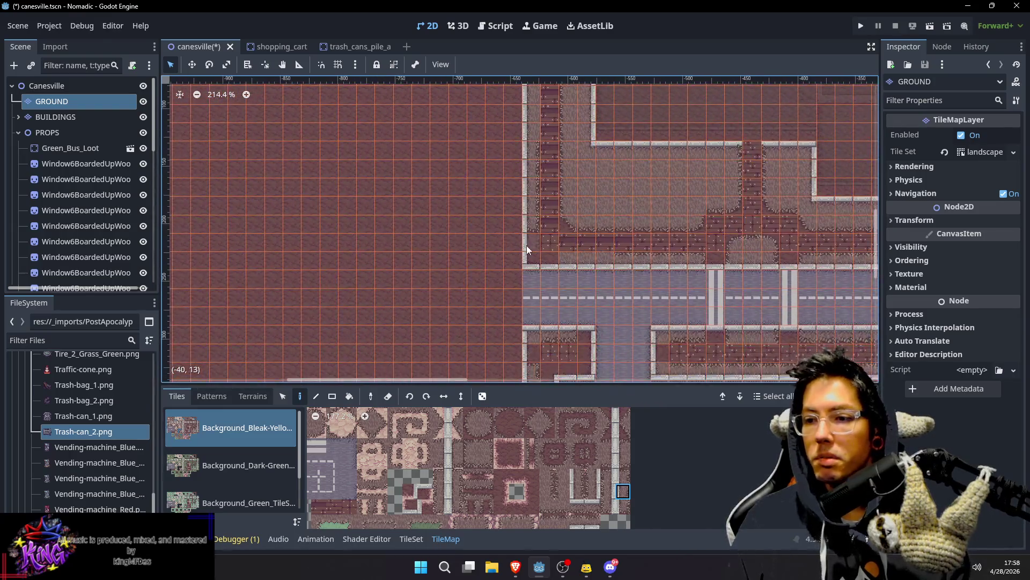
{"action": "scroll", "coordinate": [526, 246], "scroll_direction": "up", "scroll_amount": 2}
{"action": "scroll", "coordinate": [653, 147], "scroll_direction": "up", "scroll_amount": 1}
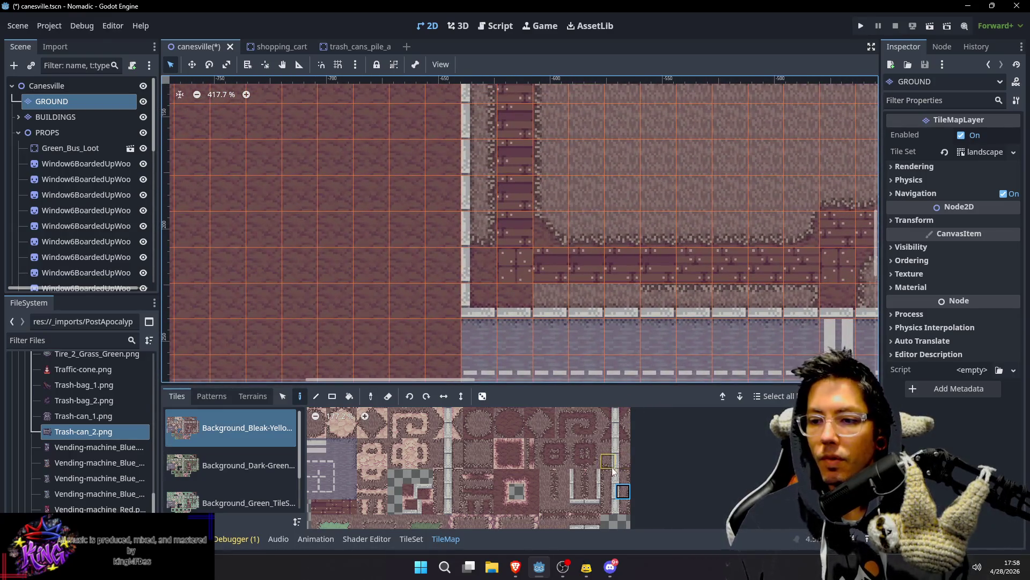
{"action": "scroll", "coordinate": [568, 468], "scroll_direction": "up", "scroll_amount": 3}
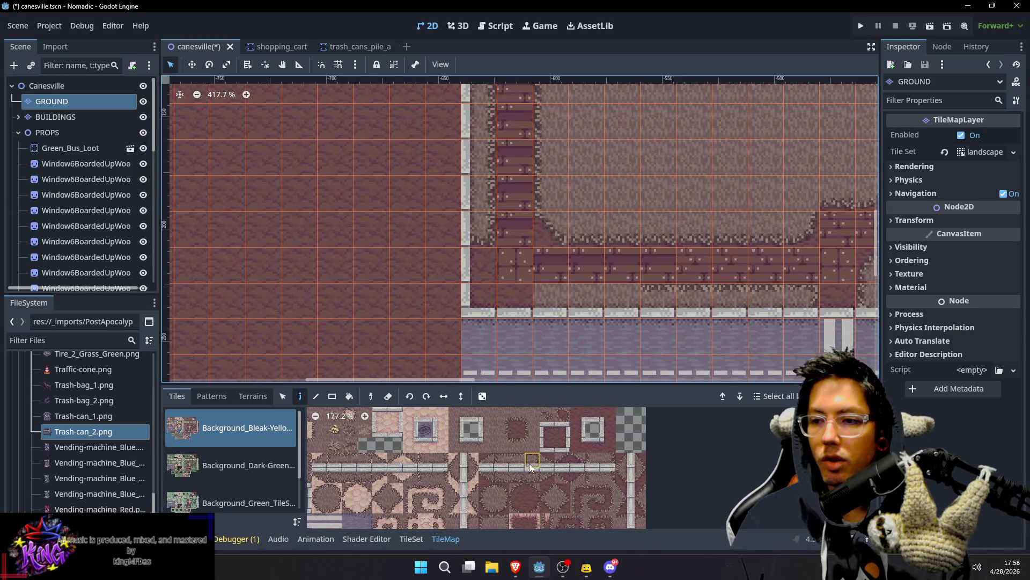
{"action": "left_click", "coordinate": [501, 460]}
{"action": "left_click", "coordinate": [517, 459]}
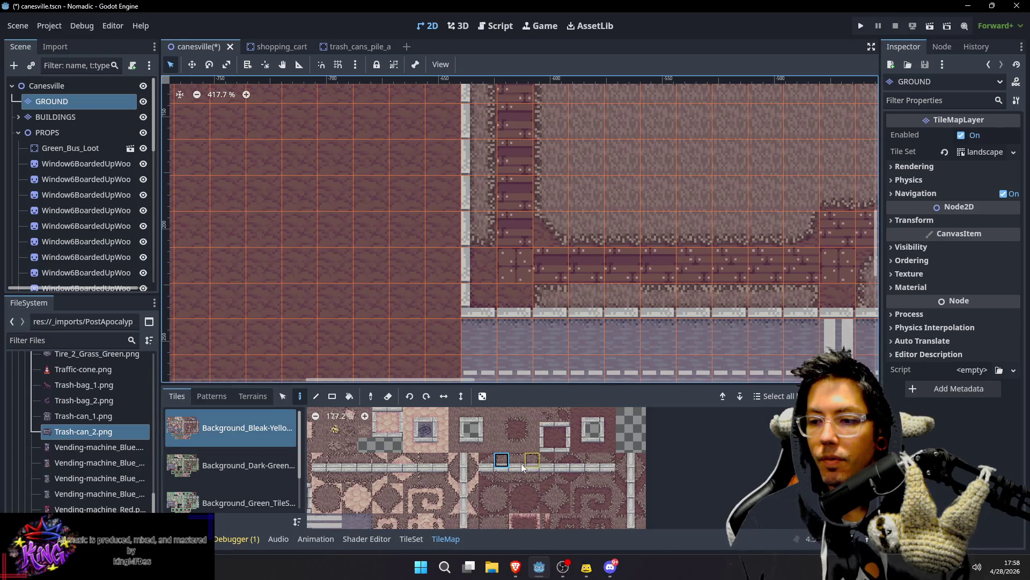
Step: Shift the view and save the Canesville scene with Ctrl+S
{"action": "scroll", "coordinate": [652, 307], "scroll_direction": "down", "scroll_amount": 1}
{"action": "scroll", "coordinate": [758, 298], "scroll_direction": "right", "scroll_amount": 3}
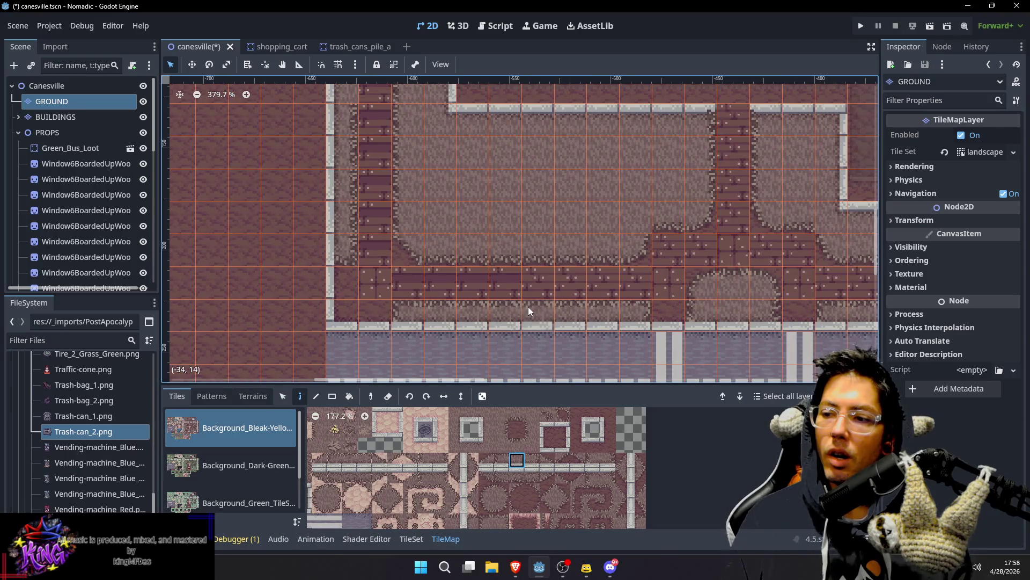
{"action": "scroll", "coordinate": [449, 236], "scroll_direction": "down", "scroll_amount": 3}
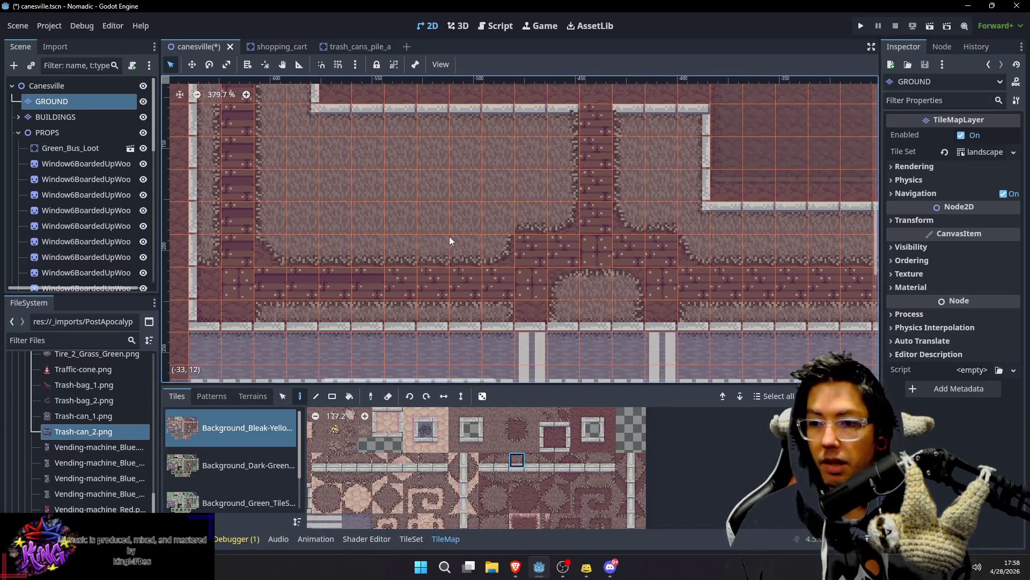
{"action": "key", "text": "ctrl+s"}
{"action": "scroll", "coordinate": [414, 224], "scroll_direction": "down", "scroll_amount": 2}
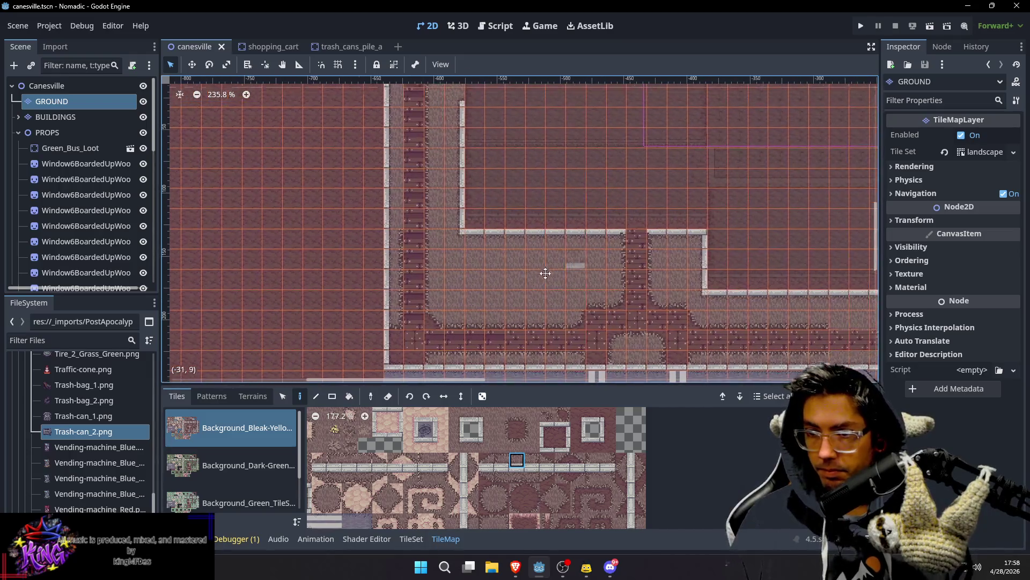
Step: Save the scene and pan around the map to locate the crosswalk on the road
{"action": "key", "text": "ctrl+s"}
{"action": "scroll", "coordinate": [558, 258], "scroll_direction": "down", "scroll_amount": 2}
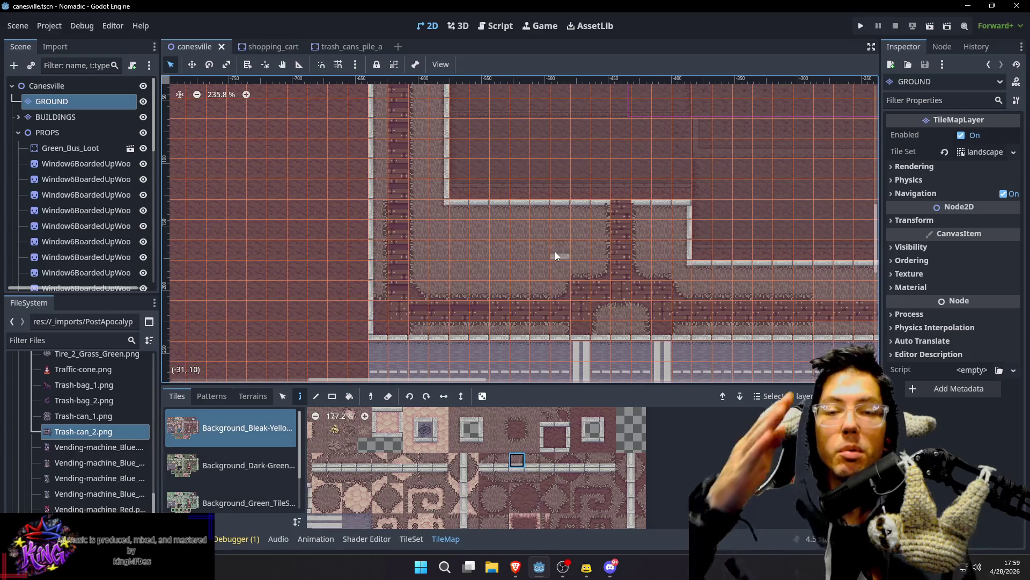
{"action": "mouse_move", "coordinate": [554, 252]}
{"action": "left_mouse_down"}
{"action": "mouse_move", "coordinate": [563, 190]}
{"action": "mouse_move", "coordinate": [539, 206]}
{"action": "mouse_move", "coordinate": [543, 192]}
{"action": "left_mouse_up"}
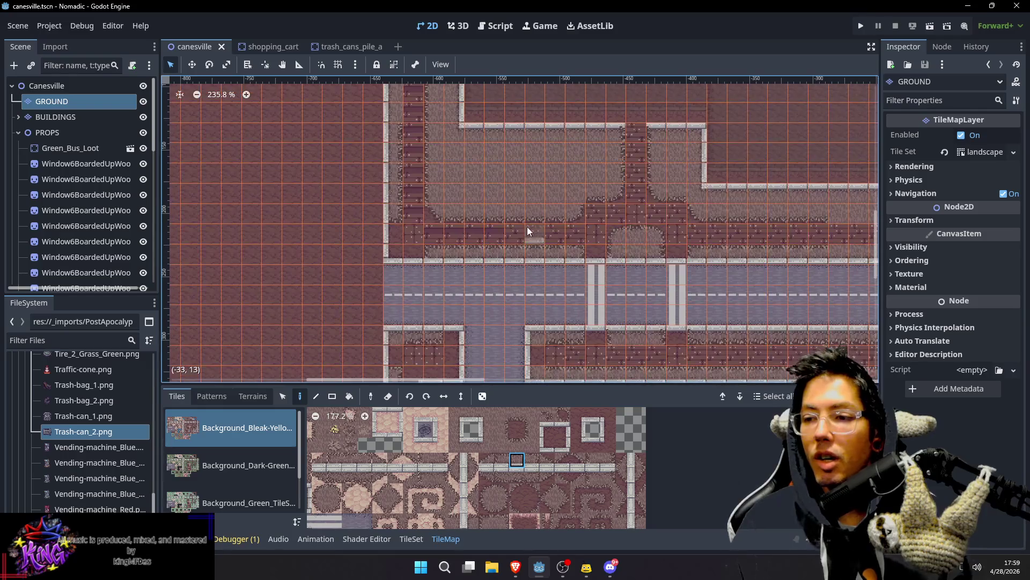
{"action": "scroll", "coordinate": [594, 153], "scroll_direction": "down", "scroll_amount": 5}
{"action": "left_click_drag", "start_coordinate": [593, 153], "coordinate": [577, 284]}
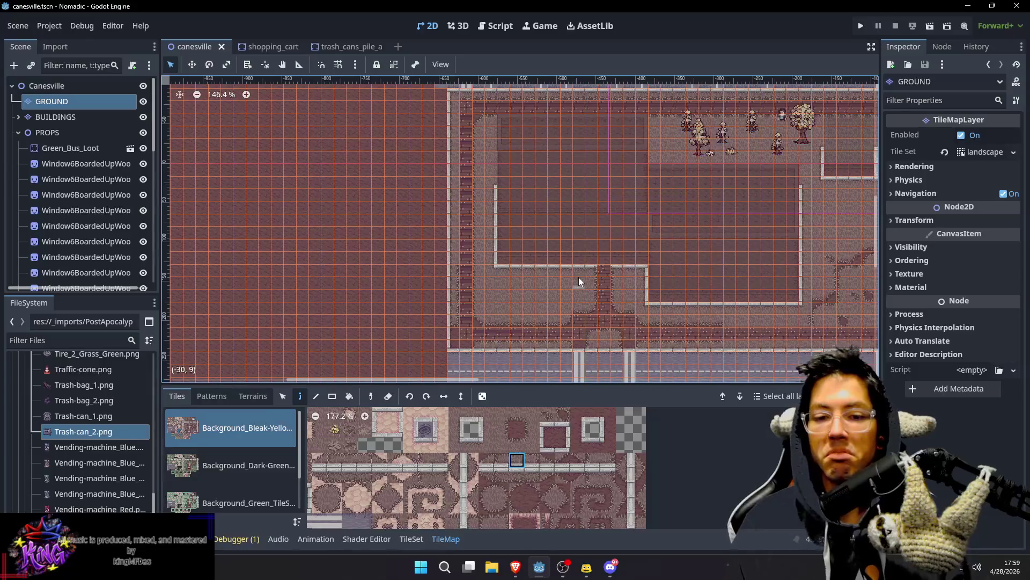
{"action": "key", "text": "ctrl+s"}
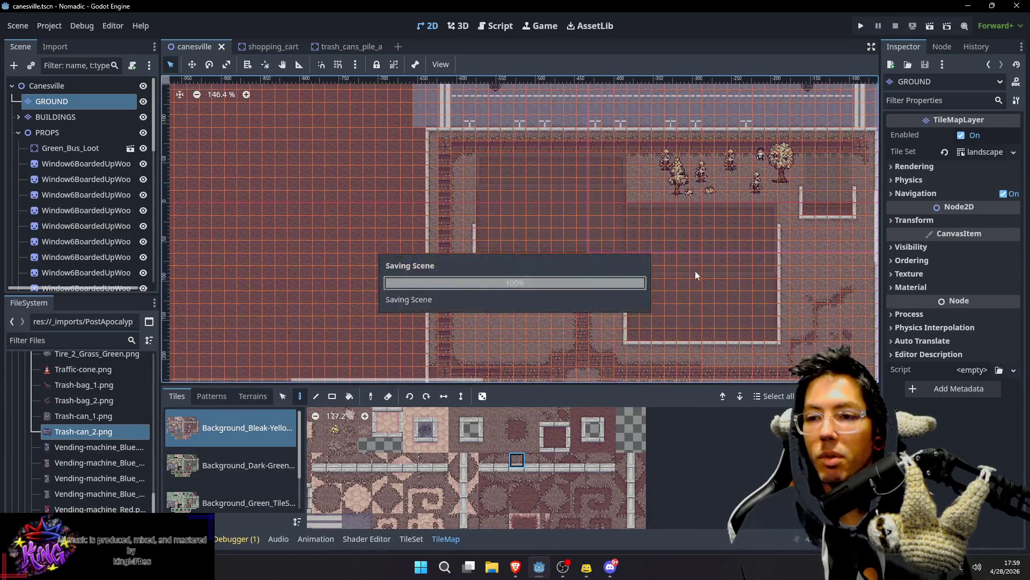
{"action": "left_click_drag", "start_coordinate": [695, 270], "coordinate": [589, 196]}
{"action": "mouse_move", "coordinate": [538, 260]}
{"action": "left_mouse_down"}
{"action": "mouse_move", "coordinate": [549, 210]}
{"action": "mouse_move", "coordinate": [556, 217]}
{"action": "left_mouse_up"}
{"action": "mouse_move", "coordinate": [453, 222]}
{"action": "left_mouse_down"}
{"action": "mouse_move", "coordinate": [545, 291]}
{"action": "mouse_move", "coordinate": [618, 220]}
{"action": "left_mouse_up"}
{"action": "scroll", "coordinate": [617, 217], "scroll_direction": "down", "scroll_amount": 5}
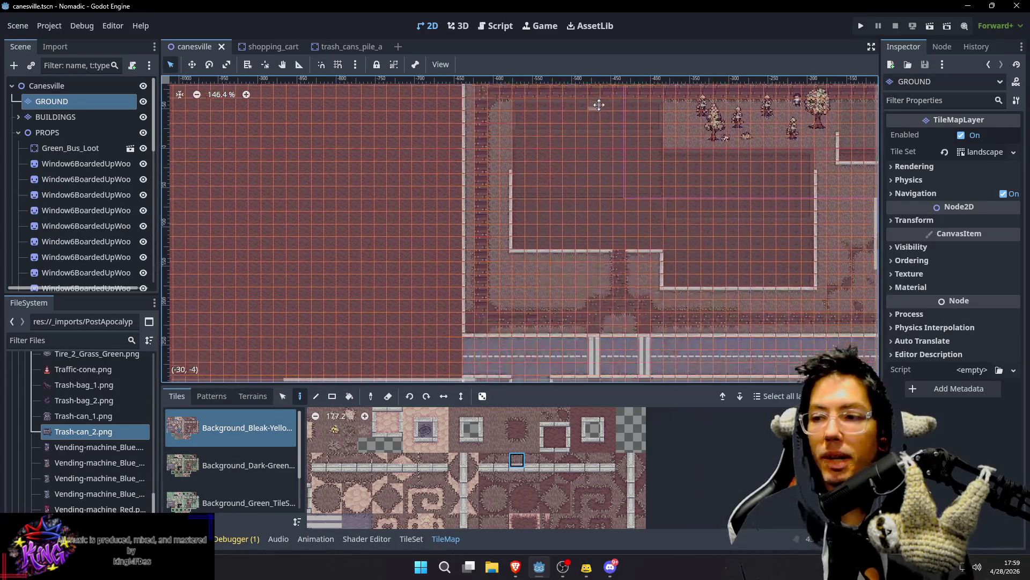
{"action": "mouse_move", "coordinate": [582, 168]}
{"action": "left_mouse_down"}
{"action": "mouse_move", "coordinate": [584, 230]}
{"action": "mouse_move", "coordinate": [587, 143]}
{"action": "mouse_move", "coordinate": [583, 205]}
{"action": "mouse_move", "coordinate": [574, 128]}
{"action": "left_mouse_up"}
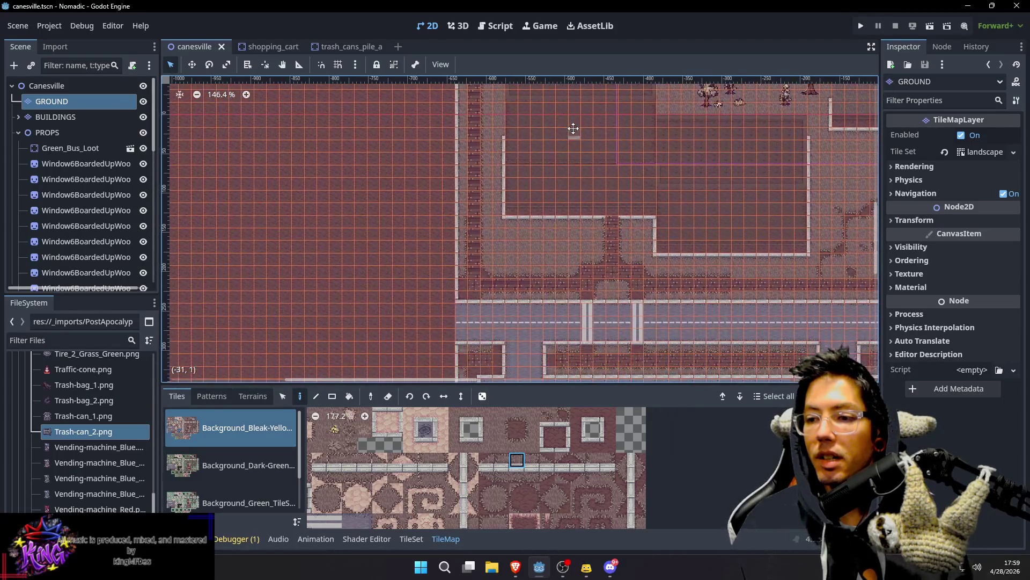
{"action": "scroll", "coordinate": [564, 155], "scroll_direction": "down", "scroll_amount": 5}
{"action": "scroll", "coordinate": [551, 177], "scroll_direction": "up", "scroll_amount": 3}
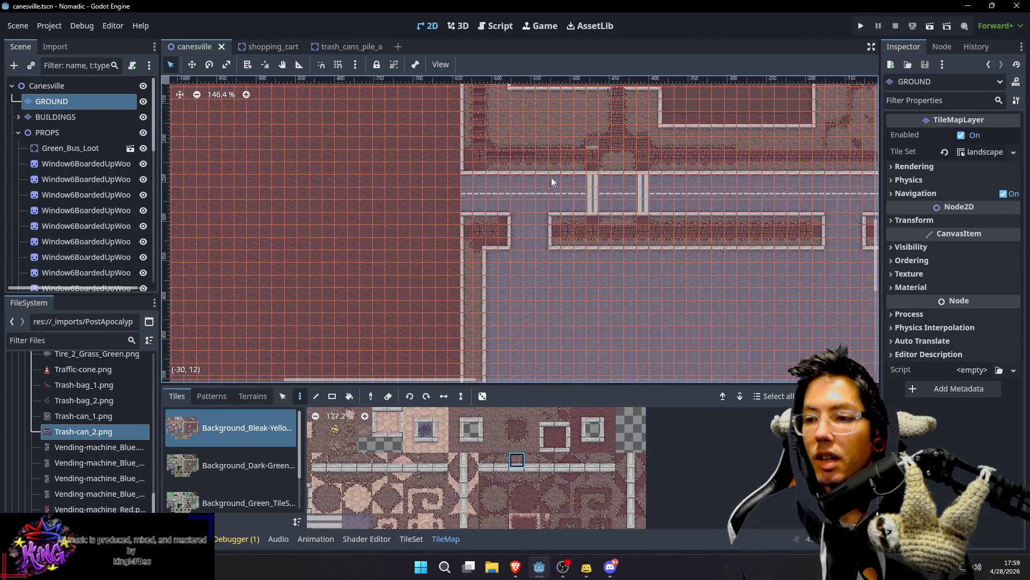
Step: Copy the crosswalk tiles, paste a copy across the street, and save
{"action": "left_click_drag", "start_coordinate": [470, 161], "coordinate": [473, 160]}
{"action": "key", "text": "s"}
{"action": "key", "text": "ctrl+c"}
{"action": "key", "text": "ctrl+v"}
{"action": "left_click", "coordinate": [472, 194]}
{"action": "left_click_drag", "start_coordinate": [543, 152], "coordinate": [552, 223]}
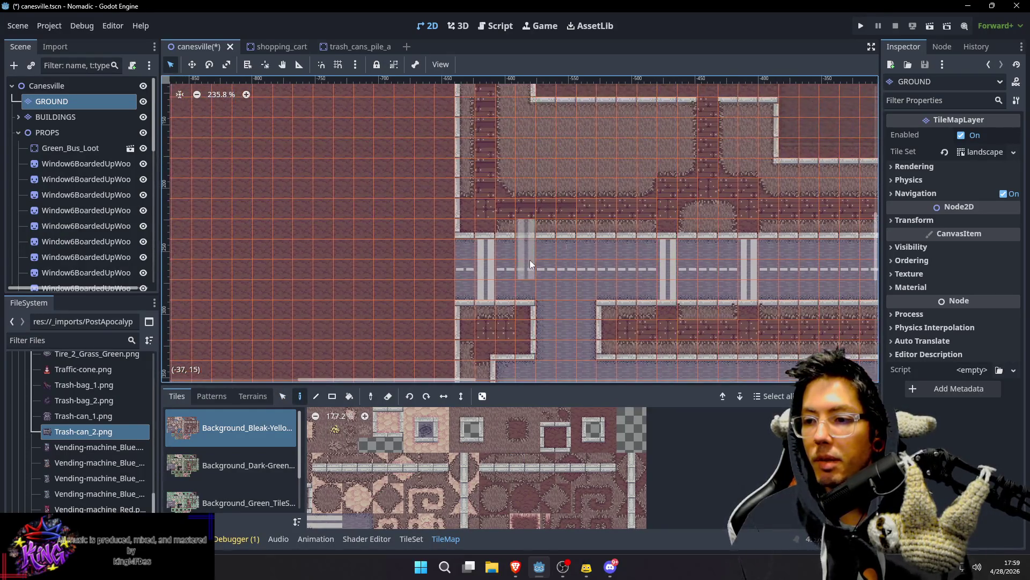
{"action": "key", "text": "Escape"}
{"action": "left_click", "coordinate": [569, 324]}
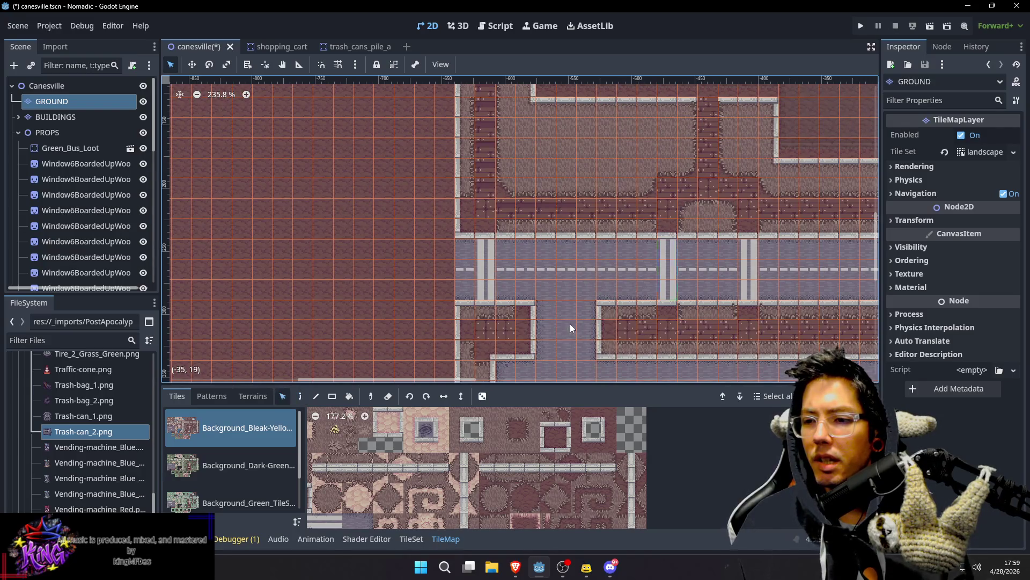
{"action": "scroll", "coordinate": [543, 249], "scroll_direction": "down", "scroll_amount": 3}
{"action": "key", "text": "ctrl+s"}
Step: Pan and zoom around the map to review the street intersection
{"action": "left_click_drag", "start_coordinate": [545, 86], "coordinate": [544, 259]}
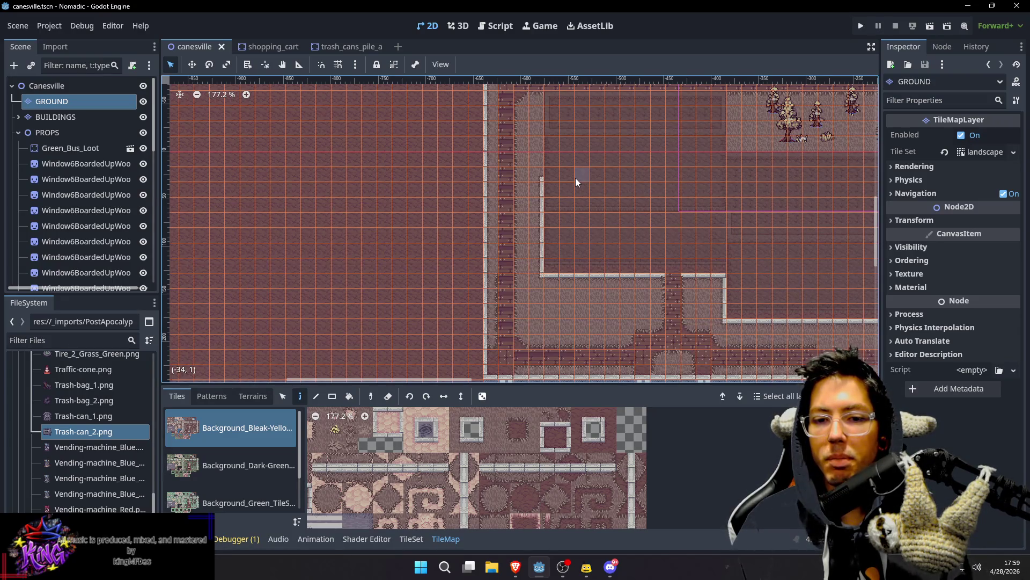
{"action": "mouse_move", "coordinate": [607, 143]}
{"action": "left_mouse_down"}
{"action": "mouse_move", "coordinate": [607, 224]}
{"action": "mouse_move", "coordinate": [577, 368]}
{"action": "left_mouse_up"}
{"action": "mouse_move", "coordinate": [781, 230]}
{"action": "left_mouse_down"}
{"action": "mouse_move", "coordinate": [594, 202]}
{"action": "mouse_move", "coordinate": [579, 161]}
{"action": "mouse_move", "coordinate": [527, 299]}
{"action": "left_mouse_up"}
{"action": "scroll", "coordinate": [527, 299], "scroll_direction": "down", "scroll_amount": 5}
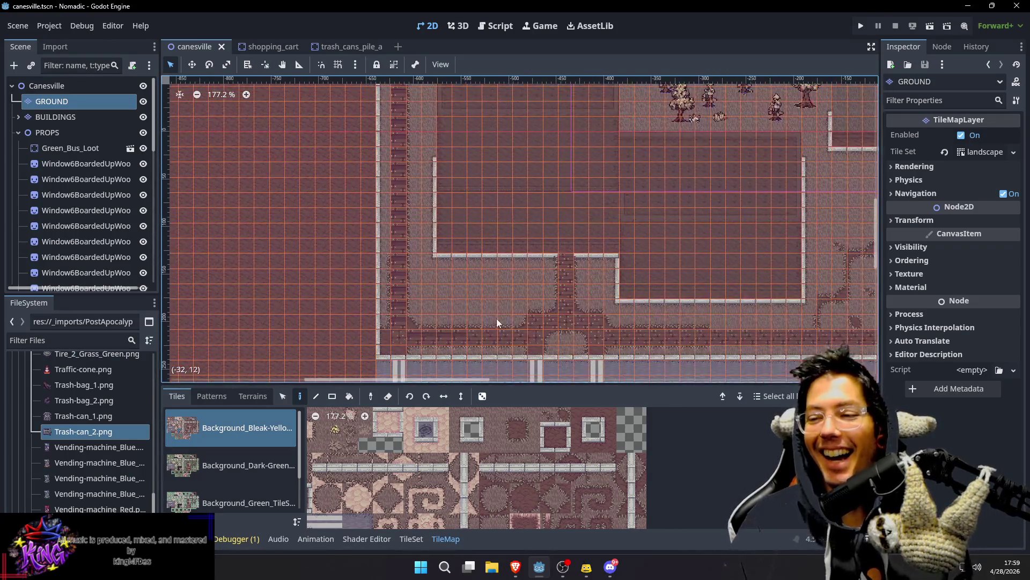
{"action": "scroll", "coordinate": [558, 293], "scroll_direction": "down", "scroll_amount": 3}
{"action": "scroll", "coordinate": [562, 292], "scroll_direction": "down", "scroll_amount": 6}
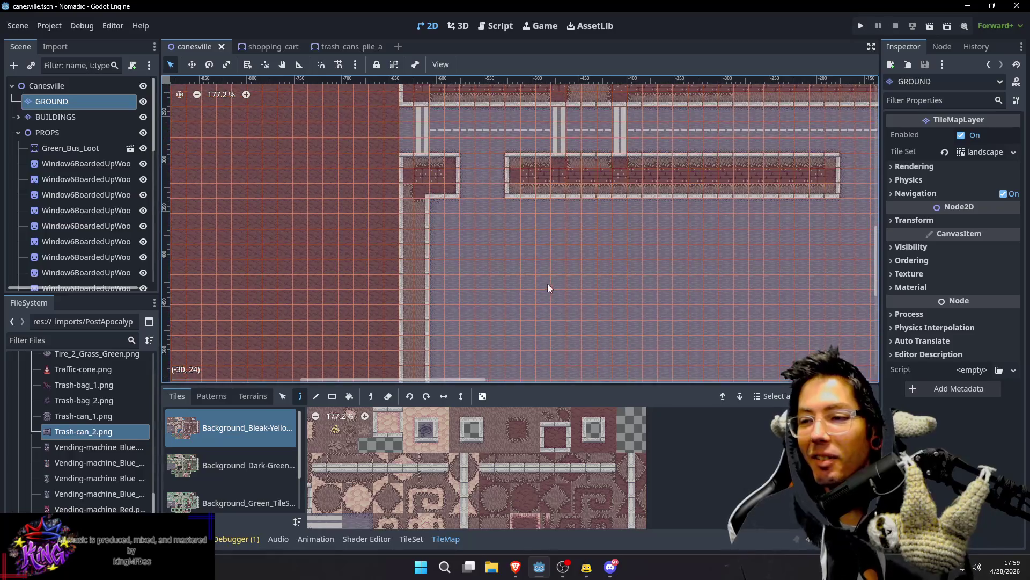
{"action": "scroll", "coordinate": [560, 269], "scroll_direction": "down", "scroll_amount": 1}
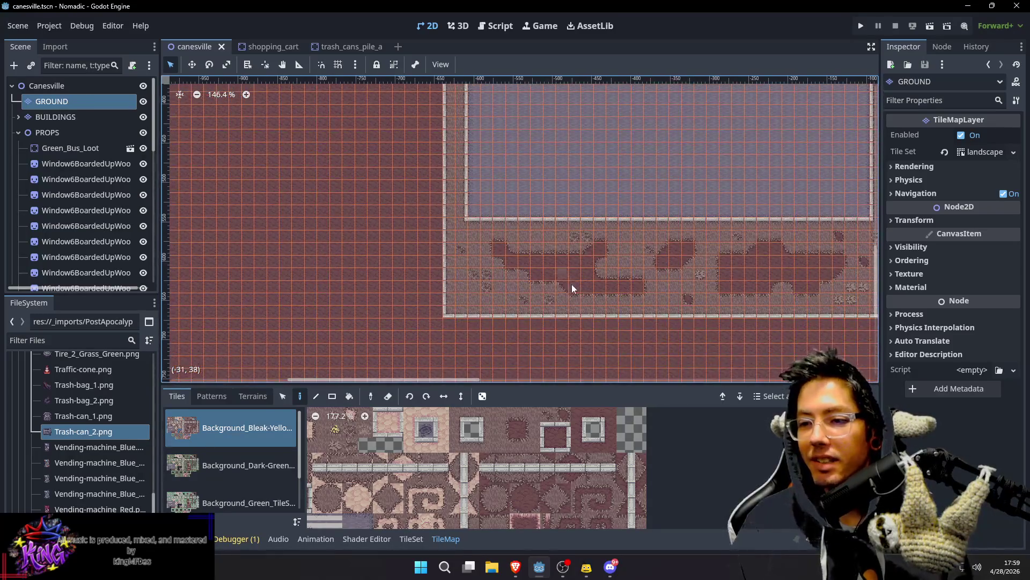
{"action": "scroll", "coordinate": [591, 268], "scroll_direction": "right", "scroll_amount": 4}
{"action": "scroll", "coordinate": [581, 283], "scroll_direction": "right", "scroll_amount": 4}
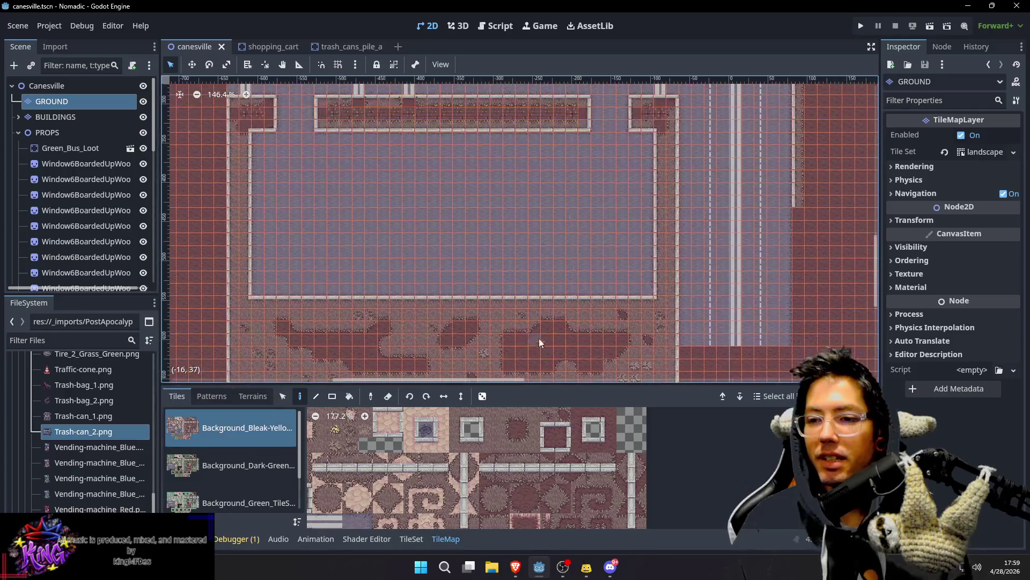
{"action": "scroll", "coordinate": [584, 283], "scroll_direction": "up", "scroll_amount": 4}
{"action": "scroll", "coordinate": [585, 281], "scroll_direction": "down", "scroll_amount": 2}
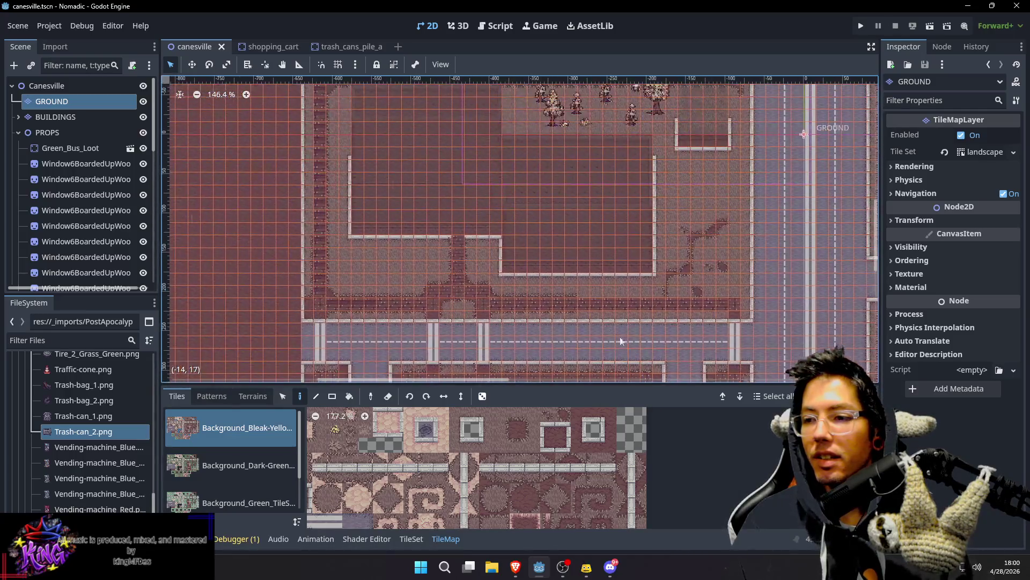
{"action": "scroll", "coordinate": [590, 269], "scroll_direction": "right", "scroll_amount": 5}
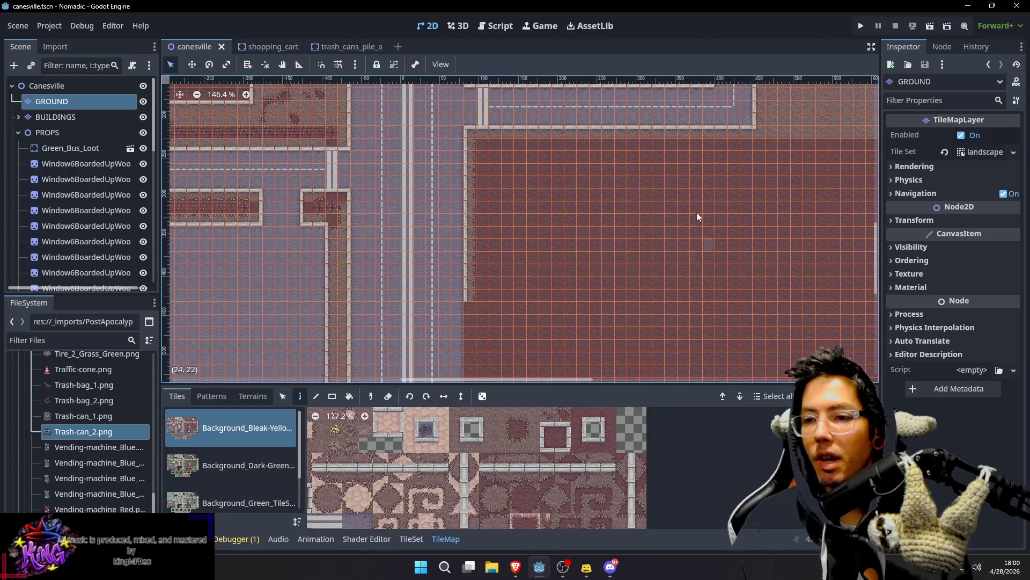
{"action": "scroll", "coordinate": [664, 176], "scroll_direction": "up", "scroll_amount": 2}
{"action": "scroll", "coordinate": [665, 177], "scroll_direction": "down", "scroll_amount": 2}
{"action": "scroll", "coordinate": [646, 214], "scroll_direction": "down", "scroll_amount": 8}
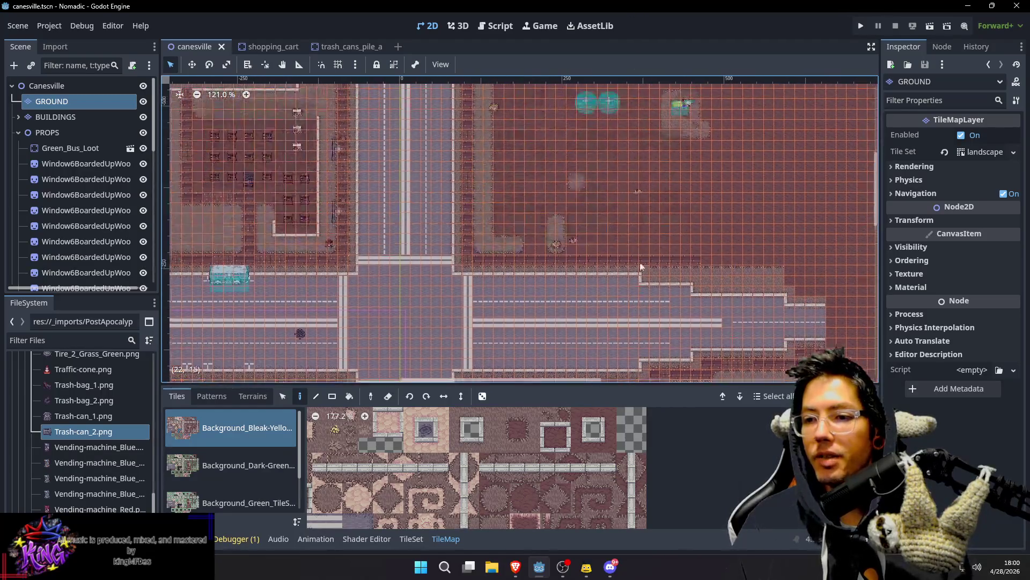
Step: Select the Canesville root, collapse PROPS, center the empty red lot, and select the BUILDINGS layer
{"action": "left_click", "coordinate": [75, 84]}
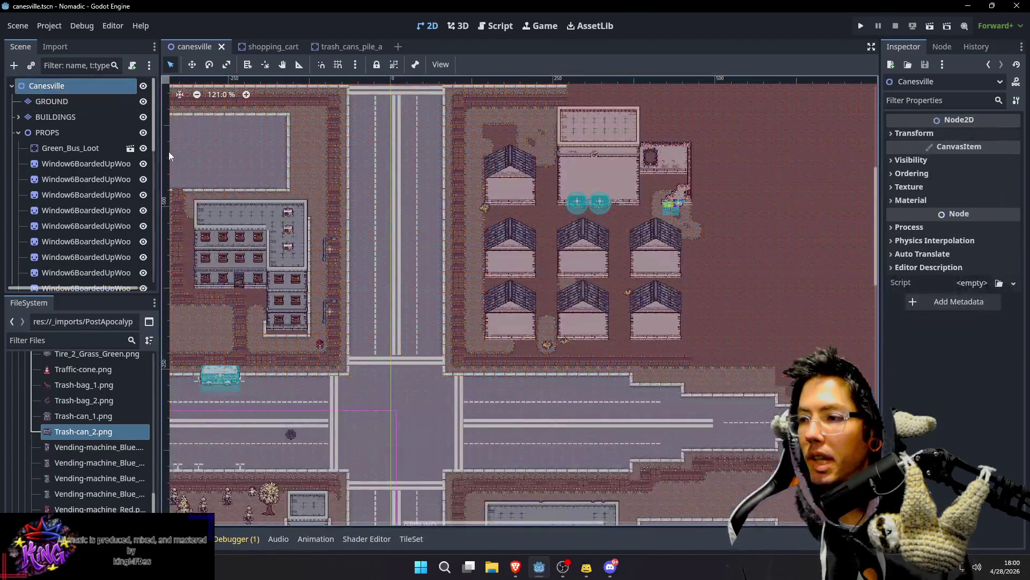
{"action": "left_click", "coordinate": [18, 133]}
{"action": "left_click_drag", "start_coordinate": [735, 224], "coordinate": [607, 173]}
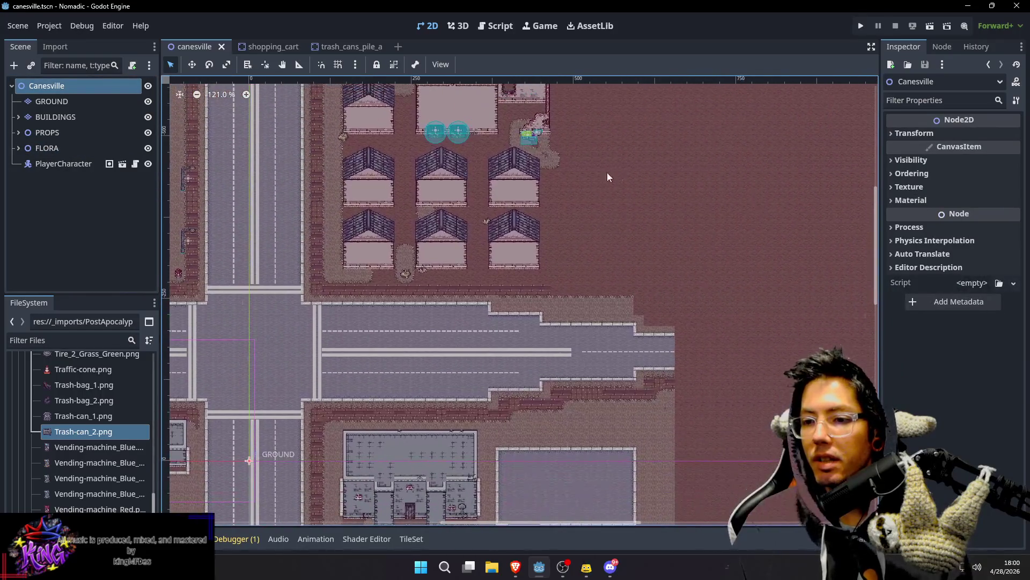
{"action": "scroll", "coordinate": [651, 191], "scroll_direction": "down", "scroll_amount": 2}
{"action": "scroll", "coordinate": [611, 276], "scroll_direction": "up", "scroll_amount": 2}
{"action": "scroll", "coordinate": [697, 161], "scroll_direction": "down", "scroll_amount": 2}
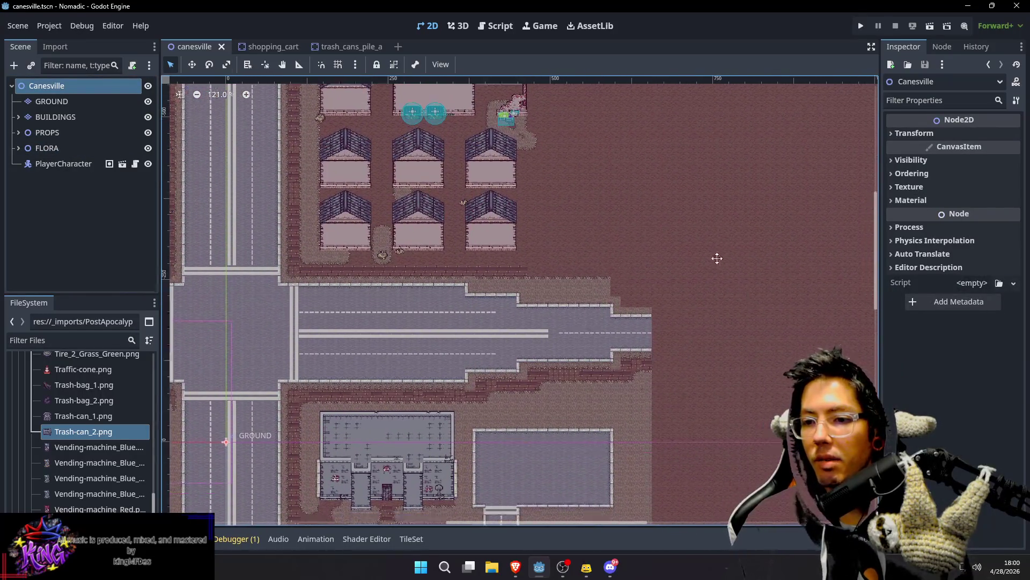
{"action": "scroll", "coordinate": [697, 161], "scroll_direction": "right", "scroll_amount": 2}
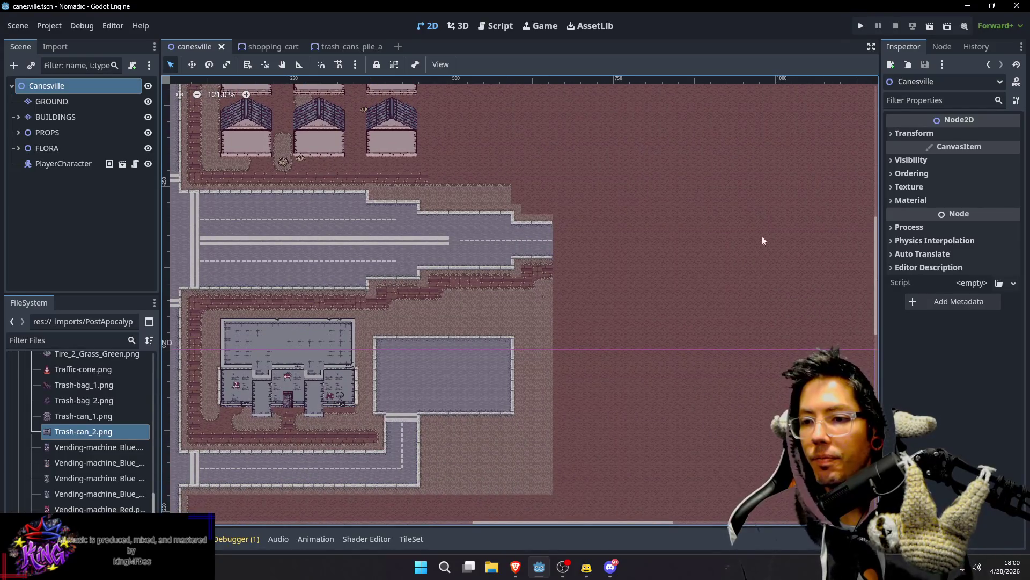
{"action": "scroll", "coordinate": [577, 230], "scroll_direction": "down", "scroll_amount": 1}
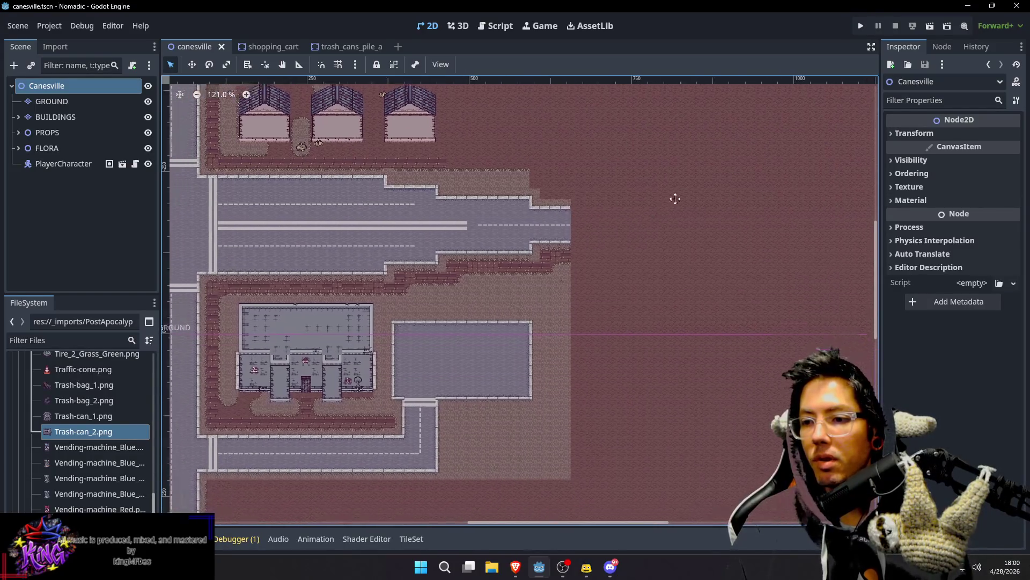
{"action": "scroll", "coordinate": [585, 236], "scroll_direction": "left", "scroll_amount": 6}
{"action": "scroll", "coordinate": [597, 246], "scroll_direction": "up", "scroll_amount": 3}
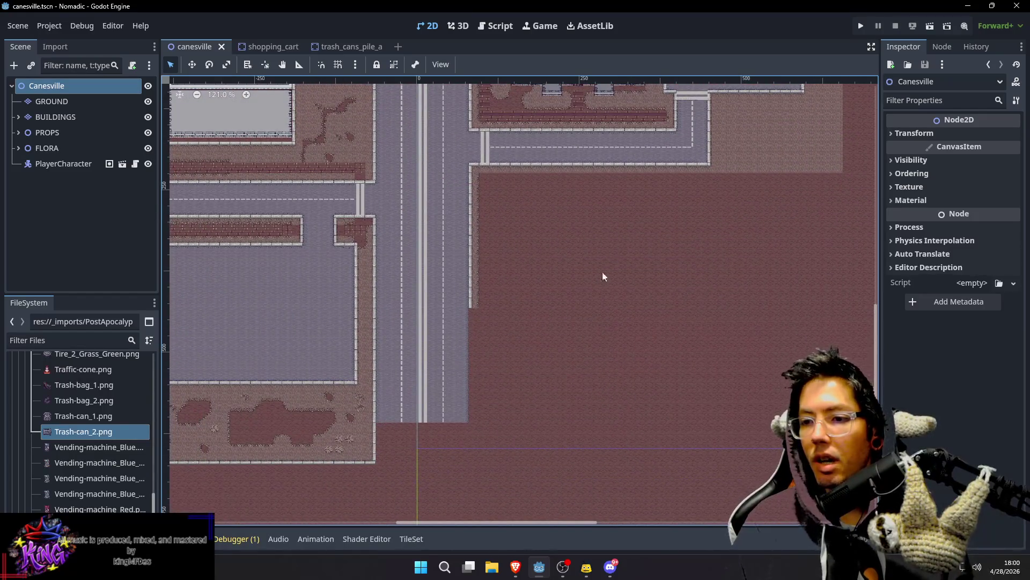
{"action": "scroll", "coordinate": [562, 211], "scroll_direction": "up", "scroll_amount": 6}
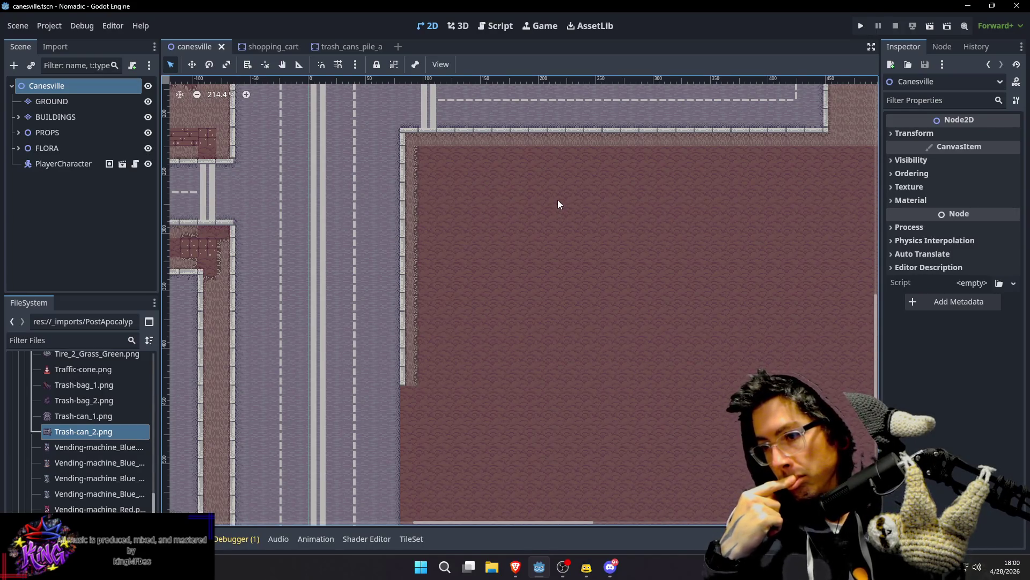
{"action": "left_click", "coordinate": [45, 118]}
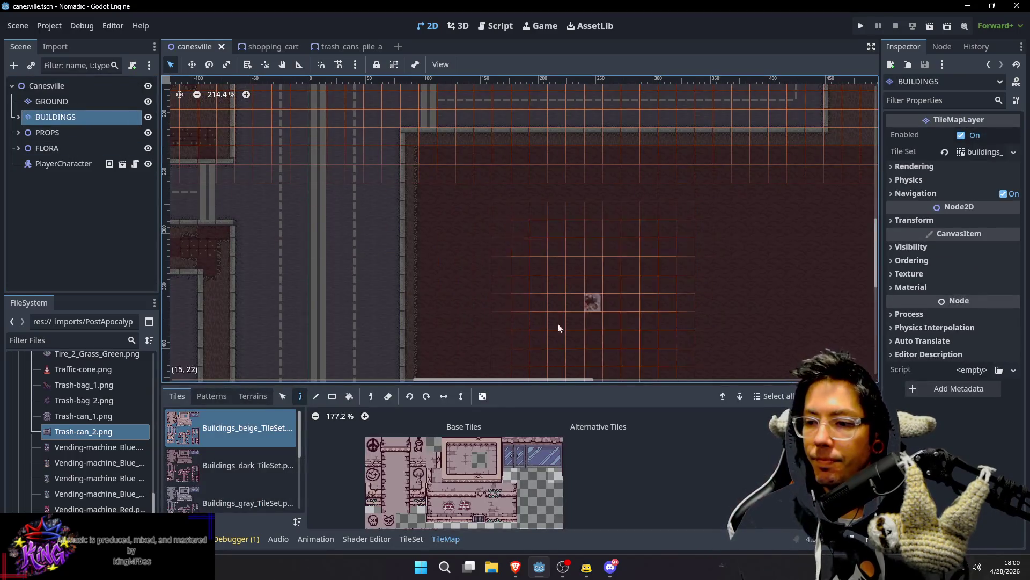
Step: With the Buildings_dark tileset, paint the building's top tile row in the empty lot, capping its right end
{"action": "left_click", "coordinate": [248, 465]}
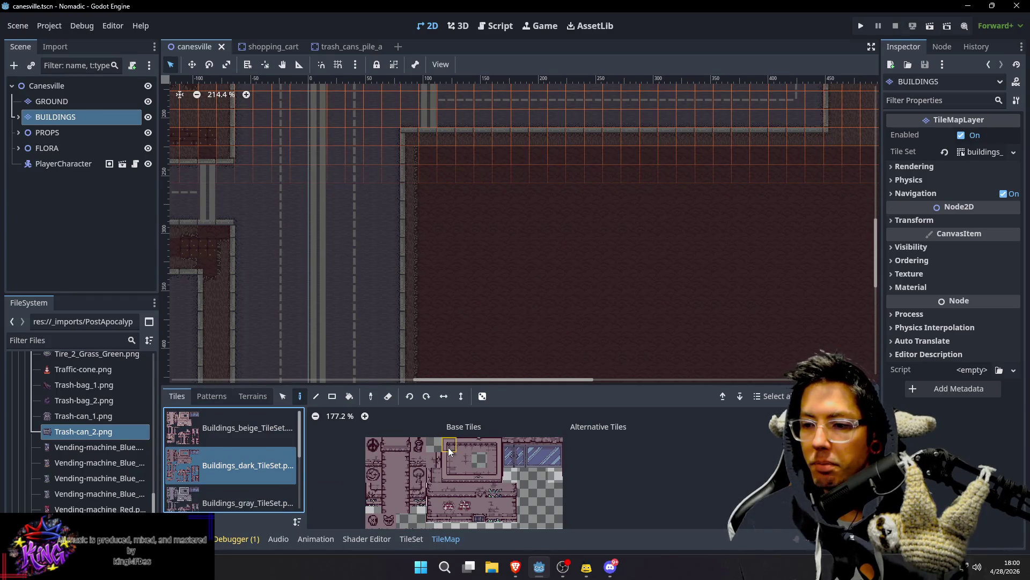
{"action": "left_click_drag", "start_coordinate": [448, 450], "coordinate": [464, 445]}
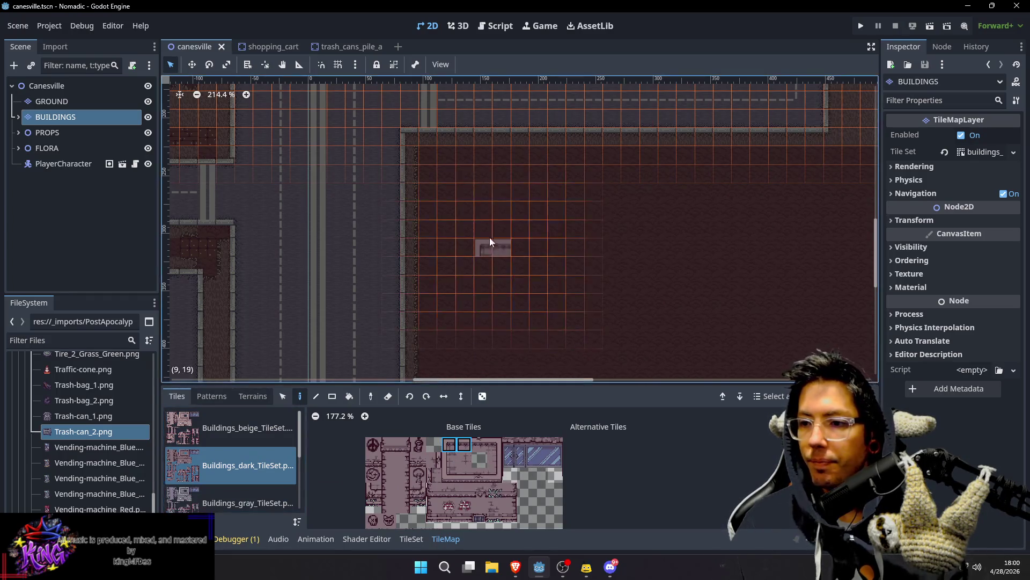
{"action": "left_click", "coordinate": [471, 189]}
{"action": "left_click_drag", "start_coordinate": [584, 251], "coordinate": [539, 212]}
{"action": "left_click", "coordinate": [468, 446]}
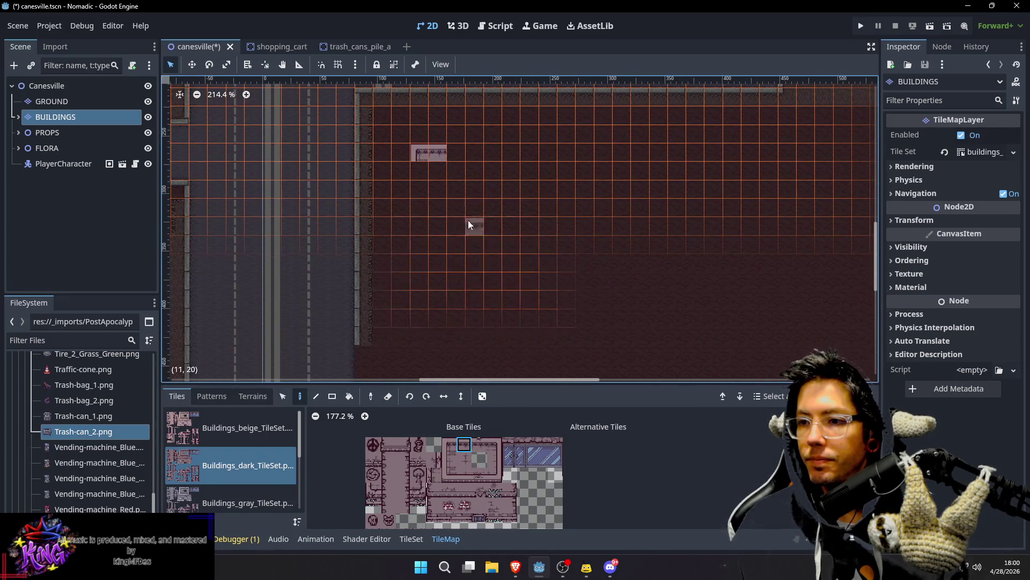
{"action": "left_click", "coordinate": [555, 159]}
{"action": "left_click", "coordinate": [495, 445]}
{"action": "left_click", "coordinate": [571, 159]}
Step: Place end-cap tiles and paint the dark building's wall row between them
{"action": "left_click", "coordinate": [489, 481]}
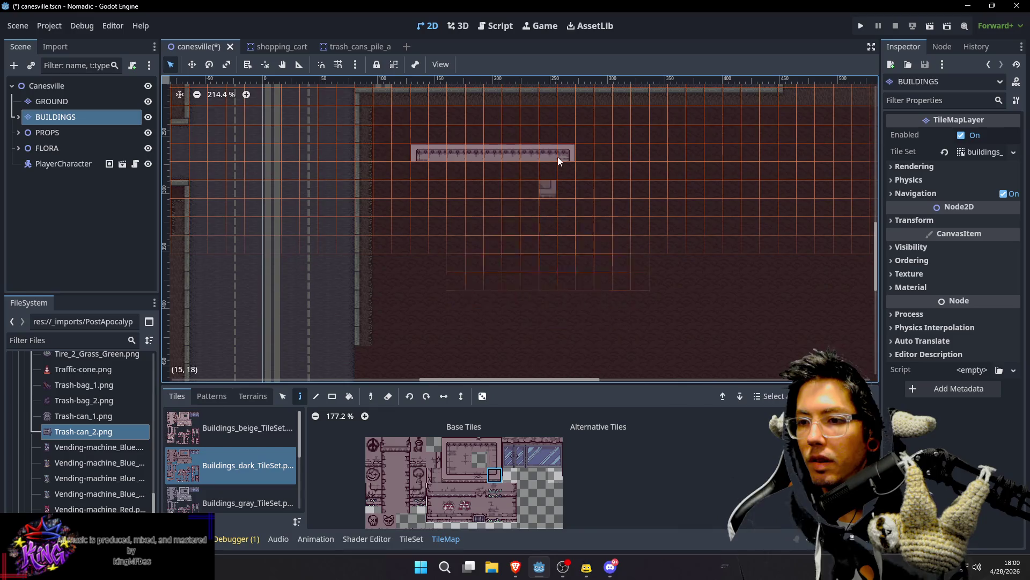
{"action": "left_click", "coordinate": [571, 204]}
{"action": "left_click", "coordinate": [449, 474]}
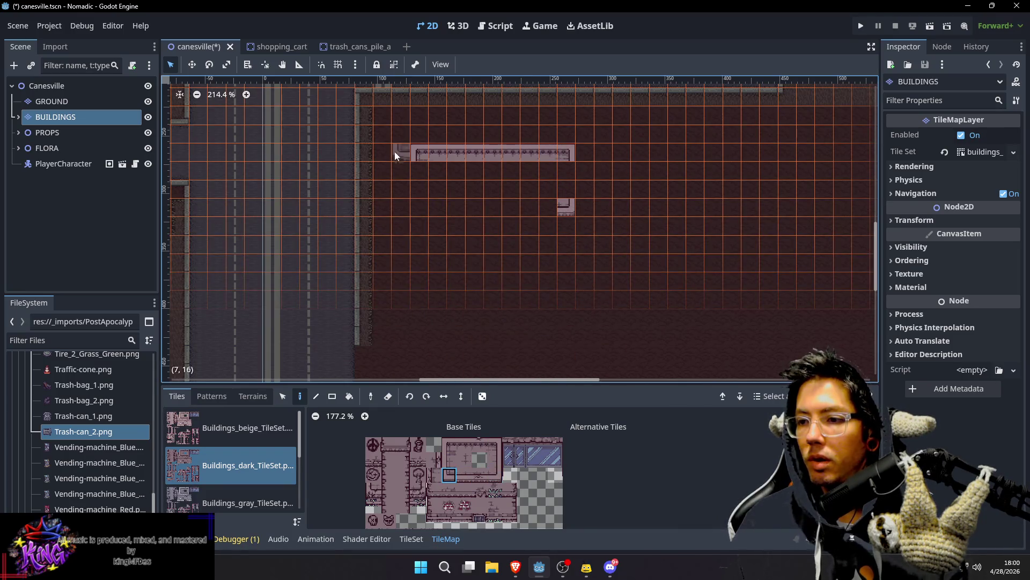
{"action": "left_click", "coordinate": [419, 208]}
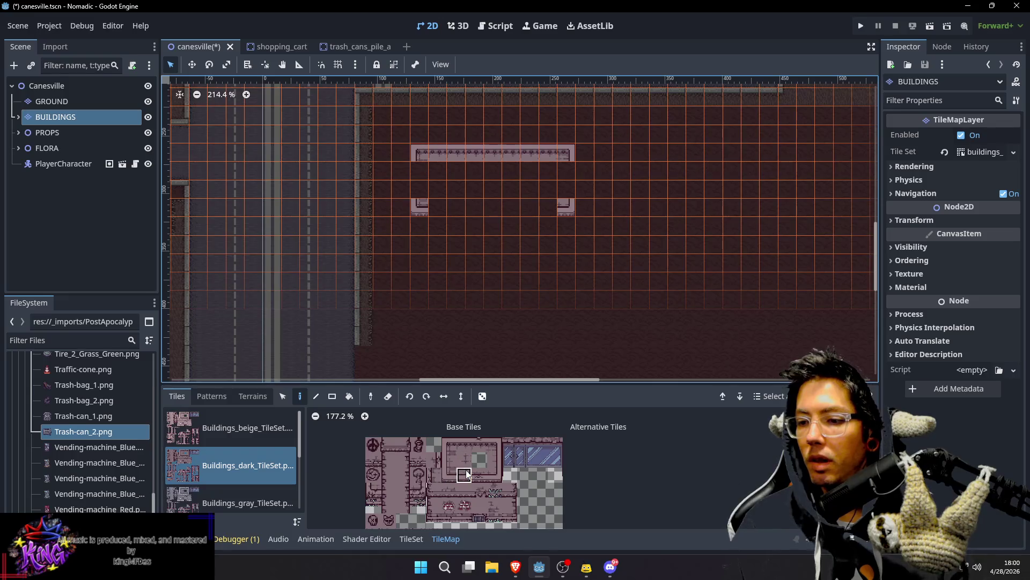
{"action": "left_click_drag", "start_coordinate": [440, 207], "coordinate": [551, 207]}
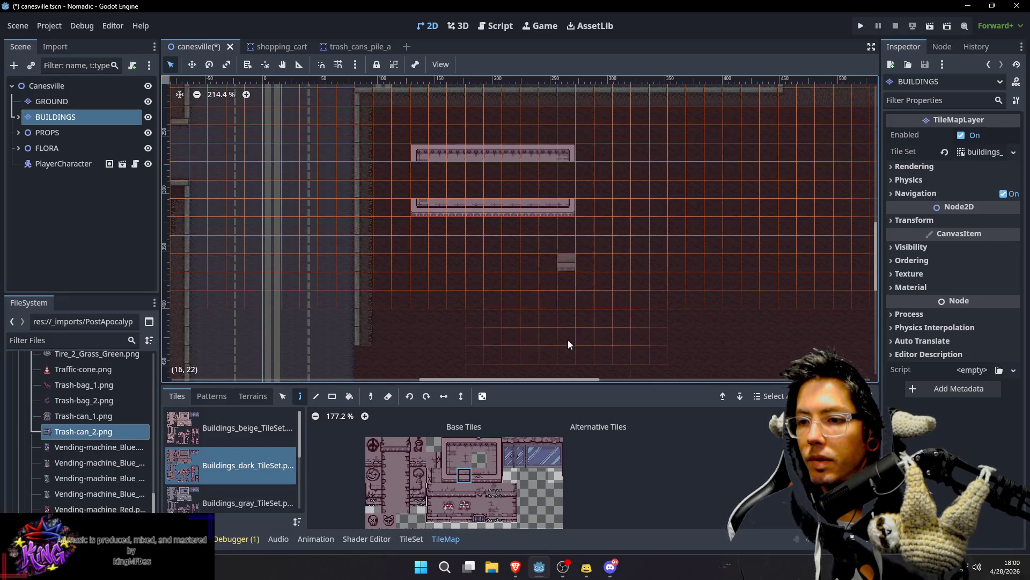
Step: Paint both side wall columns of the dark building and fill its interior with roof tiles
{"action": "left_click", "coordinate": [496, 458]}
{"action": "left_click_drag", "start_coordinate": [565, 170], "coordinate": [565, 189]}
{"action": "left_click", "coordinate": [449, 459]}
{"action": "left_click_drag", "start_coordinate": [424, 190], "coordinate": [423, 173]}
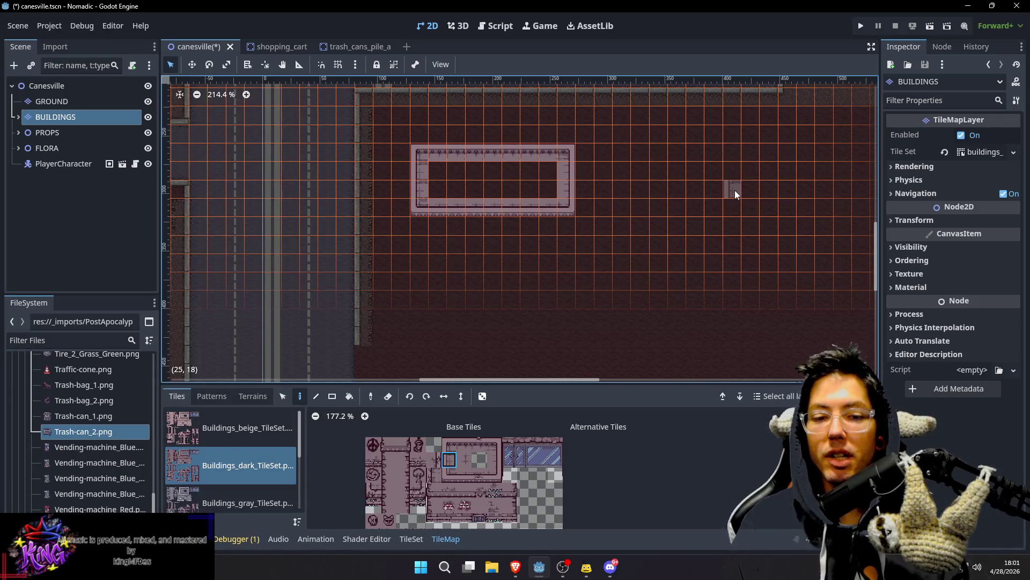
{"action": "left_click_drag", "start_coordinate": [597, 203], "coordinate": [629, 223]}
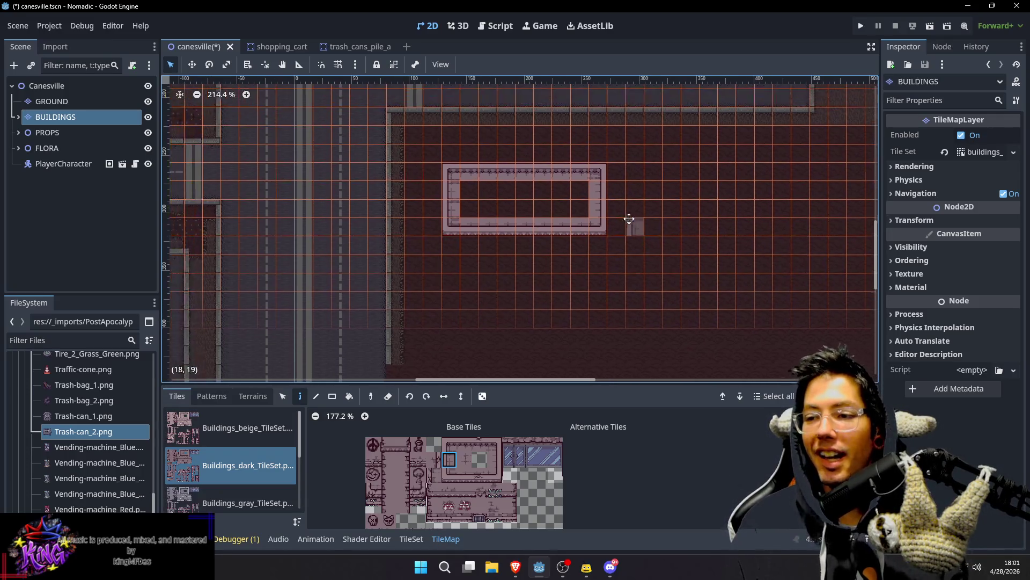
{"action": "left_click", "coordinate": [464, 460]}
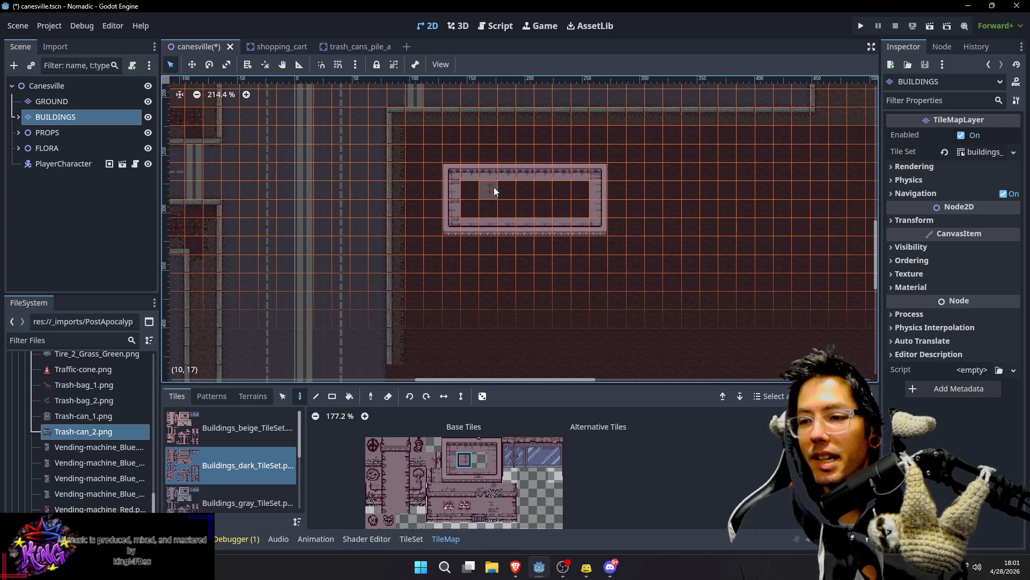
{"action": "left_click_drag", "start_coordinate": [478, 192], "coordinate": [578, 207]}
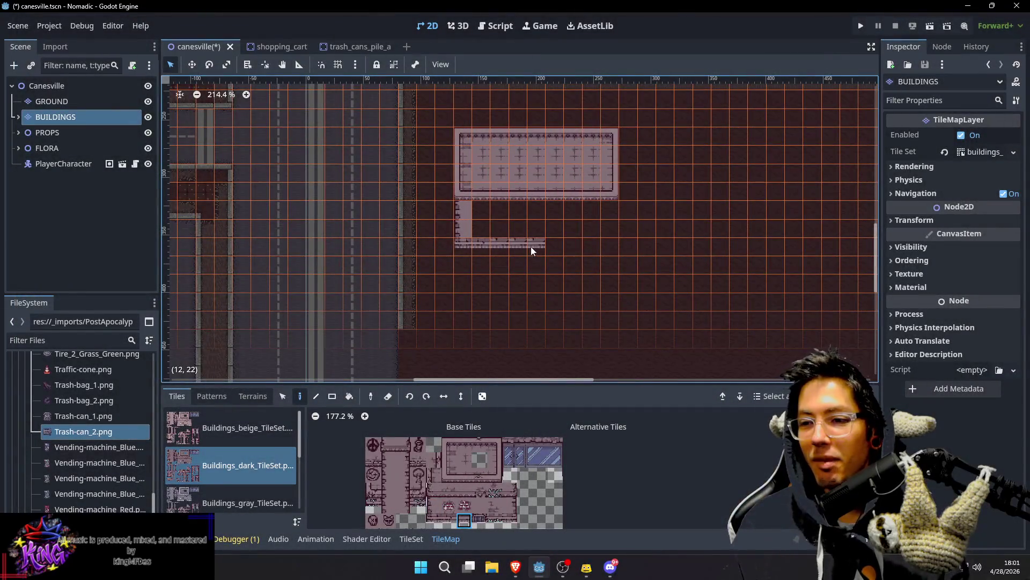
Step: Extend the lower section's bottom wall and paint its right wall column
{"action": "left_click", "coordinate": [511, 520]}
{"action": "left_click", "coordinate": [609, 245]}
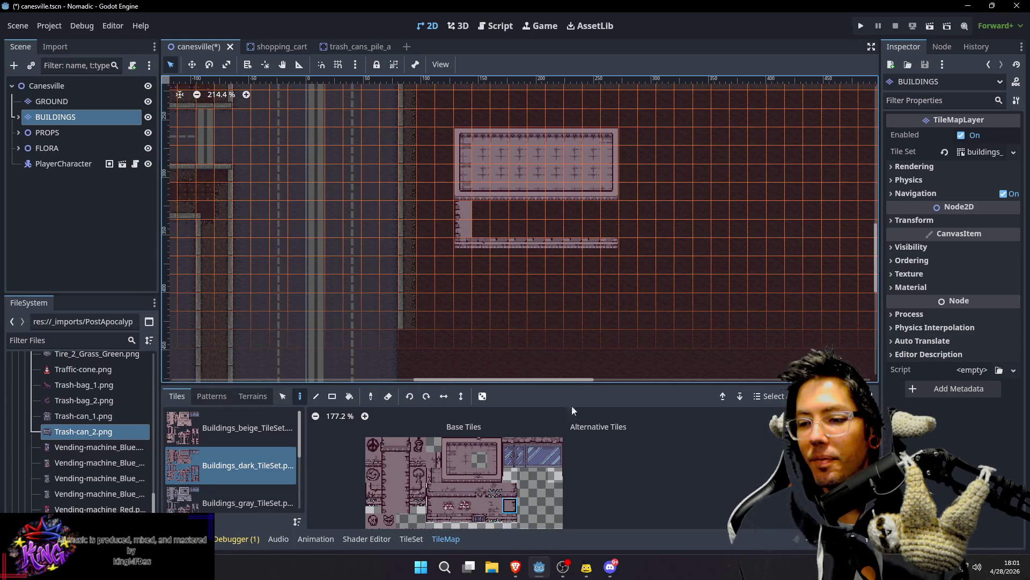
{"action": "left_click_drag", "start_coordinate": [615, 204], "coordinate": [614, 236]}
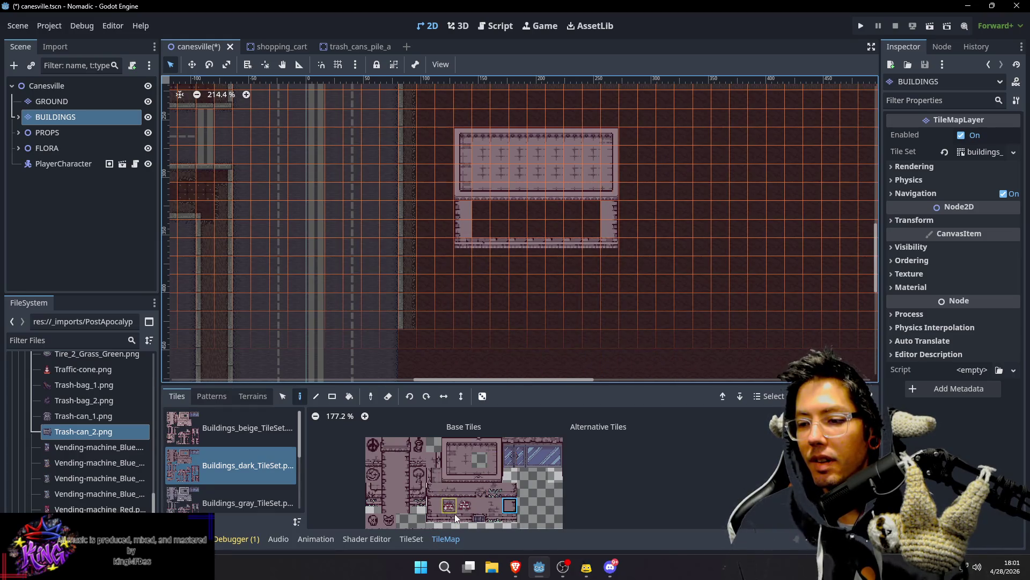
Step: Fill the lower section's interior with plain wall tiles, then select the Buildings_beige tileset
{"action": "left_click", "coordinate": [477, 507]}
{"action": "mouse_move", "coordinate": [484, 211]}
{"action": "left_mouse_down"}
{"action": "mouse_move", "coordinate": [570, 225]}
{"action": "mouse_move", "coordinate": [606, 219]}
{"action": "left_mouse_up"}
{"action": "scroll", "coordinate": [606, 218], "scroll_direction": "down", "scroll_amount": 3}
{"action": "scroll", "coordinate": [608, 202], "scroll_direction": "up", "scroll_amount": 2}
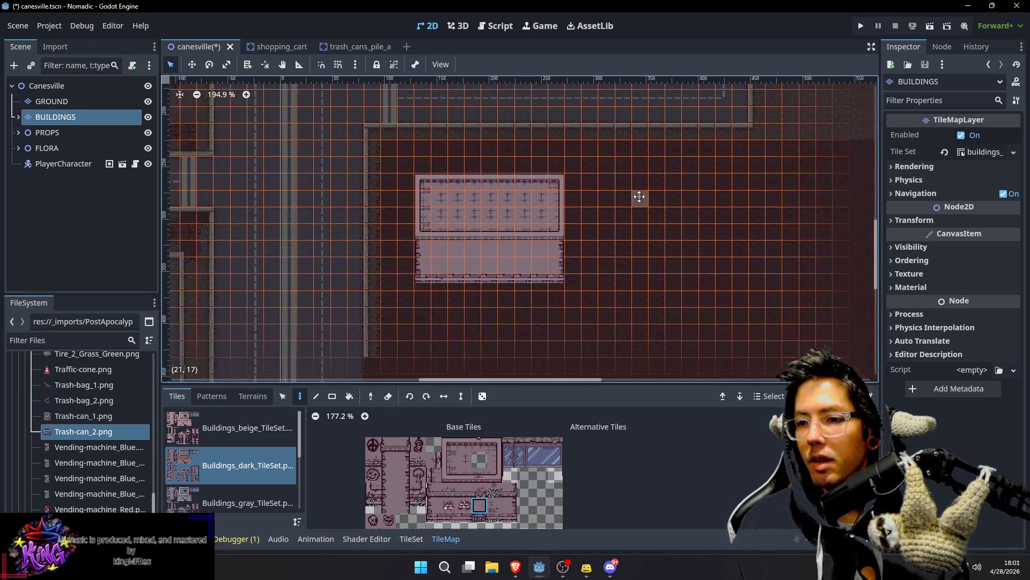
{"action": "scroll", "coordinate": [710, 234], "scroll_direction": "right", "scroll_amount": 3}
{"action": "left_click_drag", "start_coordinate": [710, 235], "coordinate": [676, 227]}
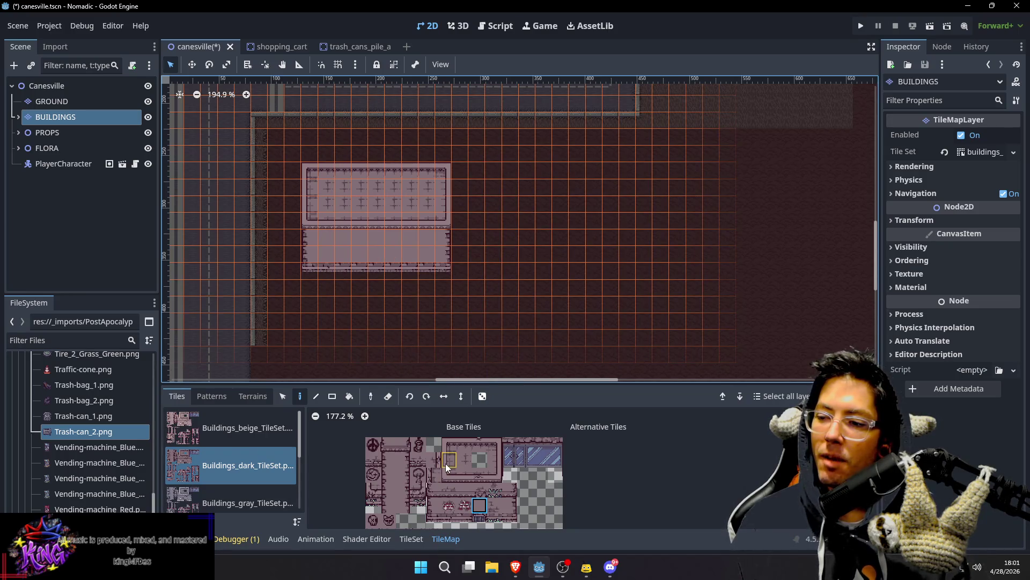
{"action": "left_click", "coordinate": [212, 432]}
Step: Start the beige building with a corner tile, a left wall tile and a three-tile right wall column
{"action": "left_click", "coordinate": [452, 447]}
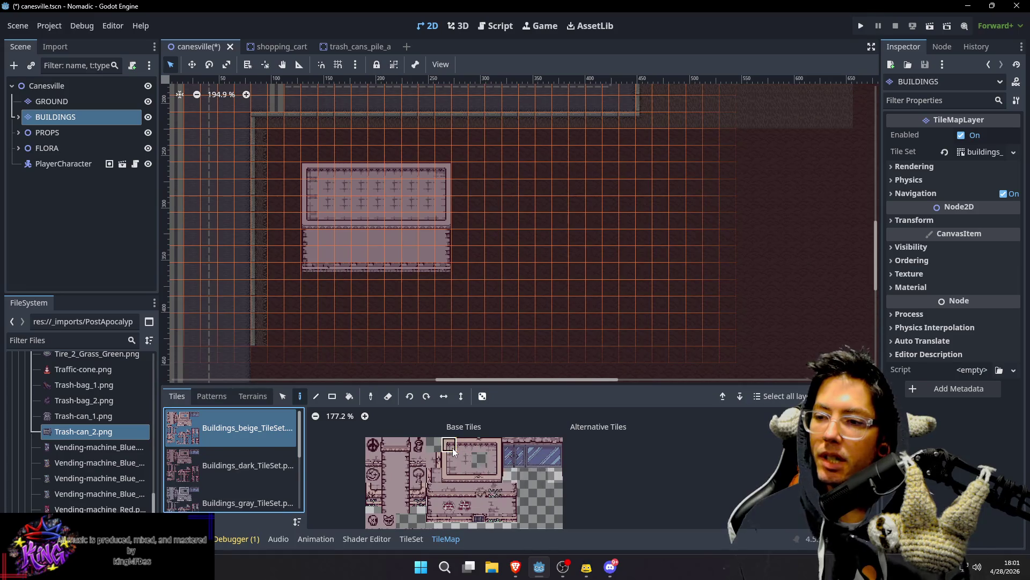
{"action": "left_click", "coordinate": [471, 192]}
{"action": "left_click", "coordinate": [449, 474]}
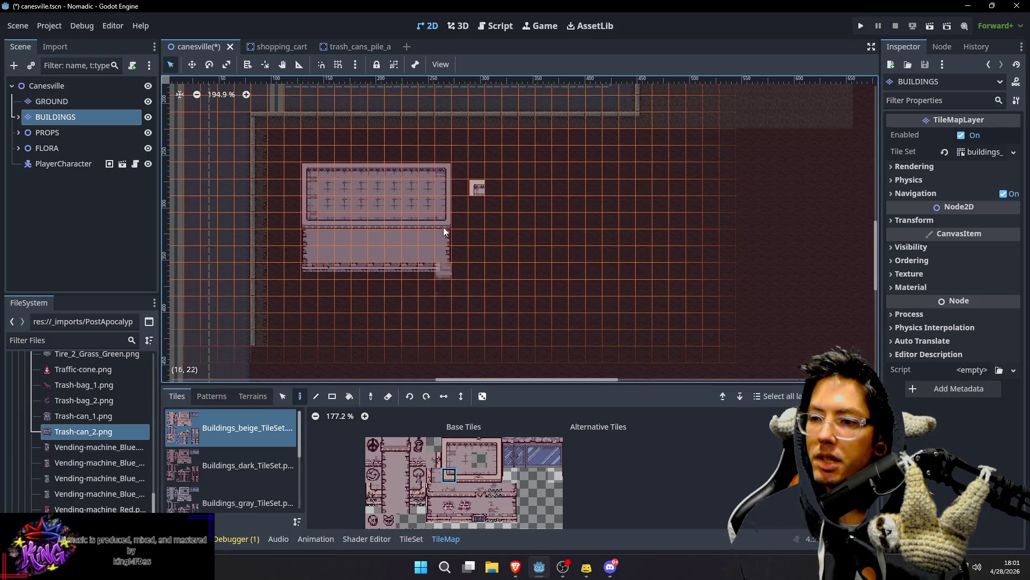
{"action": "left_click", "coordinate": [477, 225]}
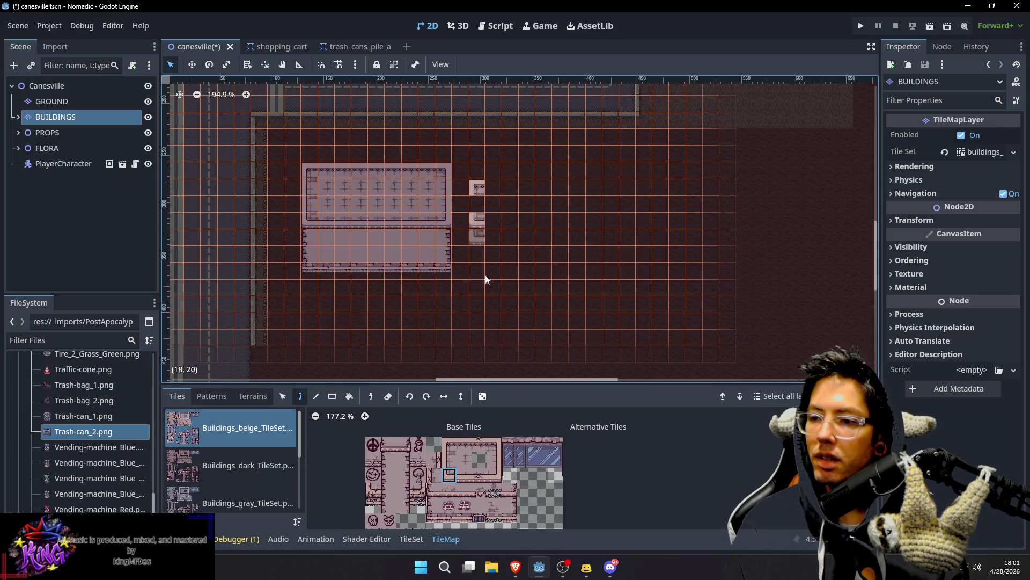
{"action": "left_click", "coordinate": [433, 460]}
{"action": "left_click", "coordinate": [449, 459]}
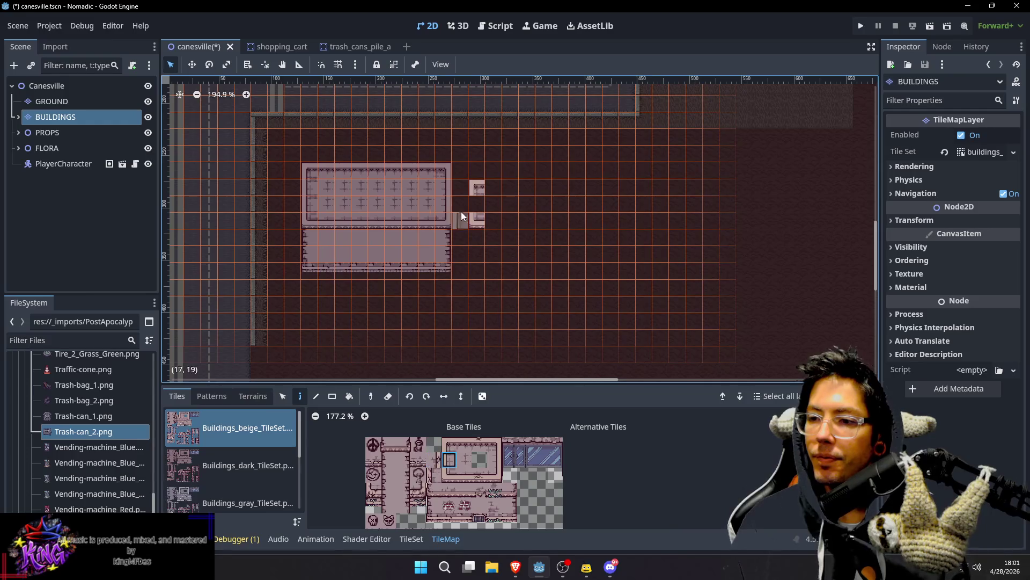
{"action": "left_click_drag", "start_coordinate": [495, 448], "coordinate": [497, 475]}
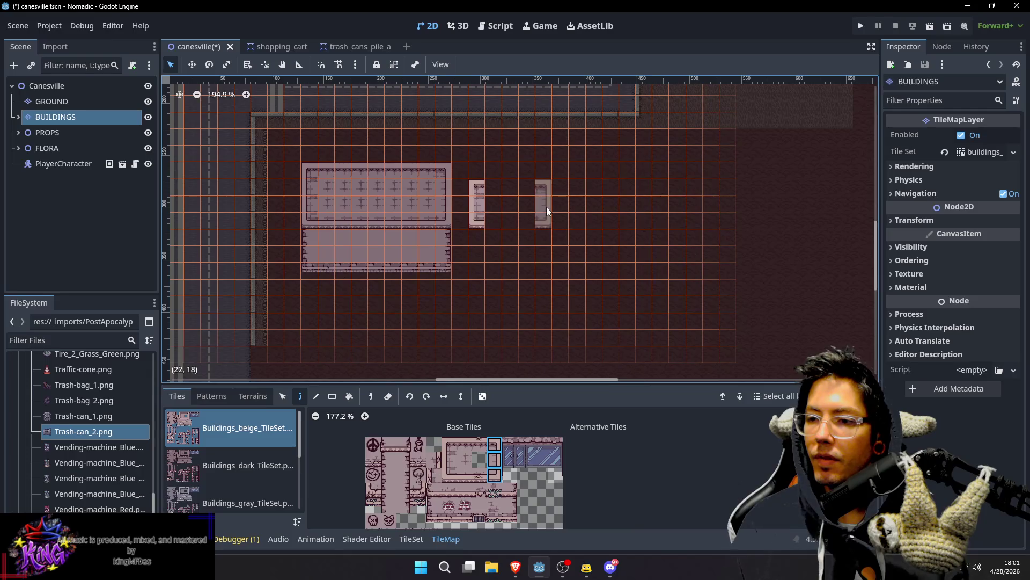
{"action": "left_click", "coordinate": [547, 207]}
Step: Complete the beige box's bottom and top walls and stamp a roof pattern inside it
{"action": "left_click", "coordinate": [463, 477]}
{"action": "left_click", "coordinate": [526, 217]}
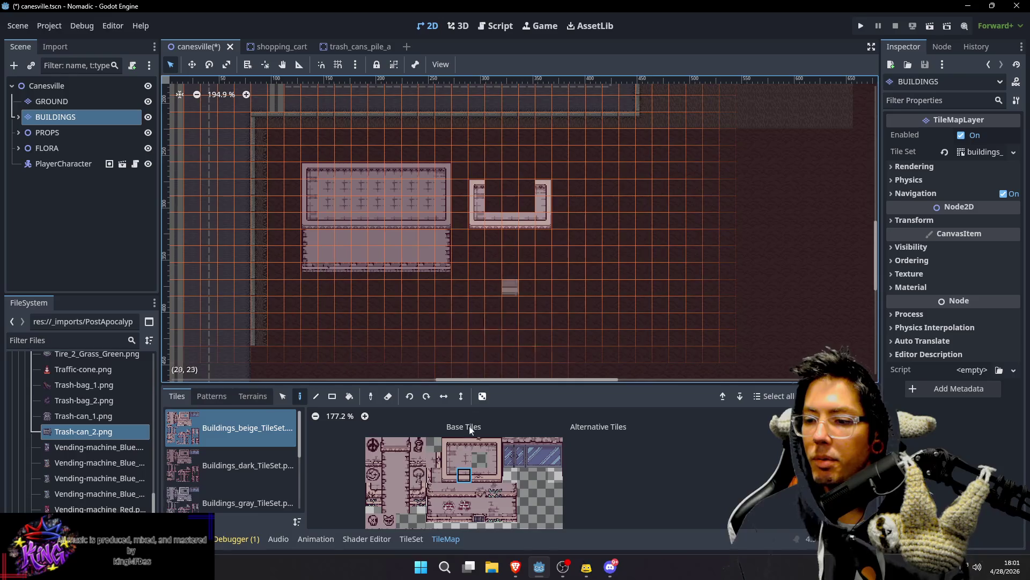
{"action": "left_click", "coordinate": [470, 444]}
{"action": "left_click_drag", "start_coordinate": [491, 189], "coordinate": [528, 187]}
{"action": "left_click", "coordinate": [523, 188]}
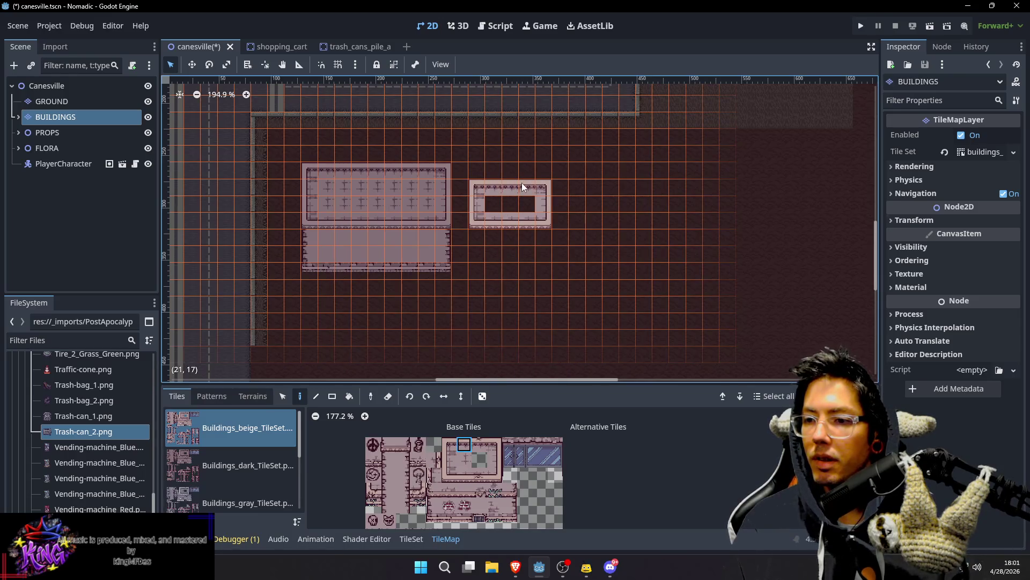
{"action": "left_click", "coordinate": [464, 460]}
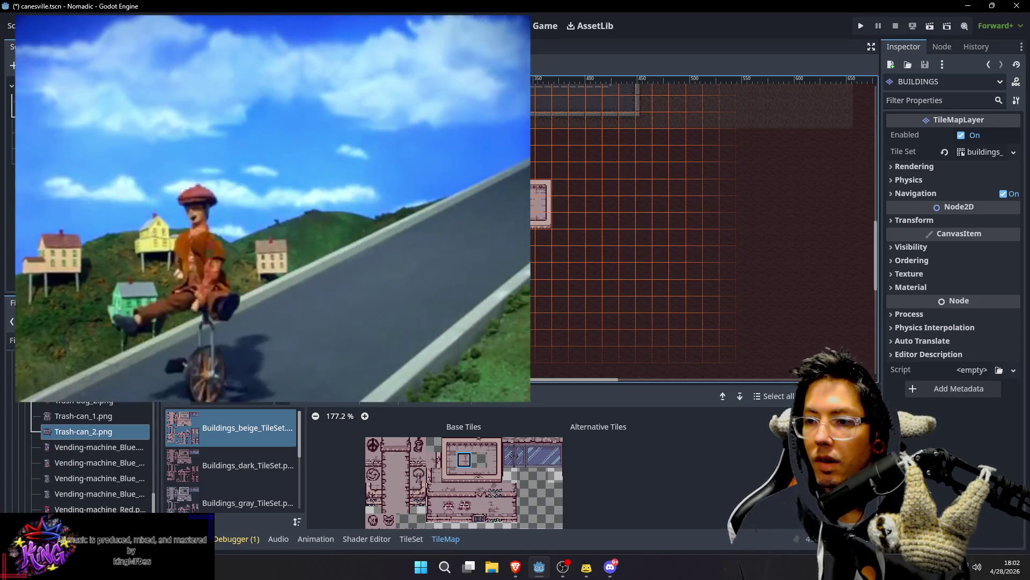
{"action": "left_click_drag", "start_coordinate": [539, 213], "coordinate": [540, 215]}
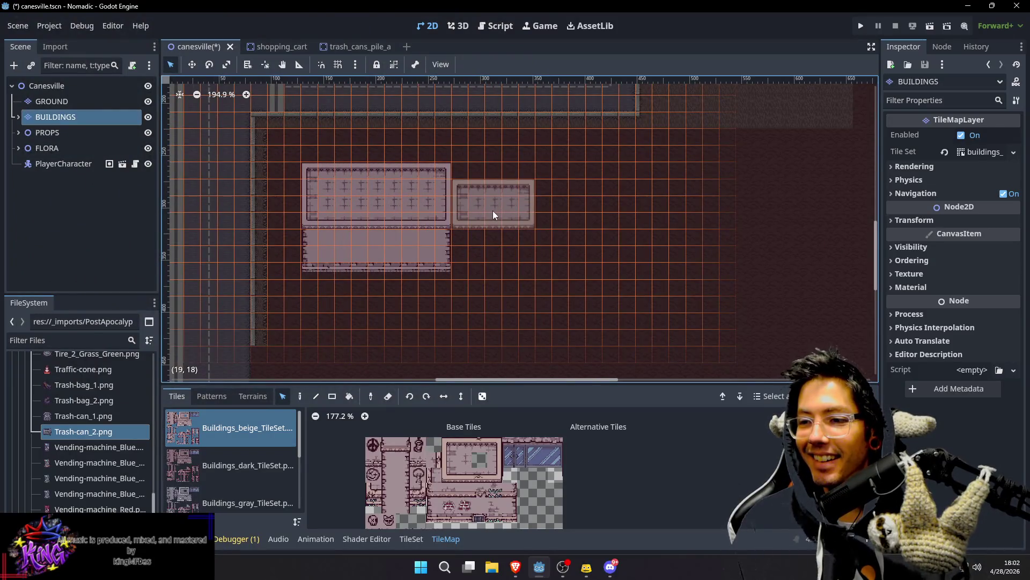
{"action": "left_click", "coordinate": [492, 210]}
Step: Paint the left and right pillars of the beige building's lower section
{"action": "left_click", "coordinate": [433, 504]}
{"action": "key", "text": "d"}
{"action": "left_click_drag", "start_coordinate": [463, 241], "coordinate": [456, 266]}
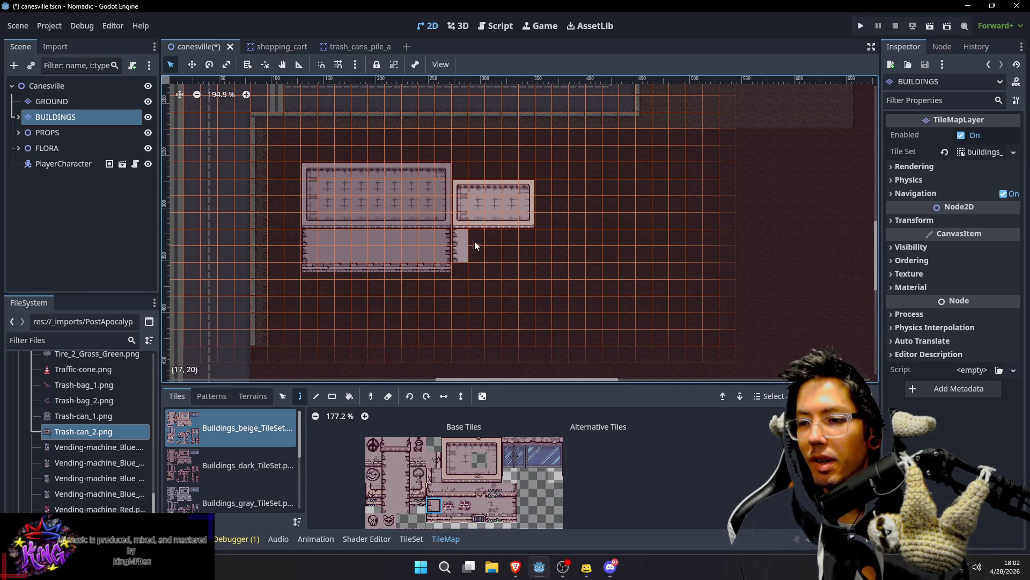
{"action": "left_click", "coordinate": [511, 506]}
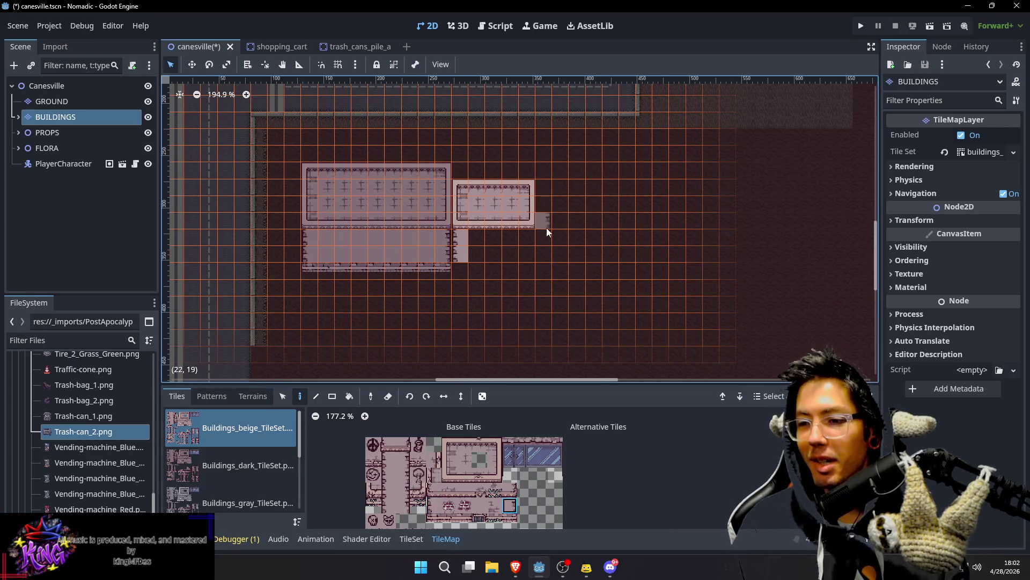
{"action": "left_click_drag", "start_coordinate": [523, 239], "coordinate": [525, 254]}
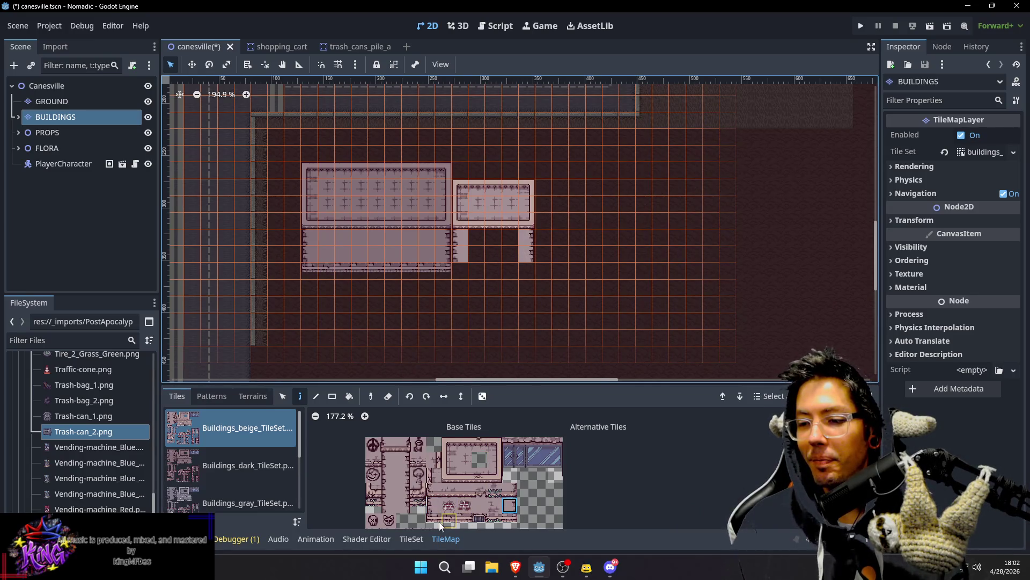
Step: Add base tiles under the pillars and fill the lower section between them
{"action": "left_click_drag", "start_coordinate": [434, 520], "coordinate": [450, 520]}
{"action": "left_click", "coordinate": [468, 275]}
{"action": "left_click", "coordinate": [510, 519]}
{"action": "left_click", "coordinate": [526, 265]}
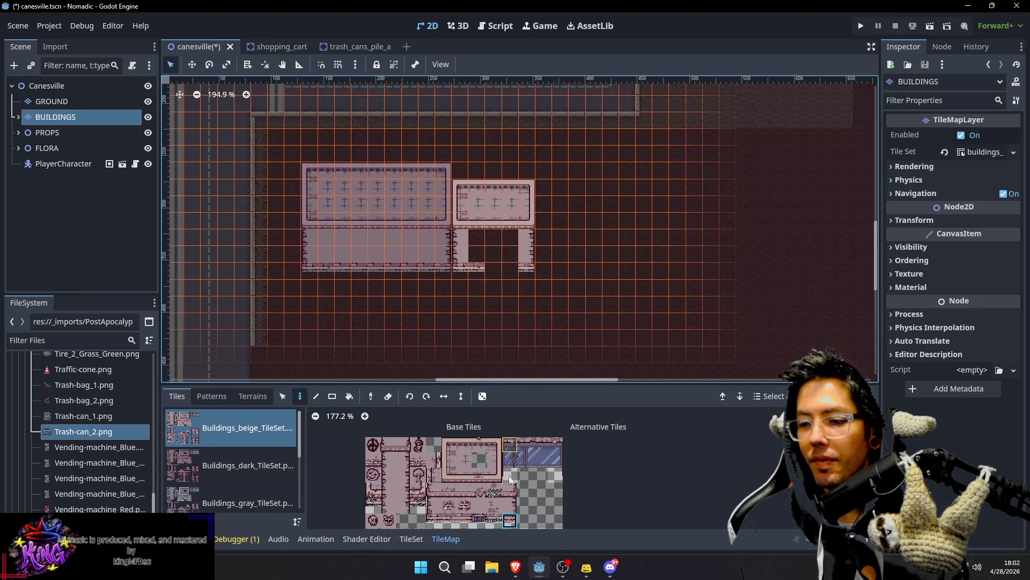
{"action": "left_click", "coordinate": [459, 517]}
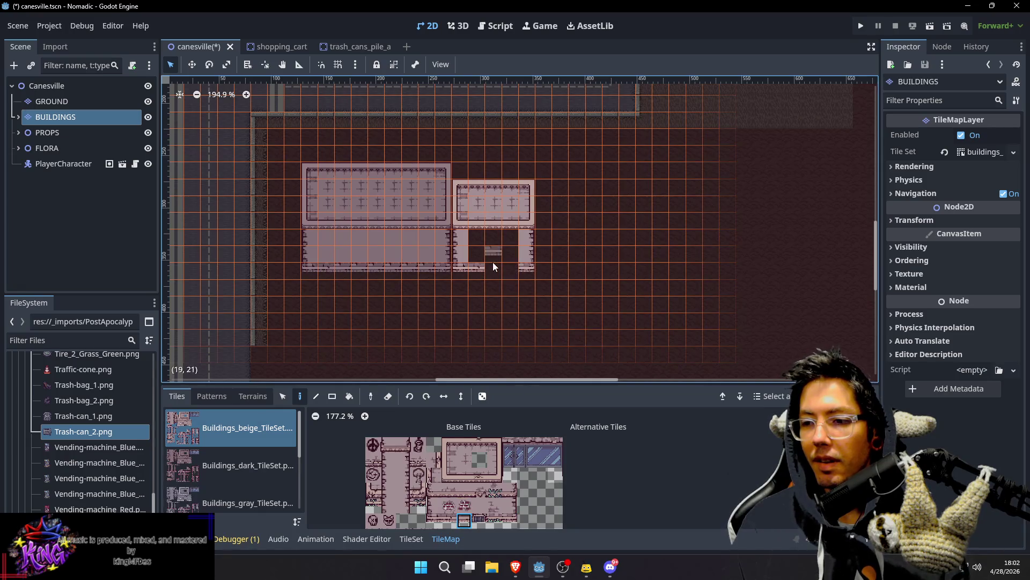
{"action": "left_click", "coordinate": [479, 507]}
{"action": "left_click_drag", "start_coordinate": [477, 245], "coordinate": [506, 252]}
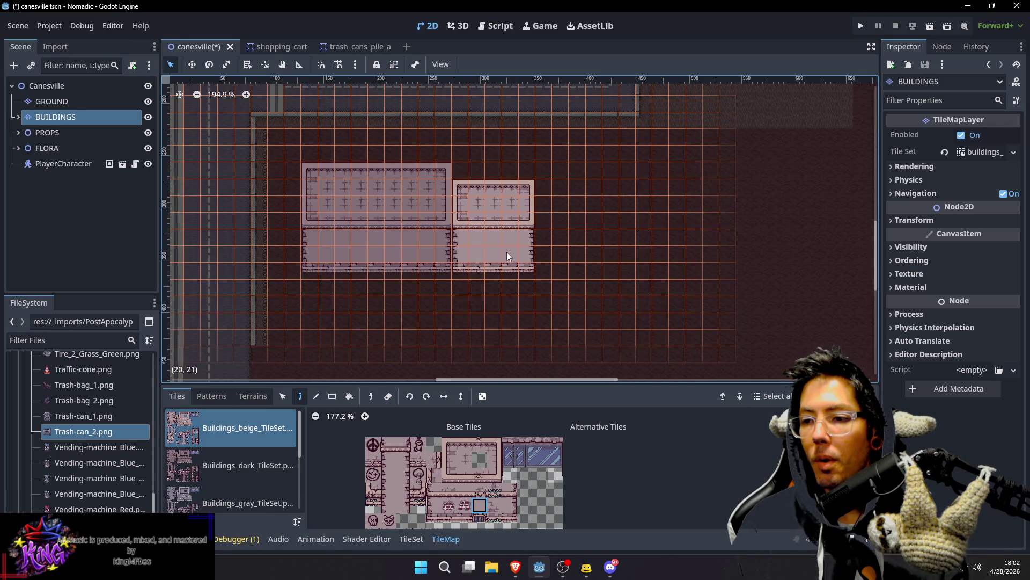
{"action": "key", "text": "alt+Tab"}
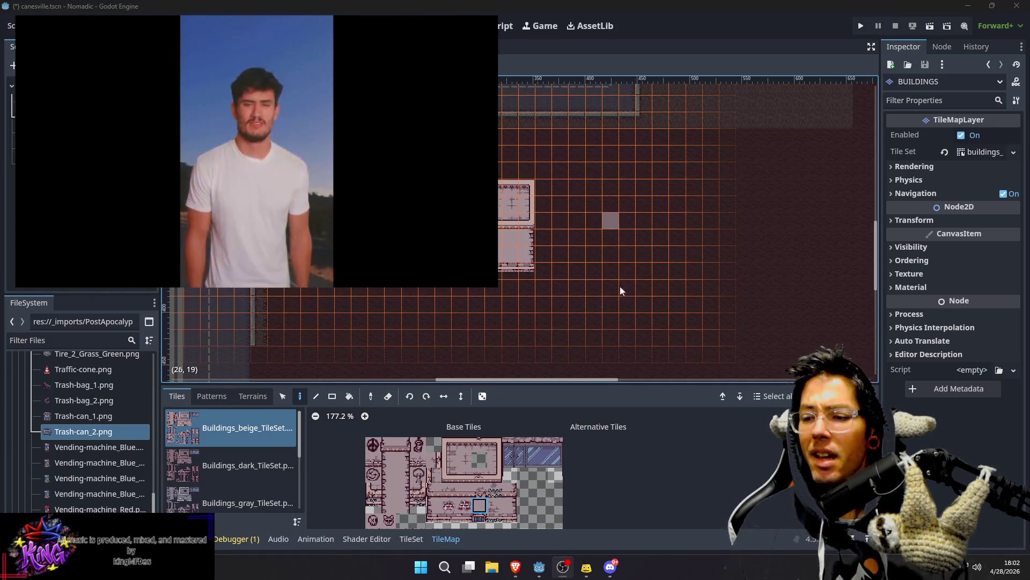
Step: With Buildings_gray, paint the left wall down column 22 to the corner at (22,22)
{"action": "left_click", "coordinate": [238, 505]}
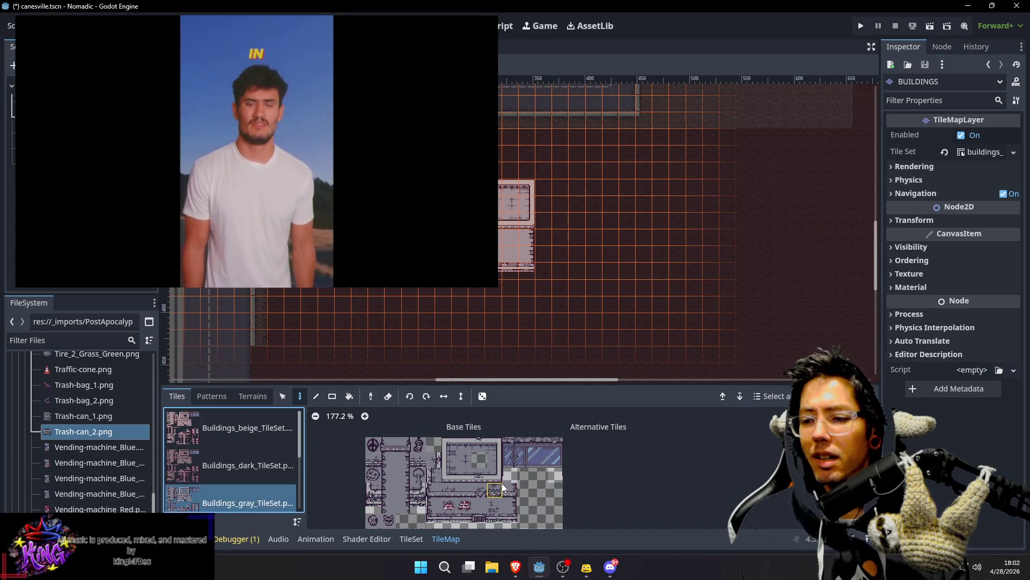
{"action": "left_click", "coordinate": [495, 436]}
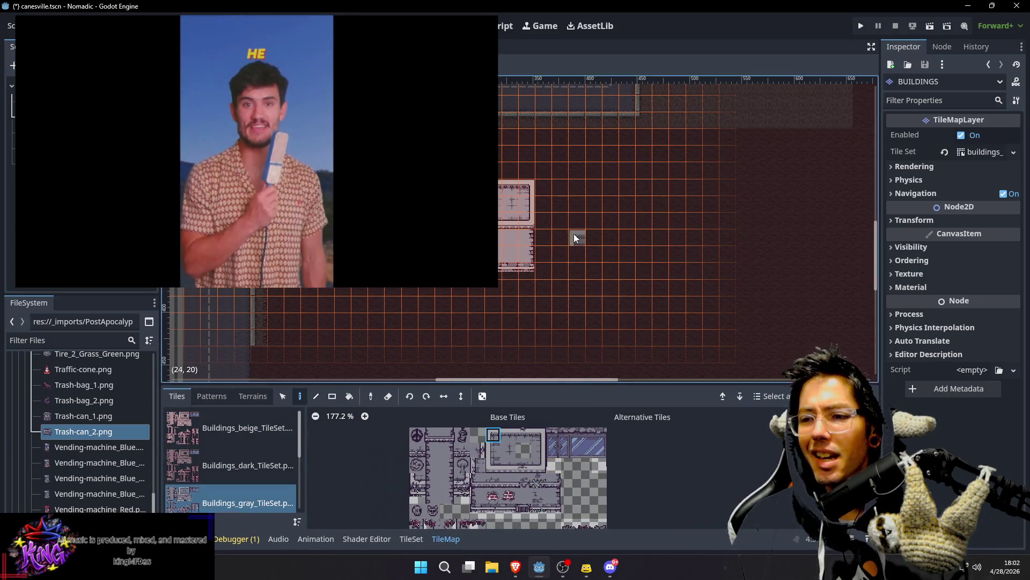
{"action": "left_click", "coordinate": [549, 158]}
{"action": "left_click", "coordinate": [498, 472]}
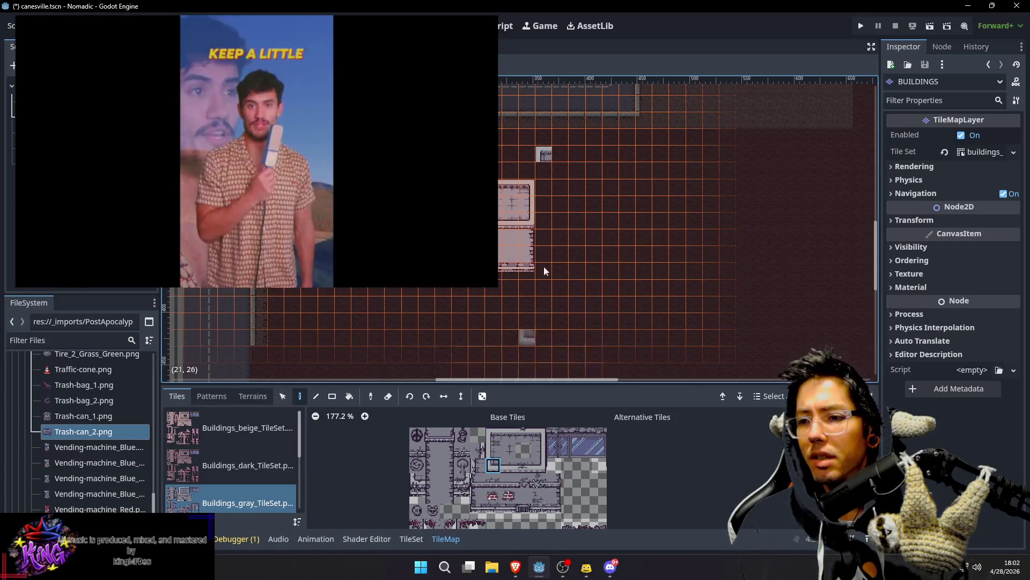
{"action": "left_click", "coordinate": [546, 195]}
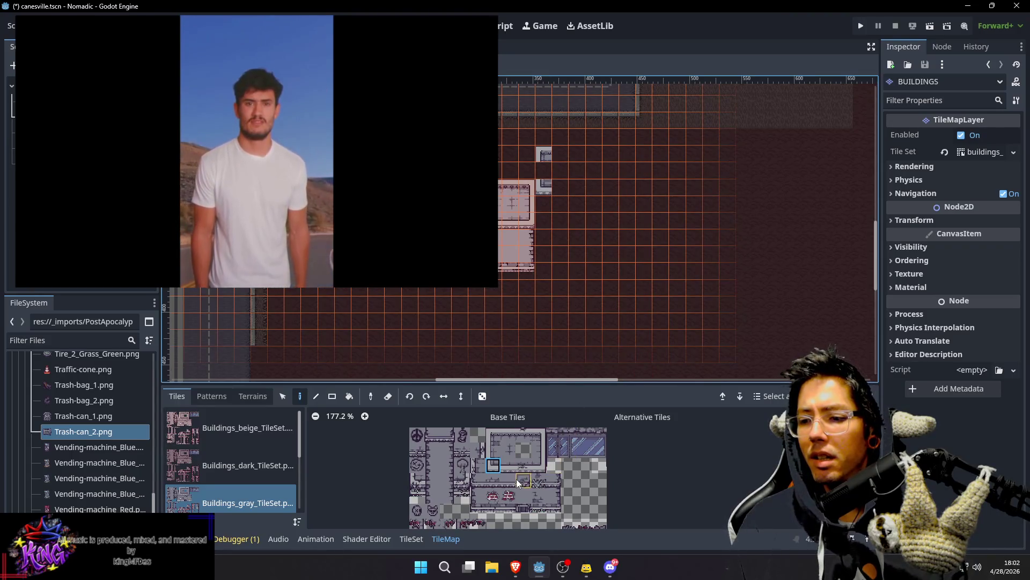
{"action": "left_click", "coordinate": [479, 495]}
{"action": "left_click", "coordinate": [548, 207]}
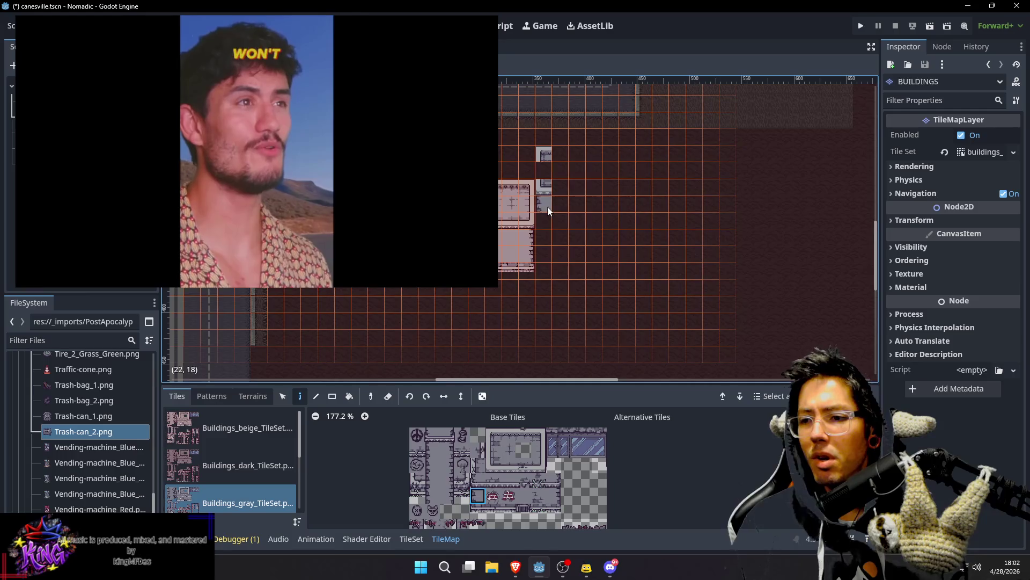
{"action": "left_click", "coordinate": [479, 481]}
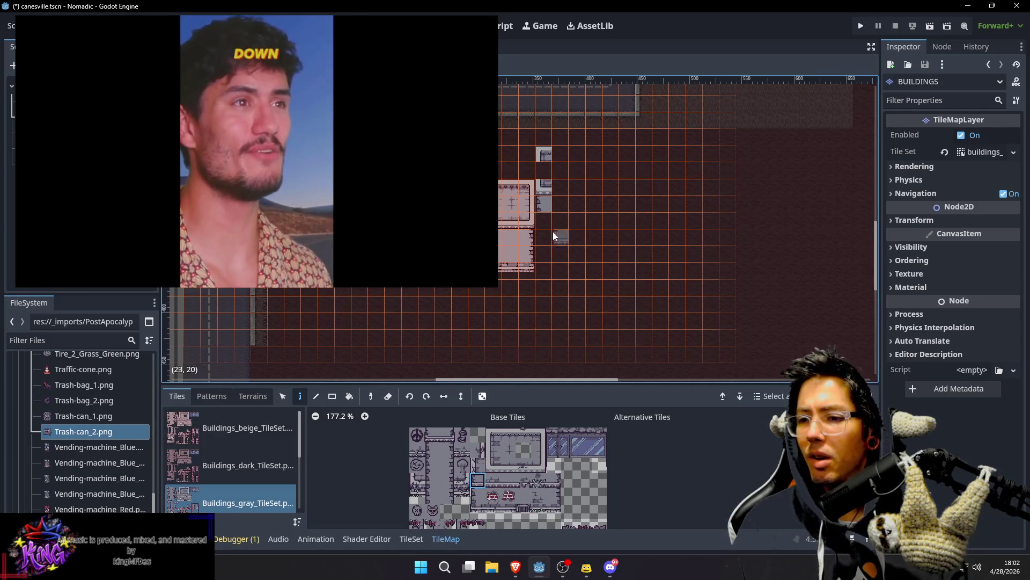
{"action": "left_click", "coordinate": [542, 221]}
{"action": "left_click", "coordinate": [479, 510]}
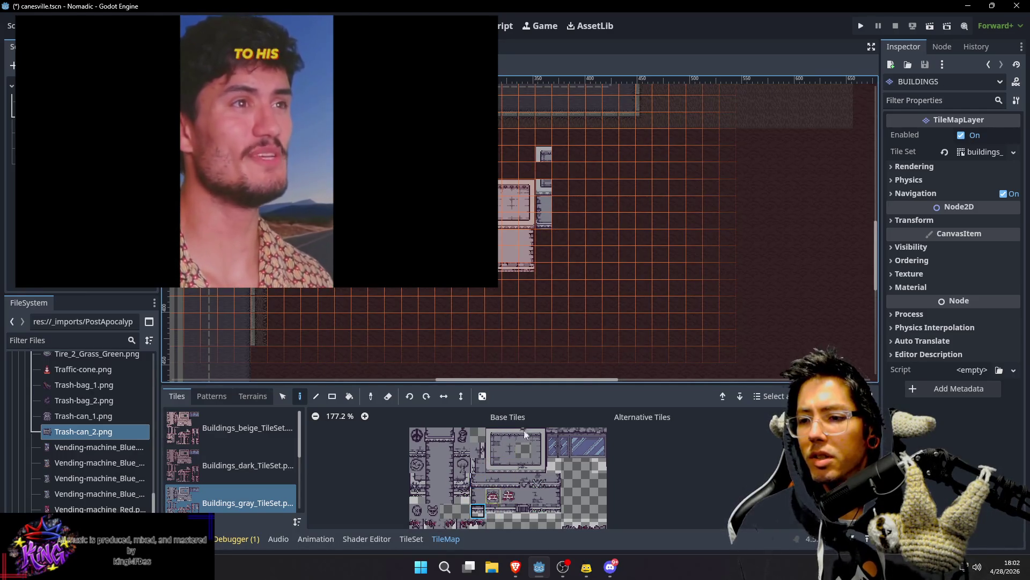
{"action": "left_click", "coordinate": [545, 269]}
{"action": "left_click", "coordinate": [494, 510]}
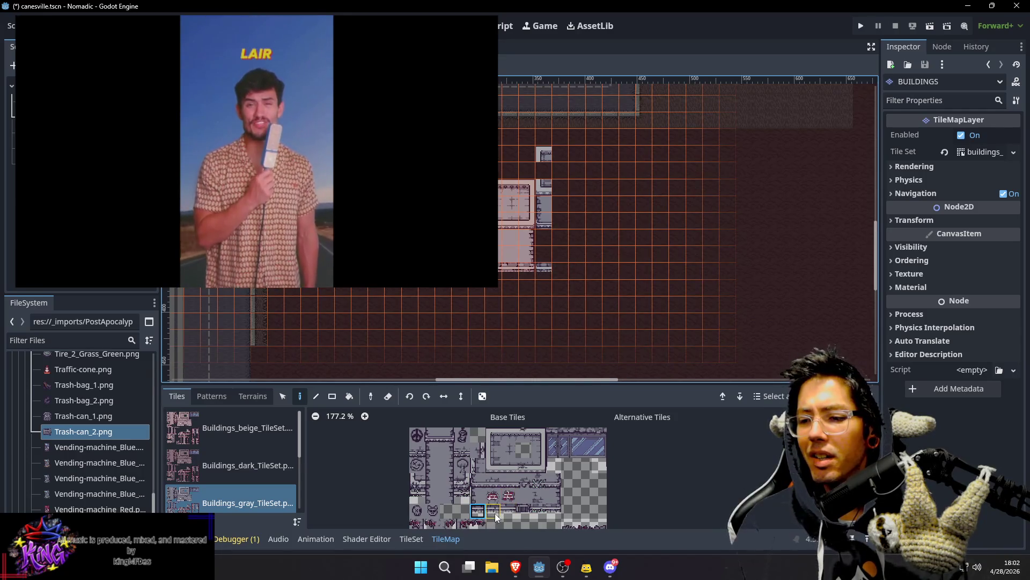
Step: Paint the bottom wall along row 22 to (26,22) and the right wall down column 27
{"action": "left_click_drag", "start_coordinate": [570, 281], "coordinate": [613, 272]}
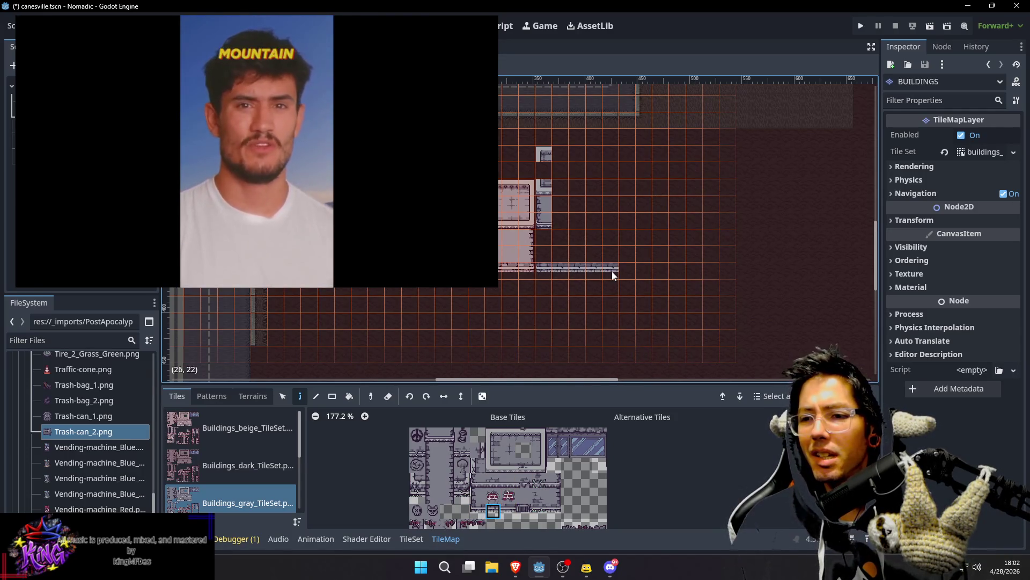
{"action": "left_click", "coordinate": [558, 480]}
{"action": "left_click", "coordinate": [622, 222]}
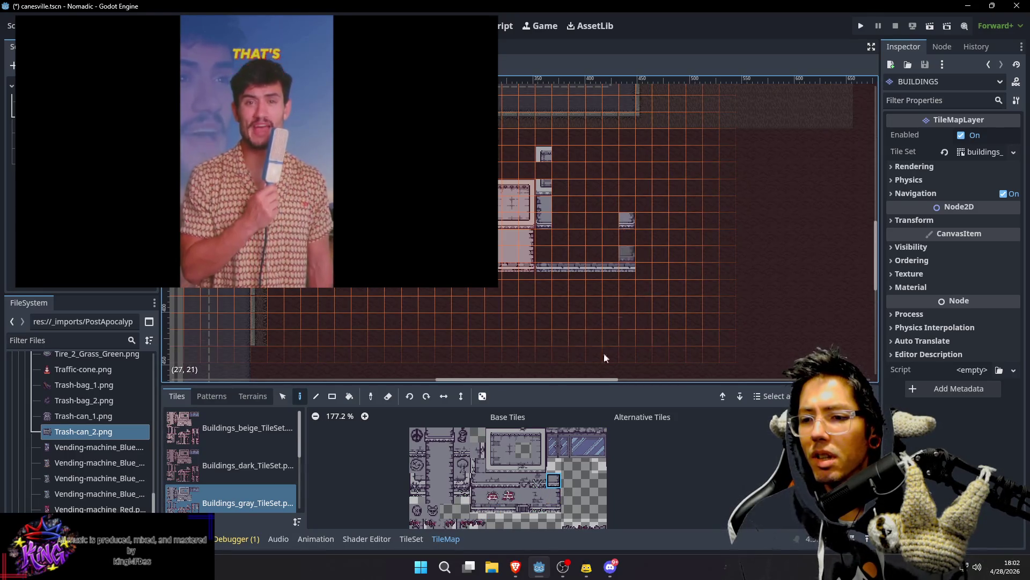
{"action": "left_click", "coordinate": [559, 493]}
{"action": "left_click_drag", "start_coordinate": [633, 237], "coordinate": [632, 251]}
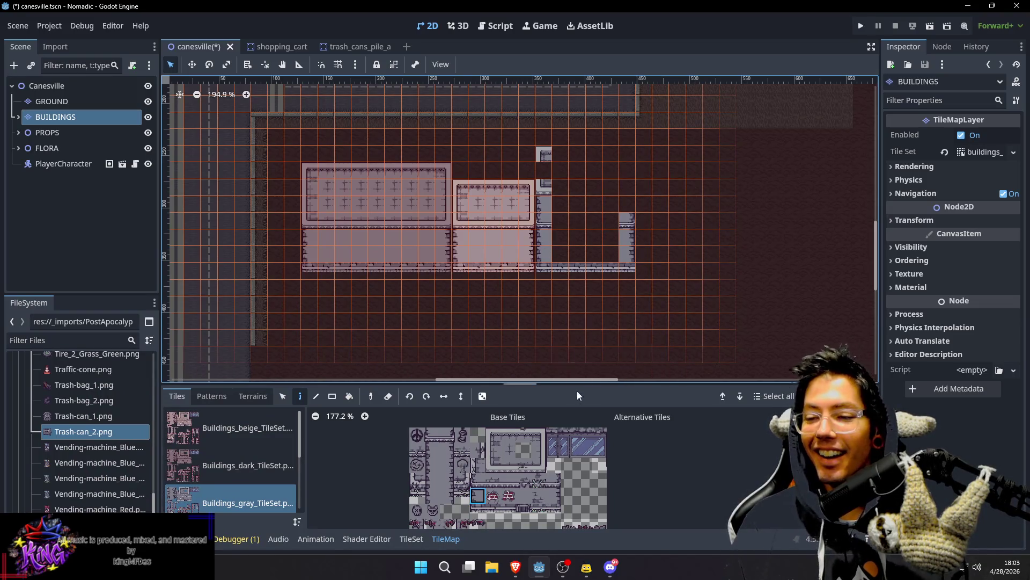
{"action": "left_click", "coordinate": [493, 480]}
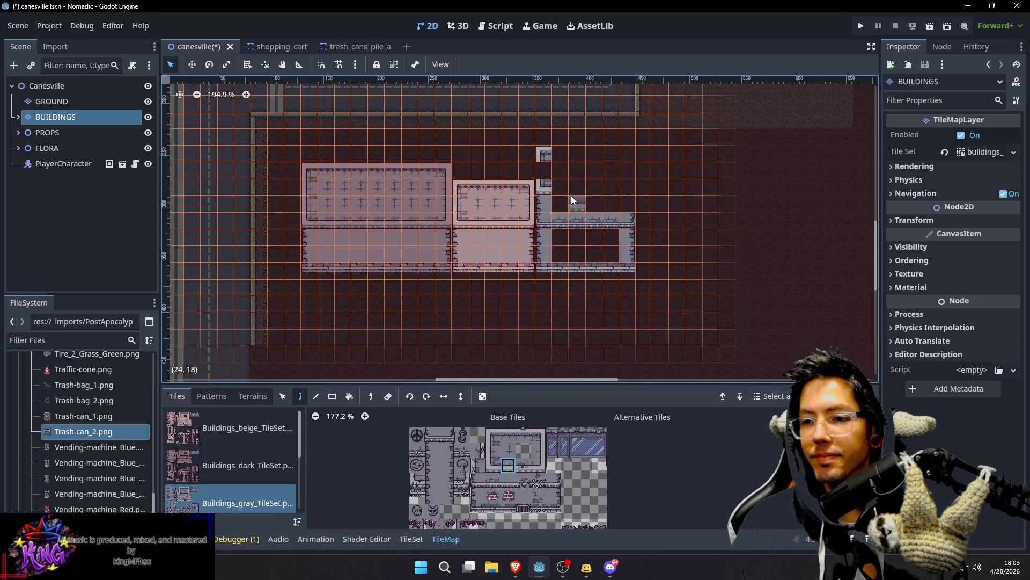
Step: Paint gray wall tiles on the building's top section and choose roof edge and interior tiles
{"action": "left_click", "coordinate": [539, 465]}
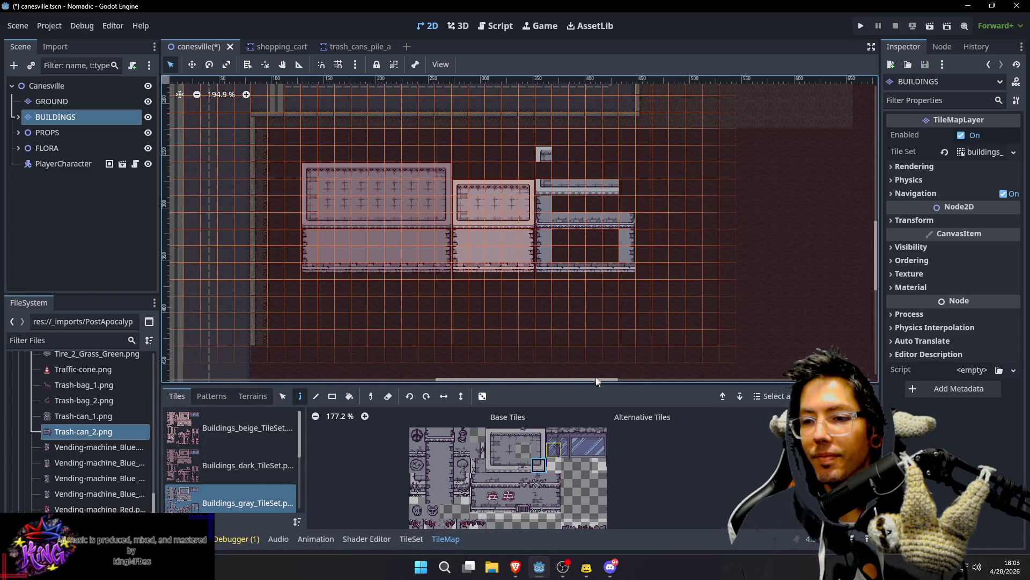
{"action": "left_click", "coordinate": [633, 189]}
{"action": "left_click", "coordinate": [553, 499]}
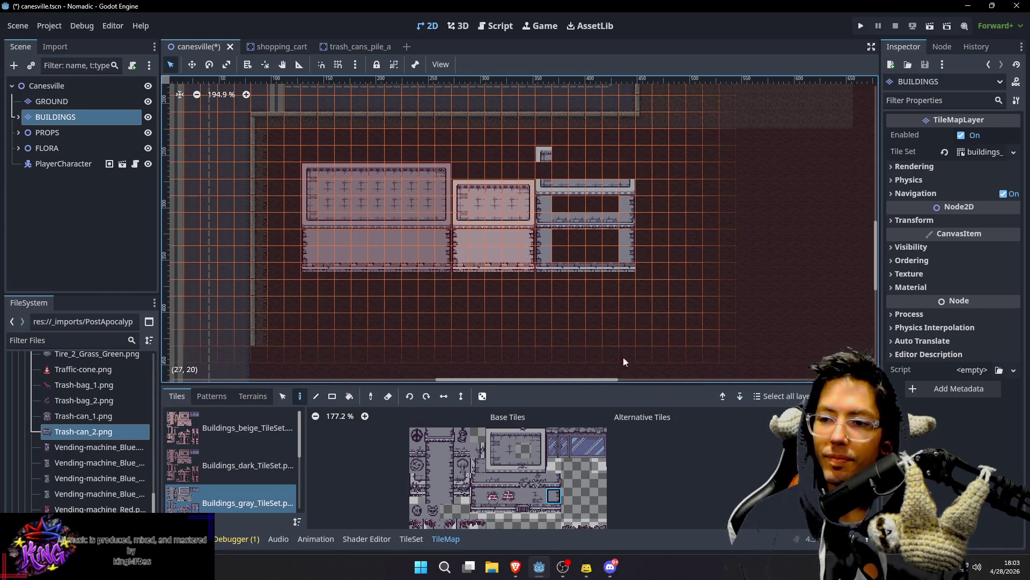
{"action": "left_click", "coordinate": [539, 434]}
{"action": "left_click", "coordinate": [623, 154]}
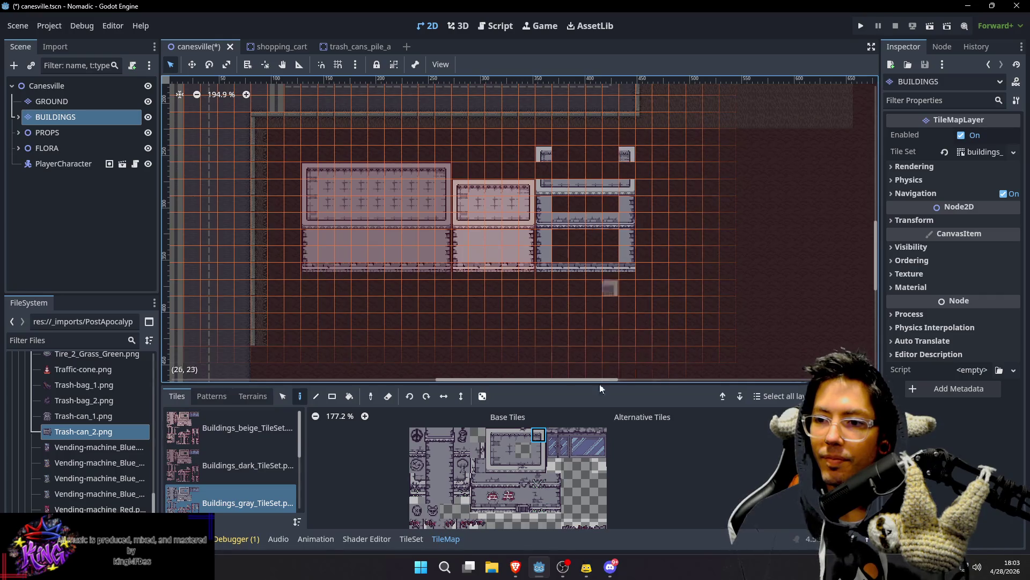
{"action": "left_click", "coordinate": [541, 452]}
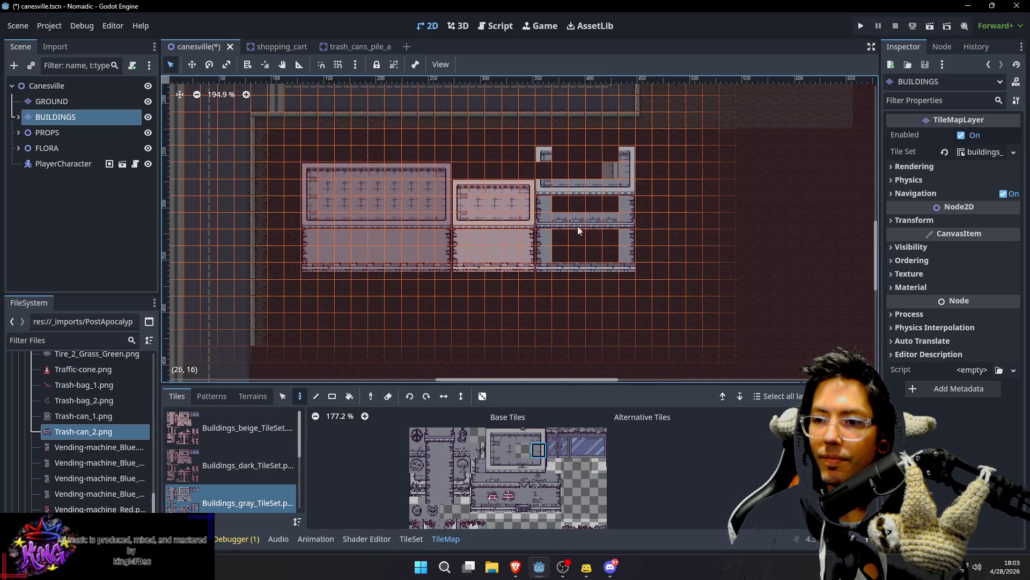
{"action": "left_click", "coordinate": [488, 452]}
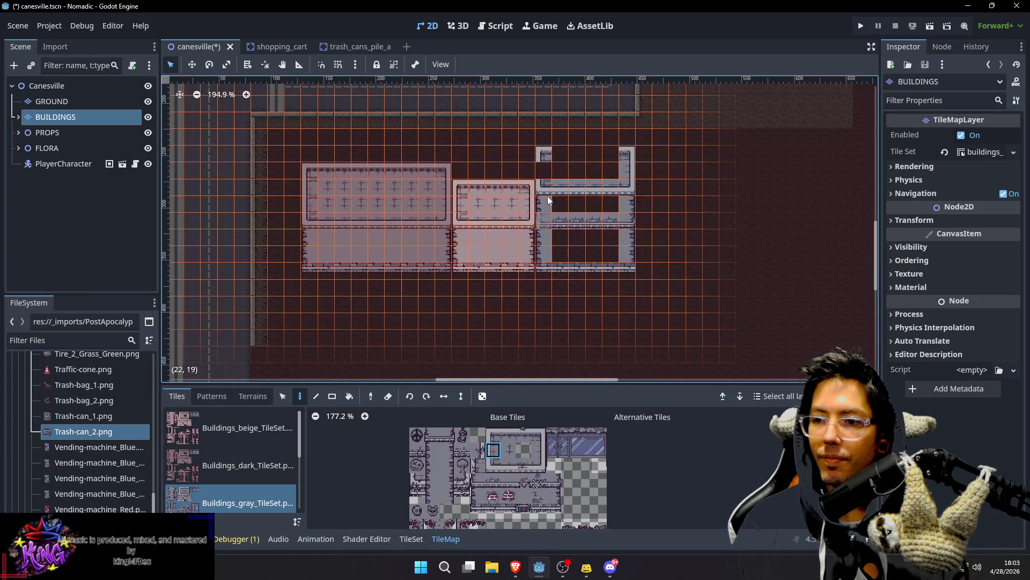
{"action": "left_click", "coordinate": [508, 435]}
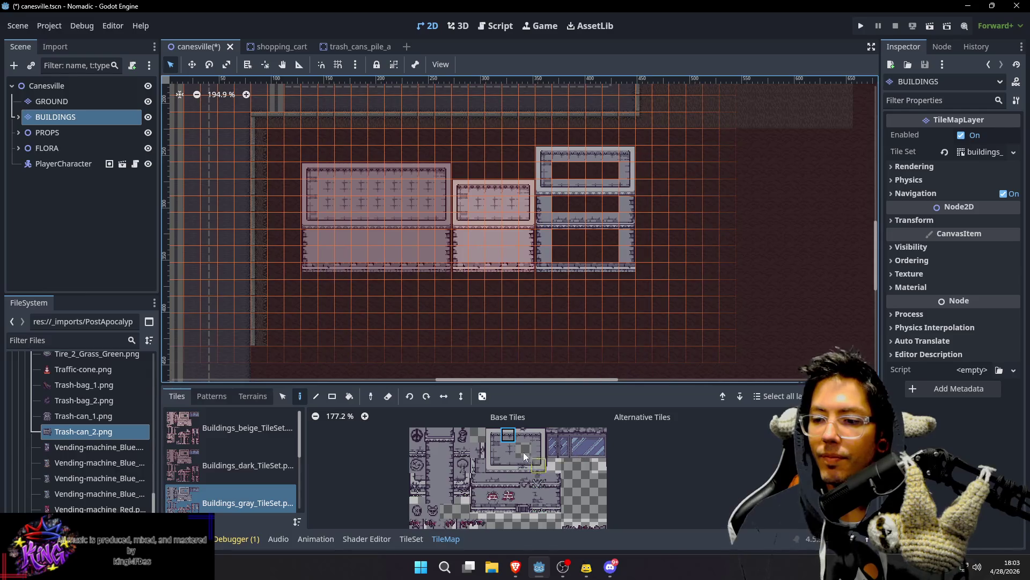
{"action": "left_click", "coordinate": [504, 451]}
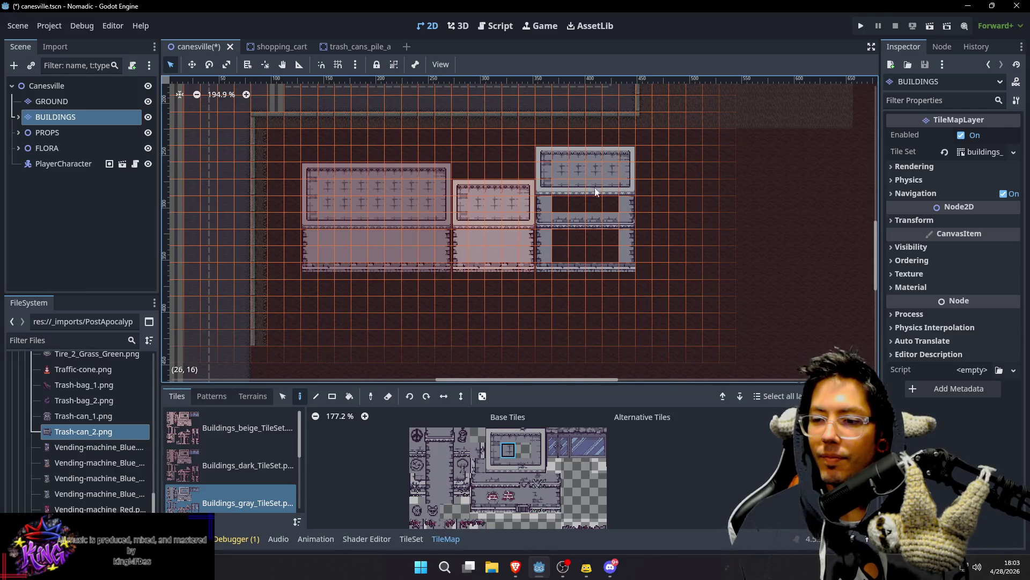
Step: Rectangle-fill the gray building's lower section from cell (23,20) with gray fill tiles
{"action": "left_click", "coordinate": [524, 496]}
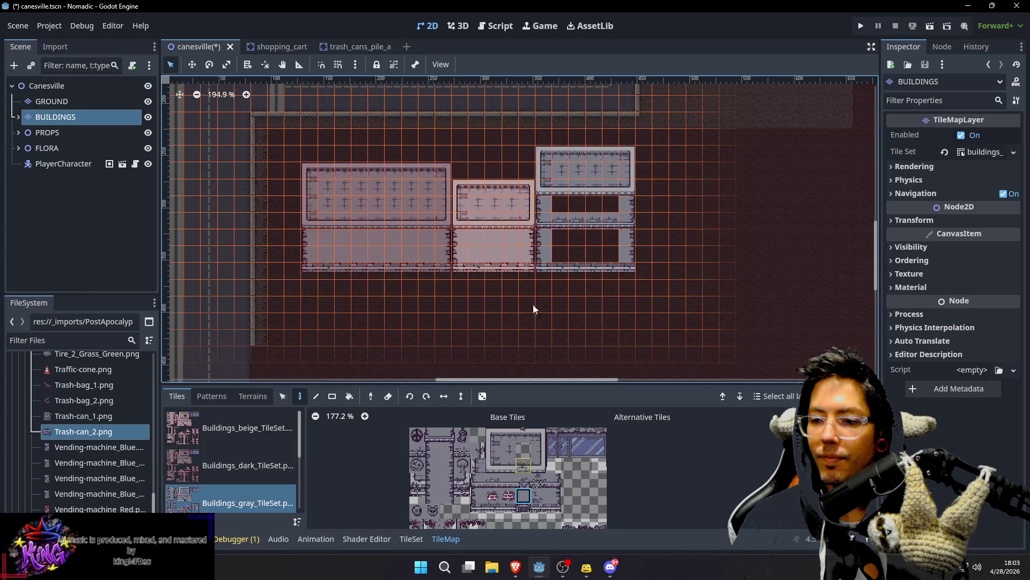
{"action": "left_click", "coordinate": [564, 238], "text": "ctrl+shift"}
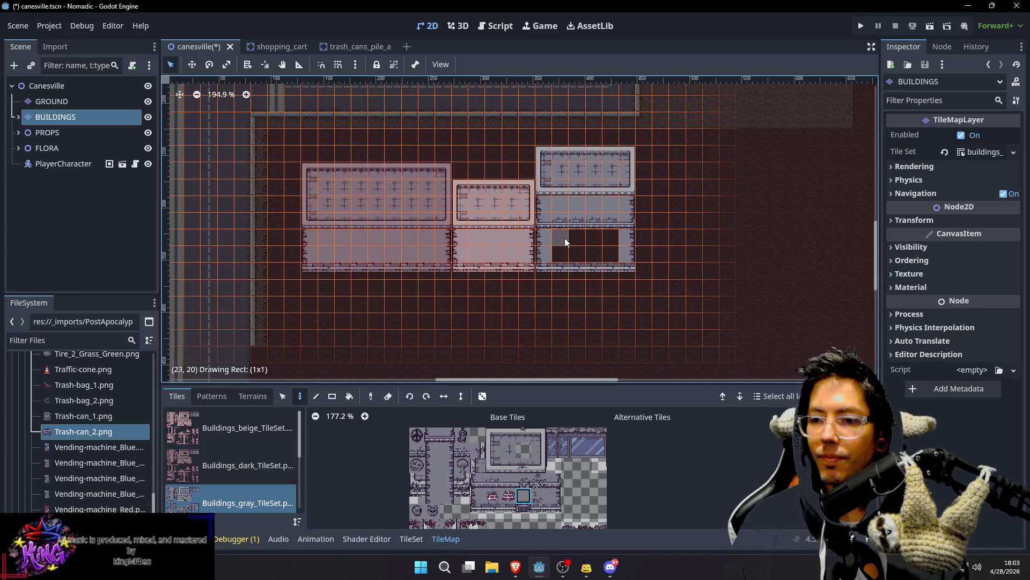
{"action": "left_click_drag", "start_coordinate": [612, 250], "coordinate": [612, 250]}
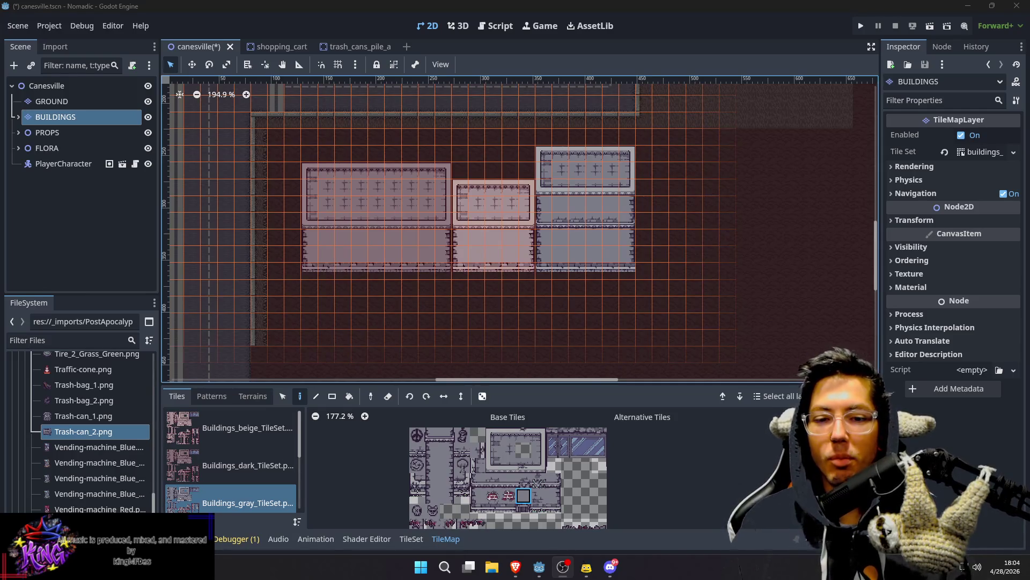
{"action": "mouse_move", "coordinate": [672, 237]}
{"action": "left_mouse_down"}
{"action": "mouse_move", "coordinate": [681, 234]}
{"action": "mouse_move", "coordinate": [655, 225]}
{"action": "mouse_move", "coordinate": [658, 244]}
{"action": "left_mouse_up"}
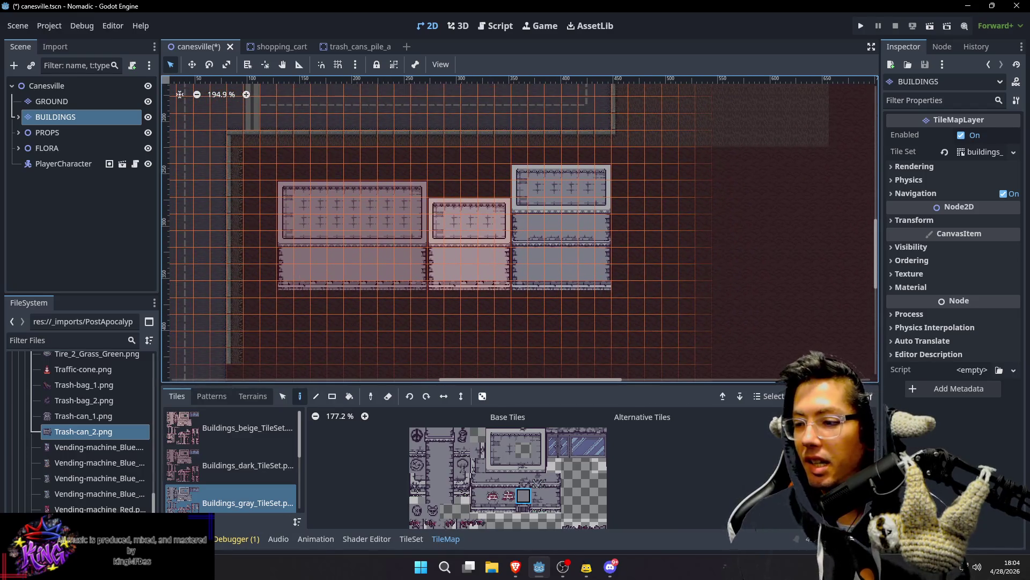
{"action": "left_click", "coordinate": [242, 432]}
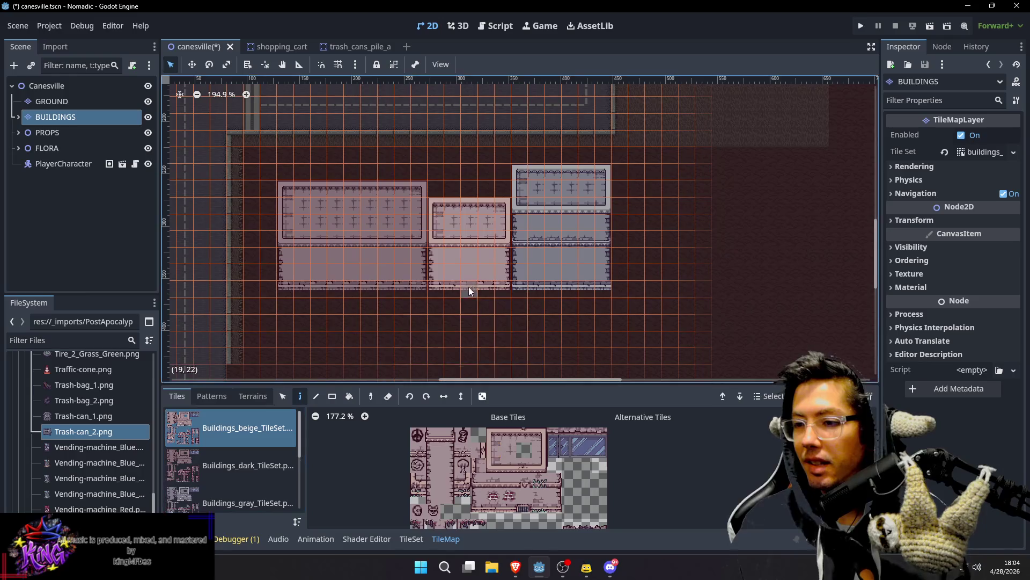
Step: Try several beige wall and roof tile selections in the Buildings_beige atlas
{"action": "scroll", "coordinate": [250, 467], "scroll_direction": "down", "scroll_amount": 2}
{"action": "scroll", "coordinate": [243, 453], "scroll_direction": "up", "scroll_amount": 2}
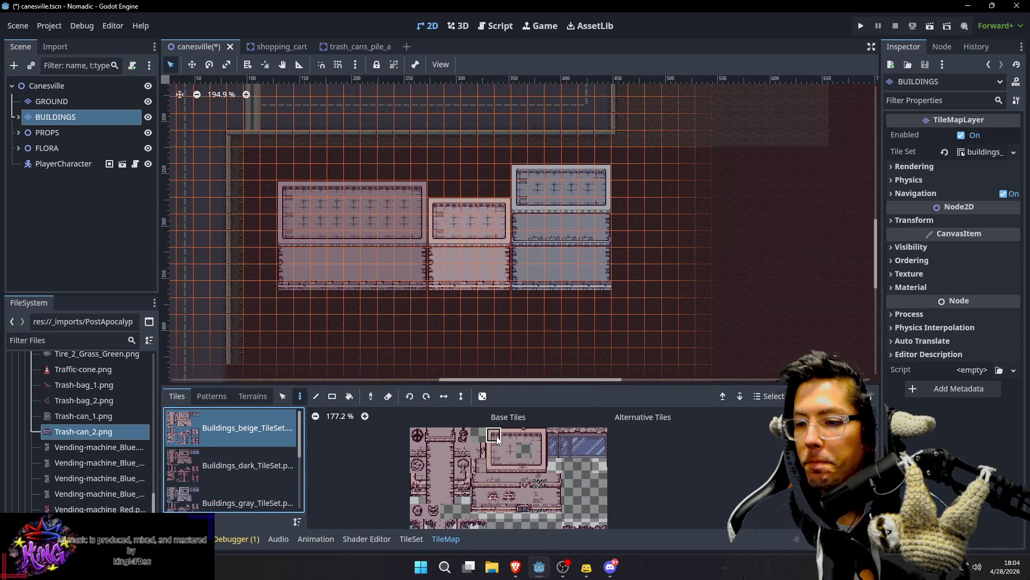
{"action": "left_click_drag", "start_coordinate": [494, 439], "coordinate": [493, 465]}
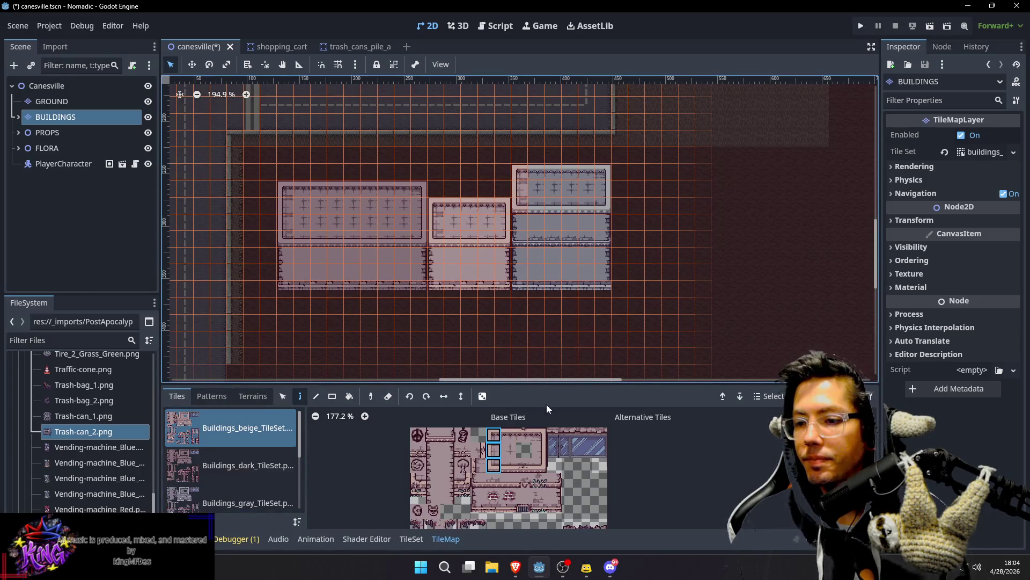
{"action": "left_click_drag", "start_coordinate": [540, 435], "coordinate": [540, 465]}
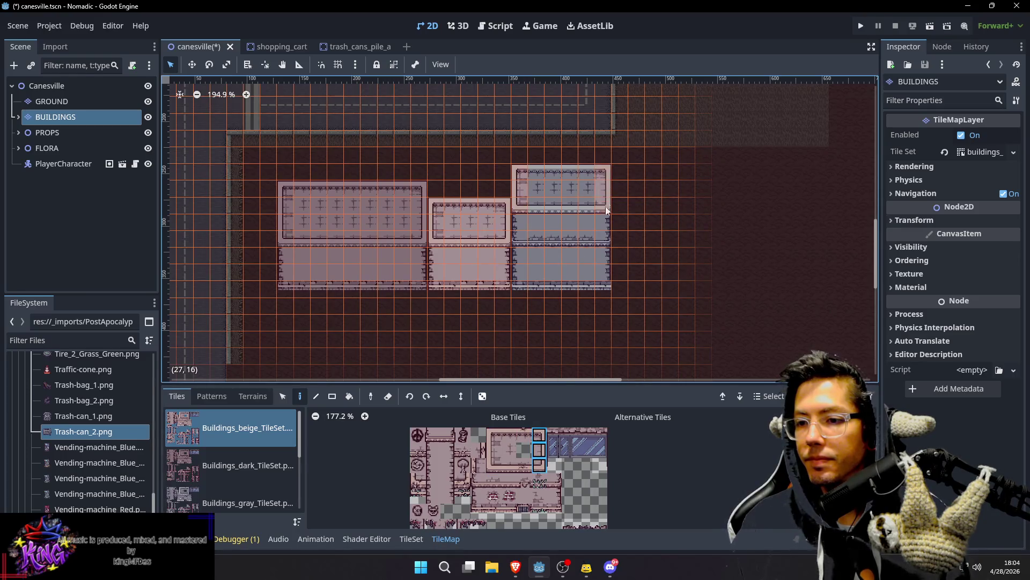
{"action": "left_click", "coordinate": [507, 436]}
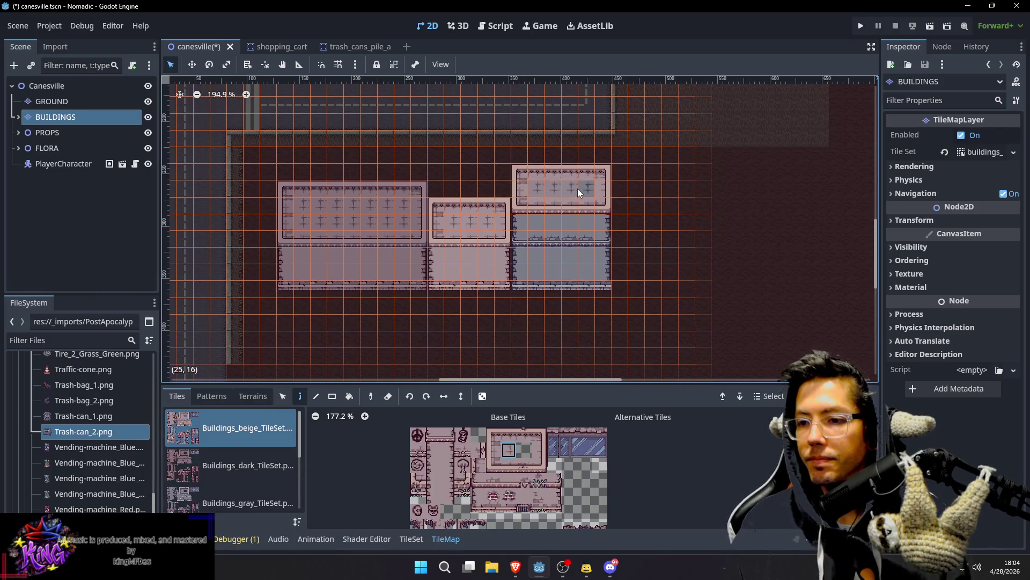
{"action": "left_click_drag", "start_coordinate": [558, 478], "coordinate": [562, 494]}
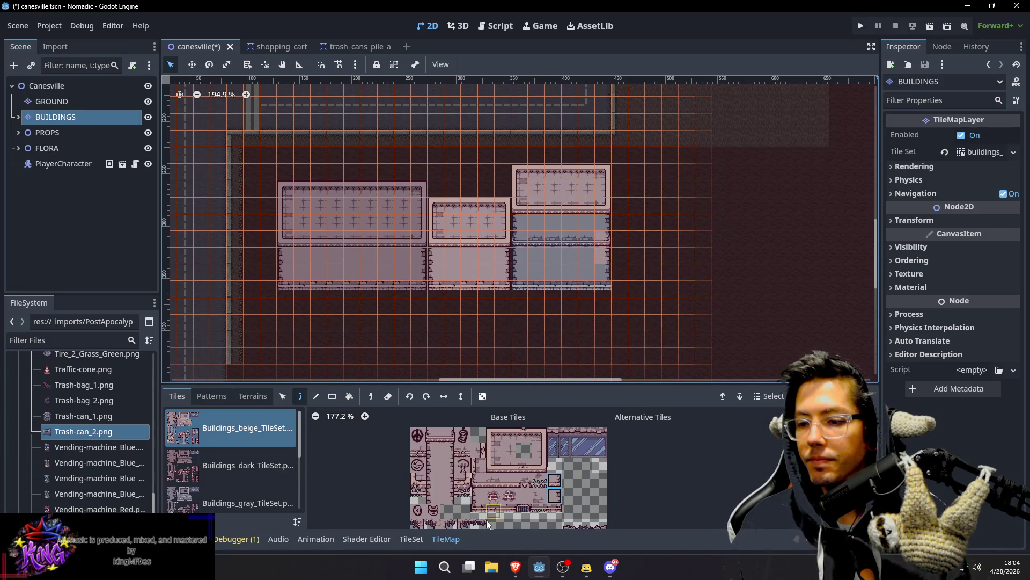
{"action": "left_click_drag", "start_coordinate": [481, 485], "coordinate": [481, 497]}
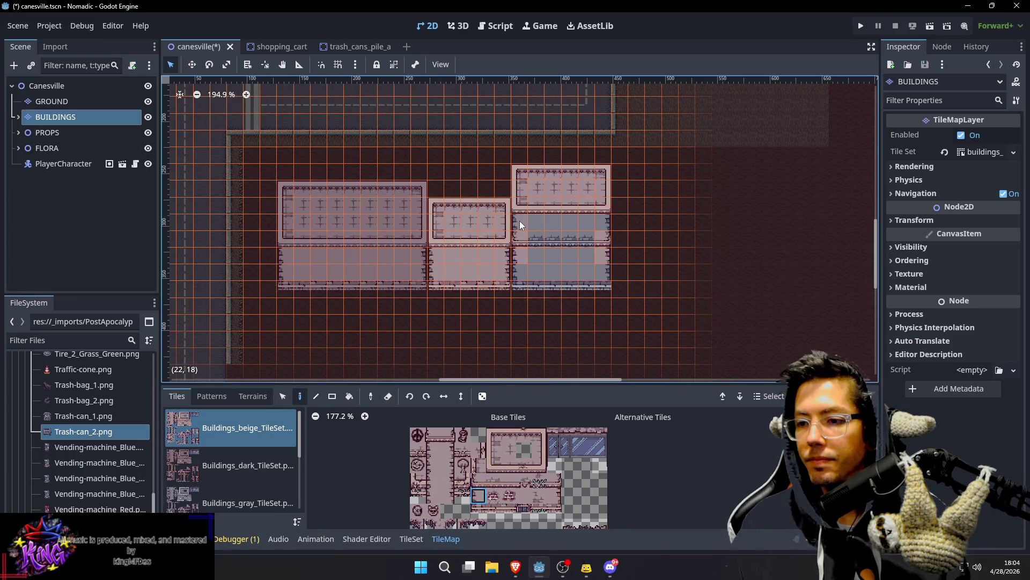
{"action": "left_click", "coordinate": [561, 488]}
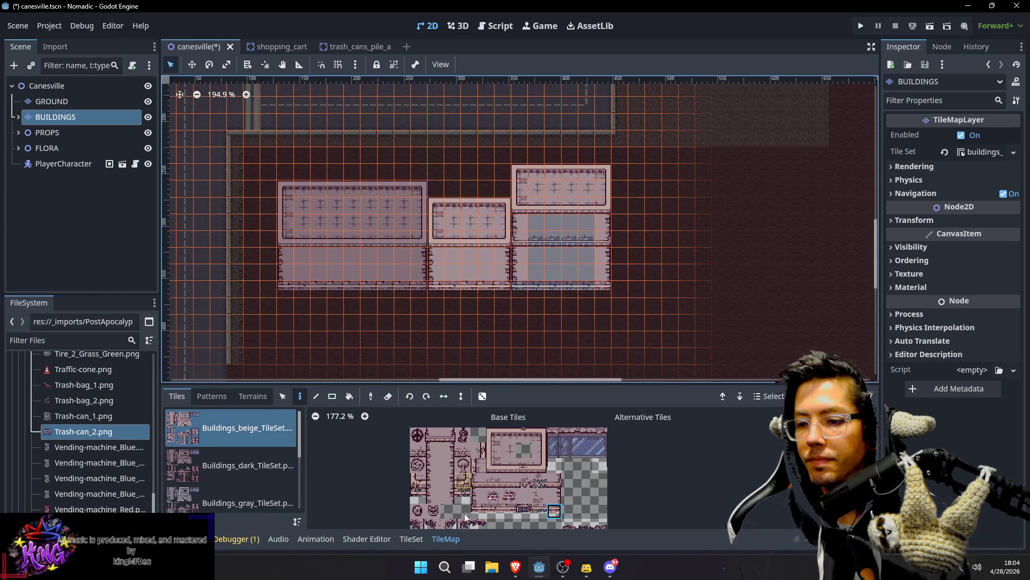
Step: Fill the right beige building's lower rows with brick-and-window tiles and repaint its window row
{"action": "left_click", "coordinate": [508, 510]}
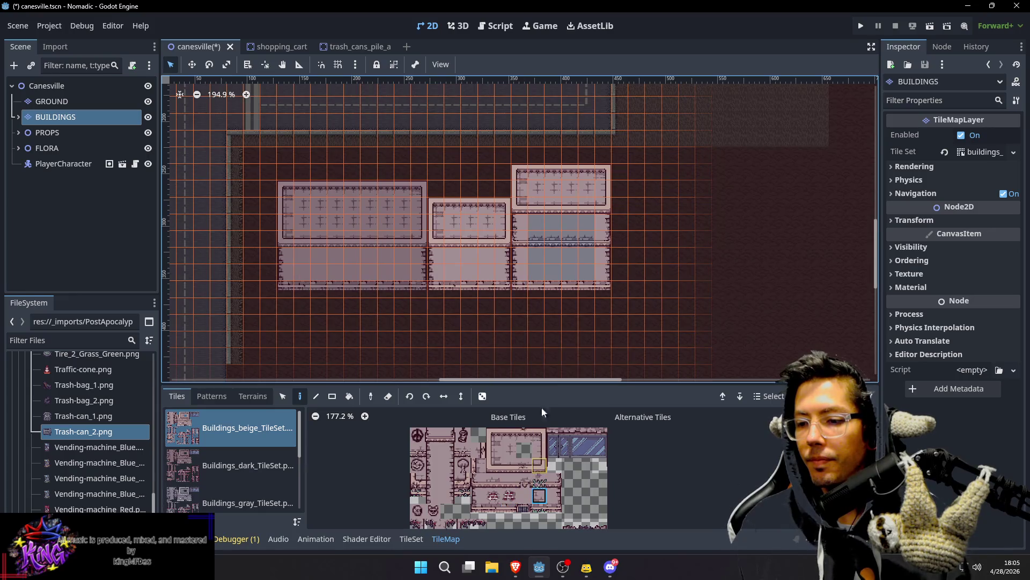
{"action": "left_click_drag", "start_coordinate": [583, 273], "coordinate": [583, 273]}
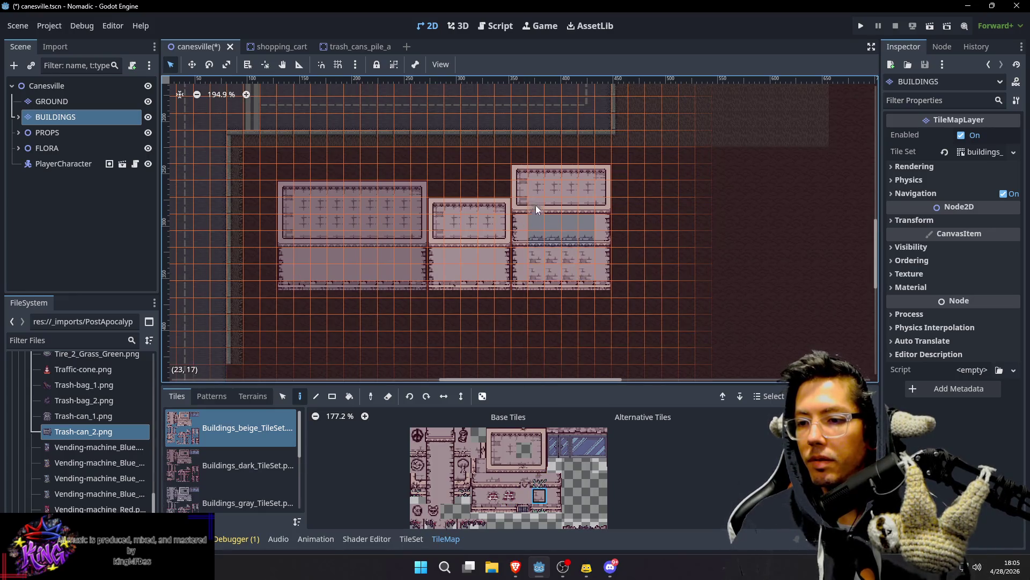
{"action": "left_click_drag", "start_coordinate": [533, 222], "coordinate": [583, 224]}
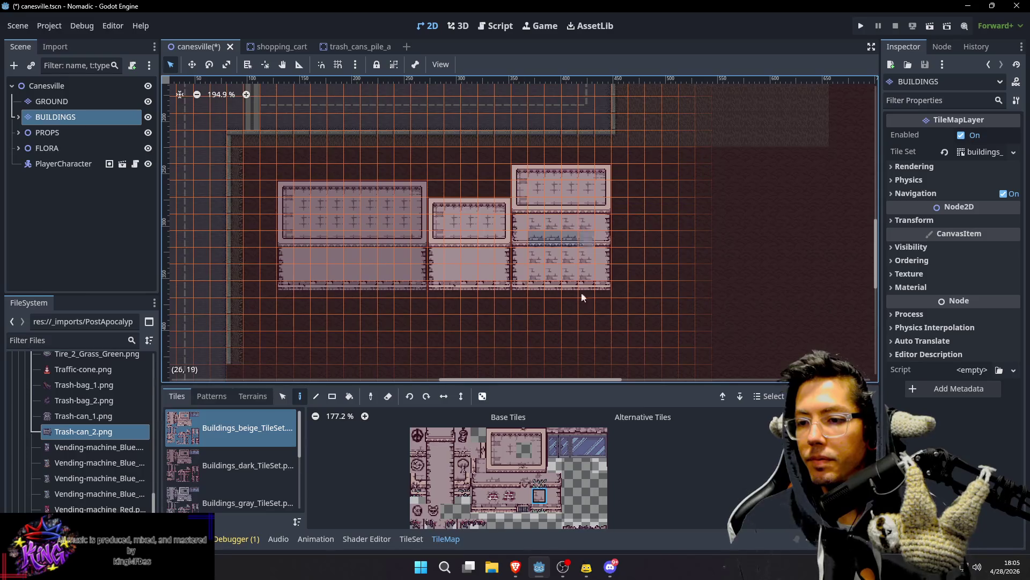
{"action": "left_click", "coordinate": [503, 482]}
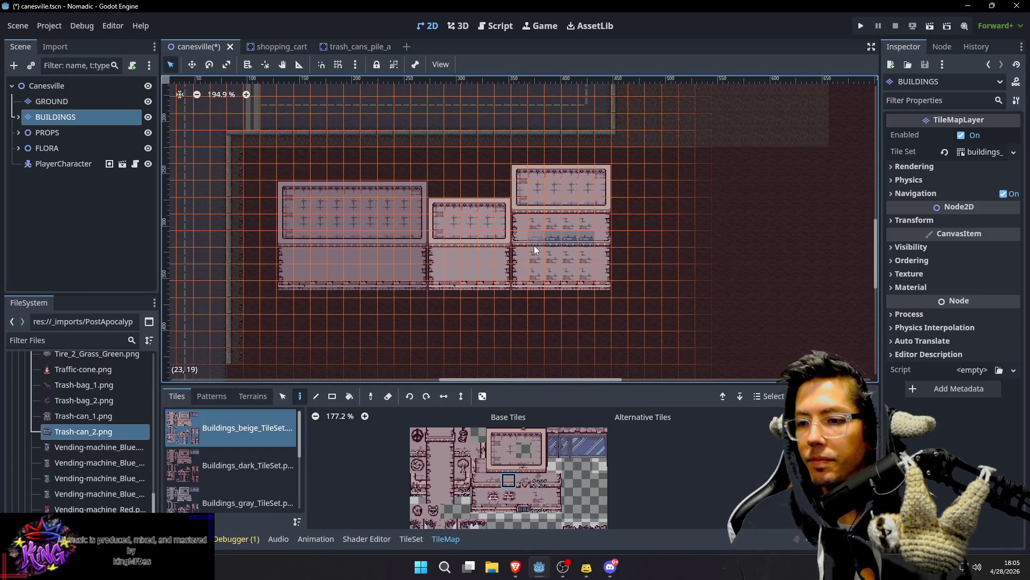
{"action": "left_click_drag", "start_coordinate": [533, 246], "coordinate": [594, 246]}
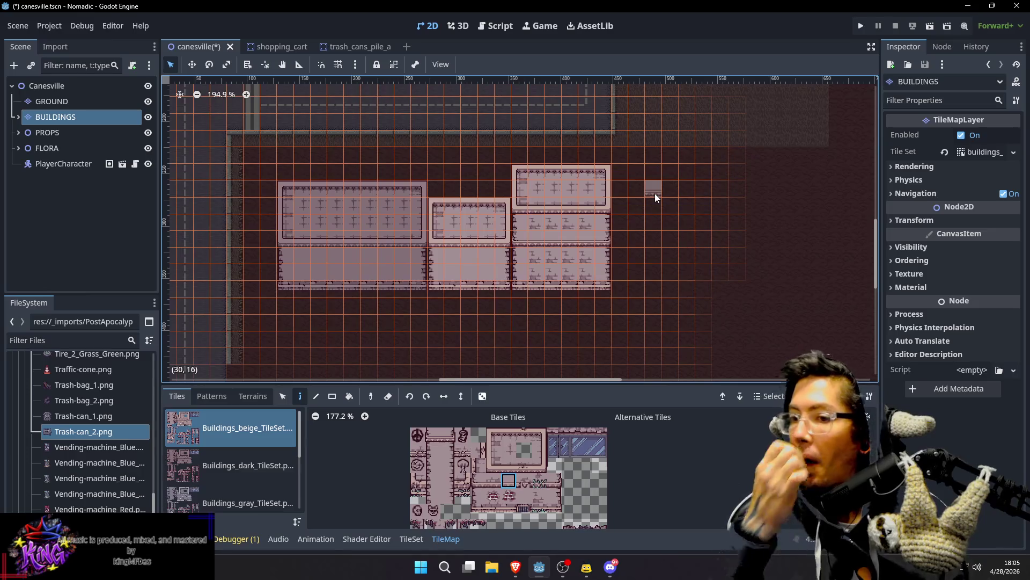
{"action": "scroll", "coordinate": [666, 203], "scroll_direction": "up", "scroll_amount": 2}
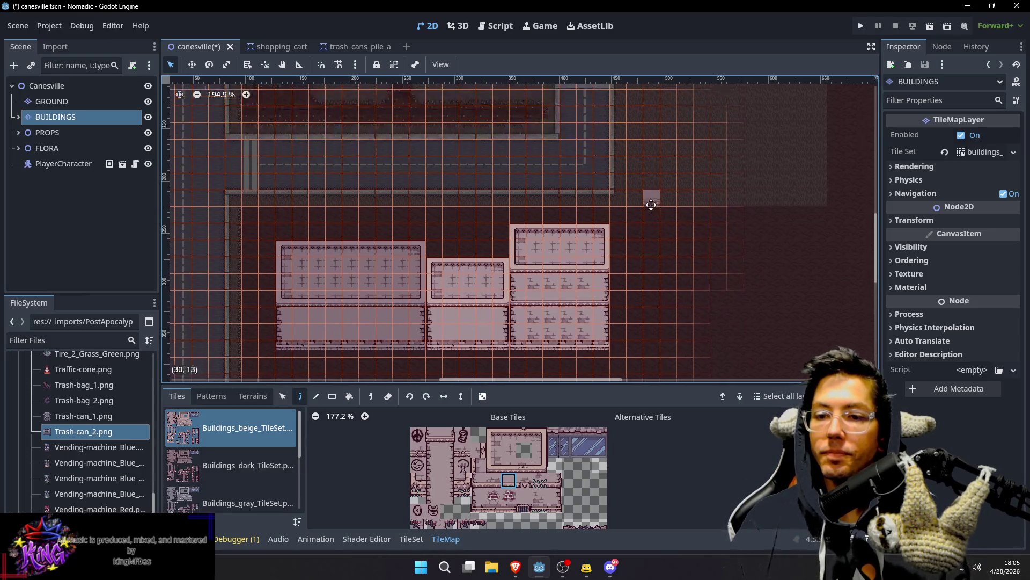
{"action": "scroll", "coordinate": [678, 208], "scroll_direction": "right", "scroll_amount": 2}
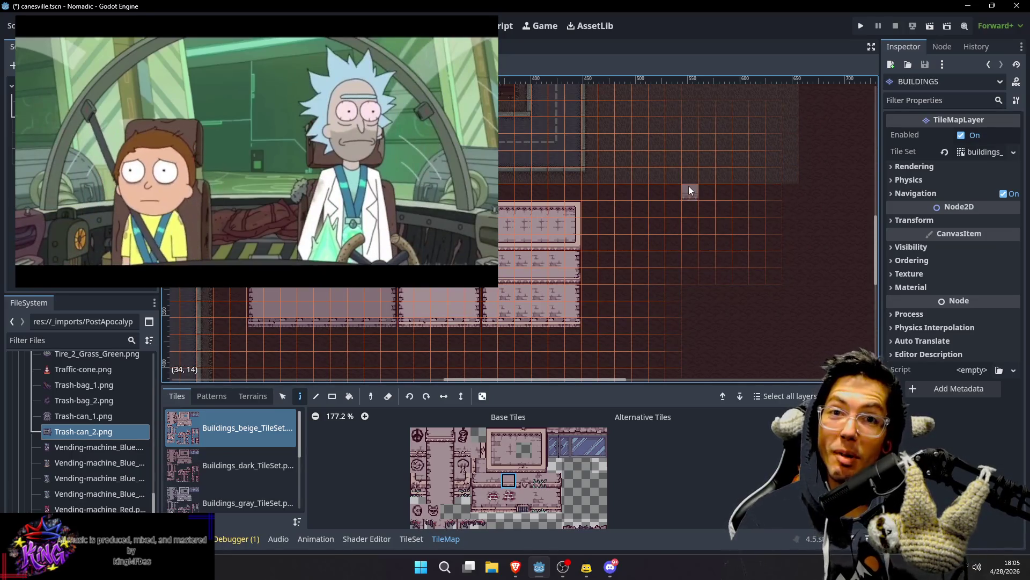
{"action": "mouse_move", "coordinate": [649, 211]}
{"action": "left_mouse_down"}
{"action": "mouse_move", "coordinate": [671, 186]}
{"action": "mouse_move", "coordinate": [596, 166]}
{"action": "mouse_move", "coordinate": [612, 188]}
{"action": "mouse_move", "coordinate": [591, 223]}
{"action": "mouse_move", "coordinate": [573, 201]}
{"action": "mouse_move", "coordinate": [589, 313]}
{"action": "left_mouse_up"}
{"action": "scroll", "coordinate": [249, 463], "scroll_direction": "down", "scroll_amount": 3}
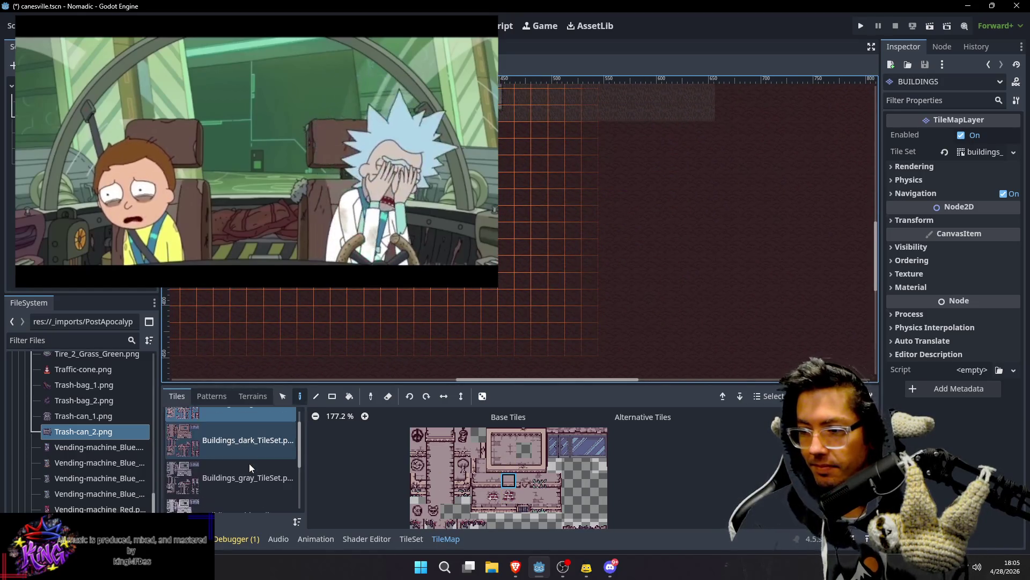
Step: Switch to Buildings_dark_TileSet and place a first dark wall tile right of the row
{"action": "left_click", "coordinate": [249, 481]}
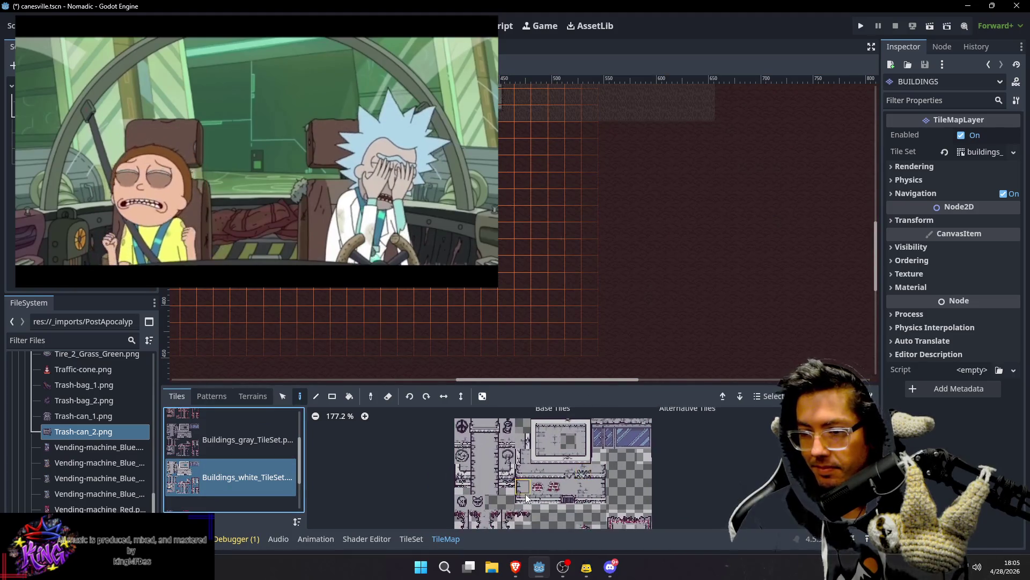
{"action": "scroll", "coordinate": [255, 434], "scroll_direction": "up", "scroll_amount": 2}
{"action": "left_click", "coordinate": [255, 465]}
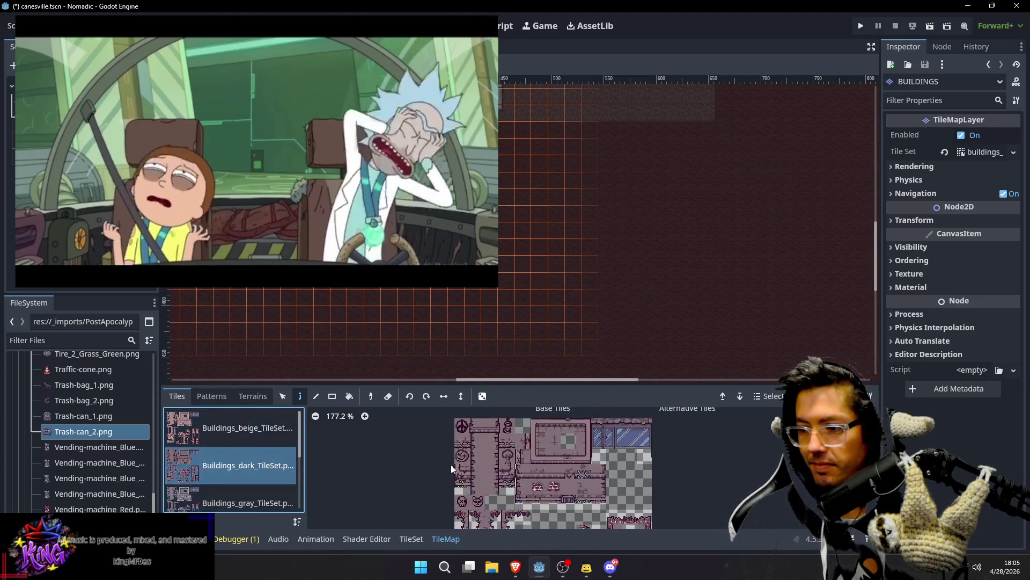
{"action": "left_click", "coordinate": [523, 500]}
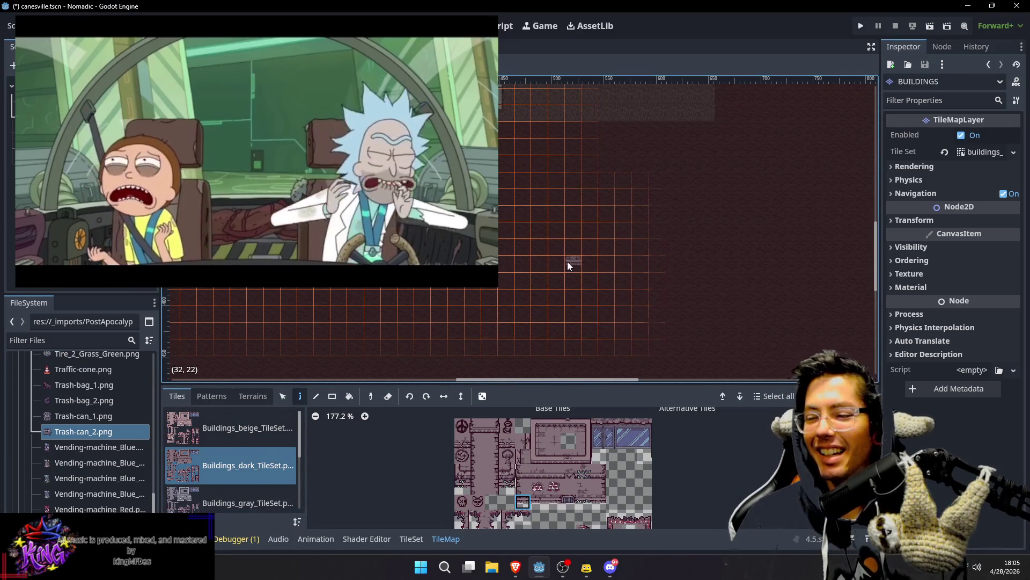
{"action": "left_click", "coordinate": [571, 261]}
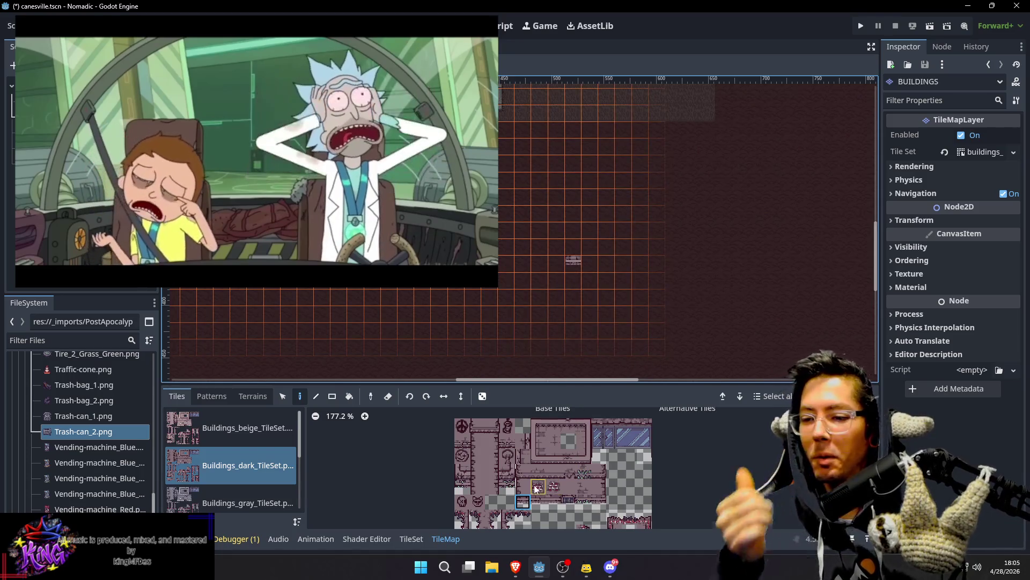
Step: Build the dark building's left wall column, undoing a misplaced tile and filling the gap
{"action": "left_click", "coordinate": [520, 473]}
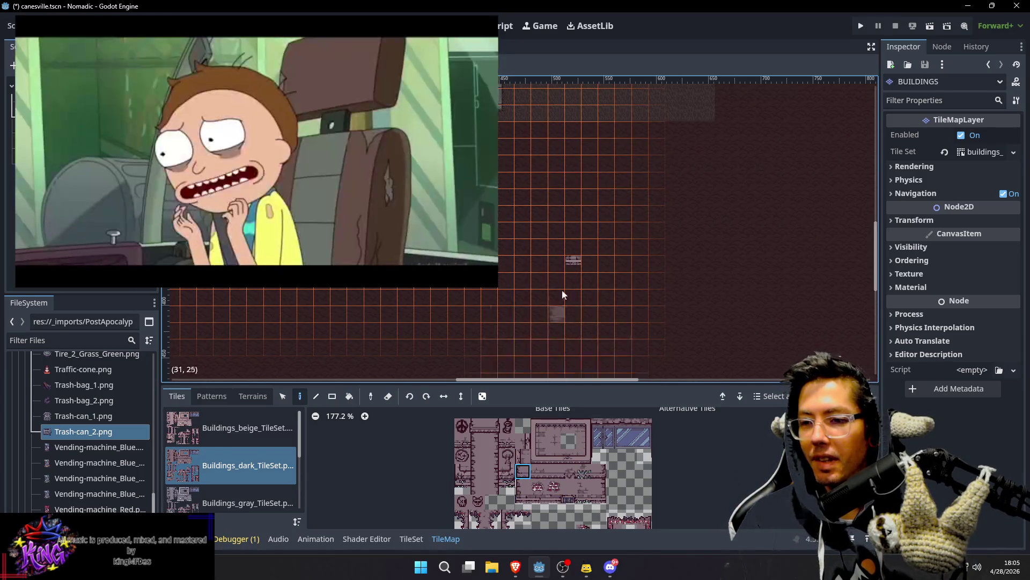
{"action": "left_click_drag", "start_coordinate": [573, 257], "coordinate": [581, 224]}
{"action": "key", "text": "ctrl+z"}
{"action": "left_click", "coordinate": [538, 455]}
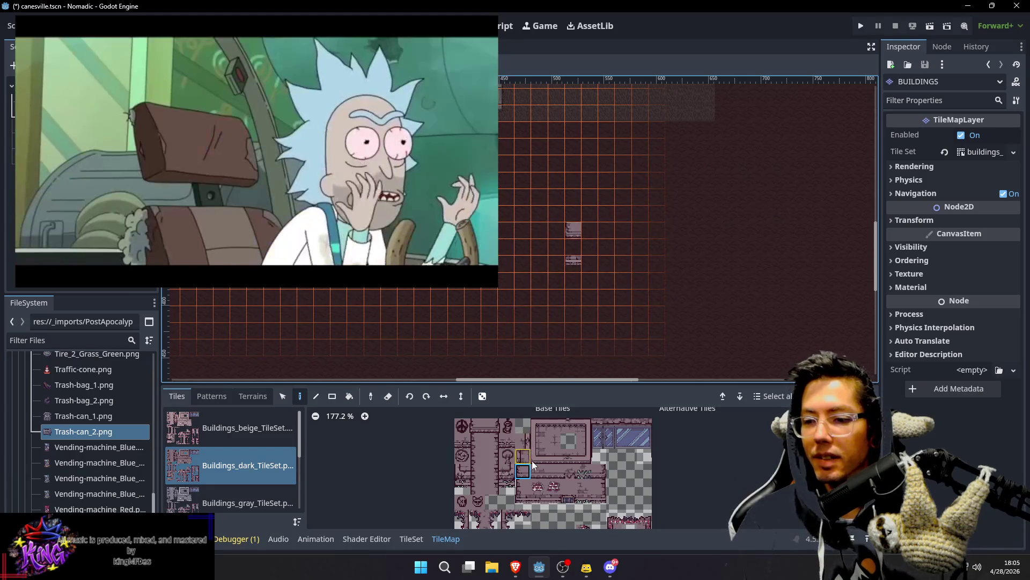
{"action": "left_click", "coordinate": [574, 213]}
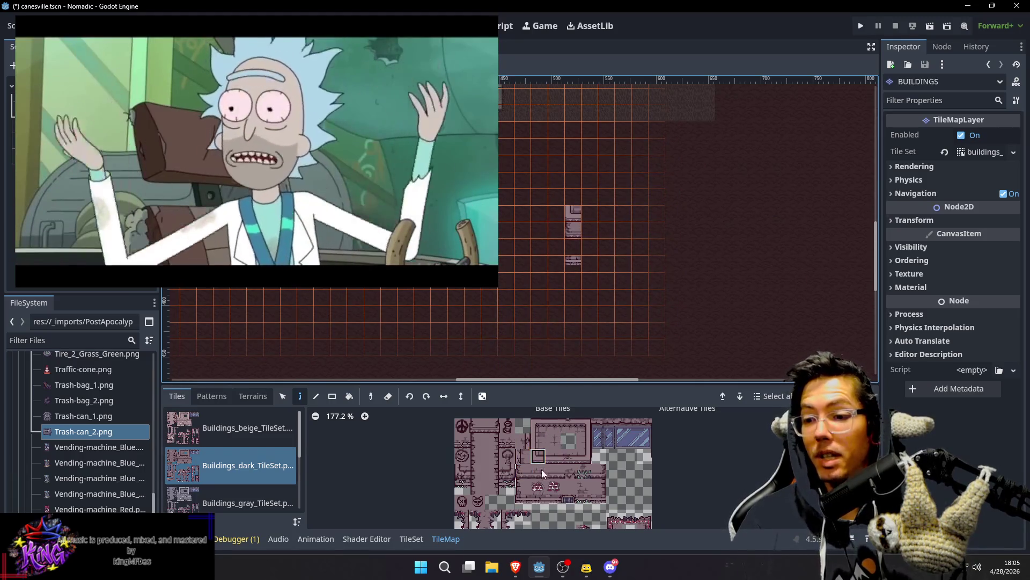
{"action": "left_click", "coordinate": [523, 485]}
{"action": "left_click", "coordinate": [577, 243]}
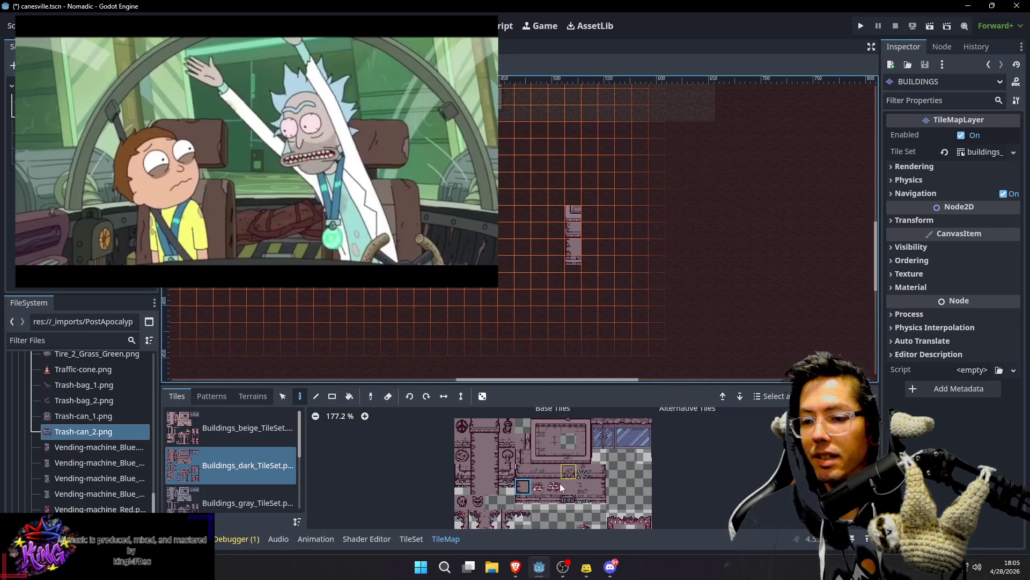
Step: Paint a horizontal dark wall row ending in a right-hand corner tile
{"action": "left_click", "coordinate": [538, 471]}
{"action": "left_click_drag", "start_coordinate": [573, 229], "coordinate": [624, 229]}
{"action": "left_click", "coordinate": [553, 471]}
{"action": "left_click", "coordinate": [640, 229]}
{"action": "left_click", "coordinate": [600, 472]}
{"action": "left_click", "coordinate": [651, 223]}
{"action": "left_click", "coordinate": [589, 458]}
{"action": "left_click", "coordinate": [657, 212]}
Step: Add the wall-top strip, top-left and top-right corners, and roof edge tiles across the top
{"action": "left_click", "coordinate": [549, 456]}
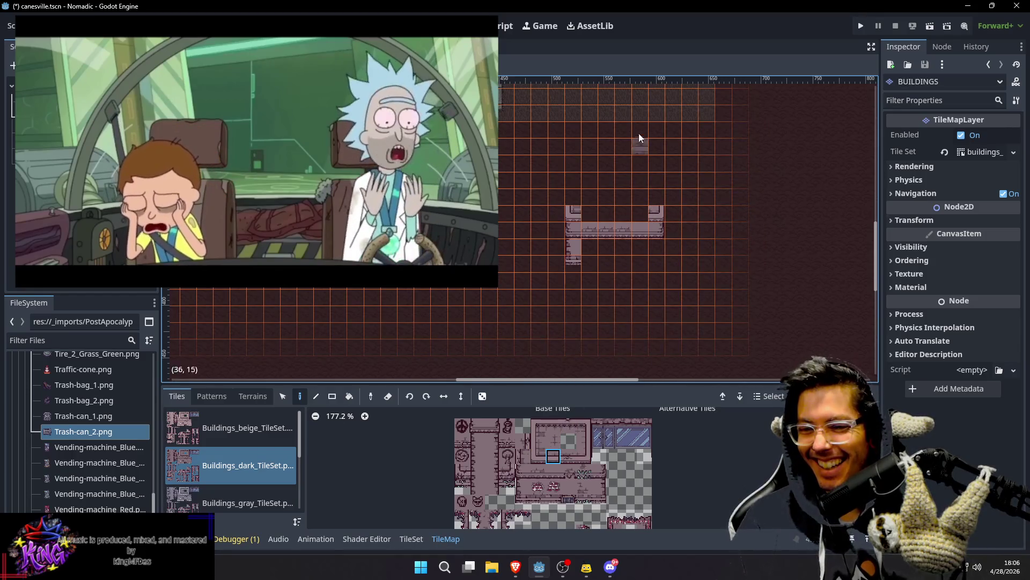
{"action": "left_click_drag", "start_coordinate": [579, 209], "coordinate": [635, 210]}
{"action": "left_click", "coordinate": [537, 429]}
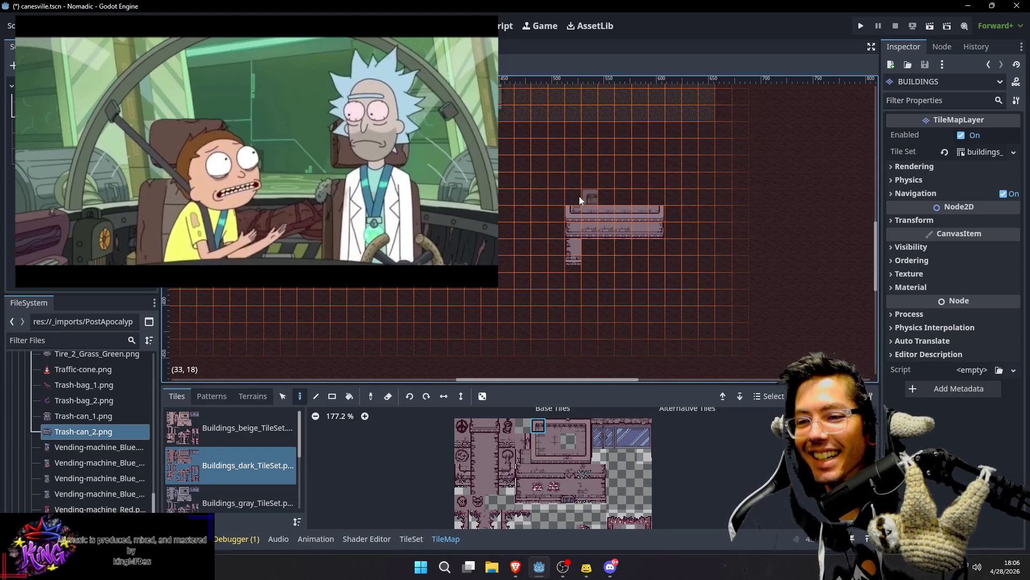
{"action": "left_click", "coordinate": [579, 197]}
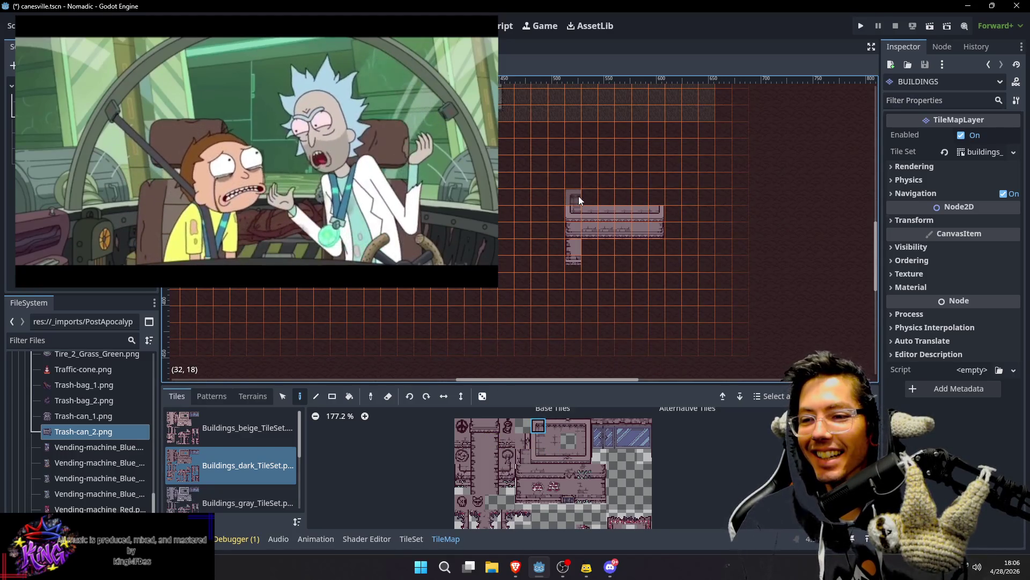
{"action": "left_click", "coordinate": [586, 423]}
{"action": "left_click", "coordinate": [656, 198]}
{"action": "left_click", "coordinate": [556, 429]}
{"action": "left_click_drag", "start_coordinate": [586, 198], "coordinate": [642, 199]}
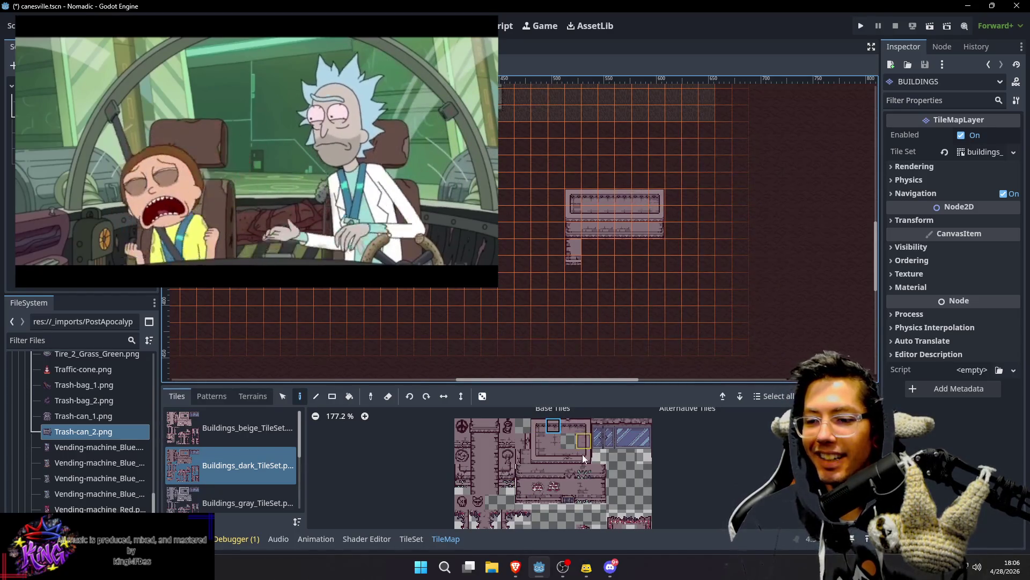
Step: Paint the right leg and fill the bottom row of lower walls between the legs
{"action": "left_click", "coordinate": [600, 490]}
{"action": "left_click", "coordinate": [662, 253]}
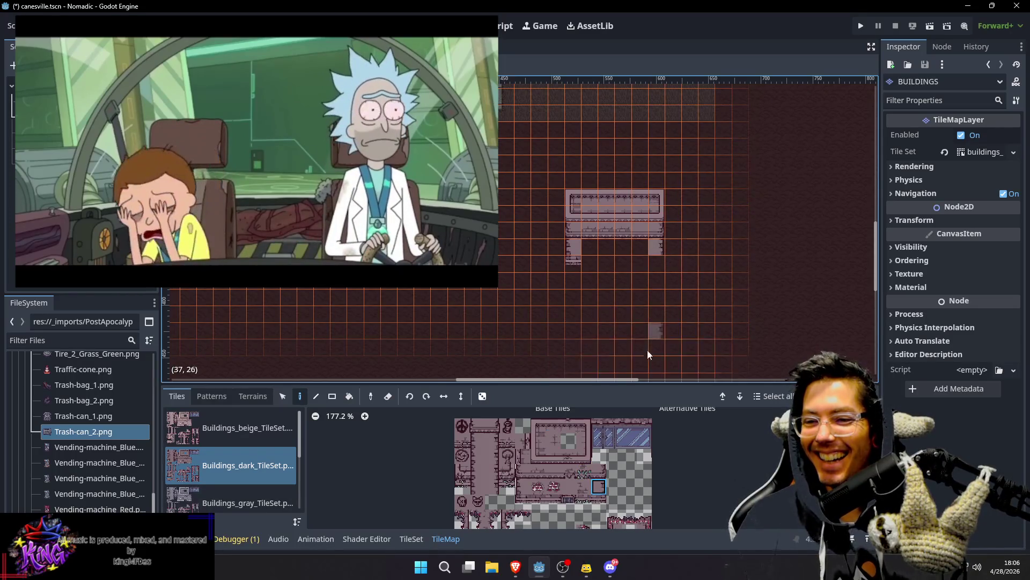
{"action": "left_click", "coordinate": [599, 502]}
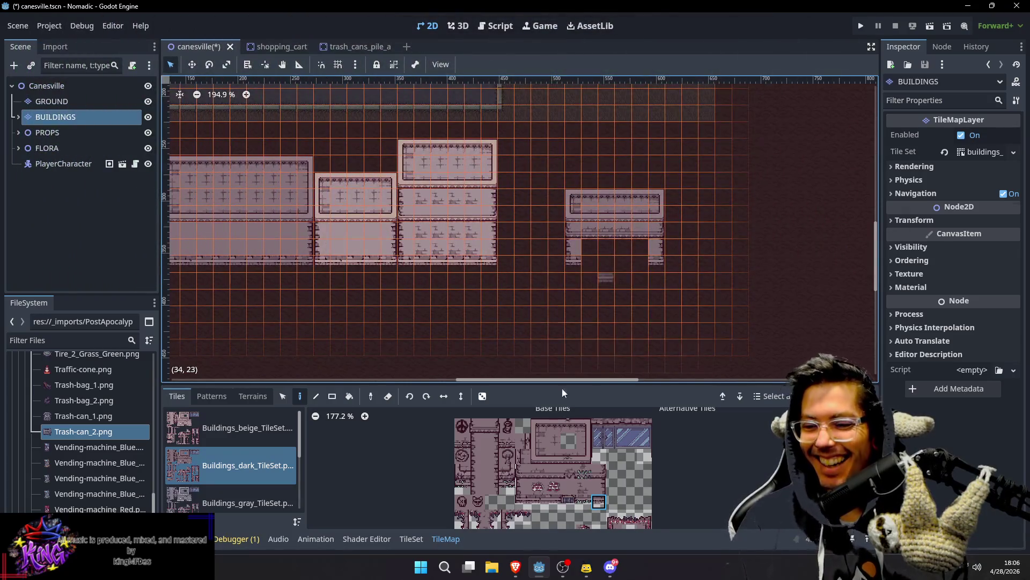
{"action": "left_click", "coordinate": [549, 500]}
{"action": "mouse_move", "coordinate": [591, 263]}
{"action": "left_mouse_down"}
{"action": "mouse_move", "coordinate": [646, 262]}
{"action": "mouse_move", "coordinate": [648, 250]}
{"action": "left_mouse_up"}
{"action": "left_click", "coordinate": [574, 486]}
{"action": "left_click_drag", "start_coordinate": [690, 209], "coordinate": [667, 163]}
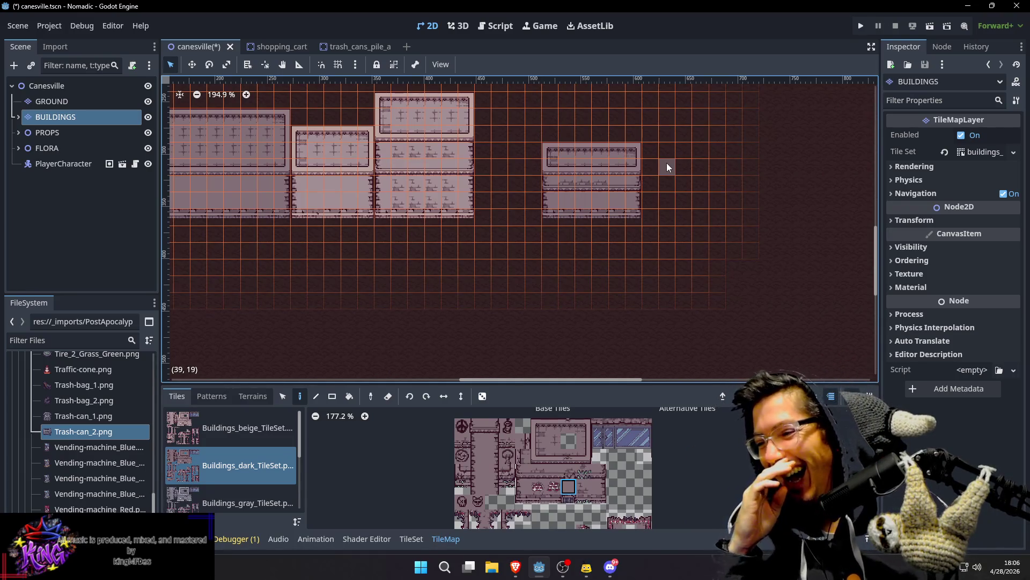
{"action": "mouse_move", "coordinate": [670, 156]}
{"action": "left_mouse_down"}
{"action": "mouse_move", "coordinate": [655, 157]}
{"action": "mouse_move", "coordinate": [604, 213]}
{"action": "mouse_move", "coordinate": [632, 166]}
{"action": "mouse_move", "coordinate": [603, 175]}
{"action": "left_mouse_up"}
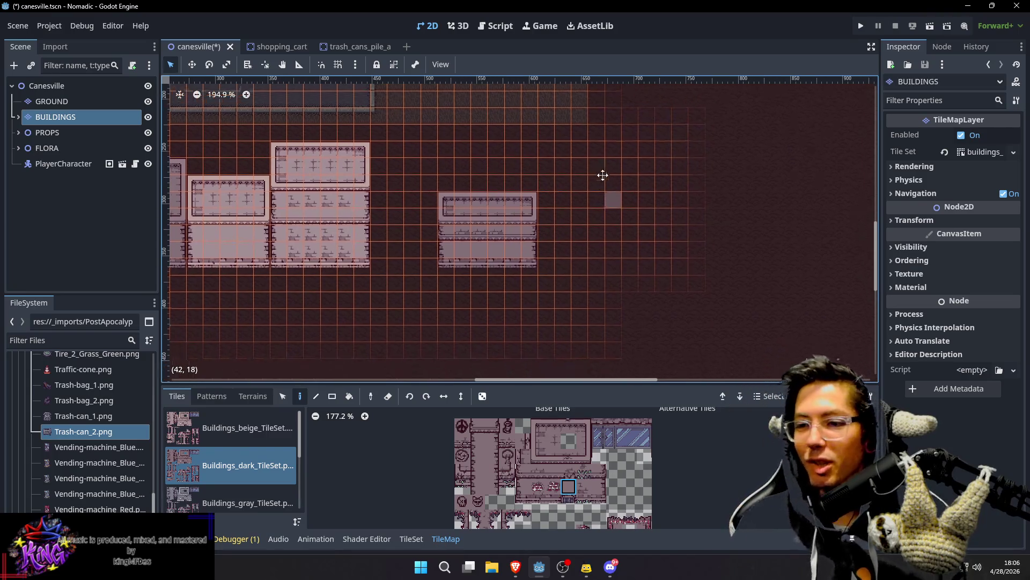
Step: Switch to beige building tiles and place a three-tile wall column plus a wall tile below
{"action": "scroll", "coordinate": [603, 175], "scroll_direction": "down", "scroll_amount": 4}
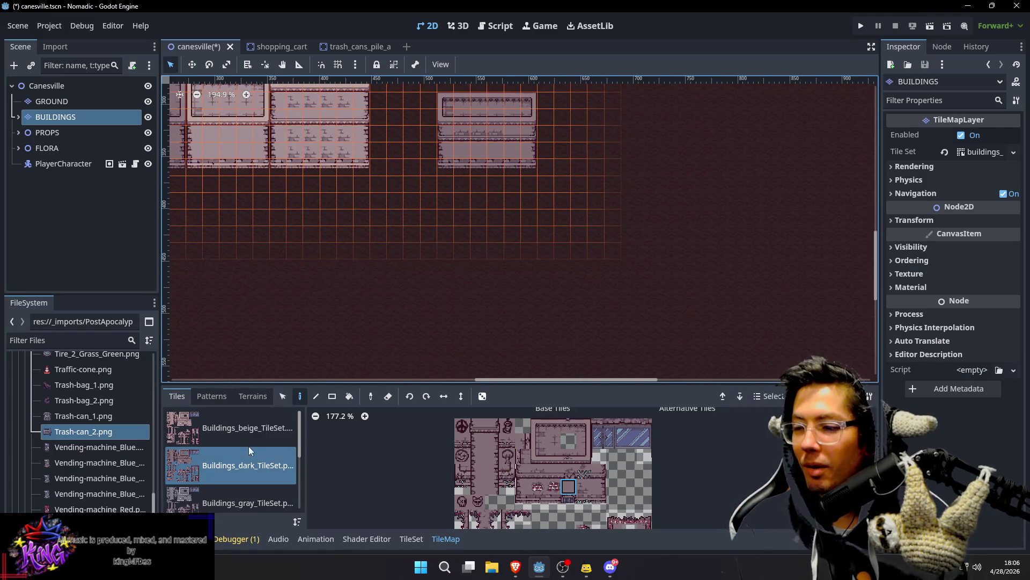
{"action": "left_click", "coordinate": [246, 437]}
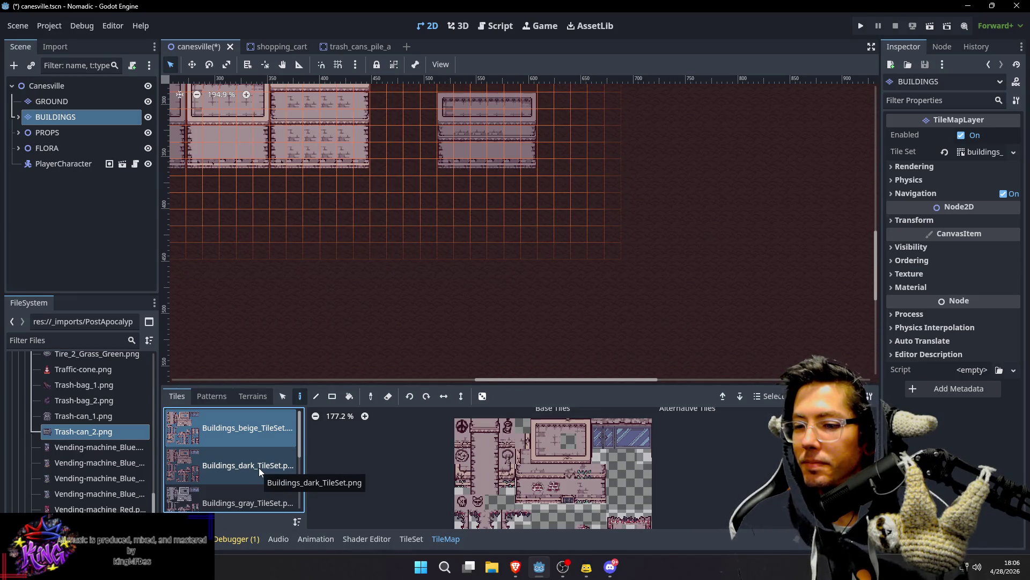
{"action": "left_click", "coordinate": [539, 425]}
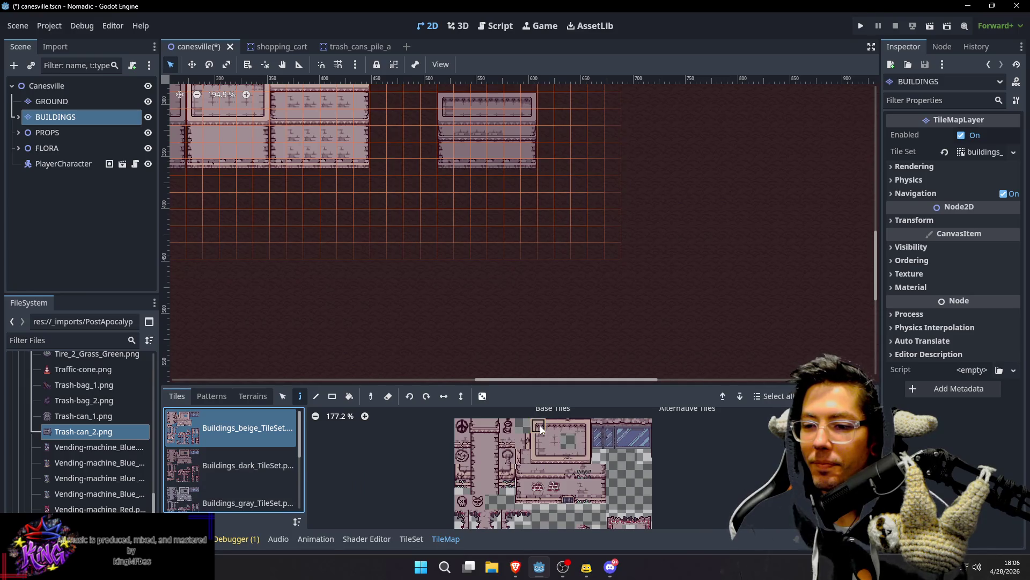
{"action": "left_click_drag", "start_coordinate": [539, 457], "coordinate": [539, 446]}
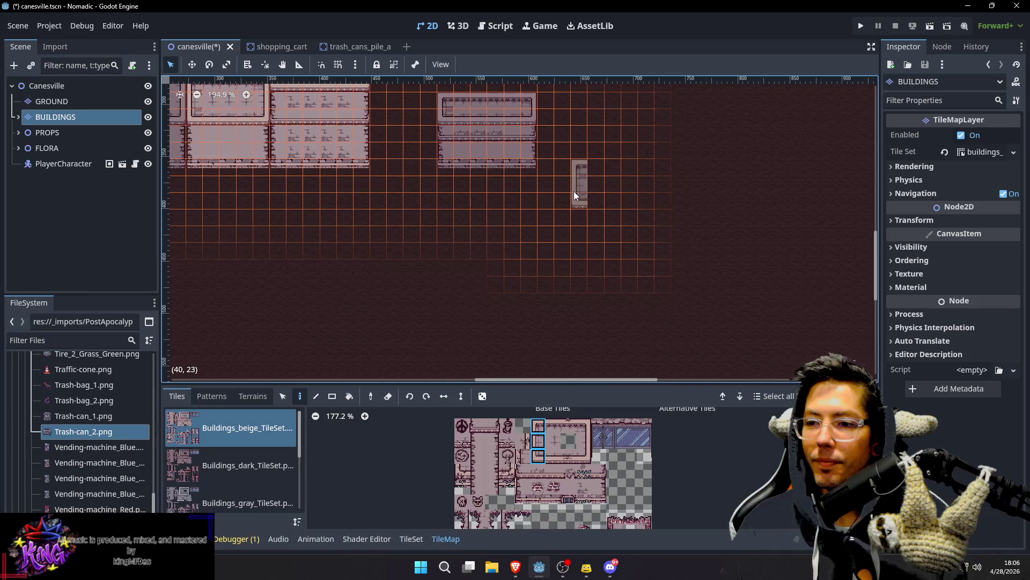
{"action": "left_click", "coordinate": [574, 192]}
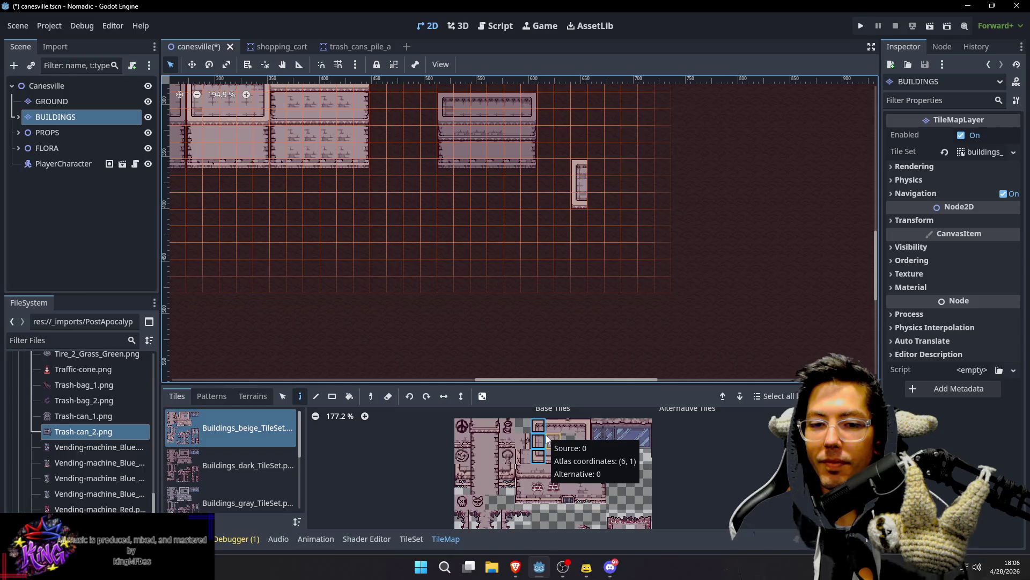
{"action": "left_click", "coordinate": [538, 456]}
{"action": "left_click", "coordinate": [582, 214]}
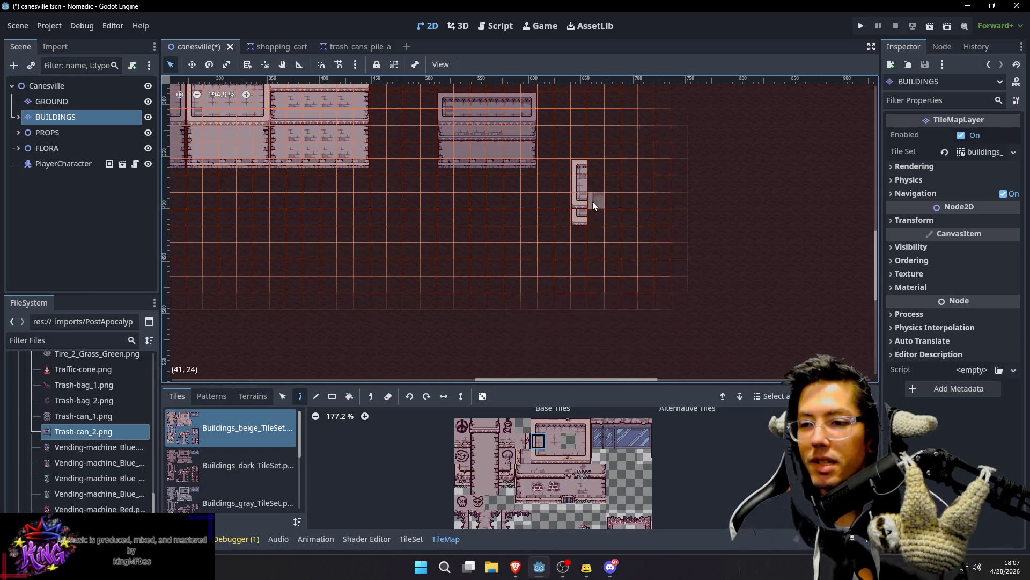
Step: Close the beige walls into a rectangle and fill the interior with floor tiles
{"action": "mouse_move", "coordinate": [618, 183]}
{"action": "left_mouse_down"}
{"action": "mouse_move", "coordinate": [569, 219]}
{"action": "mouse_move", "coordinate": [551, 208]}
{"action": "mouse_move", "coordinate": [577, 207]}
{"action": "mouse_move", "coordinate": [595, 258]}
{"action": "left_mouse_up"}
{"action": "left_click", "coordinate": [559, 427]}
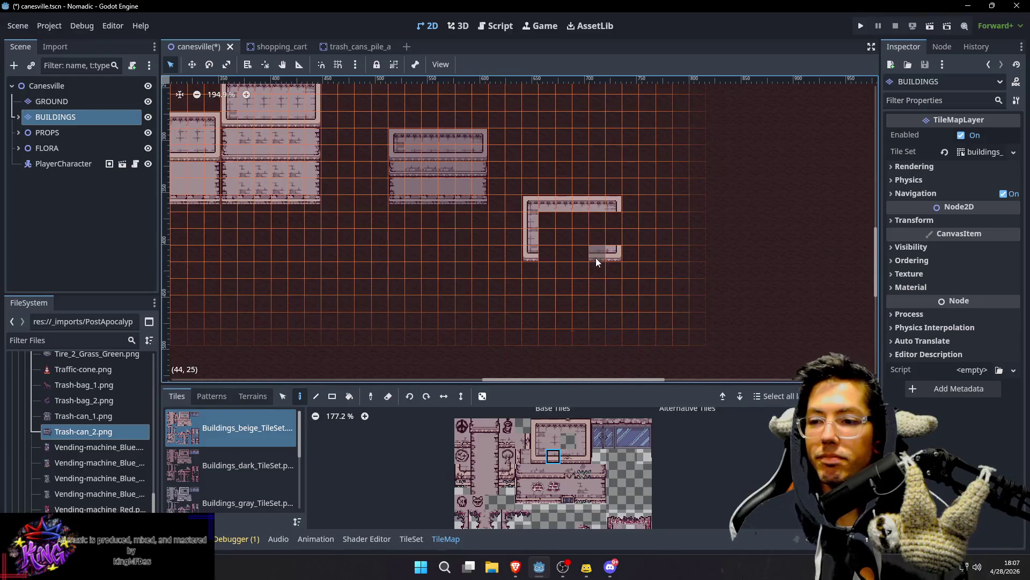
{"action": "left_click", "coordinate": [553, 456]}
{"action": "left_click", "coordinate": [583, 441]}
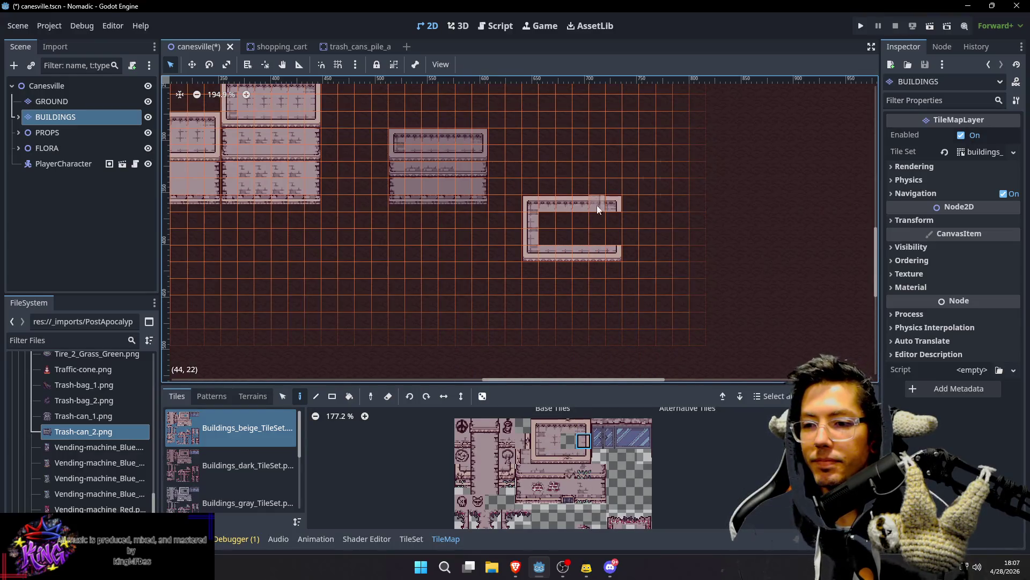
{"action": "left_click", "coordinate": [553, 426]}
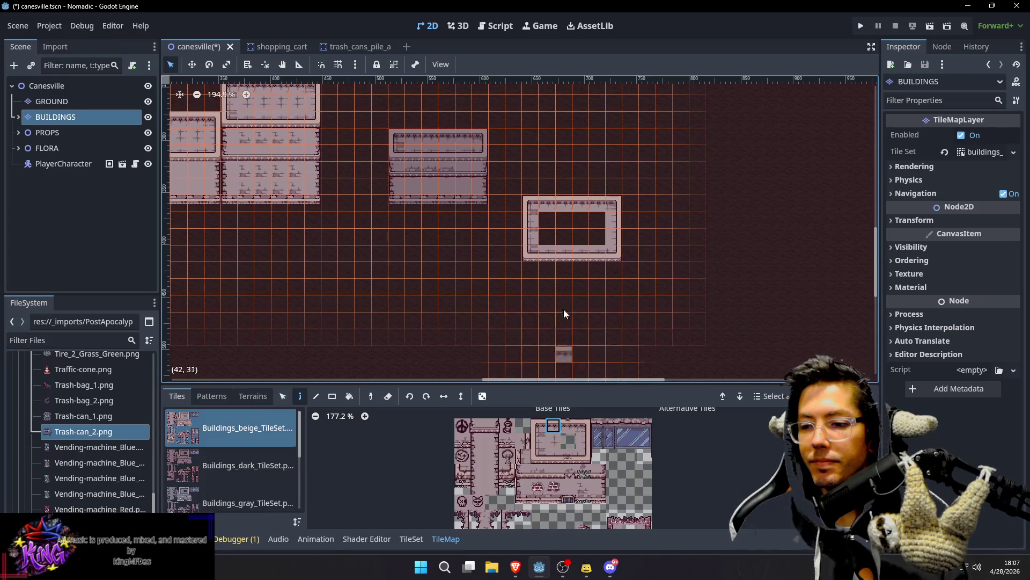
{"action": "left_click", "coordinate": [553, 440]}
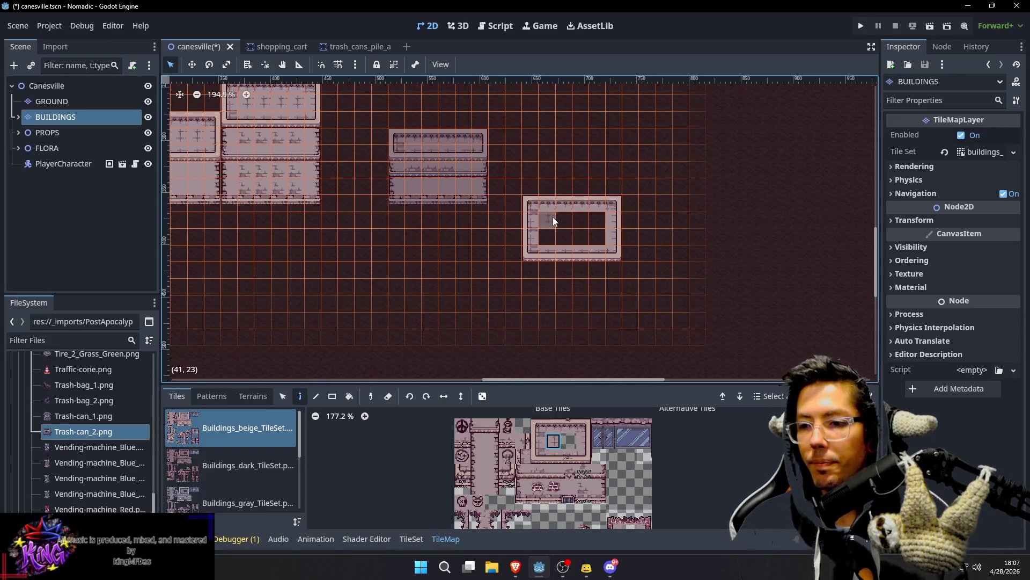
{"action": "left_click_drag", "start_coordinate": [548, 217], "coordinate": [597, 236]}
Step: Paint left and right beige wall columns for a second section below the building
{"action": "scroll", "coordinate": [596, 235], "scroll_direction": "down", "scroll_amount": 3}
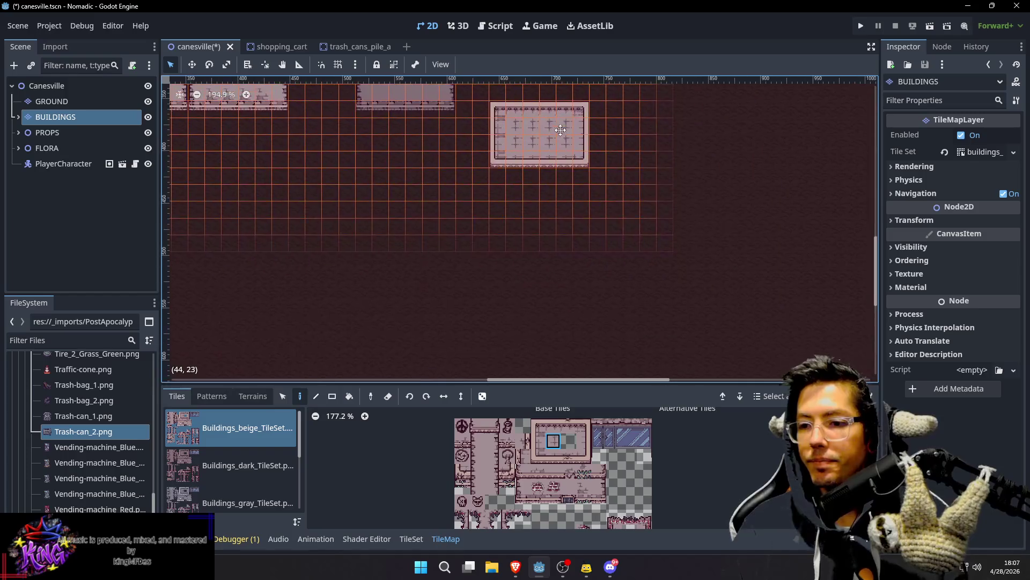
{"action": "left_click", "coordinate": [523, 486]}
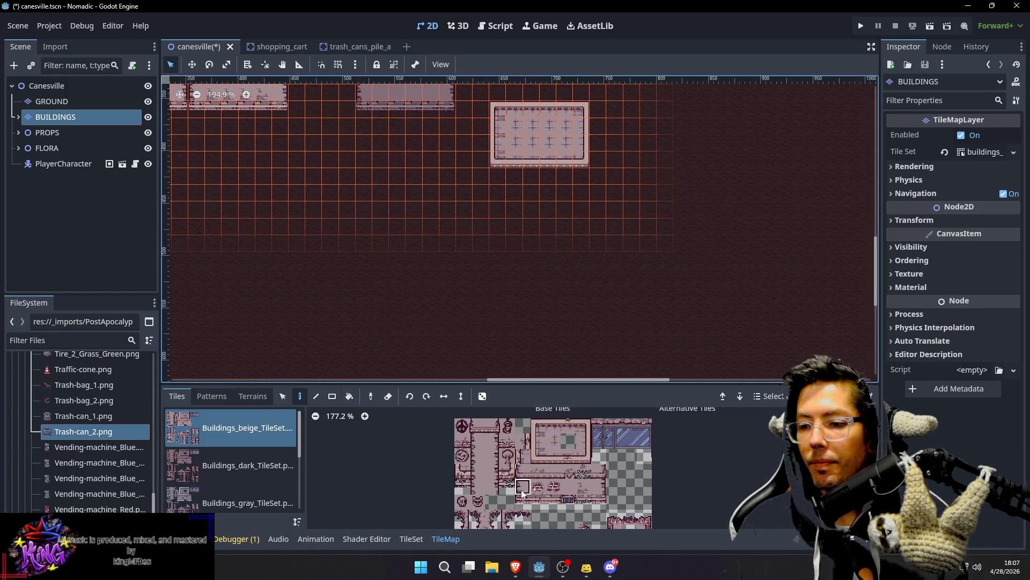
{"action": "left_click_drag", "start_coordinate": [494, 179], "coordinate": [494, 191]}
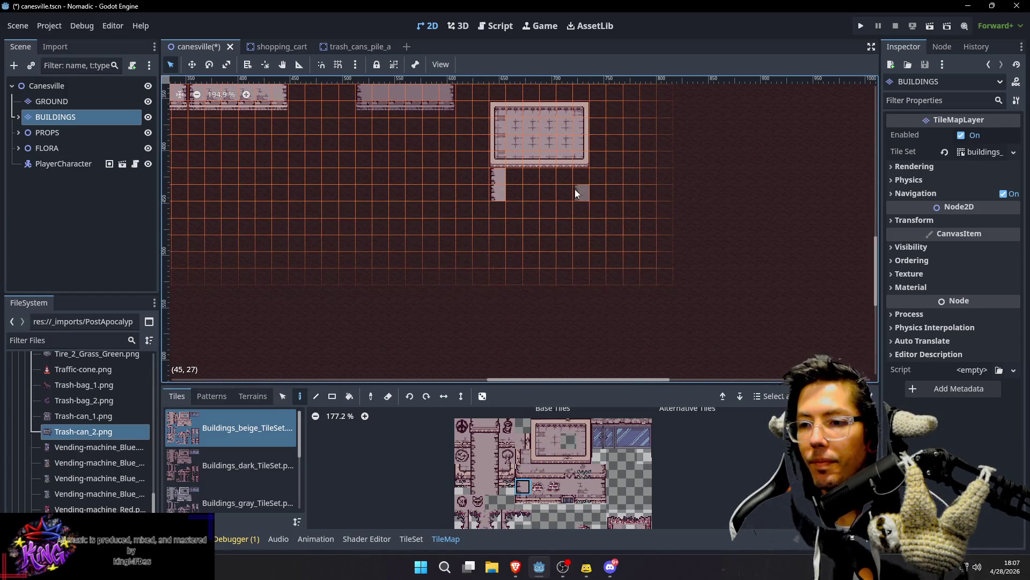
{"action": "left_click", "coordinate": [599, 486]}
{"action": "left_click_drag", "start_coordinate": [574, 191], "coordinate": [575, 184]}
{"action": "left_click", "coordinate": [522, 501]}
{"action": "left_click", "coordinate": [500, 205]}
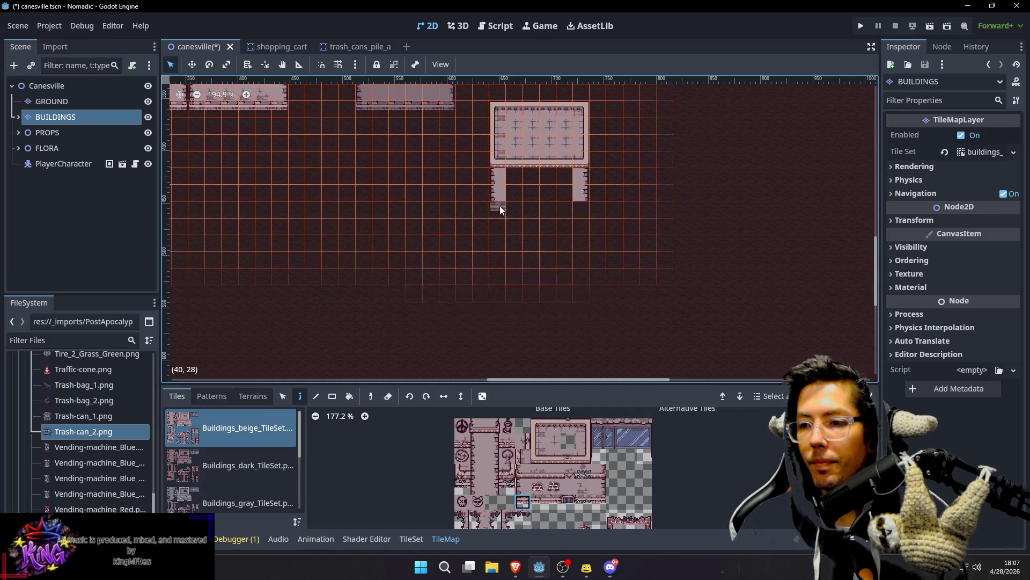
Step: Add the bottom-right corner and bottom wall, then fill the lower section's interior
{"action": "left_click", "coordinate": [599, 501]}
{"action": "left_click", "coordinate": [586, 211]}
{"action": "left_click", "coordinate": [538, 500]}
{"action": "mouse_move", "coordinate": [517, 207]}
{"action": "left_mouse_down"}
{"action": "mouse_move", "coordinate": [574, 214]}
{"action": "mouse_move", "coordinate": [560, 211]}
{"action": "left_mouse_up"}
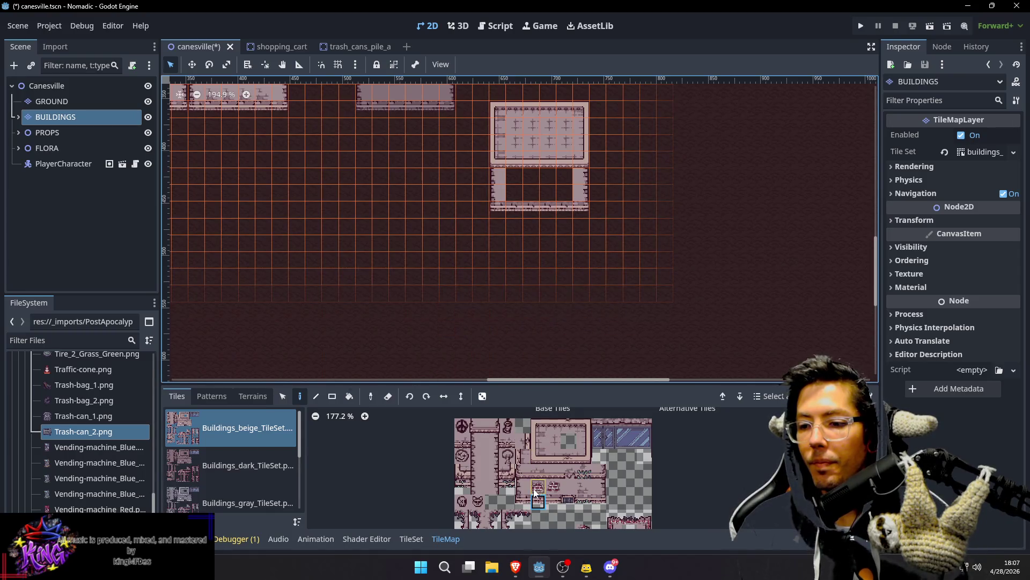
{"action": "left_click", "coordinate": [569, 488]}
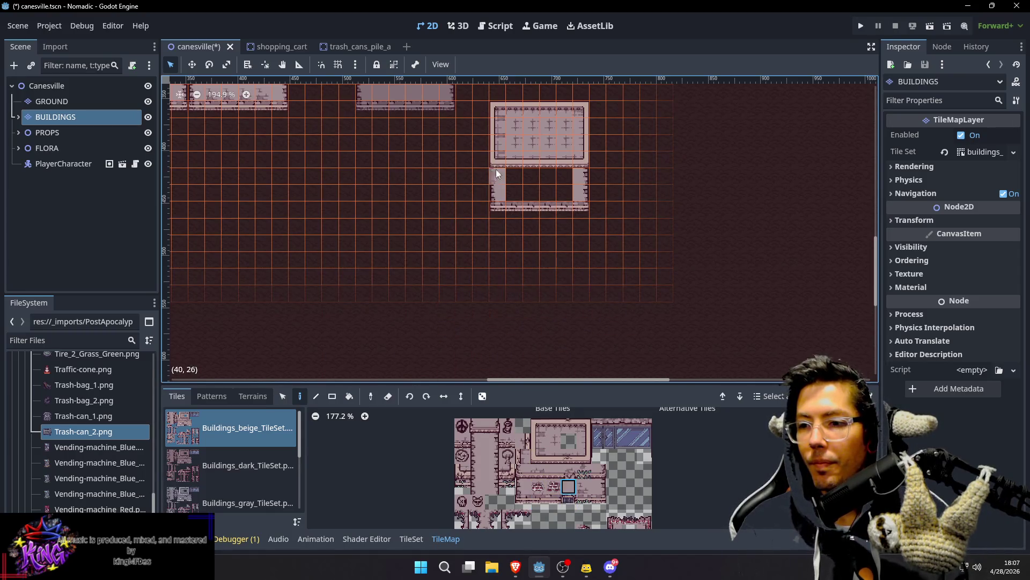
{"action": "left_click_drag", "start_coordinate": [514, 172], "coordinate": [566, 190]}
{"action": "scroll", "coordinate": [544, 143], "scroll_direction": "up", "scroll_amount": 2}
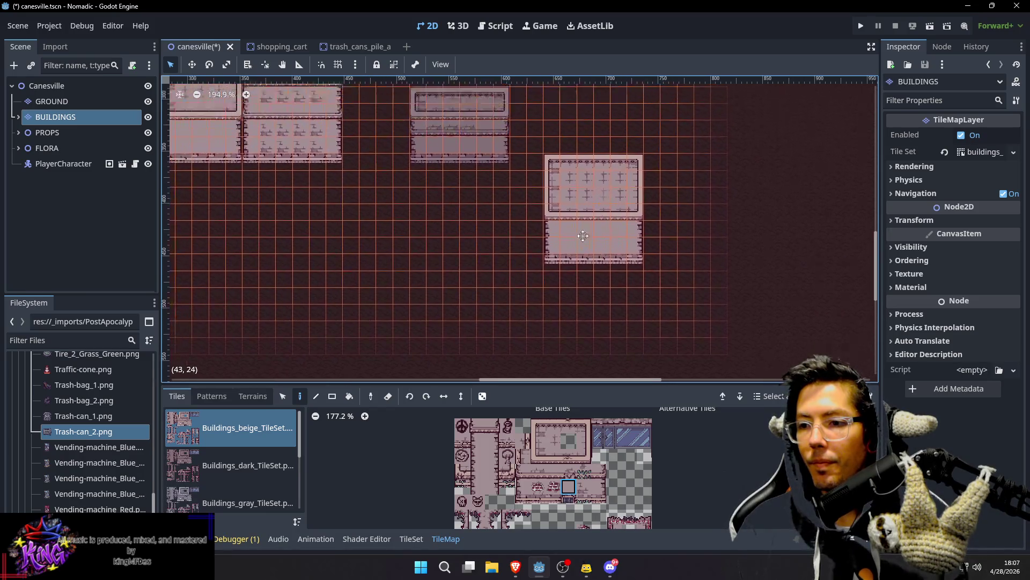
{"action": "scroll", "coordinate": [514, 195], "scroll_direction": "down", "scroll_amount": 1}
{"action": "scroll", "coordinate": [625, 114], "scroll_direction": "left", "scroll_amount": 2}
{"action": "scroll", "coordinate": [547, 160], "scroll_direction": "down", "scroll_amount": 2}
{"action": "scroll", "coordinate": [547, 160], "scroll_direction": "down", "scroll_amount": 1}
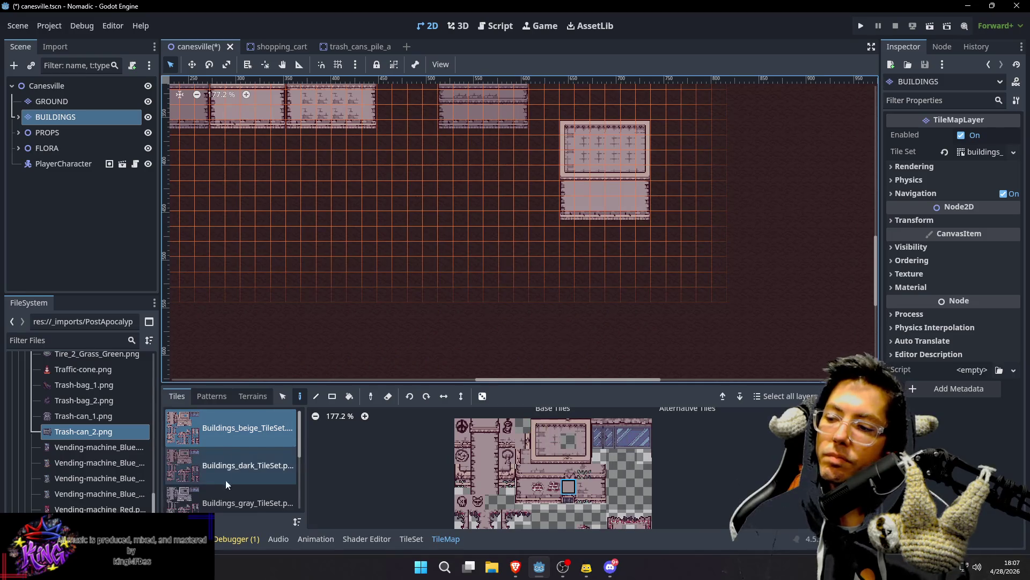
Step: Switch to gray building tiles and place four corner tiles outlining the new building
{"action": "left_click", "coordinate": [236, 498]}
{"action": "left_click", "coordinate": [540, 426]}
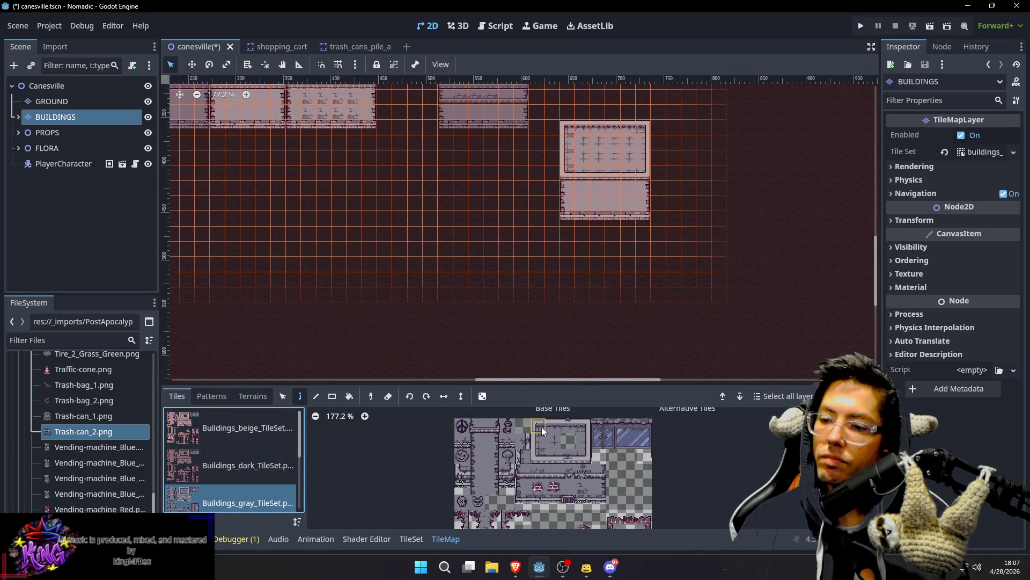
{"action": "left_click", "coordinate": [517, 237]}
{"action": "left_click", "coordinate": [584, 427]}
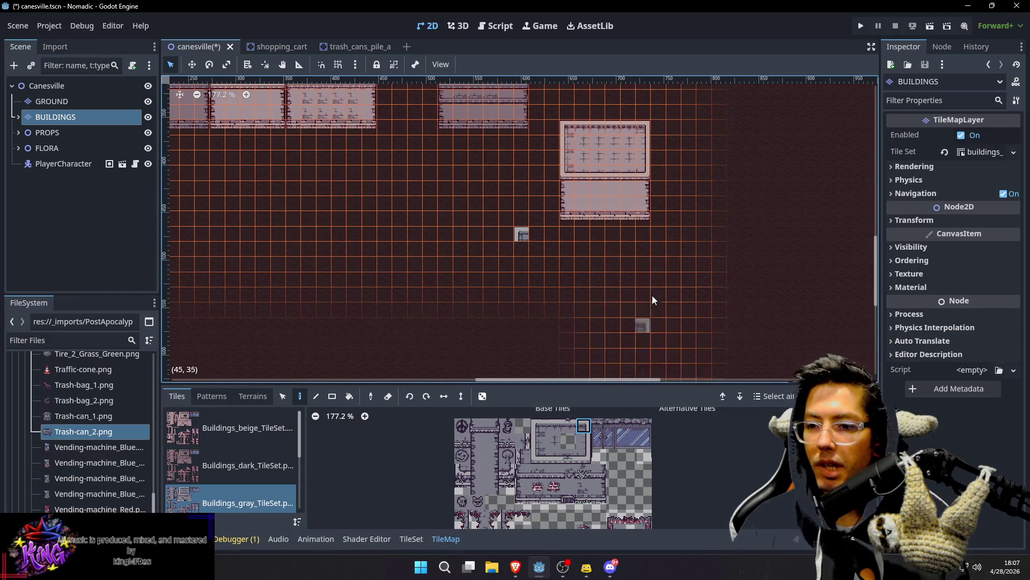
{"action": "left_click", "coordinate": [663, 238]}
{"action": "left_click", "coordinate": [584, 456]}
{"action": "left_click", "coordinate": [661, 320]}
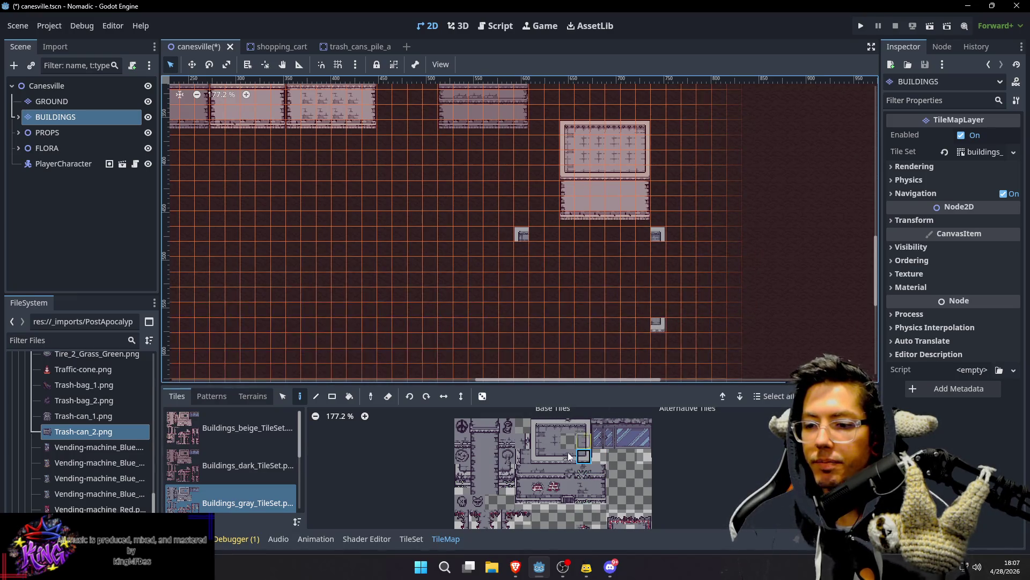
{"action": "left_click", "coordinate": [540, 456]}
{"action": "left_click", "coordinate": [591, 323]}
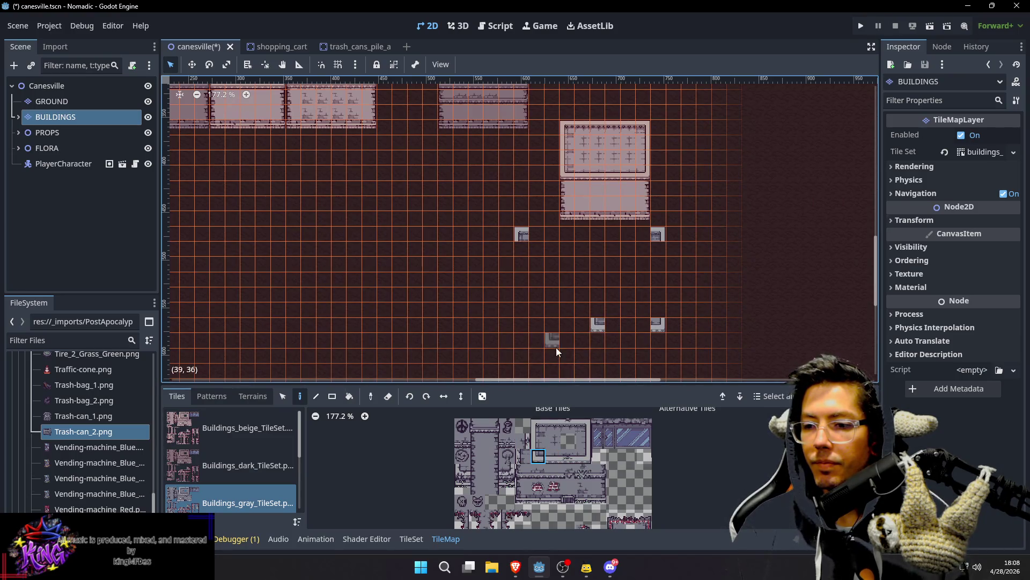
Step: Paint a horizontal gray wall strip along the building's bottom
{"action": "left_click", "coordinate": [521, 296]}
{"action": "left_click", "coordinate": [553, 456]}
{"action": "left_click_drag", "start_coordinate": [541, 297], "coordinate": [580, 299]}
{"action": "left_click", "coordinate": [539, 442]}
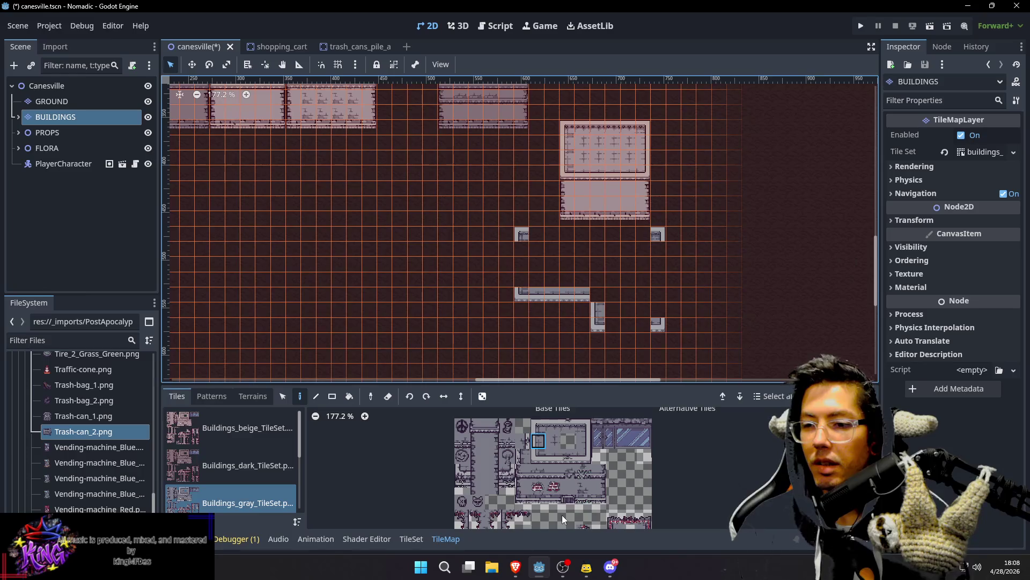
{"action": "scroll", "coordinate": [613, 453], "scroll_direction": "up", "scroll_amount": 2}
{"action": "scroll", "coordinate": [612, 456], "scroll_direction": "down", "scroll_amount": 2}
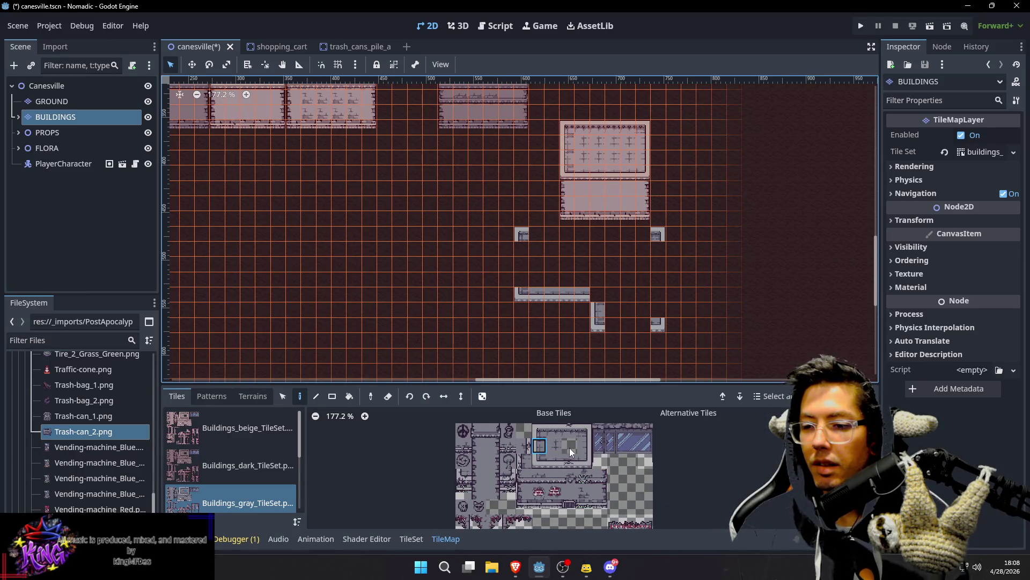
{"action": "left_click_drag", "start_coordinate": [524, 481], "coordinate": [547, 453]}
{"action": "scroll", "coordinate": [546, 452], "scroll_direction": "down", "scroll_amount": 5}
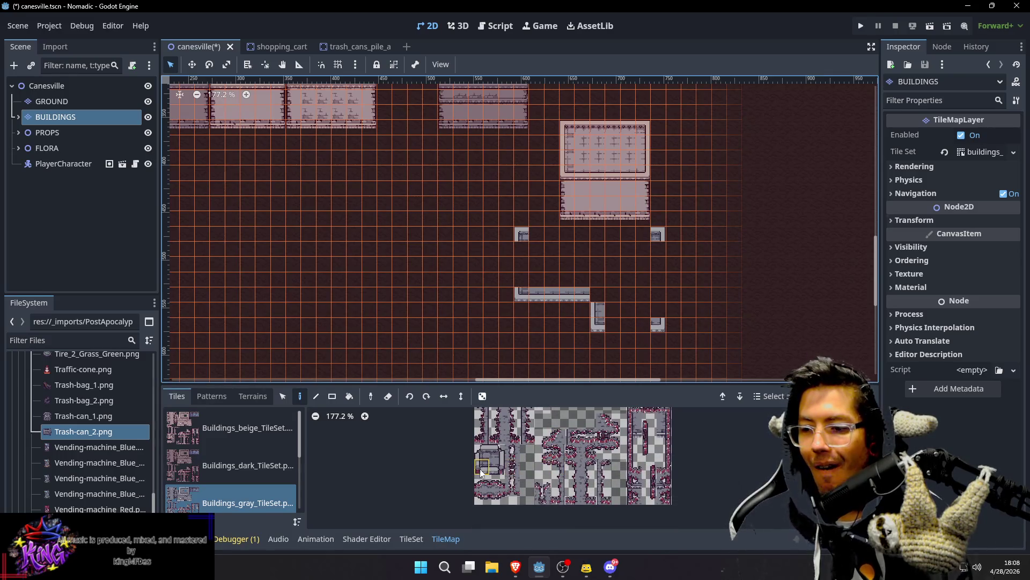
Step: Undo a misplaced corner tile and try several gray wall tiles from the lower atlas area
{"action": "left_click", "coordinate": [477, 469]}
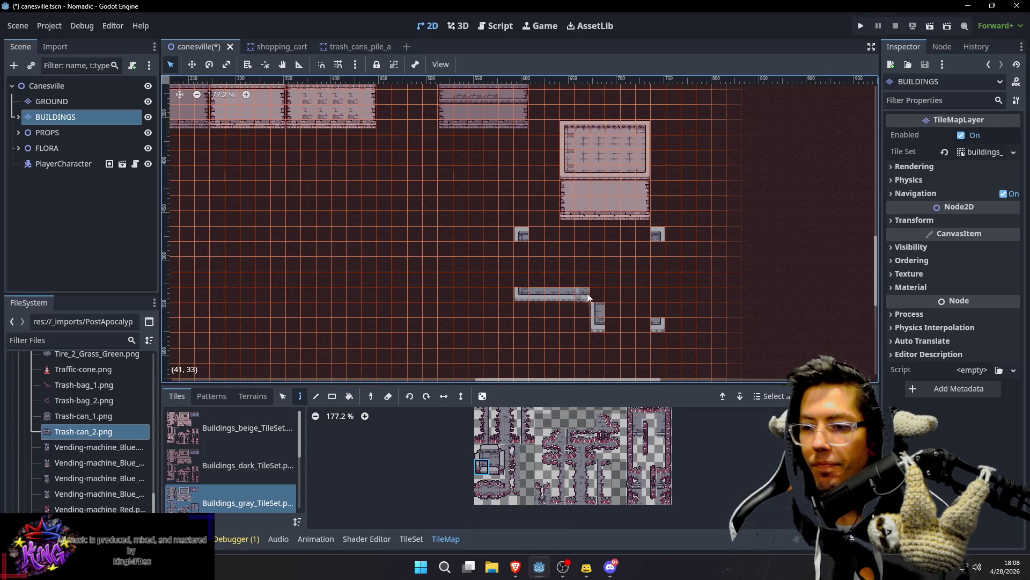
{"action": "key", "text": "ctrl+z"}
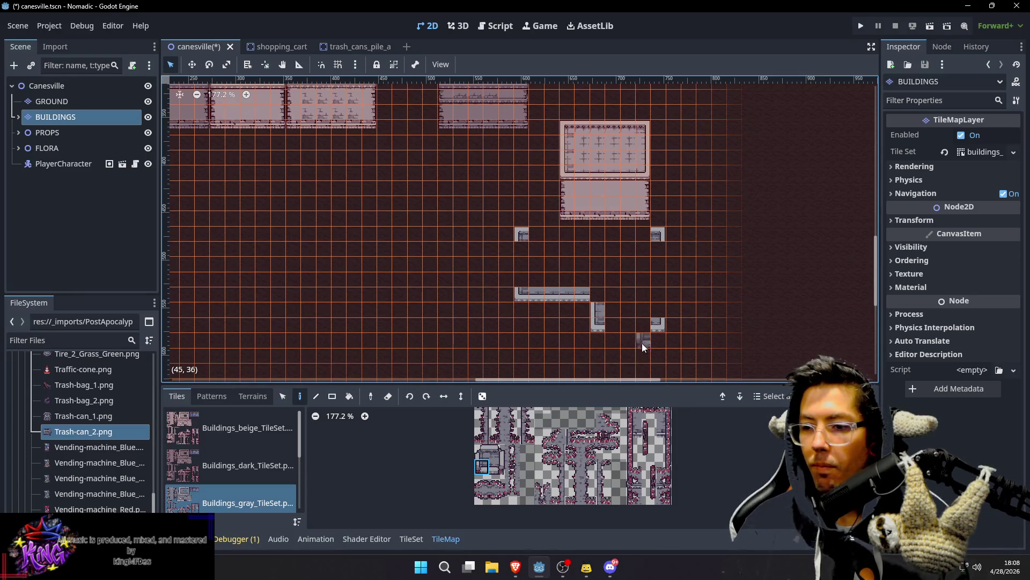
{"action": "left_click", "coordinate": [496, 450]}
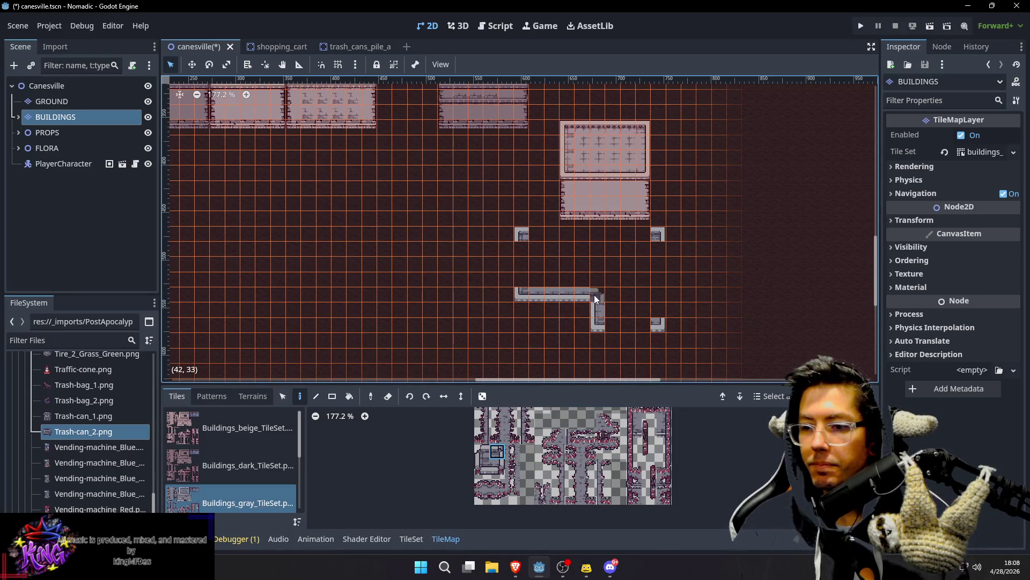
{"action": "left_click", "coordinate": [482, 451]}
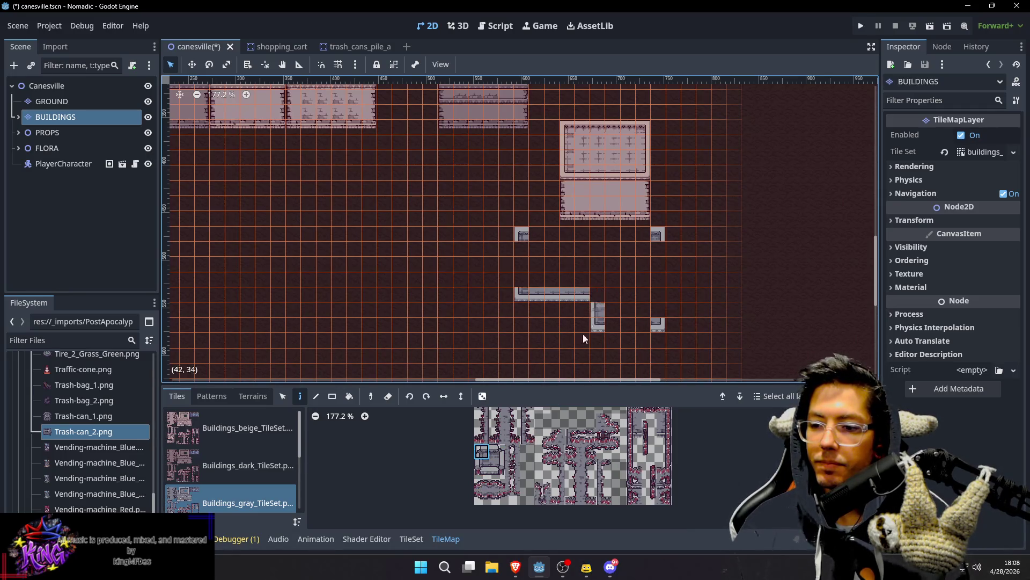
{"action": "left_click", "coordinate": [497, 465]}
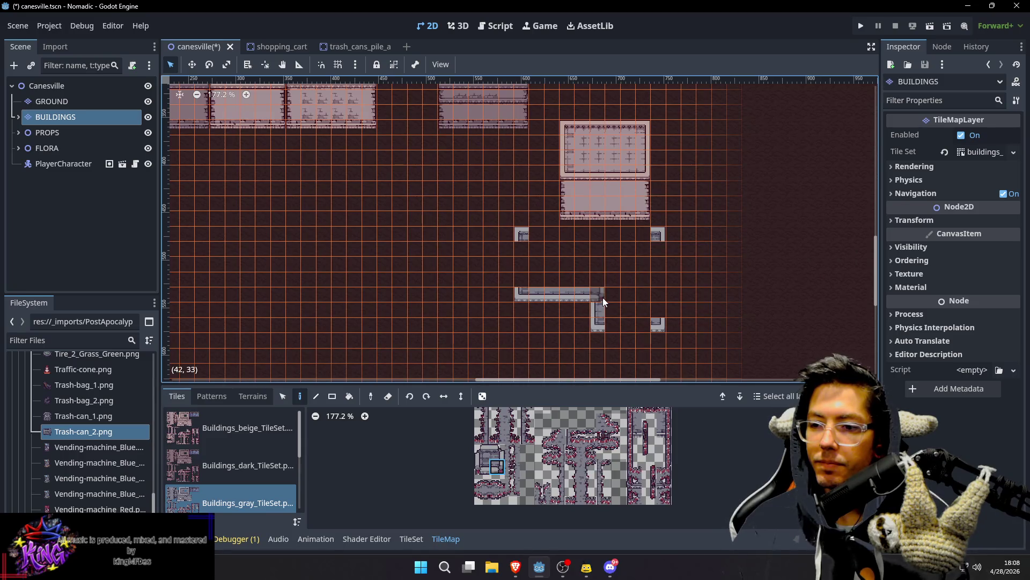
{"action": "left_click", "coordinate": [481, 465]}
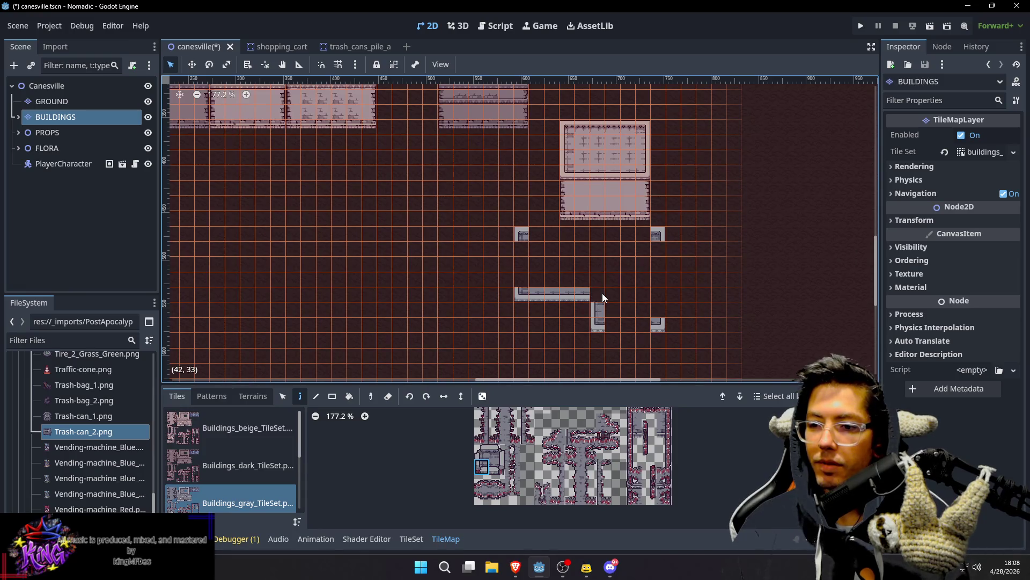
{"action": "scroll", "coordinate": [548, 509], "scroll_direction": "up", "scroll_amount": 2}
{"action": "scroll", "coordinate": [547, 509], "scroll_direction": "up", "scroll_amount": 2}
Step: Fill the gaps in the stepped bottom wall and paint the right wall column
{"action": "left_click", "coordinate": [556, 420]}
{"action": "left_click", "coordinate": [596, 308]}
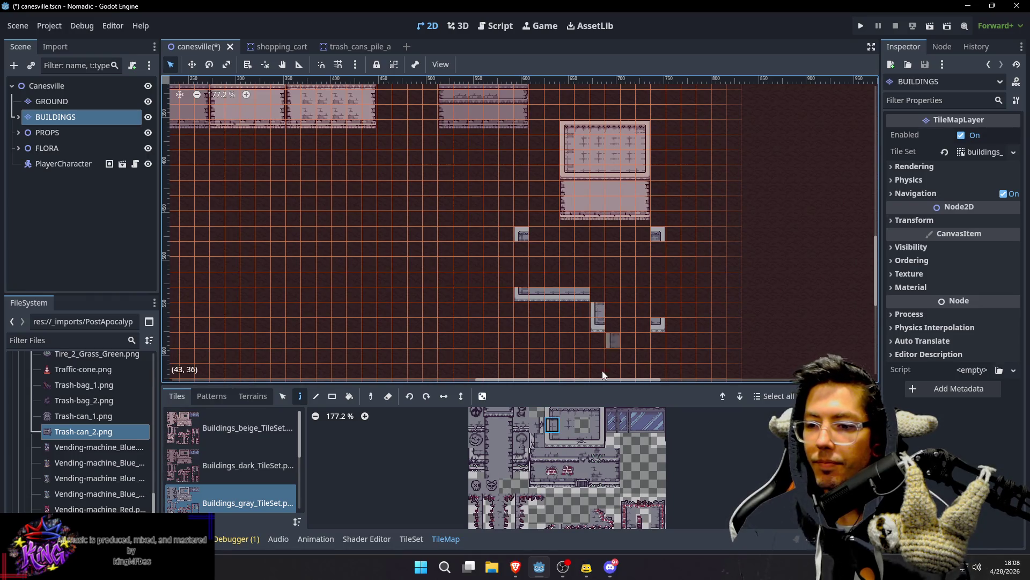
{"action": "left_click", "coordinate": [567, 440]}
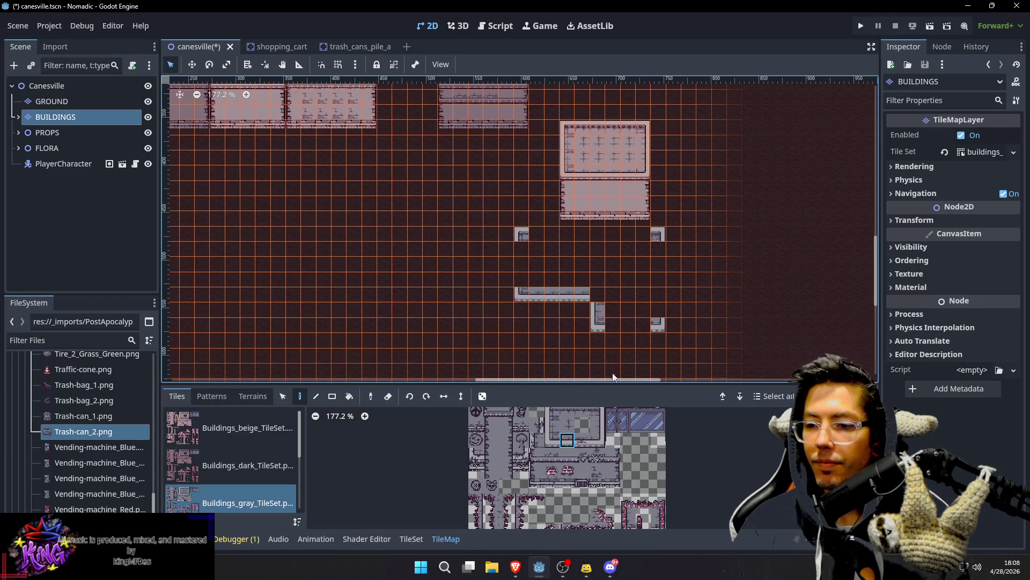
{"action": "left_click", "coordinate": [642, 327]}
{"action": "left_click", "coordinate": [658, 248]}
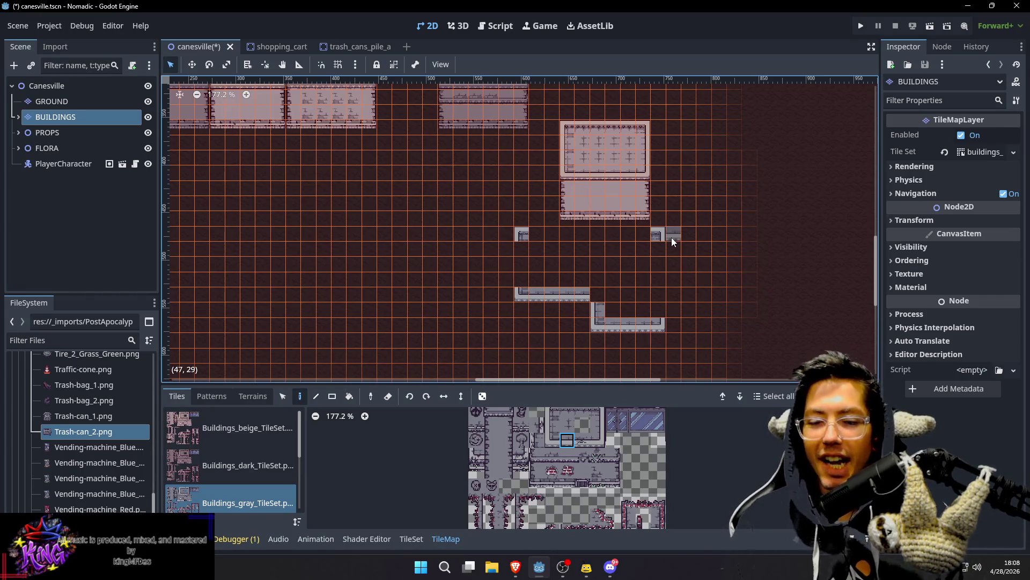
{"action": "left_click", "coordinate": [597, 424]}
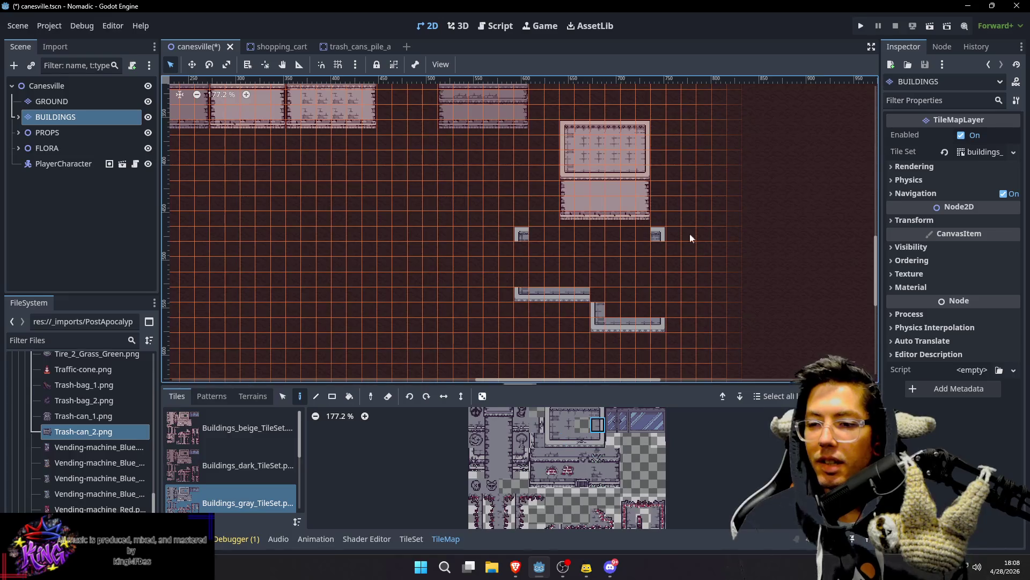
{"action": "left_click_drag", "start_coordinate": [660, 309], "coordinate": [660, 308]}
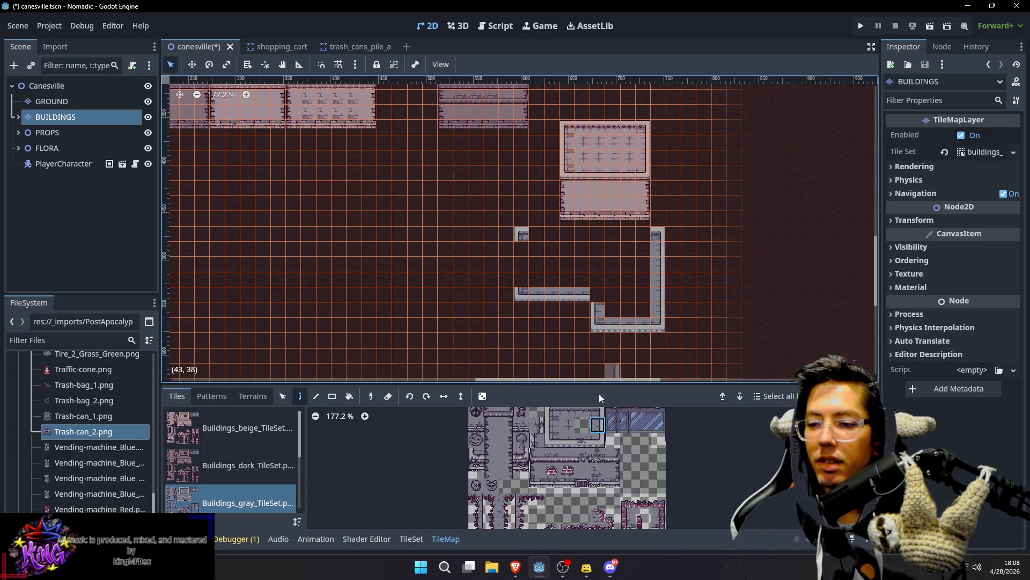
Step: Paint the gray building's top wall row and left wall column
{"action": "left_click", "coordinate": [580, 411]}
{"action": "left_click_drag", "start_coordinate": [539, 239], "coordinate": [641, 234]}
{"action": "scroll", "coordinate": [568, 418], "scroll_direction": "up", "scroll_amount": 1}
{"action": "left_click", "coordinate": [575, 427]}
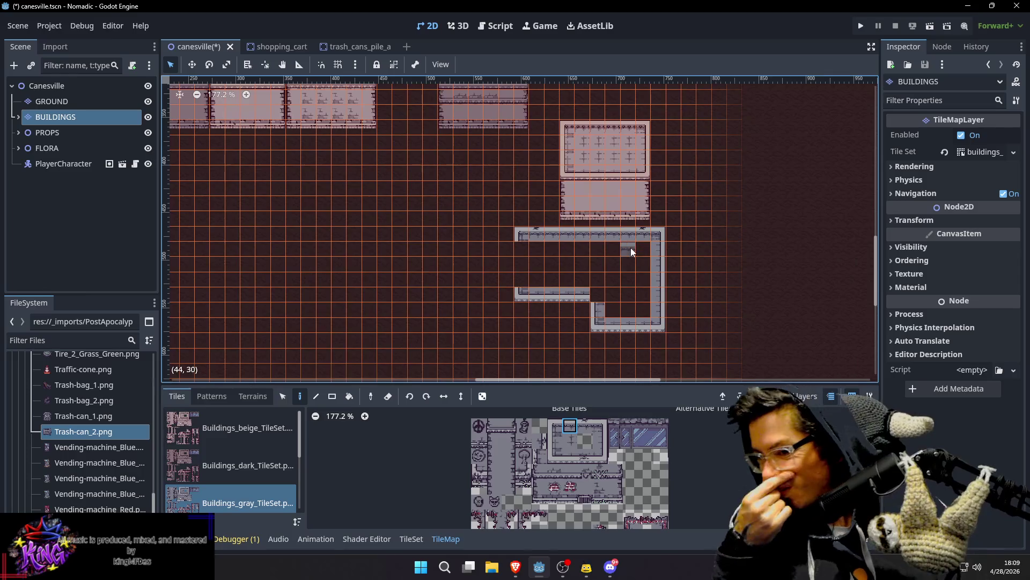
{"action": "left_click", "coordinate": [557, 442]}
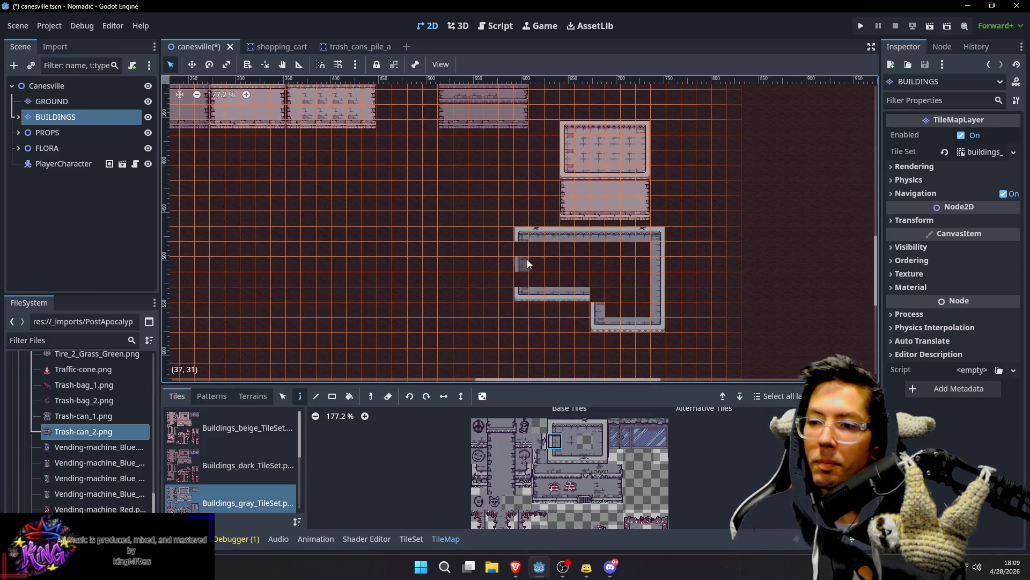
{"action": "left_click_drag", "start_coordinate": [524, 256], "coordinate": [523, 296]}
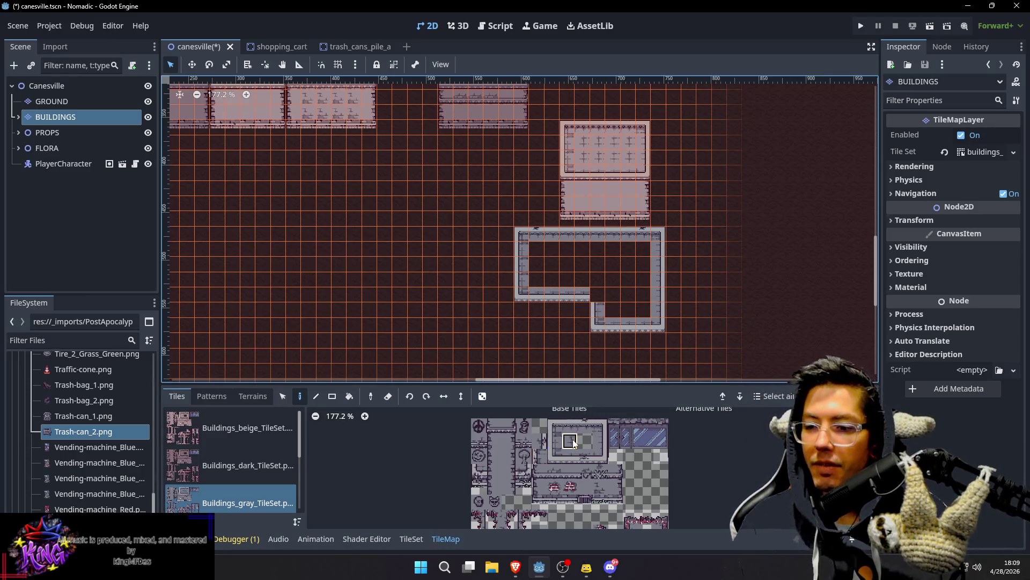
Step: Fill the gray building's interior with floor tiles, including the remaining lower row
{"action": "left_click", "coordinate": [569, 441]}
{"action": "left_click_drag", "start_coordinate": [543, 250], "coordinate": [641, 278]}
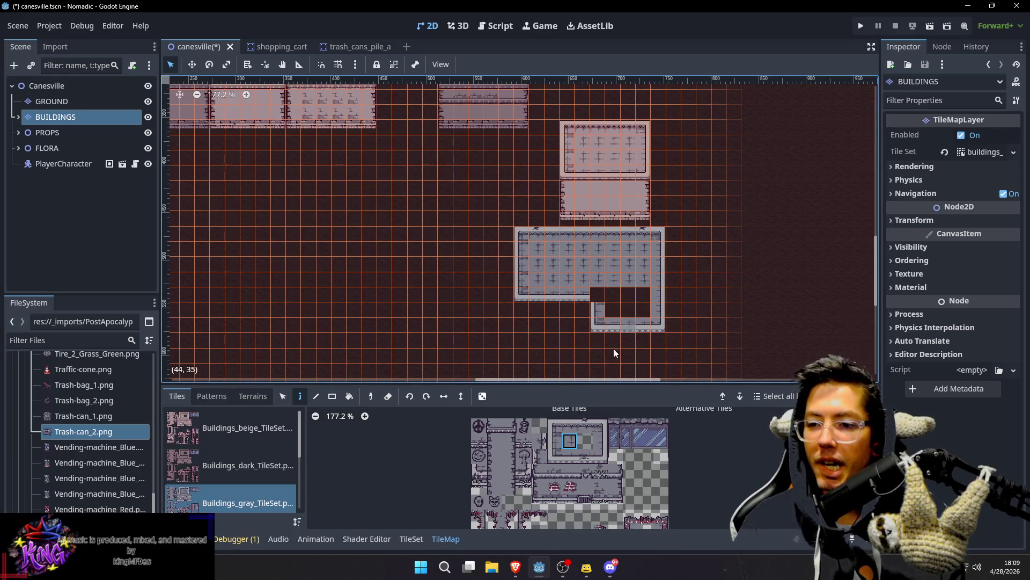
{"action": "left_click", "coordinate": [590, 485]}
{"action": "left_click_drag", "start_coordinate": [642, 290], "coordinate": [642, 294]}
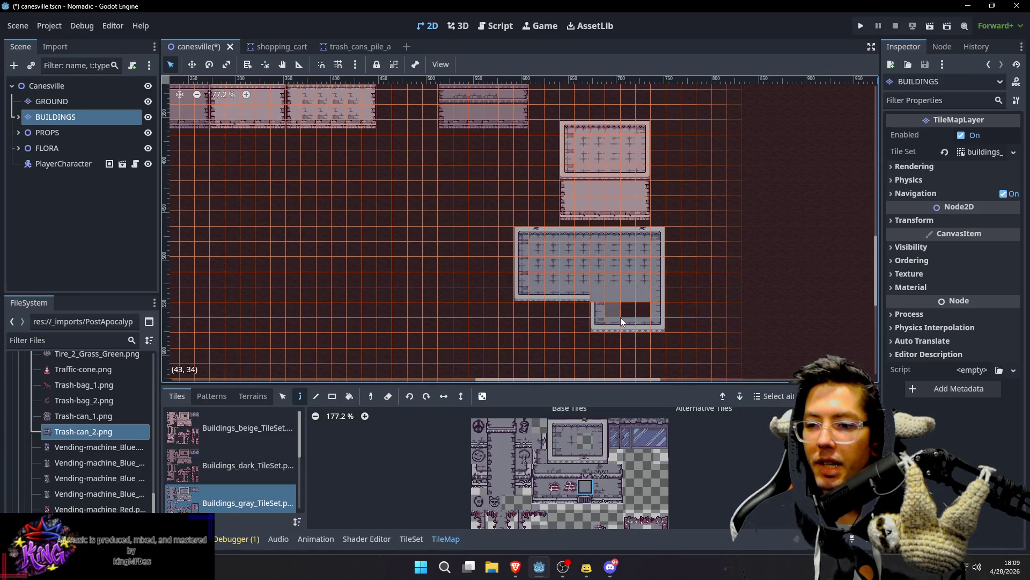
Step: Place lower-left and lower-right corner tiles and fill the gray bottom wall gap
{"action": "scroll", "coordinate": [657, 253], "scroll_direction": "down", "scroll_amount": 2}
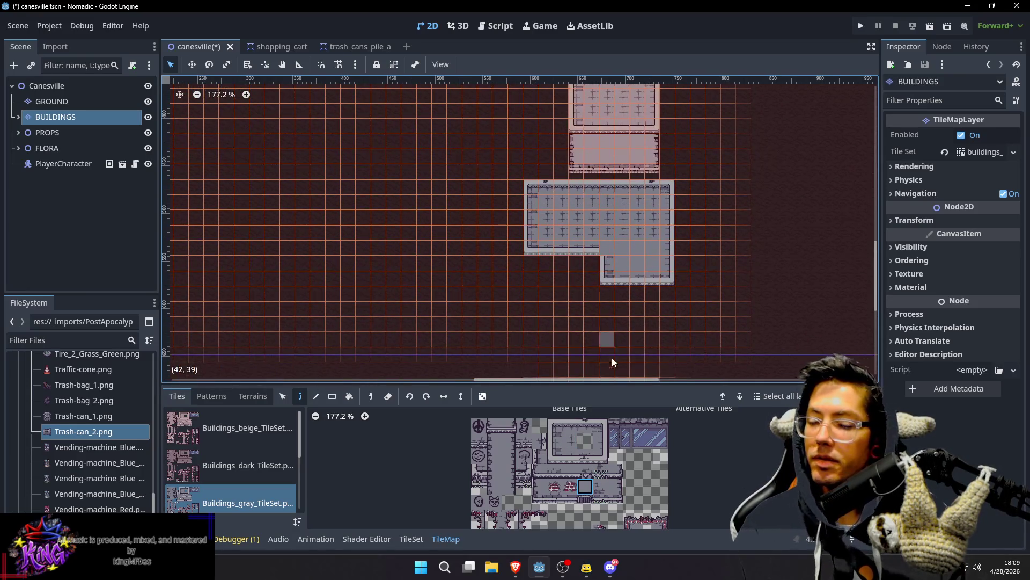
{"action": "left_click", "coordinate": [539, 471]}
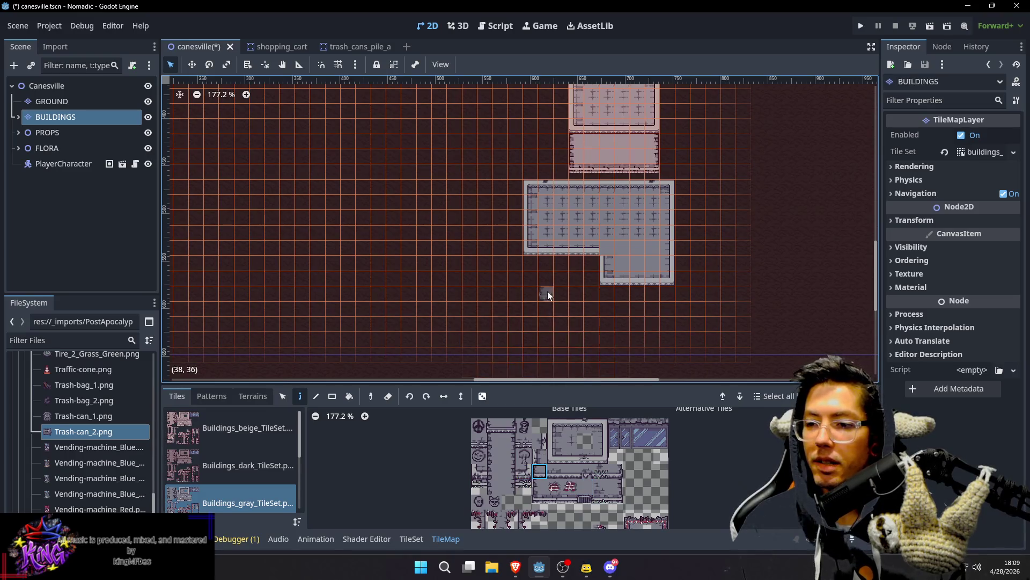
{"action": "left_click", "coordinate": [536, 265]}
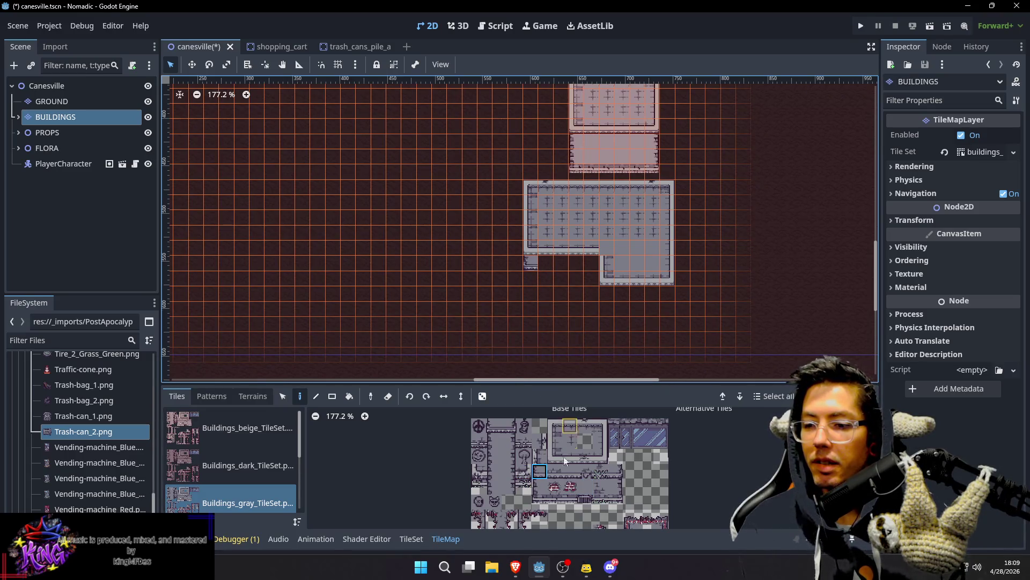
{"action": "left_click", "coordinate": [618, 472]}
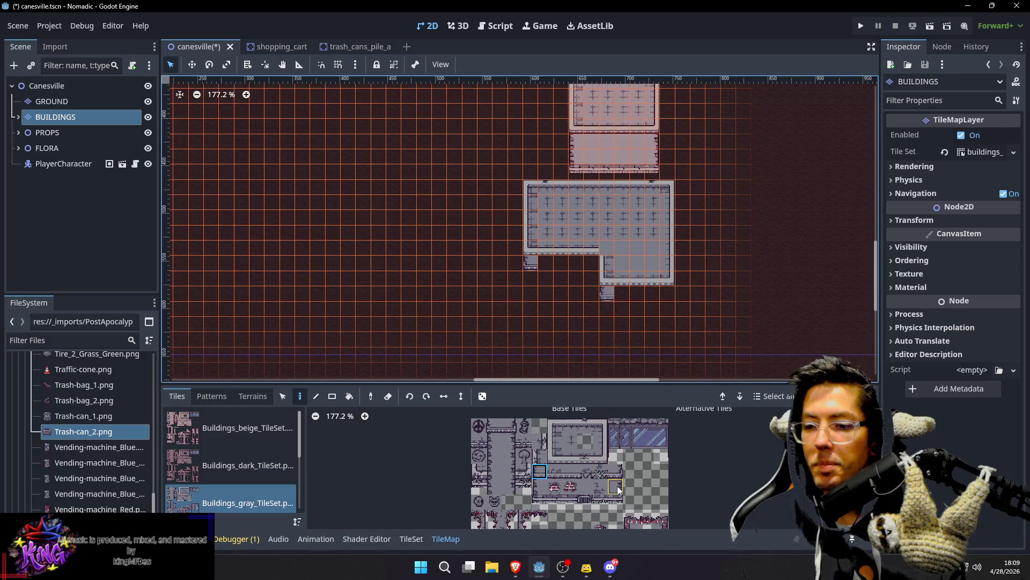
{"action": "left_click", "coordinate": [665, 292]}
{"action": "left_click", "coordinate": [570, 471]}
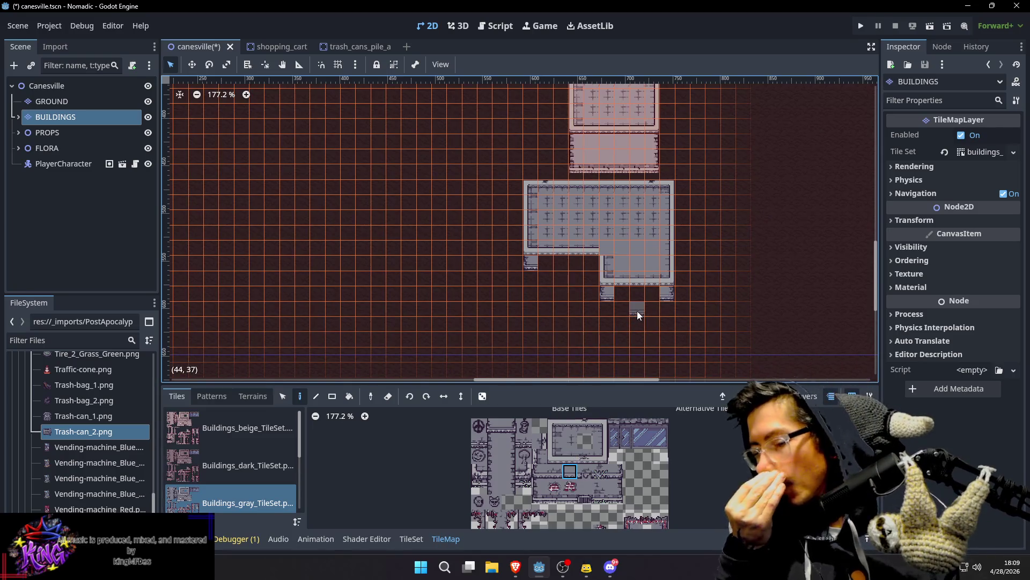
{"action": "left_click_drag", "start_coordinate": [653, 294], "coordinate": [629, 296]}
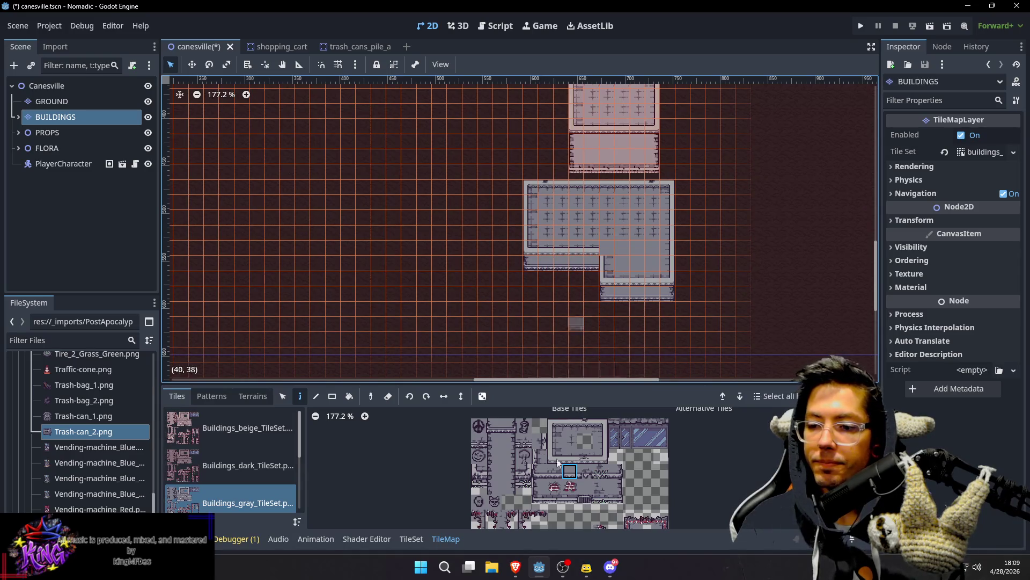
Step: Paint gray wall columns beneath the building, undoing a stray tile, including the right leg
{"action": "left_click", "coordinate": [540, 486]}
{"action": "left_click_drag", "start_coordinate": [528, 278], "coordinate": [529, 296]}
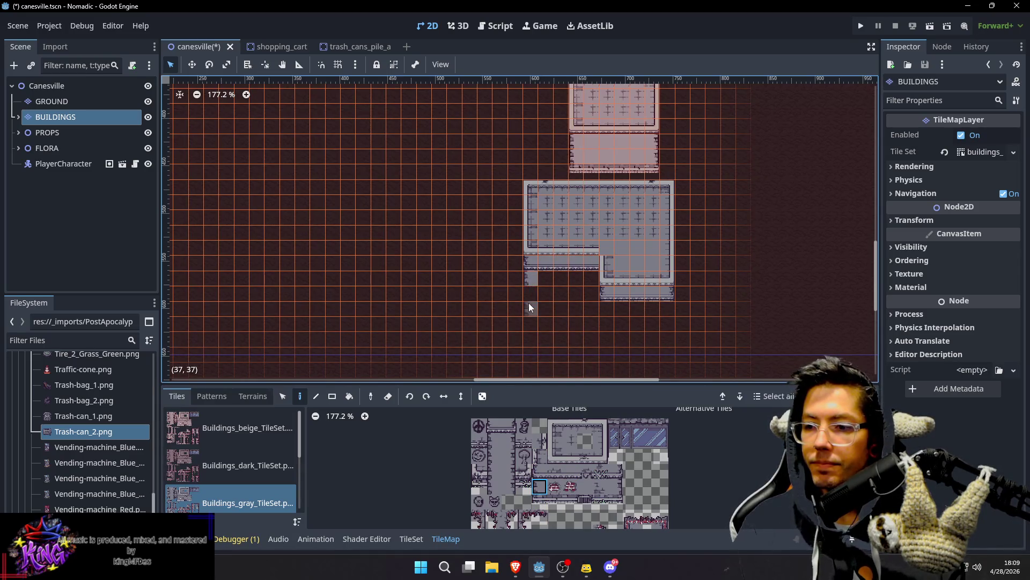
{"action": "left_click_drag", "start_coordinate": [612, 307], "coordinate": [609, 326]}
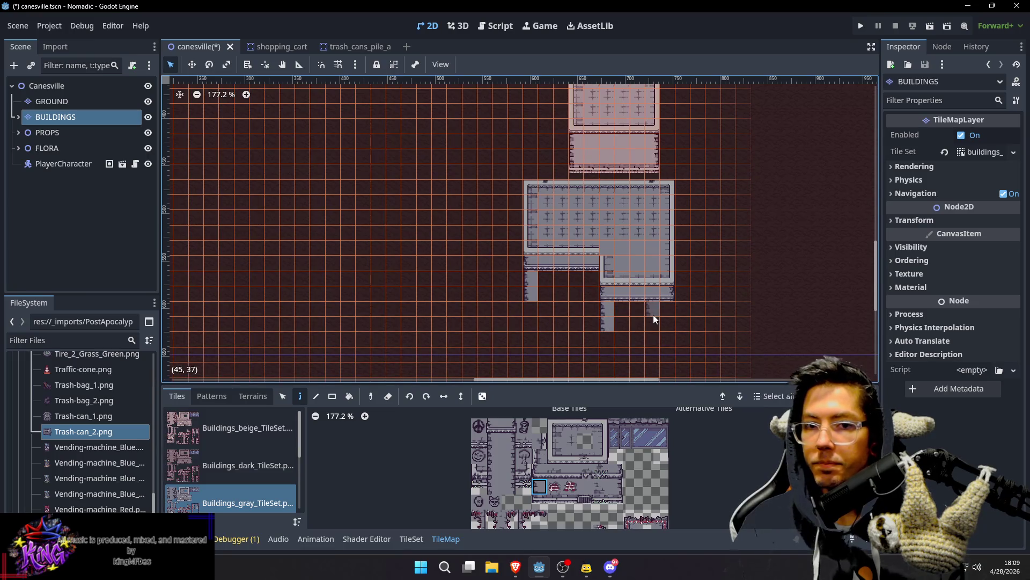
{"action": "left_click", "coordinate": [637, 309]}
{"action": "key", "text": "ctrl+z"}
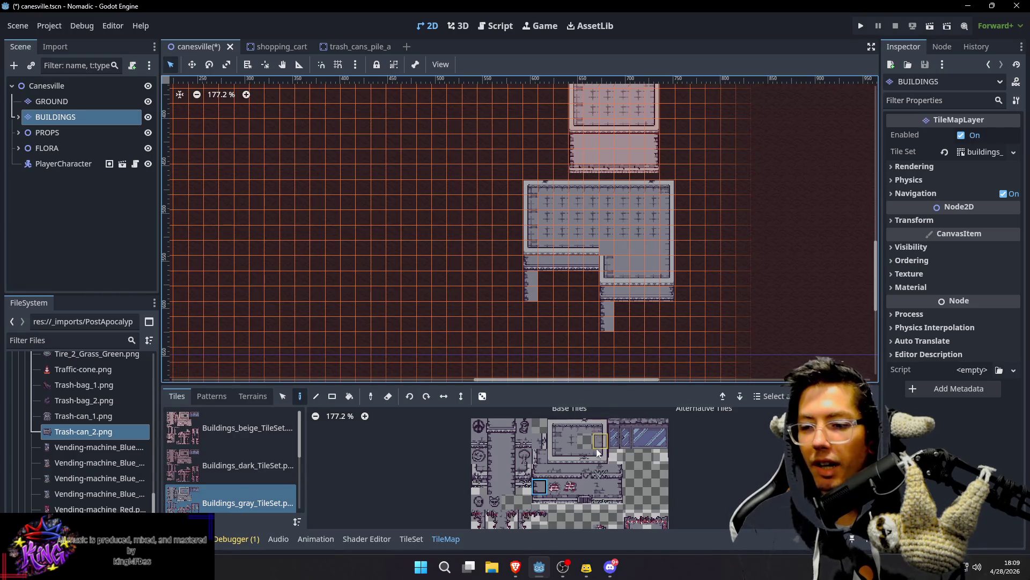
{"action": "left_click", "coordinate": [615, 486]}
{"action": "left_click", "coordinate": [666, 319]}
{"action": "left_click", "coordinate": [559, 496]}
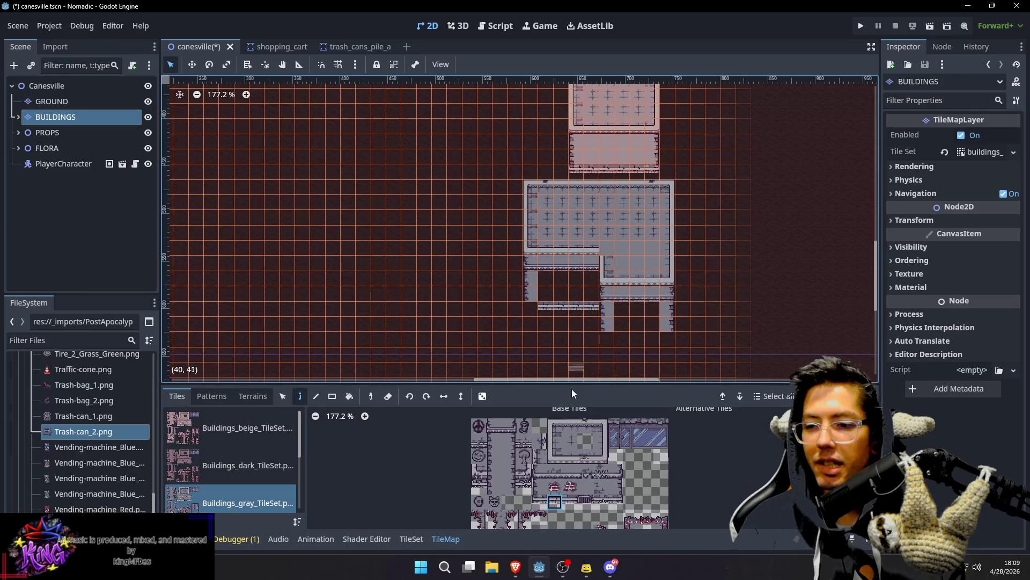
{"action": "left_click", "coordinate": [538, 502]}
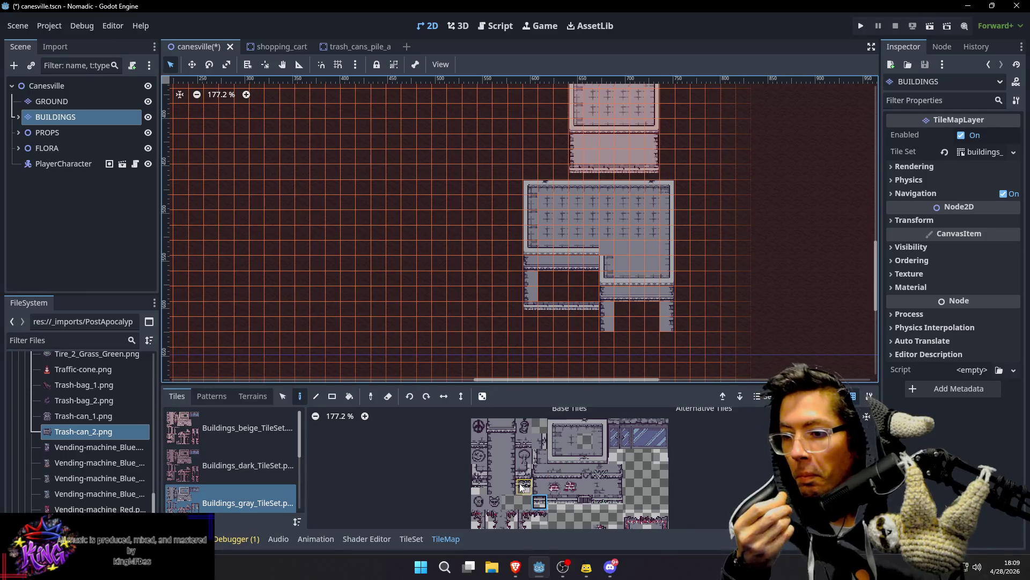
{"action": "left_click", "coordinate": [490, 476]}
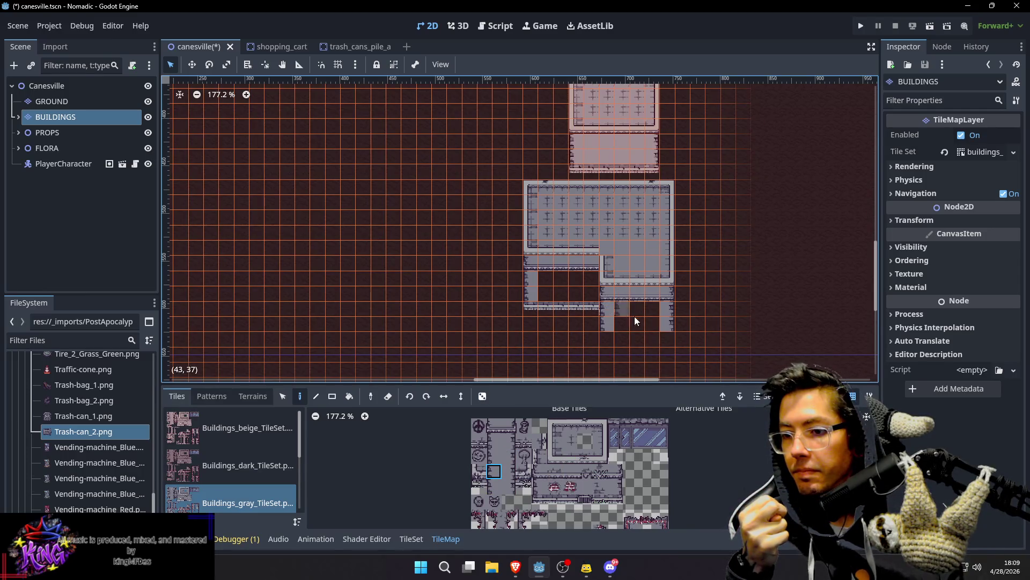
Step: Paint a 4x2 block of plain gray floor under the building
{"action": "scroll", "coordinate": [610, 326], "scroll_direction": "up", "scroll_amount": 5}
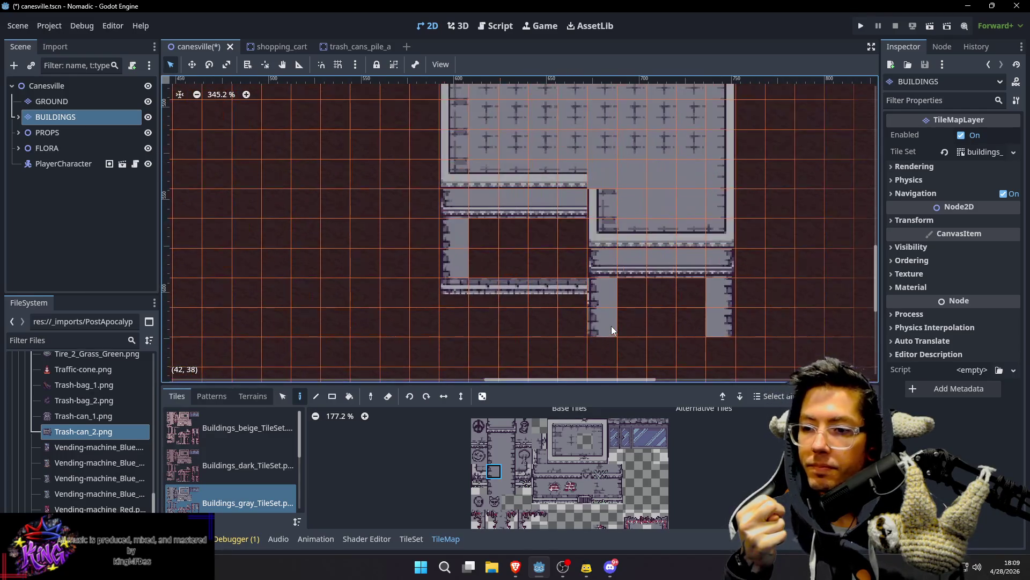
{"action": "left_click", "coordinate": [494, 486]}
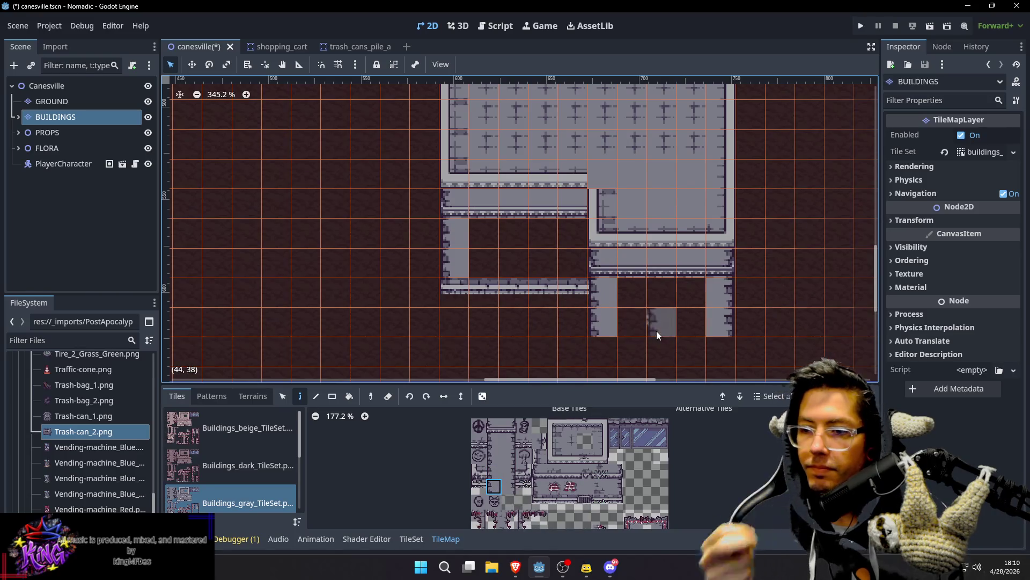
{"action": "left_click_drag", "start_coordinate": [637, 228], "coordinate": [625, 243]}
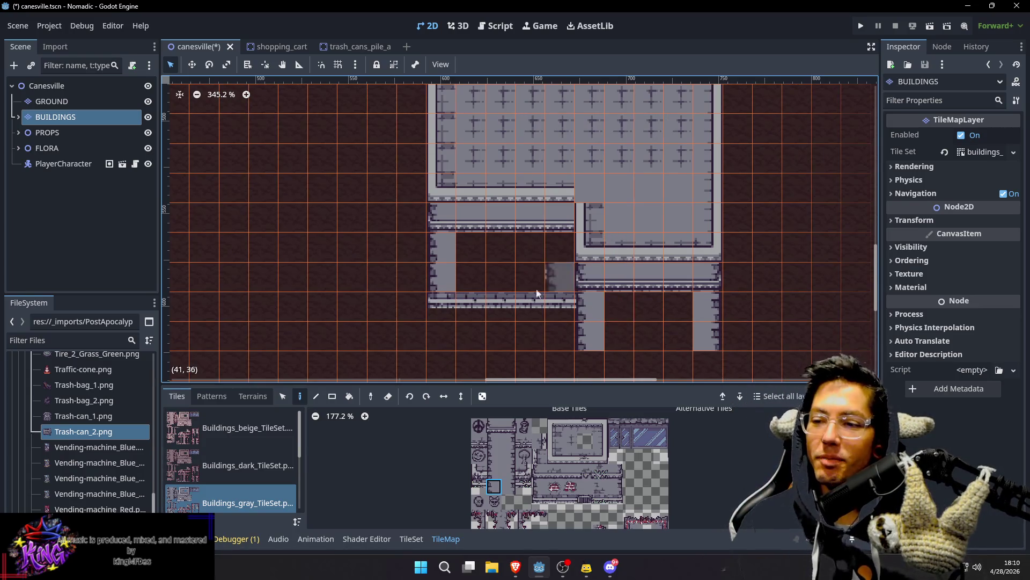
{"action": "left_click", "coordinate": [585, 487]}
{"action": "left_click_drag", "start_coordinate": [479, 257], "coordinate": [555, 270]}
{"action": "mouse_move", "coordinate": [622, 226]}
{"action": "left_mouse_down"}
{"action": "mouse_move", "coordinate": [615, 197]}
{"action": "mouse_move", "coordinate": [515, 242]}
{"action": "mouse_move", "coordinate": [546, 246]}
{"action": "left_mouse_up"}
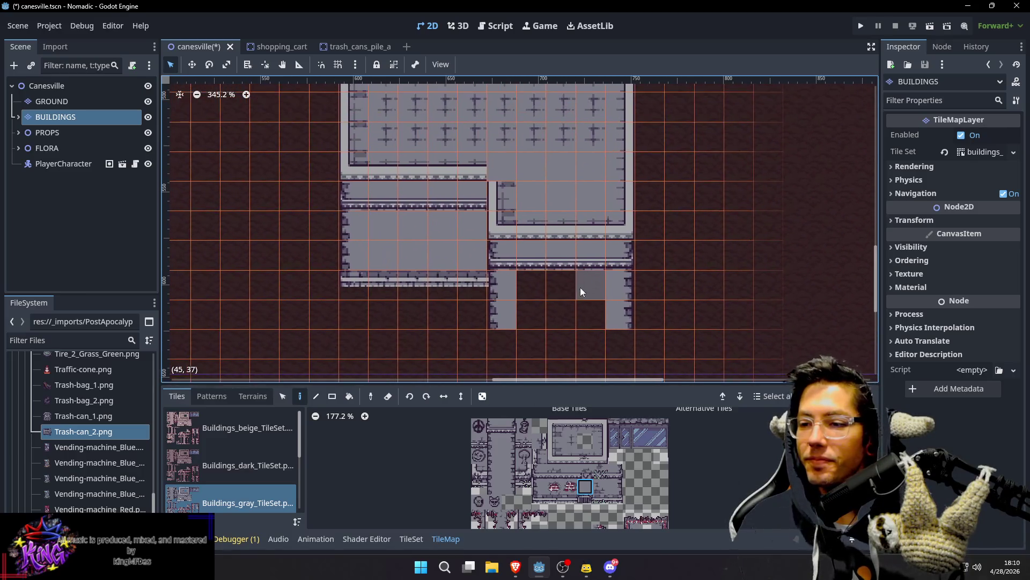
Step: Add the bottom wall tiles and fill the lower-right section with gray floor
{"action": "left_click", "coordinate": [540, 501]}
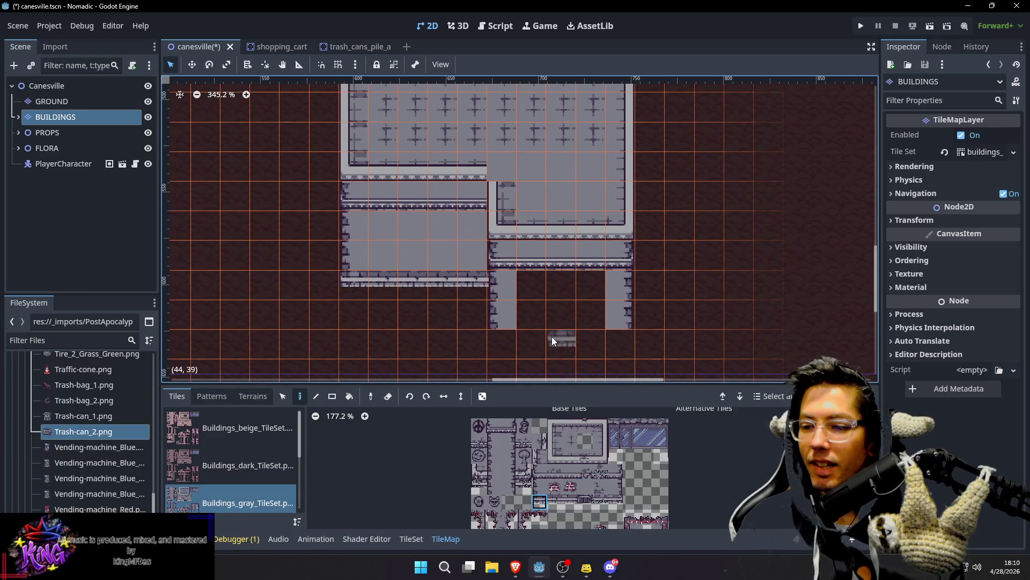
{"action": "left_click", "coordinate": [501, 335]}
{"action": "left_click", "coordinate": [555, 502]}
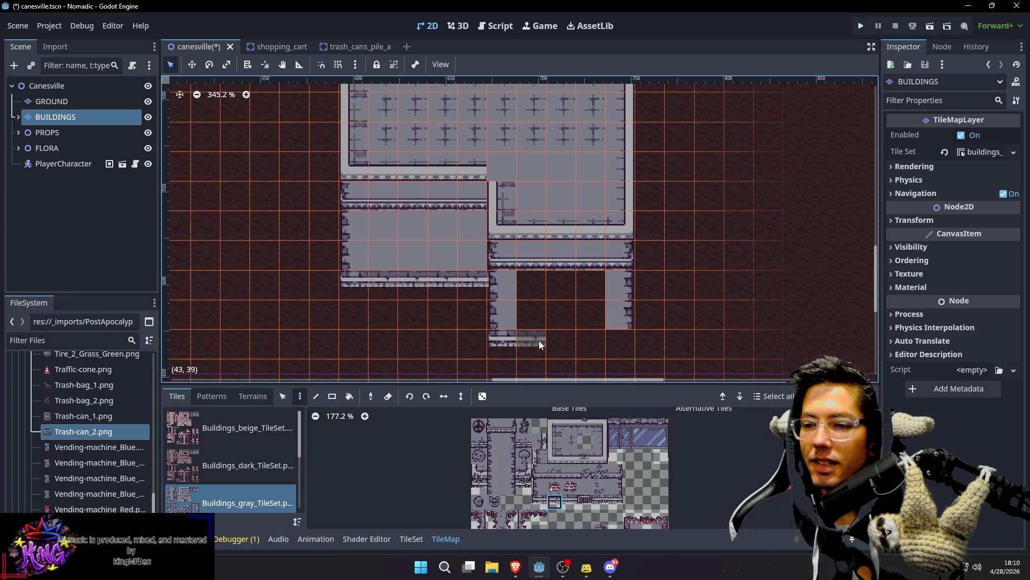
{"action": "left_click", "coordinate": [615, 502]}
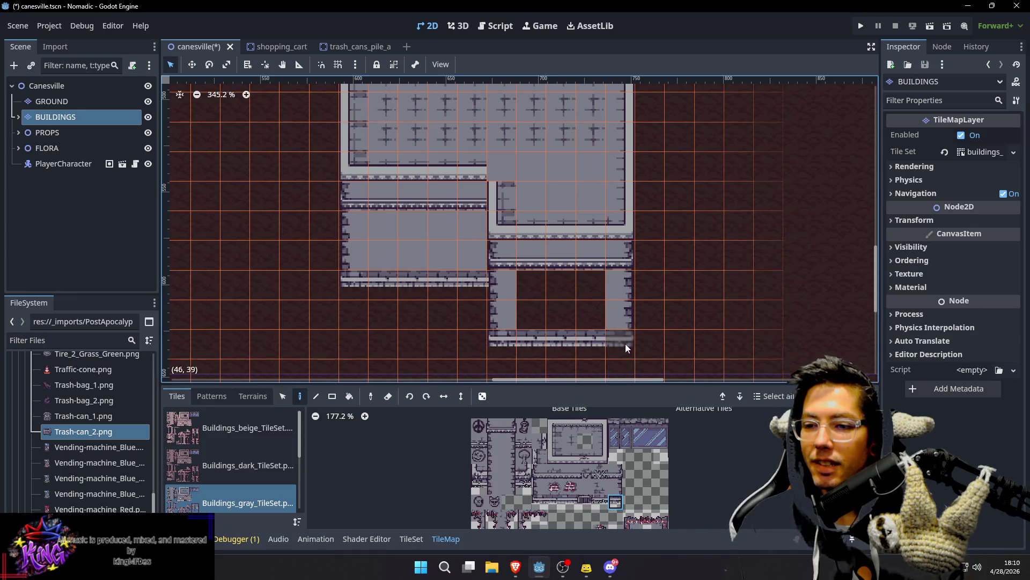
{"action": "scroll", "coordinate": [692, 271], "scroll_direction": "left", "scroll_amount": 2}
{"action": "left_click", "coordinate": [585, 487]}
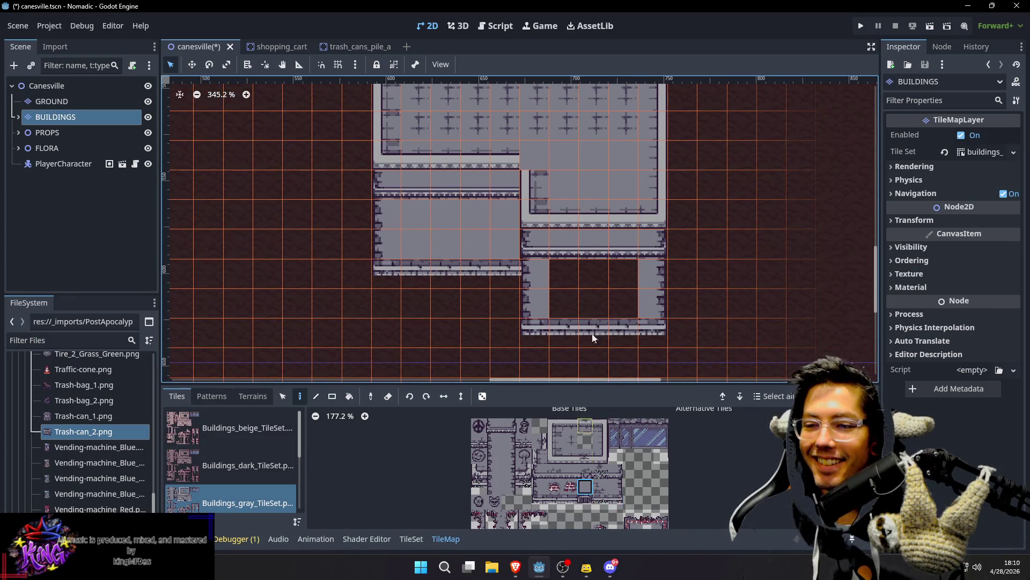
{"action": "left_click_drag", "start_coordinate": [568, 277], "coordinate": [615, 305]}
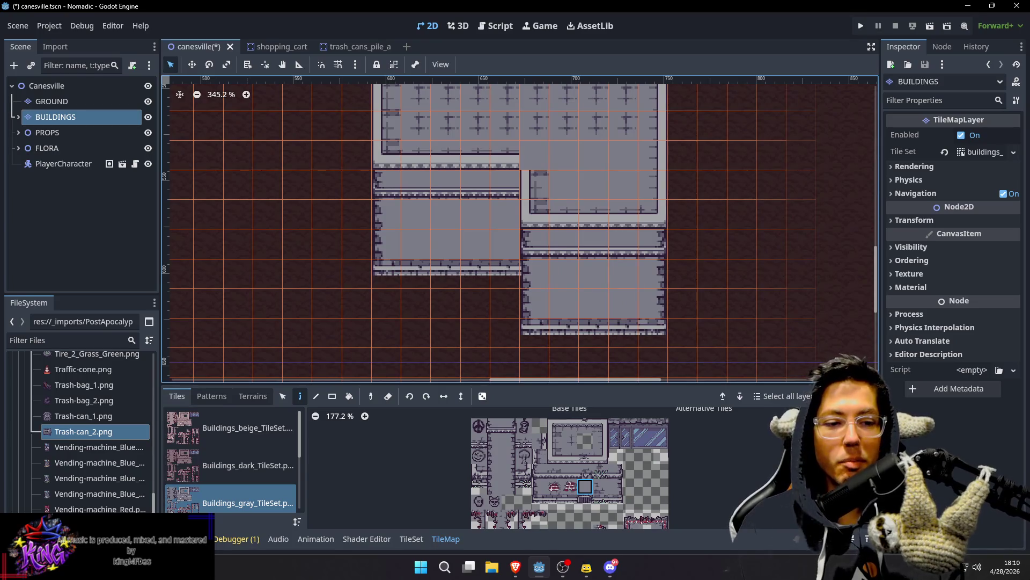
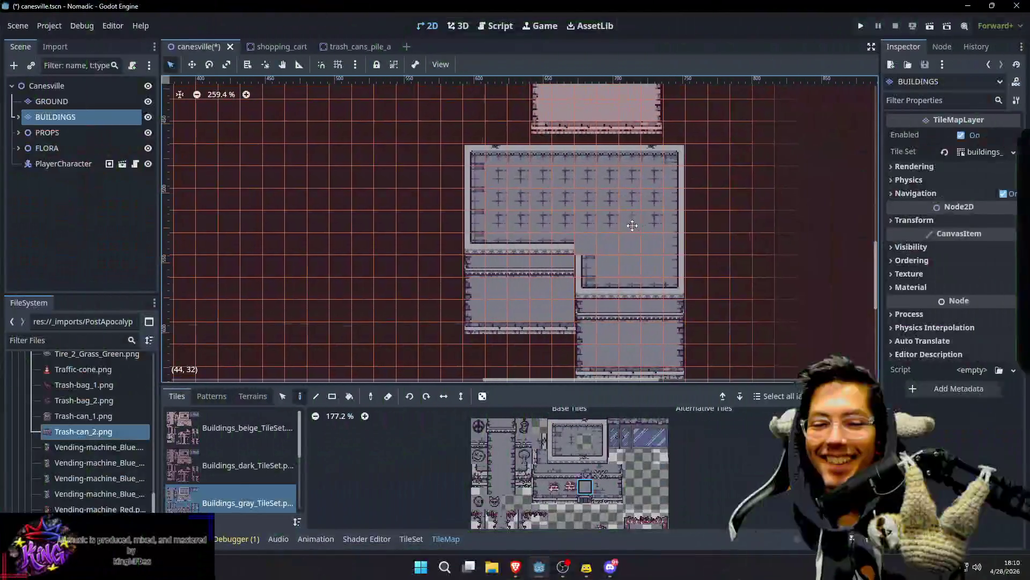
Step: Switch to Buildings_white and place the new building's top-left and top-right corners and top wall
{"action": "left_click_drag", "start_coordinate": [697, 238], "coordinate": [674, 237]}
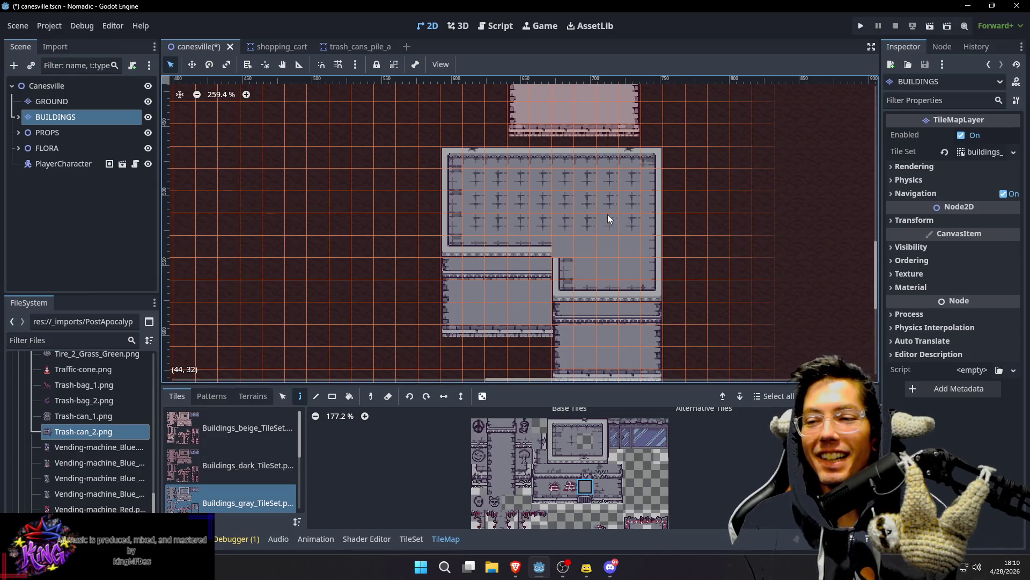
{"action": "scroll", "coordinate": [696, 215], "scroll_direction": "down", "scroll_amount": 3}
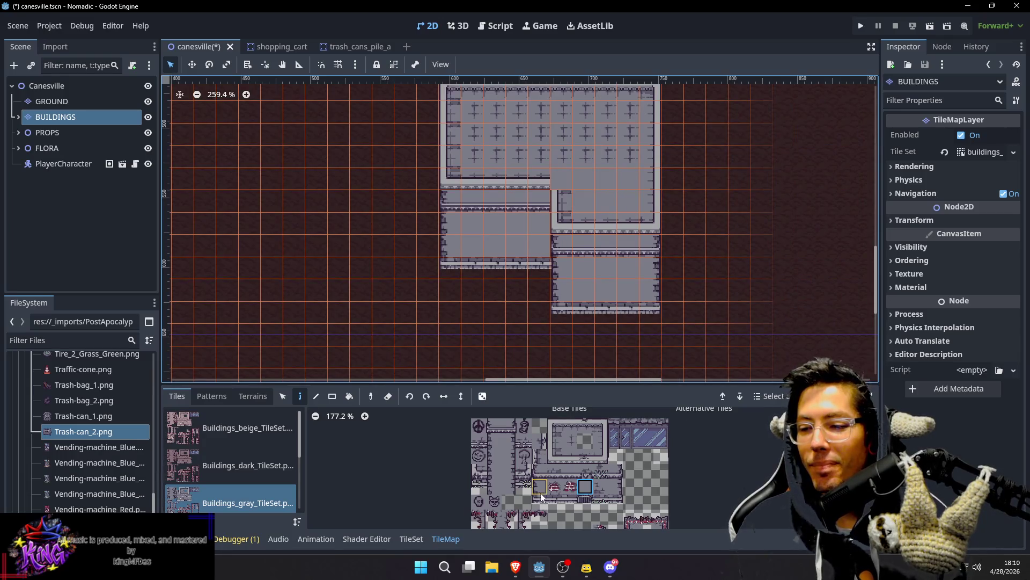
{"action": "scroll", "coordinate": [540, 491], "scroll_direction": "up", "scroll_amount": 3}
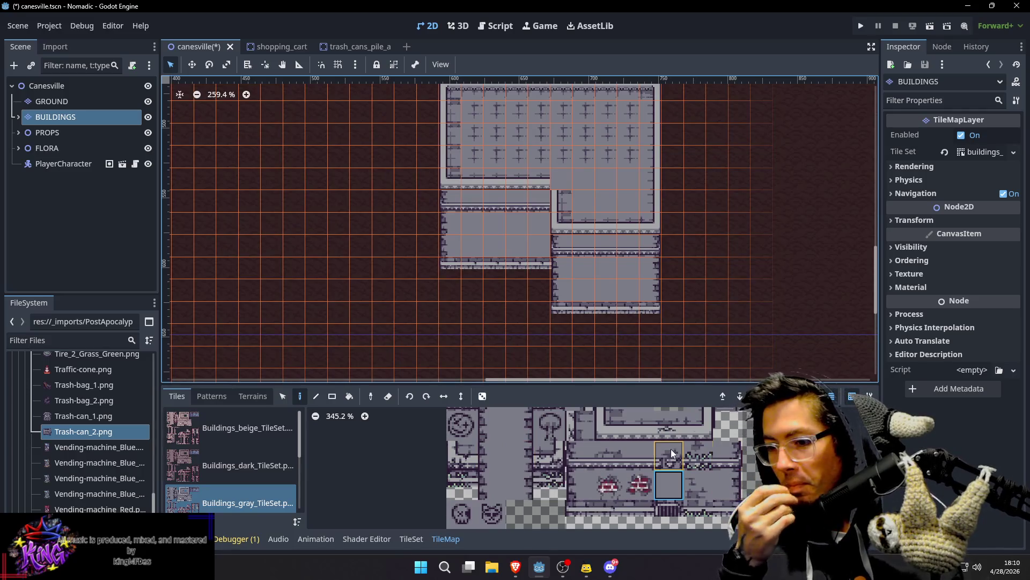
{"action": "left_click_drag", "start_coordinate": [671, 448], "coordinate": [658, 491]}
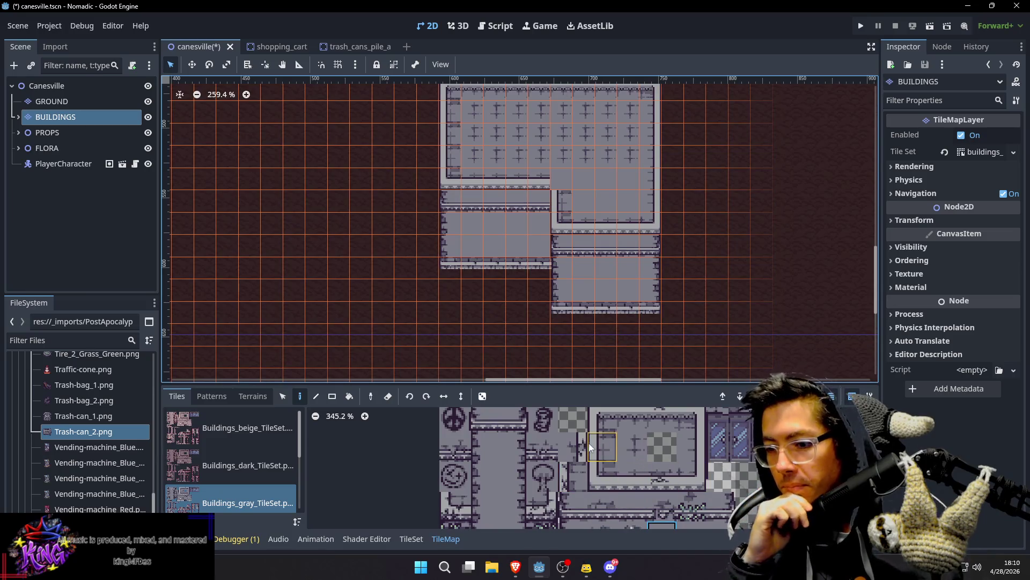
{"action": "left_click_drag", "start_coordinate": [573, 464], "coordinate": [581, 430]}
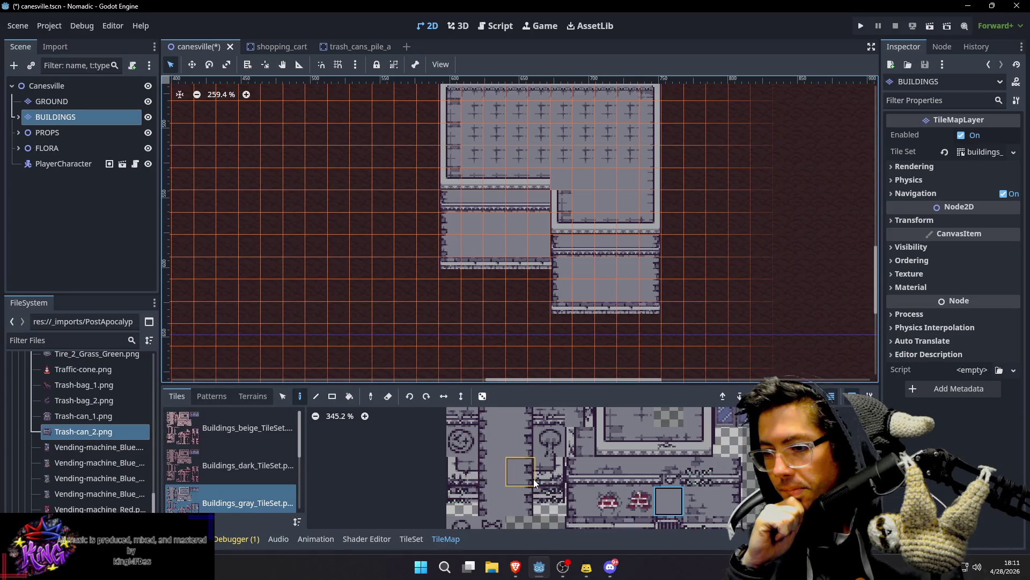
{"action": "scroll", "coordinate": [553, 427], "scroll_direction": "up", "scroll_amount": 3}
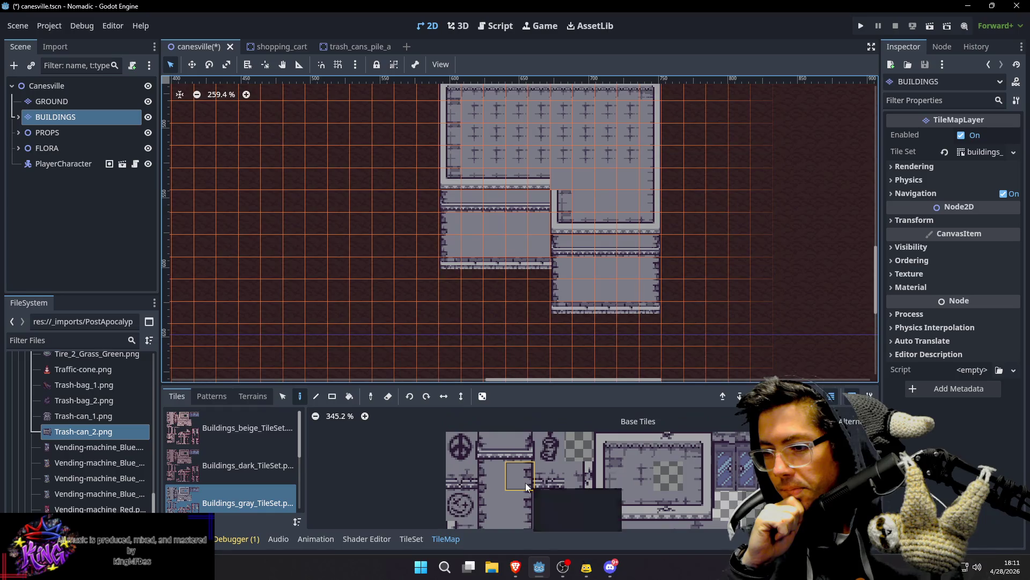
{"action": "scroll", "coordinate": [604, 455], "scroll_direction": "right", "scroll_amount": 5}
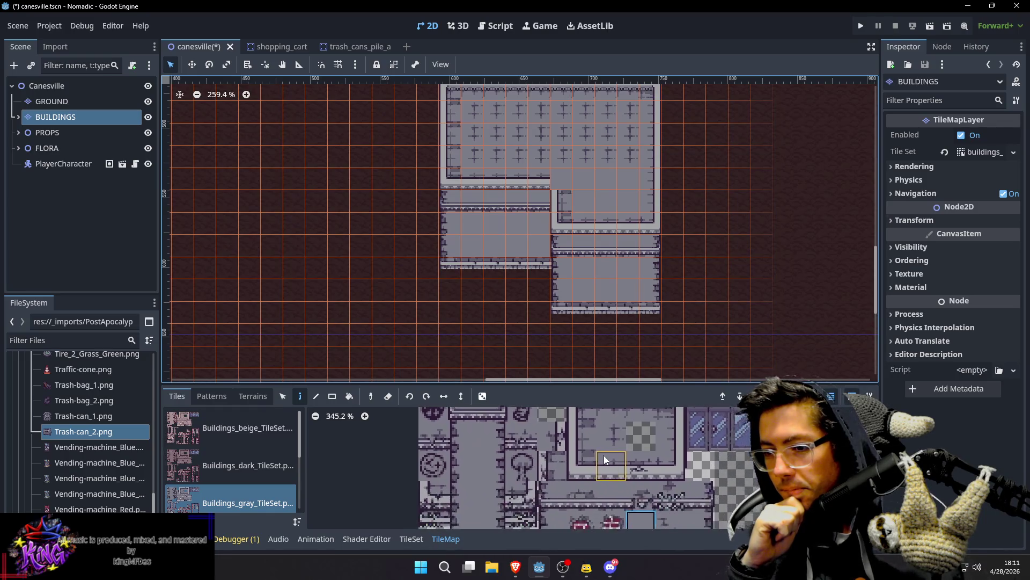
{"action": "scroll", "coordinate": [521, 483], "scroll_direction": "down", "scroll_amount": 4}
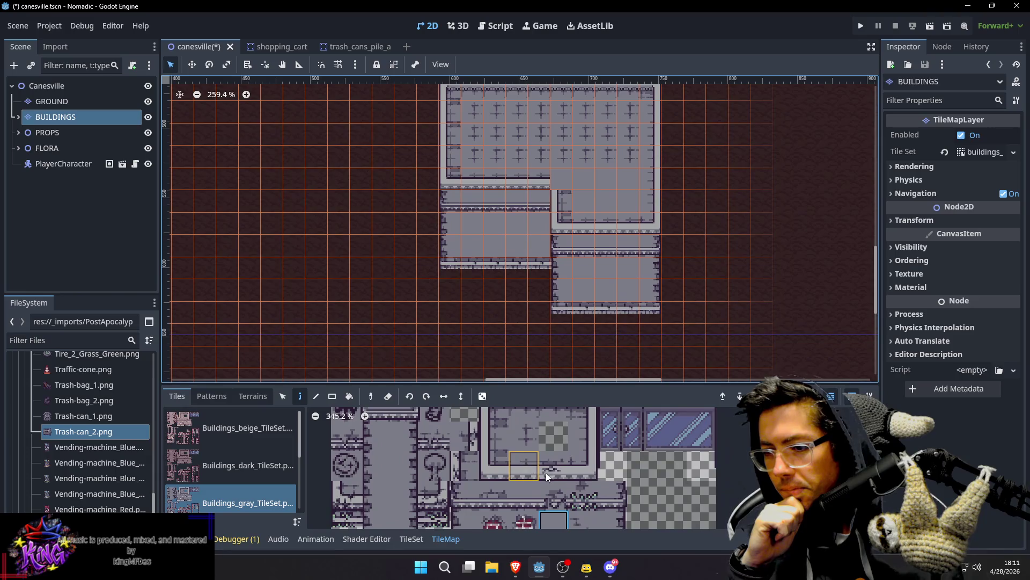
{"action": "scroll", "coordinate": [603, 450], "scroll_direction": "down", "scroll_amount": 10}
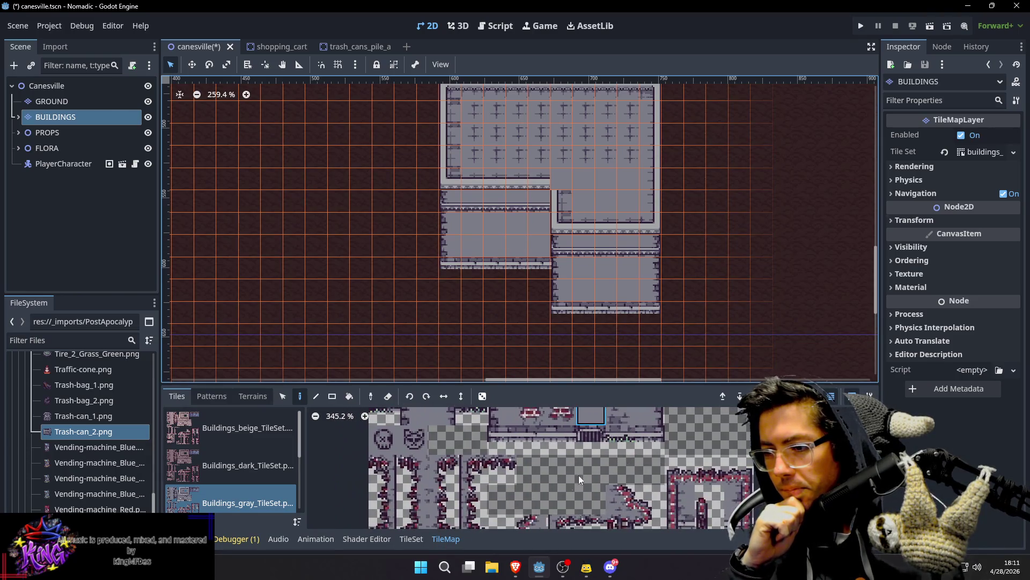
{"action": "scroll", "coordinate": [590, 453], "scroll_direction": "down", "scroll_amount": 3}
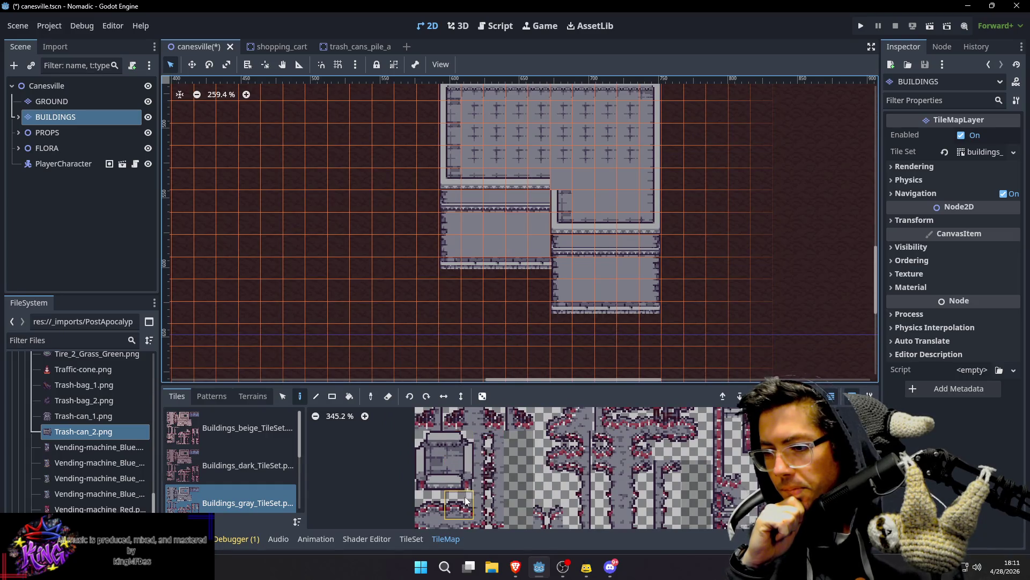
{"action": "scroll", "coordinate": [559, 430], "scroll_direction": "down", "scroll_amount": 3}
{"action": "scroll", "coordinate": [629, 449], "scroll_direction": "up", "scroll_amount": 5}
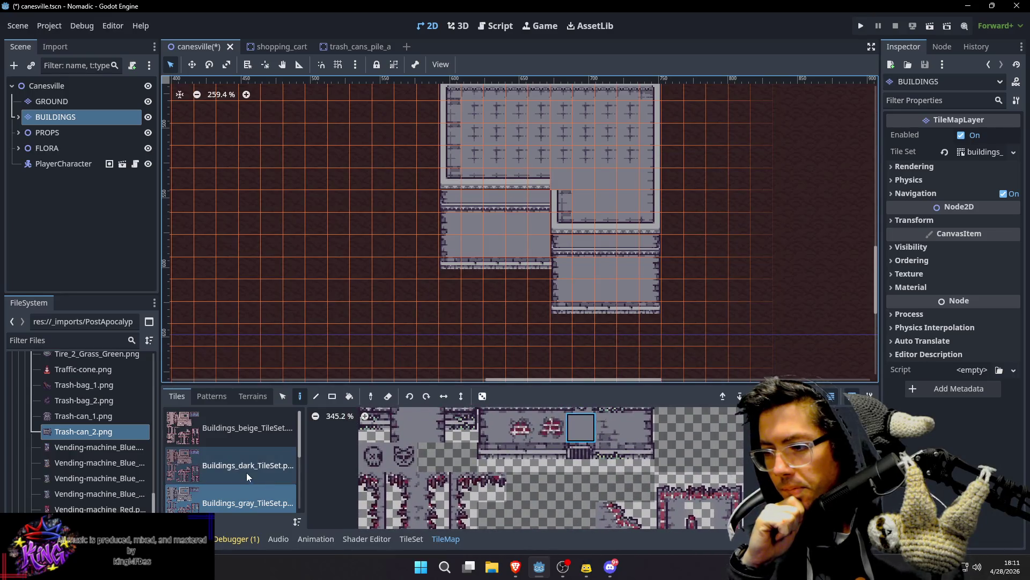
{"action": "scroll", "coordinate": [249, 475], "scroll_direction": "down", "scroll_amount": 3}
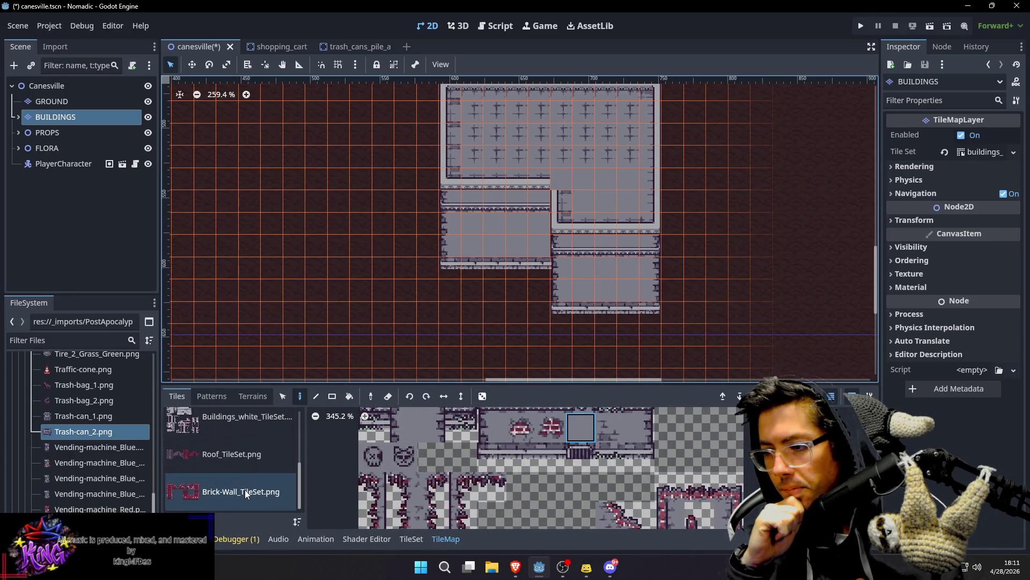
{"action": "scroll", "coordinate": [244, 489], "scroll_direction": "up", "scroll_amount": 3}
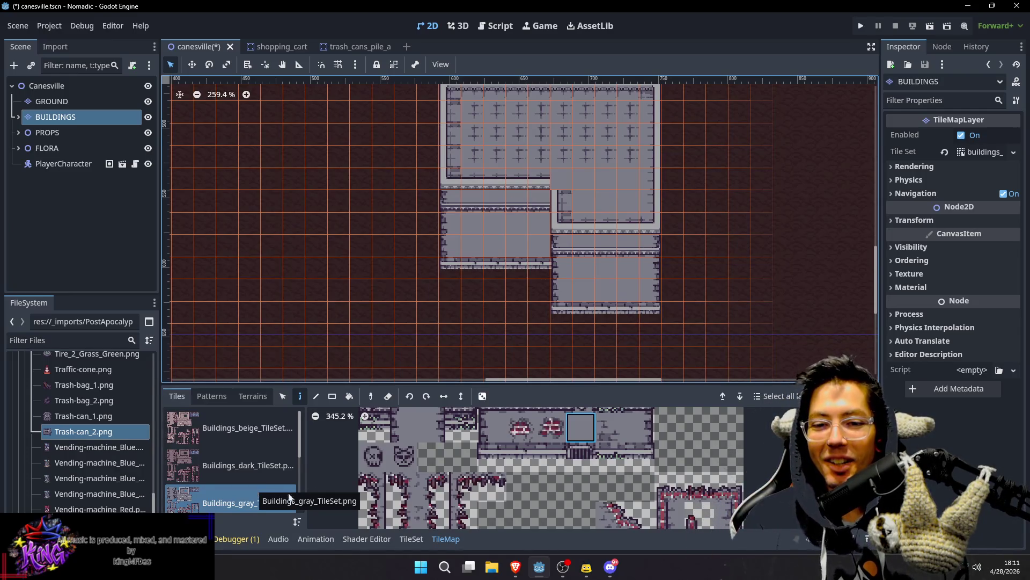
{"action": "scroll", "coordinate": [536, 285], "scroll_direction": "up", "scroll_amount": 2}
{"action": "scroll", "coordinate": [537, 284], "scroll_direction": "down", "scroll_amount": 5}
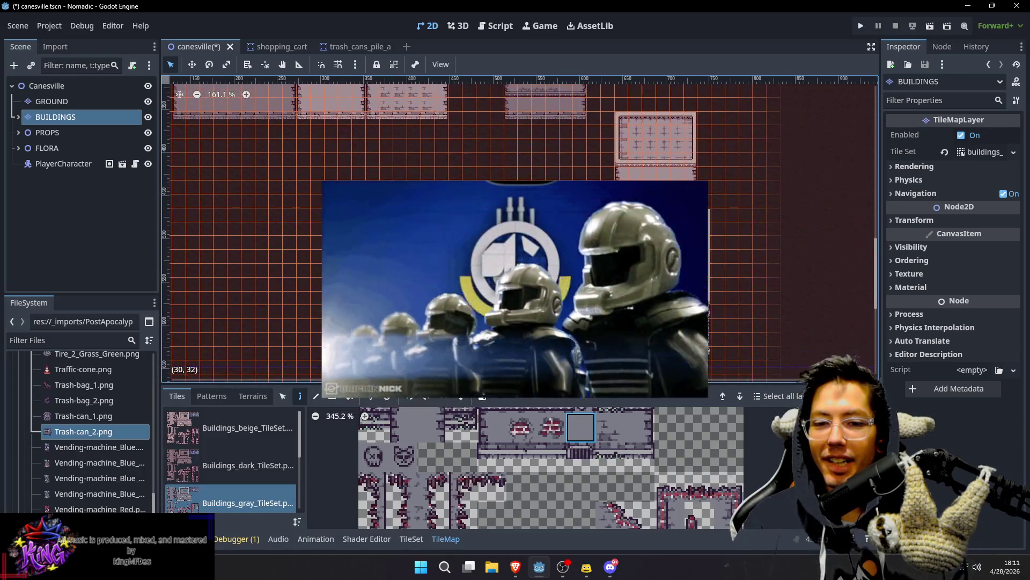
{"action": "scroll", "coordinate": [536, 285], "scroll_direction": "up", "scroll_amount": 2}
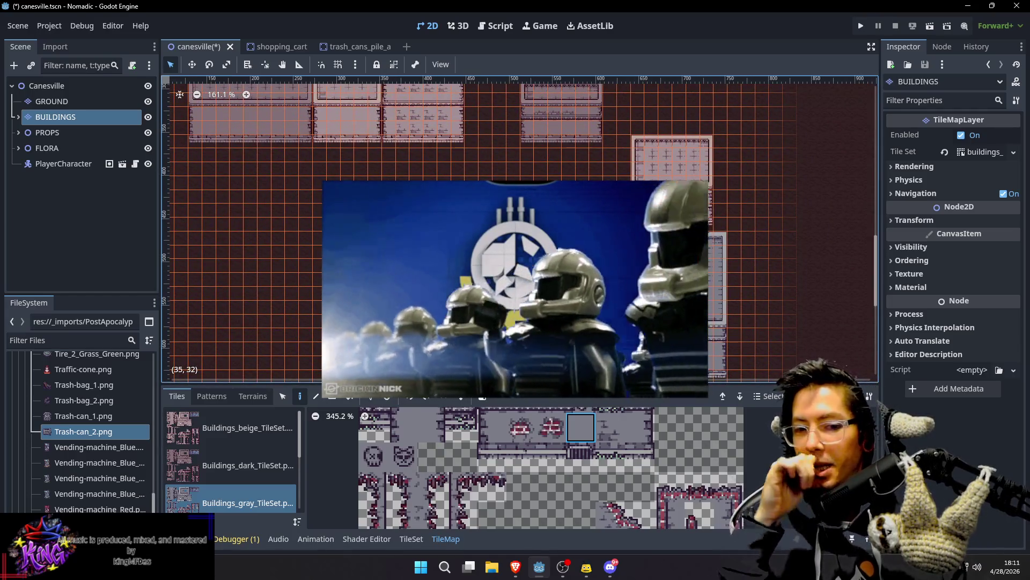
{"action": "left_click_drag", "start_coordinate": [482, 260], "coordinate": [516, 227]}
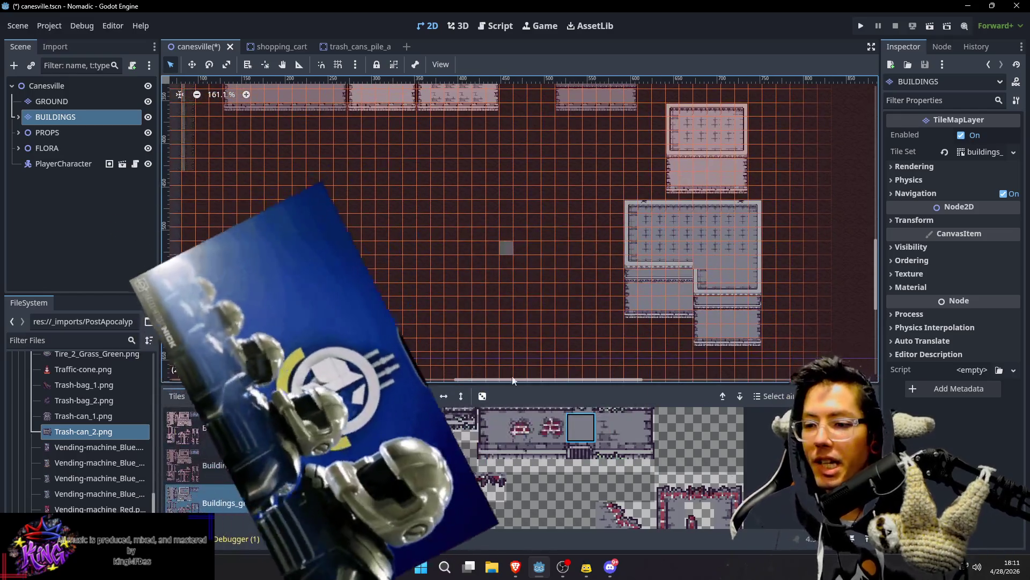
{"action": "scroll", "coordinate": [210, 436], "scroll_direction": "down", "scroll_amount": 1}
{"action": "scroll", "coordinate": [210, 434], "scroll_direction": "down", "scroll_amount": 1}
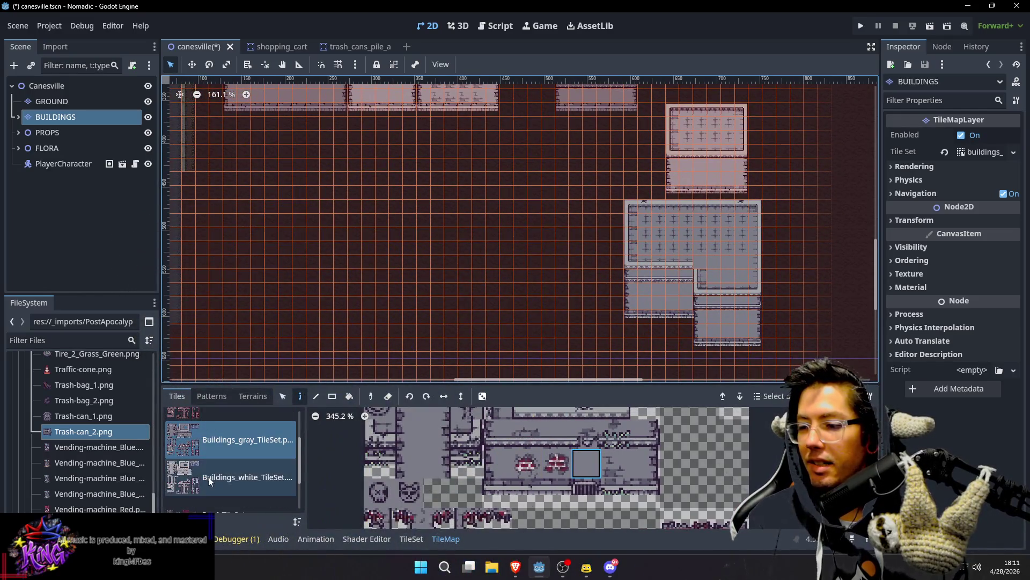
{"action": "left_click", "coordinate": [208, 476]}
{"action": "scroll", "coordinate": [512, 438], "scroll_direction": "up", "scroll_amount": 3}
{"action": "left_click", "coordinate": [538, 425]}
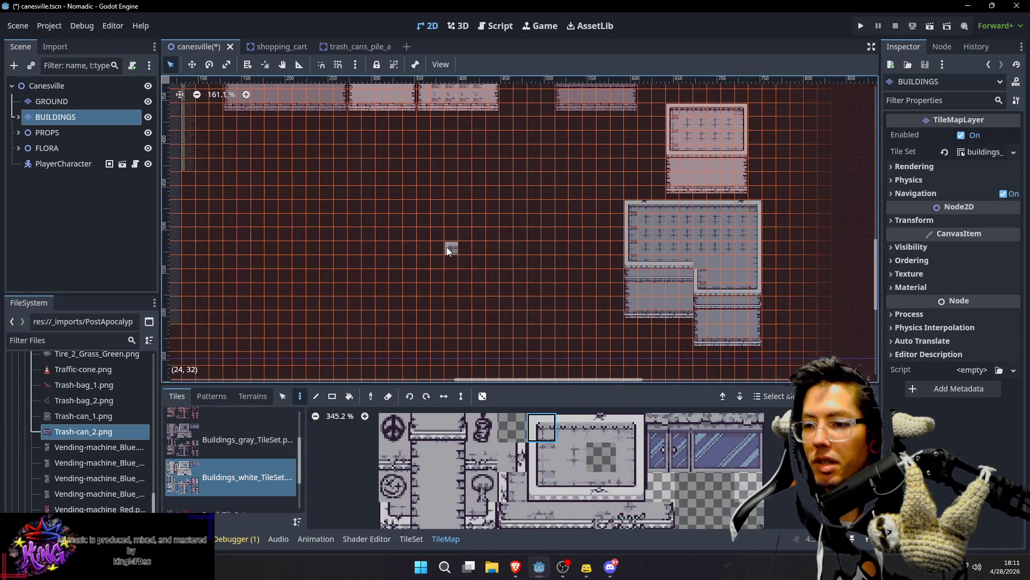
{"action": "left_click", "coordinate": [449, 247]}
{"action": "left_click", "coordinate": [630, 426]}
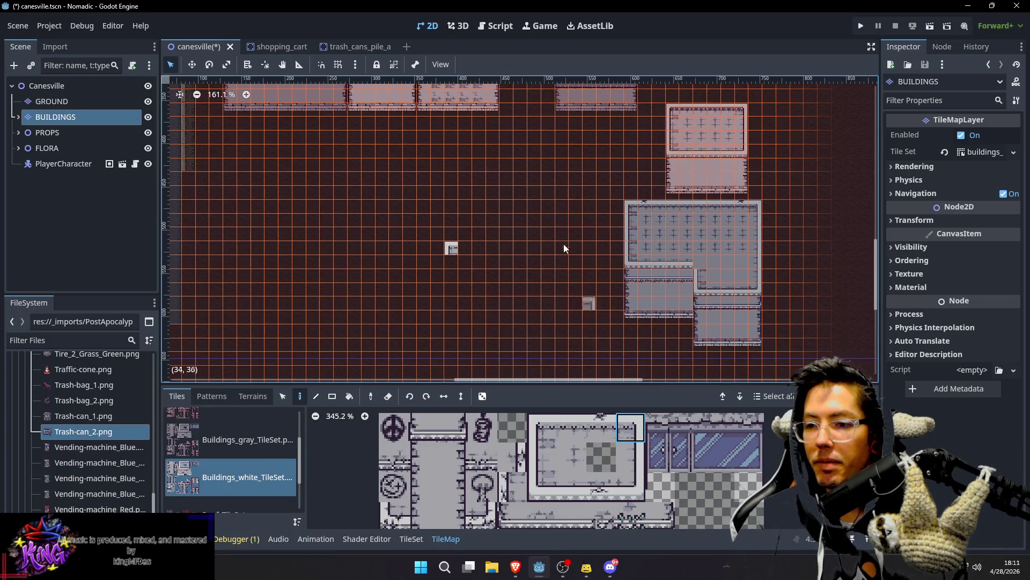
{"action": "left_click", "coordinate": [572, 246]}
{"action": "left_click", "coordinate": [572, 427]}
{"action": "left_click_drag", "start_coordinate": [555, 250], "coordinate": [558, 251]}
Step: Add the left and right side walls and bottom wall row, then fill the upper room with cross floor tiles
{"action": "left_click", "coordinate": [542, 487]}
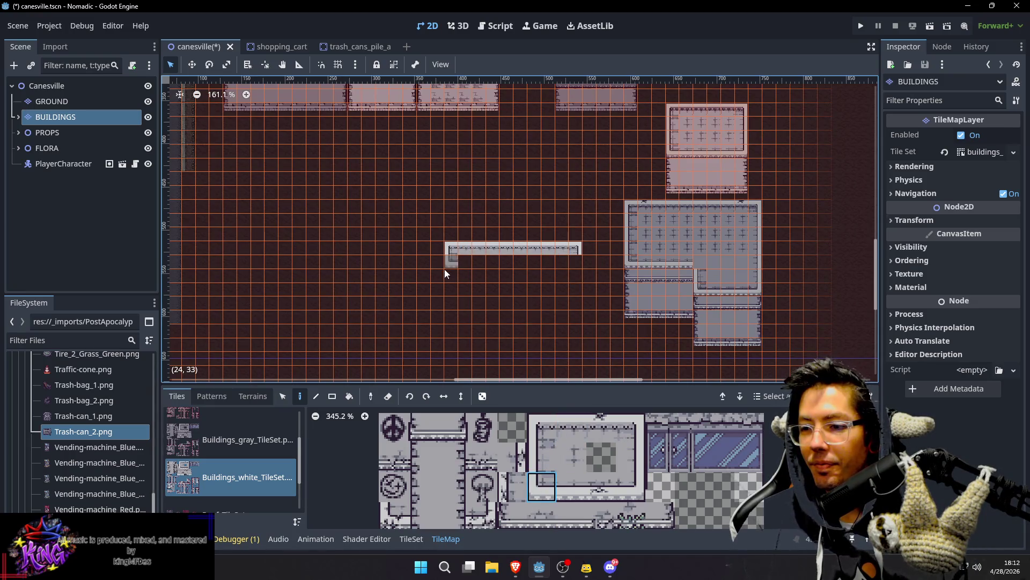
{"action": "left_click", "coordinate": [450, 282]}
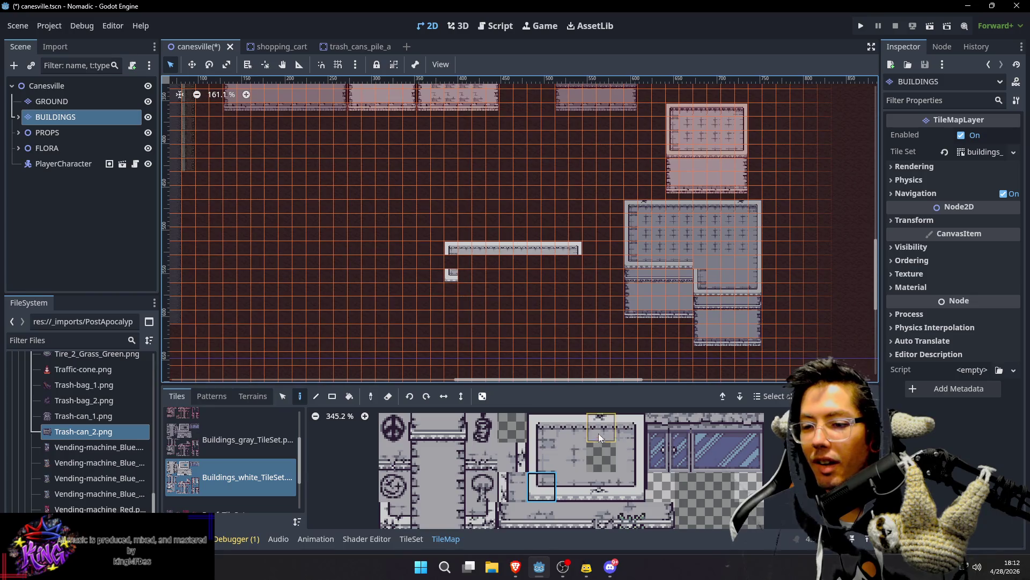
{"action": "left_click", "coordinate": [625, 487]}
{"action": "left_click", "coordinate": [631, 453]}
{"action": "left_click", "coordinate": [574, 271]}
{"action": "left_click", "coordinate": [542, 456]}
{"action": "left_click", "coordinate": [453, 265]}
{"action": "left_click", "coordinate": [572, 486]}
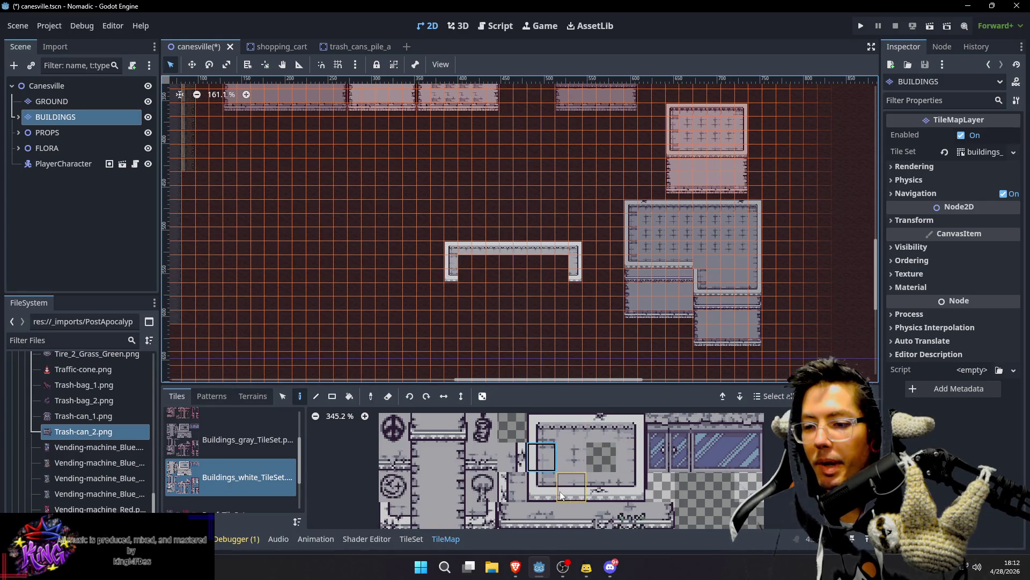
{"action": "left_click_drag", "start_coordinate": [553, 276], "coordinate": [558, 275]}
{"action": "scroll", "coordinate": [526, 252], "scroll_direction": "down", "scroll_amount": 2}
{"action": "left_click", "coordinate": [563, 455]}
{"action": "left_click_drag", "start_coordinate": [472, 243], "coordinate": [566, 243]}
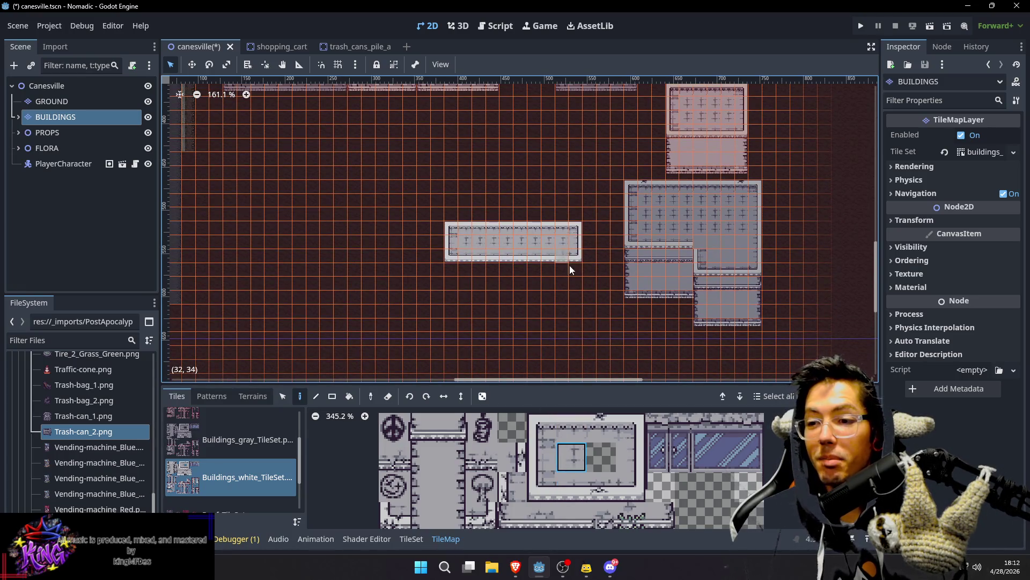
Step: Frame the lower room with side walls and a bottom-left corner, then rectangle-fill it with plain floor
{"action": "scroll", "coordinate": [569, 265], "scroll_direction": "down", "scroll_amount": 1}
{"action": "left_click", "coordinate": [482, 427]}
{"action": "scroll", "coordinate": [520, 462], "scroll_direction": "down", "scroll_amount": 2}
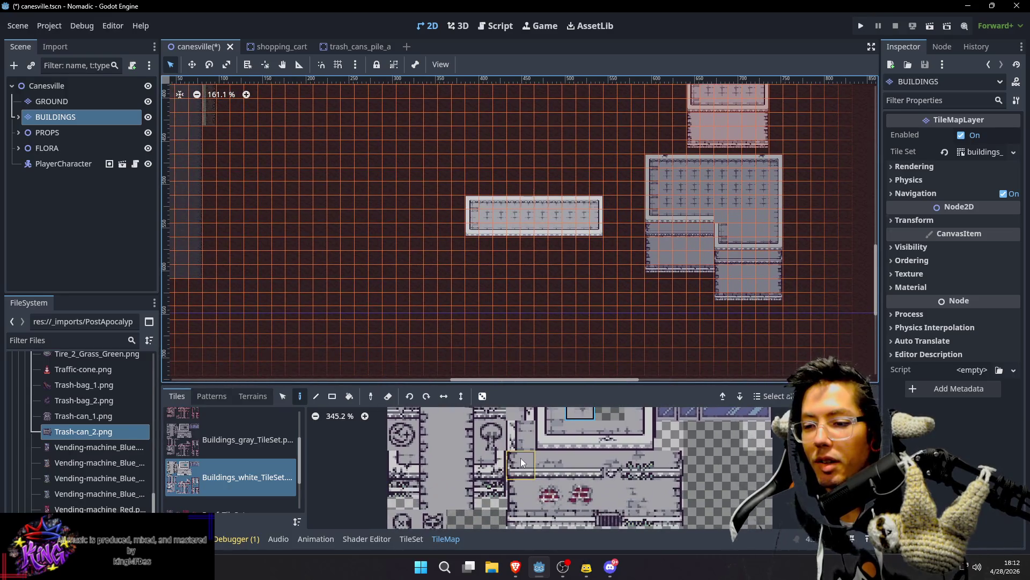
{"action": "left_click", "coordinate": [522, 492]}
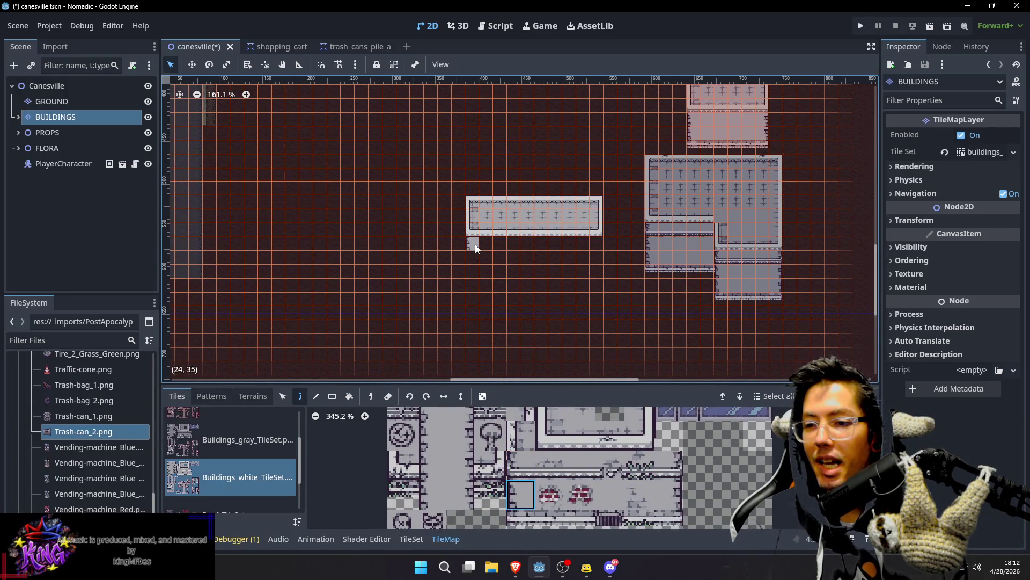
{"action": "left_click", "coordinate": [473, 254]}
{"action": "left_click", "coordinate": [665, 489]}
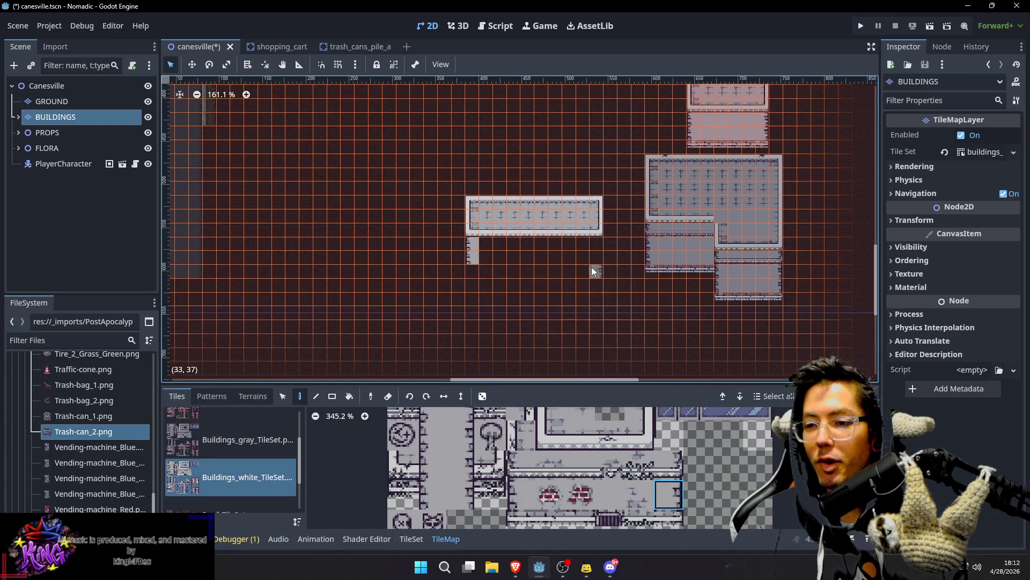
{"action": "left_click", "coordinate": [595, 246]}
{"action": "left_click", "coordinate": [578, 525]}
{"action": "left_click", "coordinate": [578, 269]}
{"action": "left_click", "coordinate": [674, 520]}
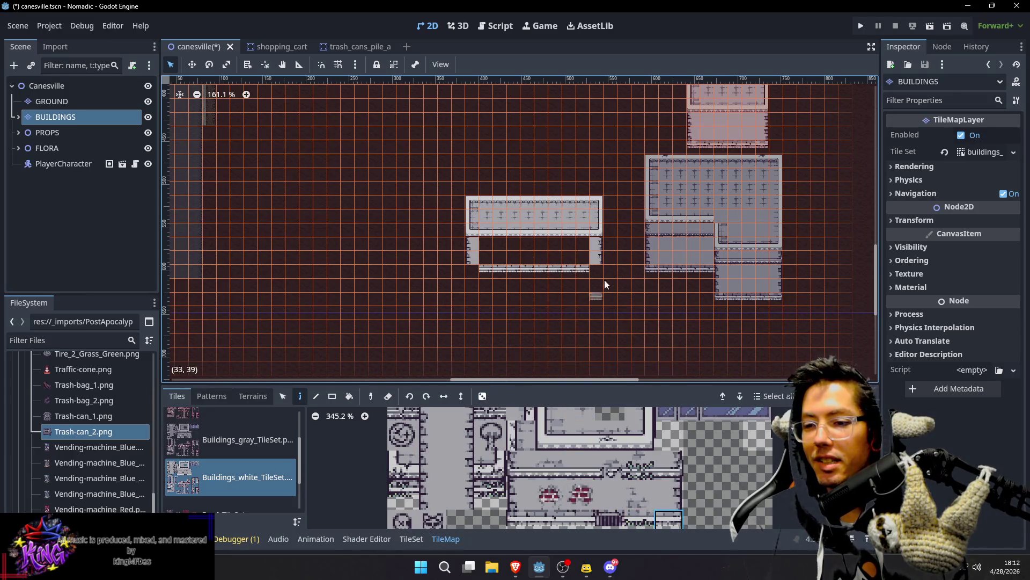
{"action": "left_click", "coordinate": [516, 517]}
{"action": "left_click", "coordinate": [476, 269]}
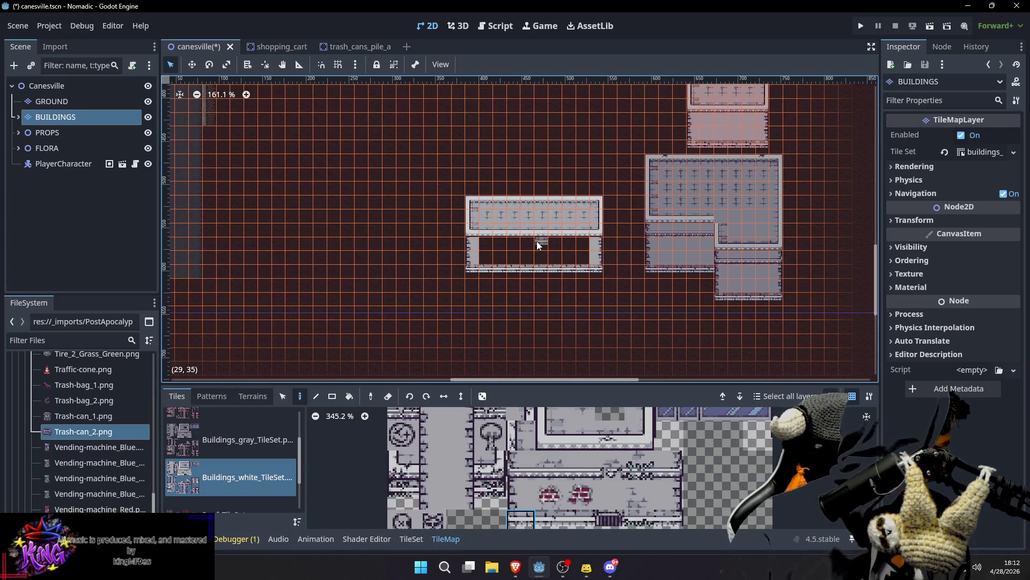
{"action": "left_click", "coordinate": [609, 493]}
{"action": "left_click_drag", "start_coordinate": [489, 242], "coordinate": [586, 254]}
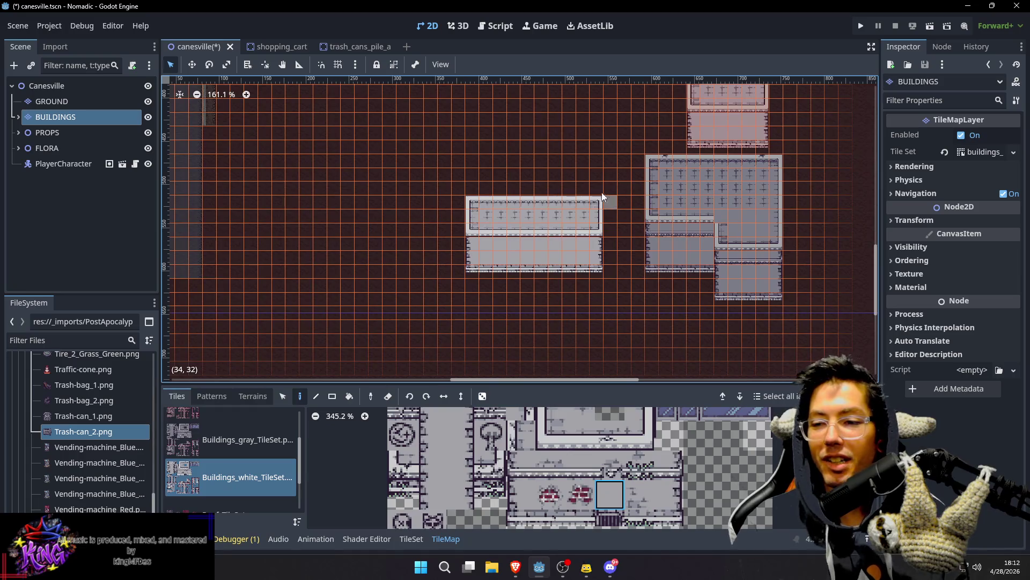
Step: Switch to Buildings_dark_TileSet and place three-tile left and right wall columns
{"action": "scroll", "coordinate": [635, 266], "scroll_direction": "up", "scroll_amount": 2}
{"action": "scroll", "coordinate": [635, 265], "scroll_direction": "left", "scroll_amount": 5}
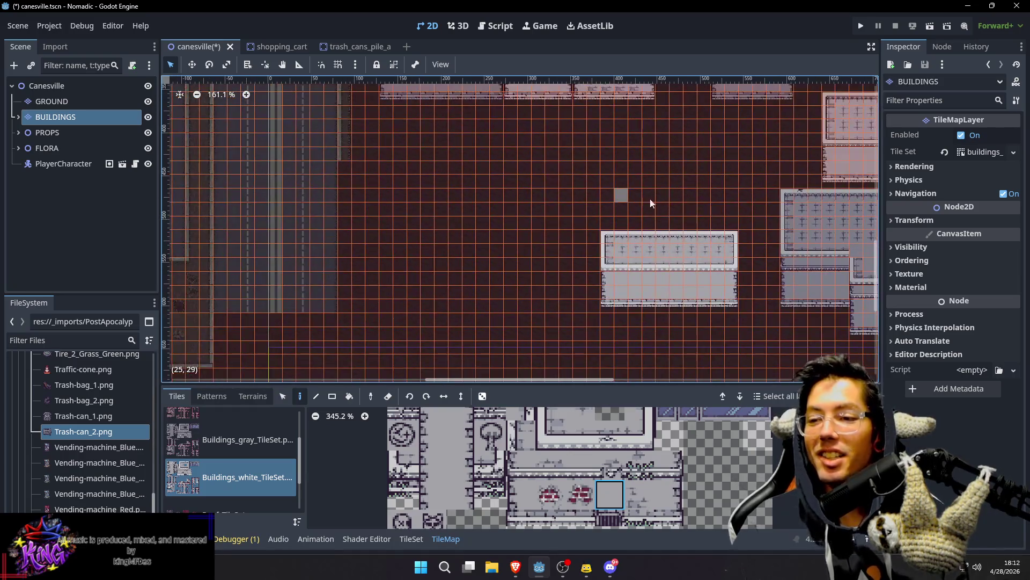
{"action": "scroll", "coordinate": [684, 218], "scroll_direction": "down", "scroll_amount": 1}
{"action": "scroll", "coordinate": [606, 279], "scroll_direction": "down", "scroll_amount": 1}
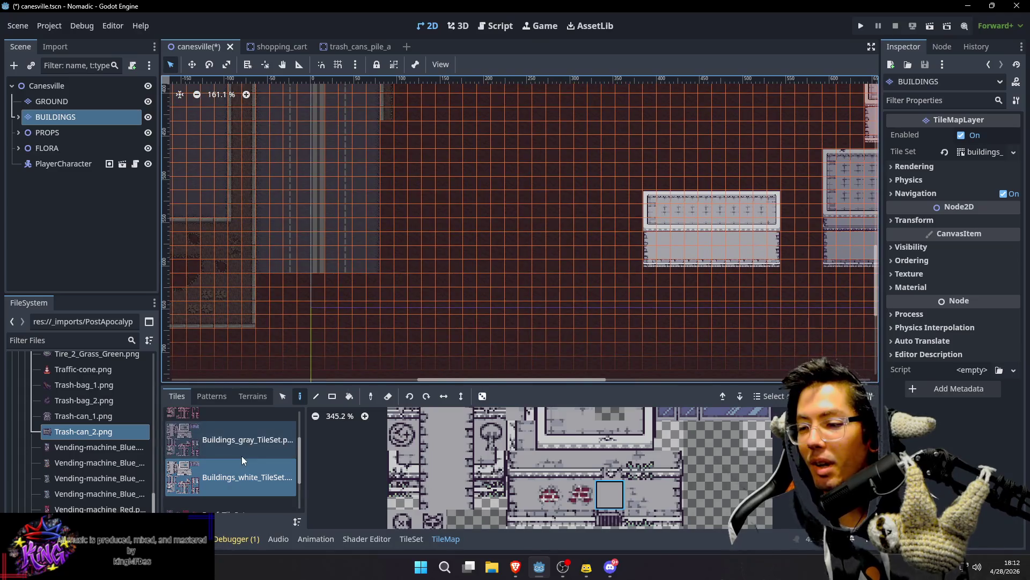
{"action": "scroll", "coordinate": [242, 456], "scroll_direction": "up", "scroll_amount": 1}
{"action": "scroll", "coordinate": [250, 466], "scroll_direction": "up", "scroll_amount": 1}
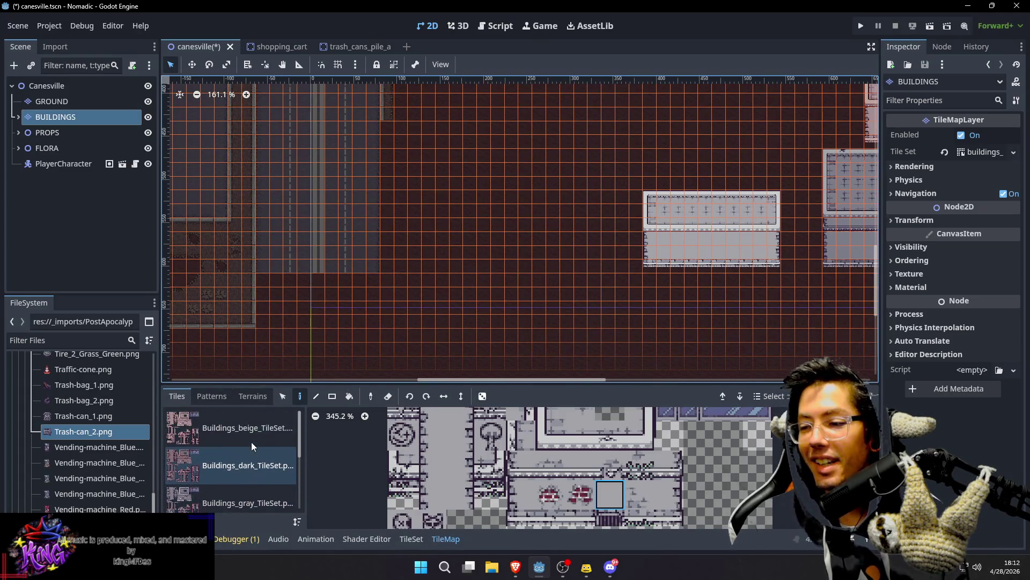
{"action": "left_click", "coordinate": [250, 464]}
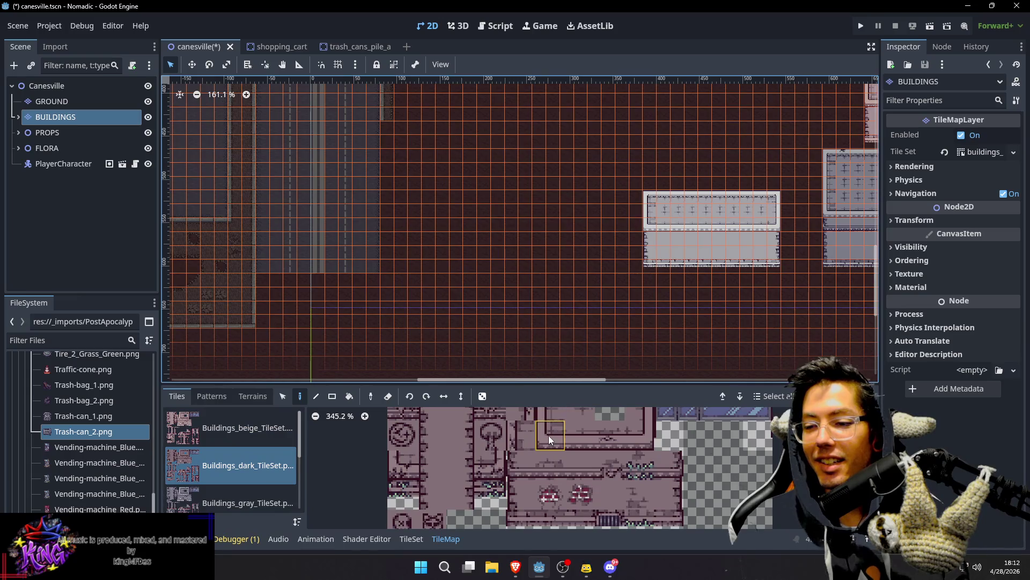
{"action": "scroll", "coordinate": [574, 436], "scroll_direction": "down", "scroll_amount": 1}
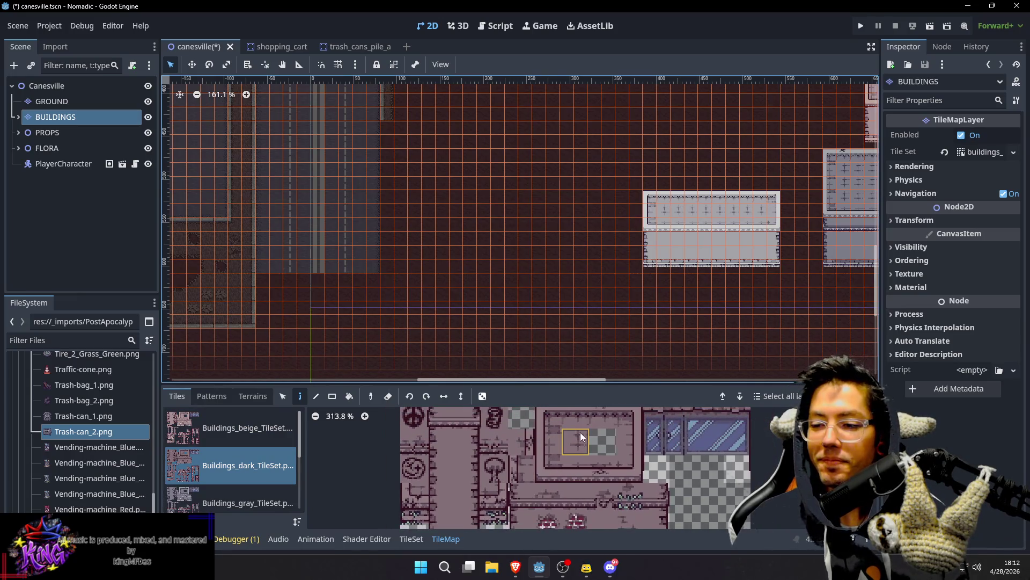
{"action": "left_click_drag", "start_coordinate": [543, 450], "coordinate": [545, 469]}
{"action": "left_click_drag", "start_coordinate": [544, 432], "coordinate": [543, 423]}
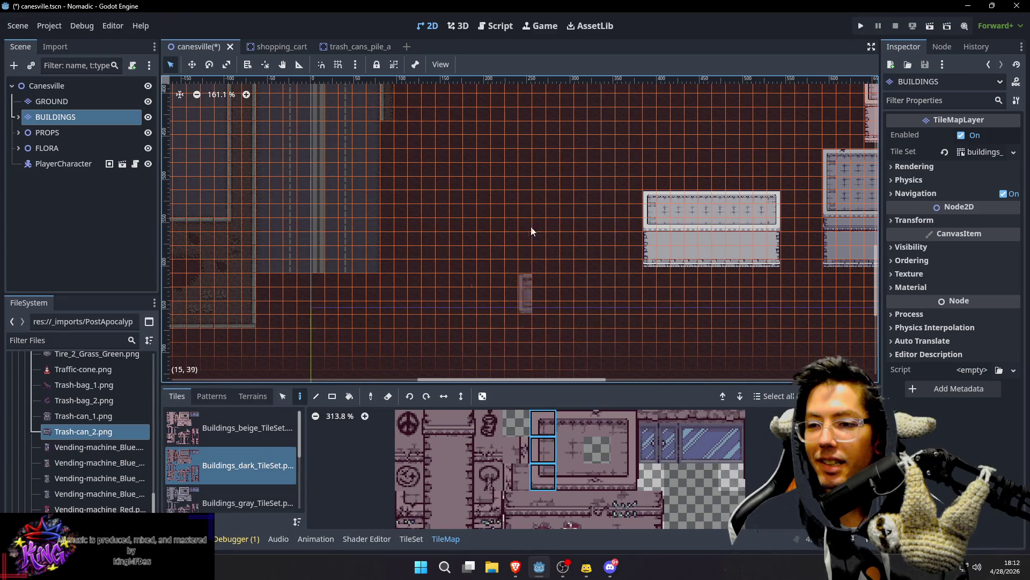
{"action": "left_click", "coordinate": [543, 185]}
{"action": "left_click_drag", "start_coordinate": [624, 423], "coordinate": [623, 477]}
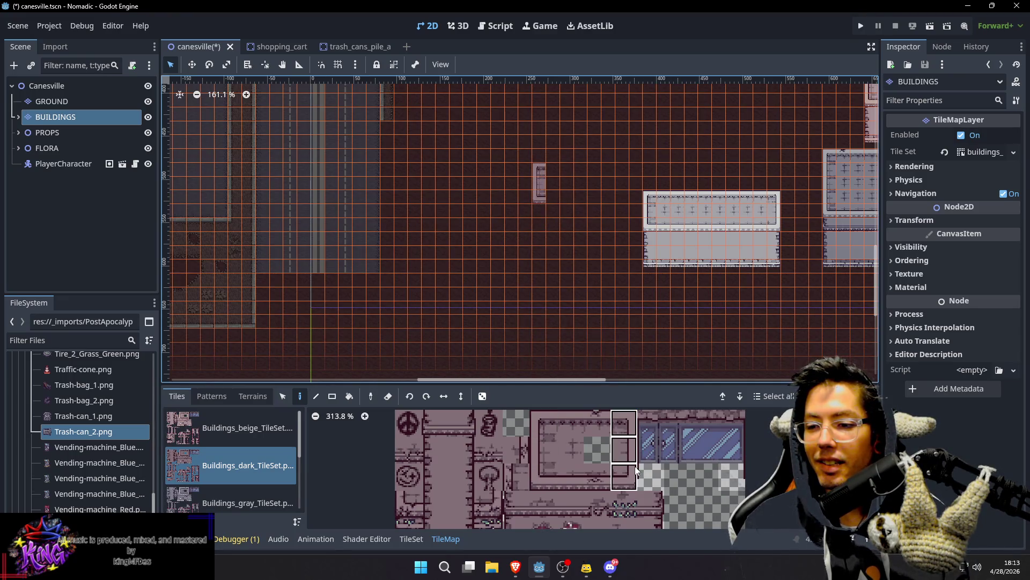
{"action": "left_click", "coordinate": [605, 178]}
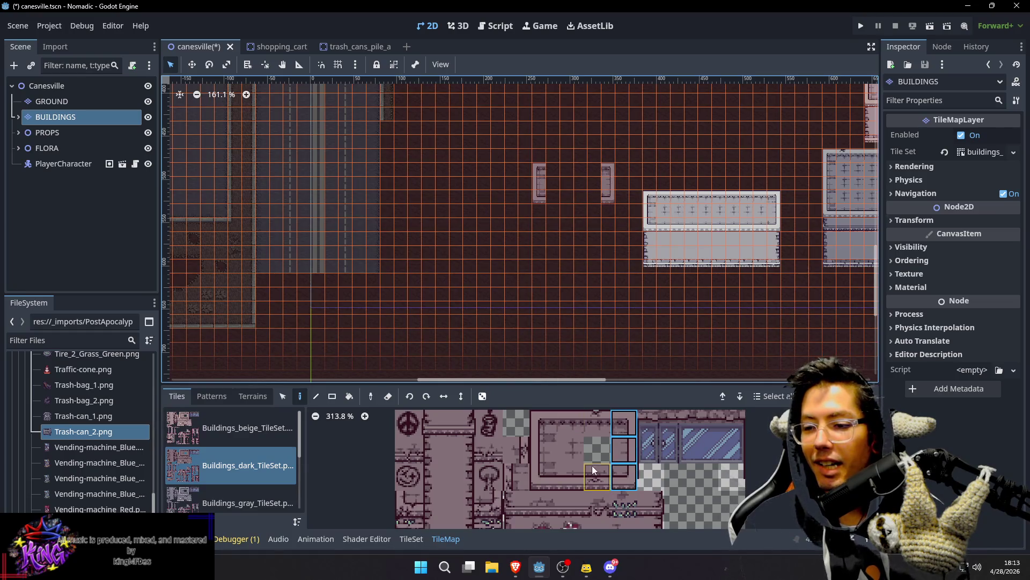
Step: Paint the bottom and top wall rows, then extend the left wall down to a base tile
{"action": "left_click", "coordinate": [582, 477]}
{"action": "mouse_move", "coordinate": [555, 194]}
{"action": "left_mouse_down"}
{"action": "mouse_move", "coordinate": [608, 202]}
{"action": "mouse_move", "coordinate": [556, 198]}
{"action": "mouse_move", "coordinate": [584, 197]}
{"action": "left_mouse_up"}
{"action": "left_click", "coordinate": [570, 423]}
{"action": "left_click_drag", "start_coordinate": [559, 163], "coordinate": [578, 172]}
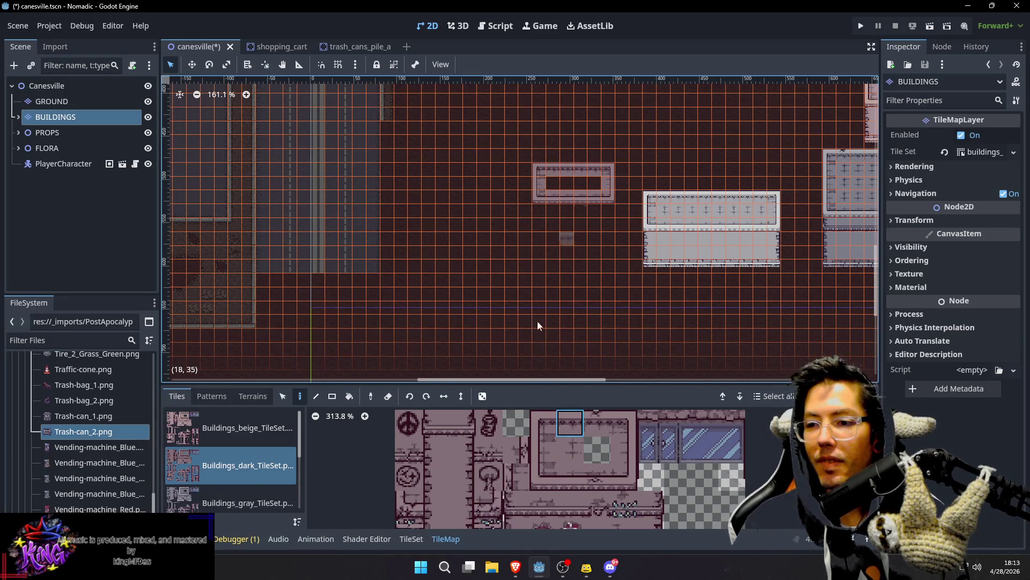
{"action": "scroll", "coordinate": [545, 501], "scroll_direction": "down", "scroll_amount": 2}
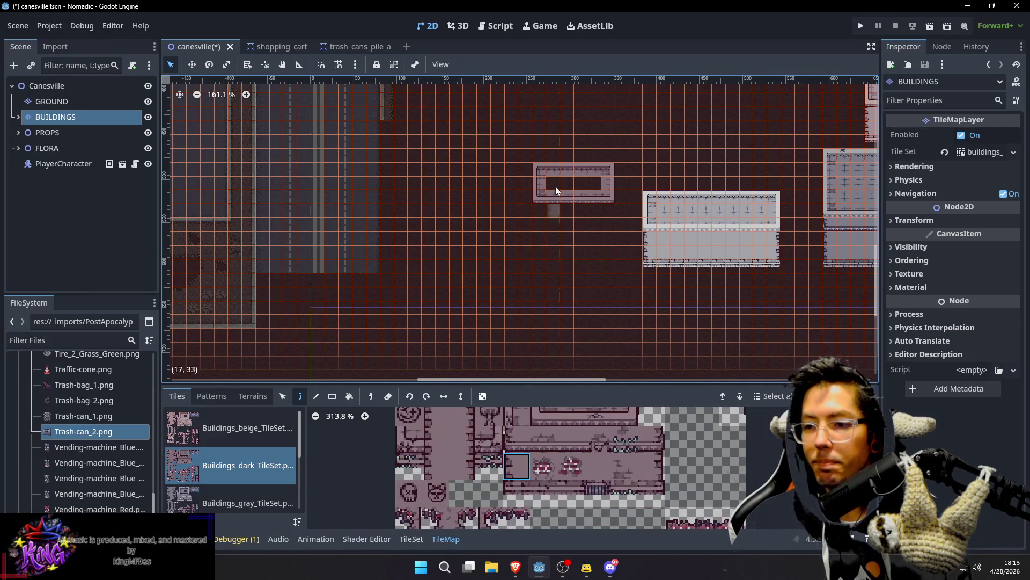
{"action": "left_click", "coordinate": [518, 438]}
{"action": "left_click_drag", "start_coordinate": [540, 210], "coordinate": [544, 225]}
{"action": "left_click", "coordinate": [517, 465]}
{"action": "left_click", "coordinate": [537, 238]}
{"action": "left_click", "coordinate": [516, 490]}
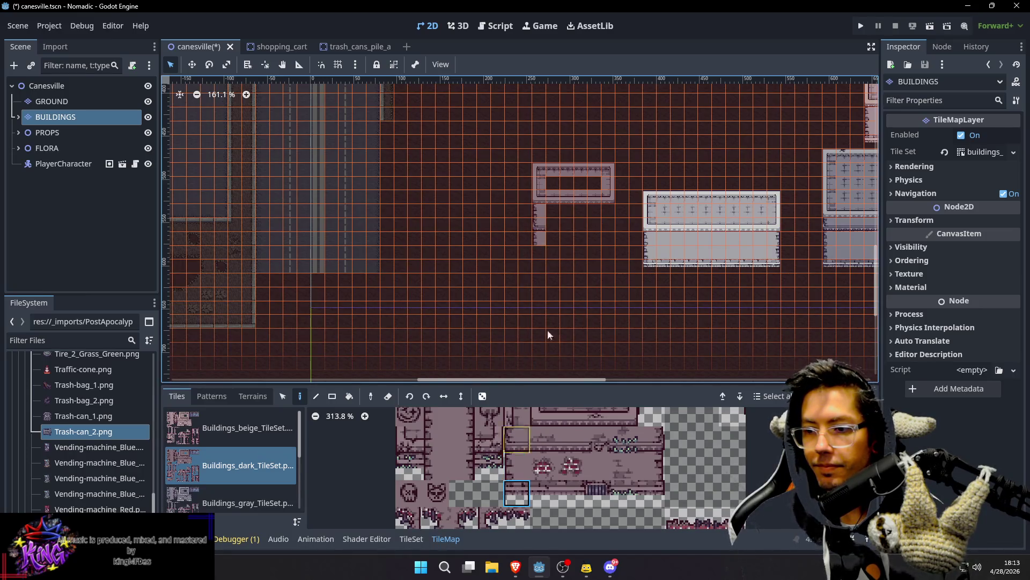
{"action": "left_click", "coordinate": [537, 259]}
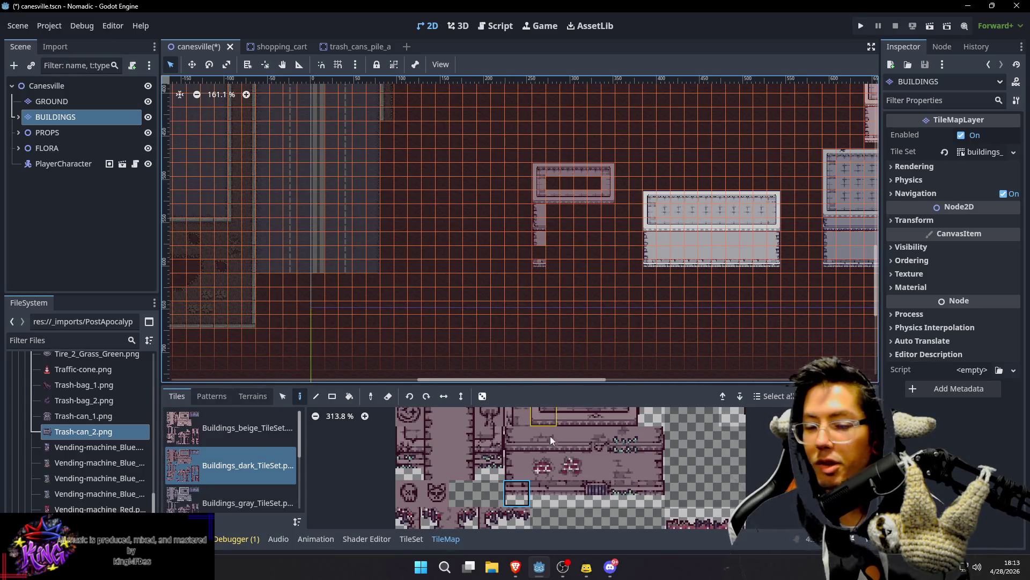
Step: Close the bottom wall gap and select facade and roof tiles for the building front
{"action": "left_click", "coordinate": [520, 469]}
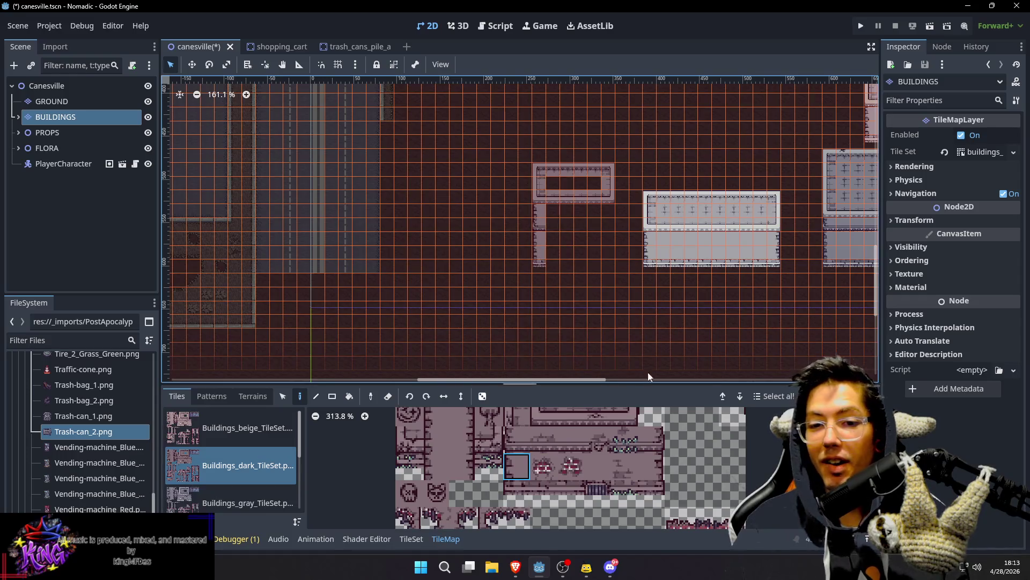
{"action": "left_click", "coordinate": [654, 468]}
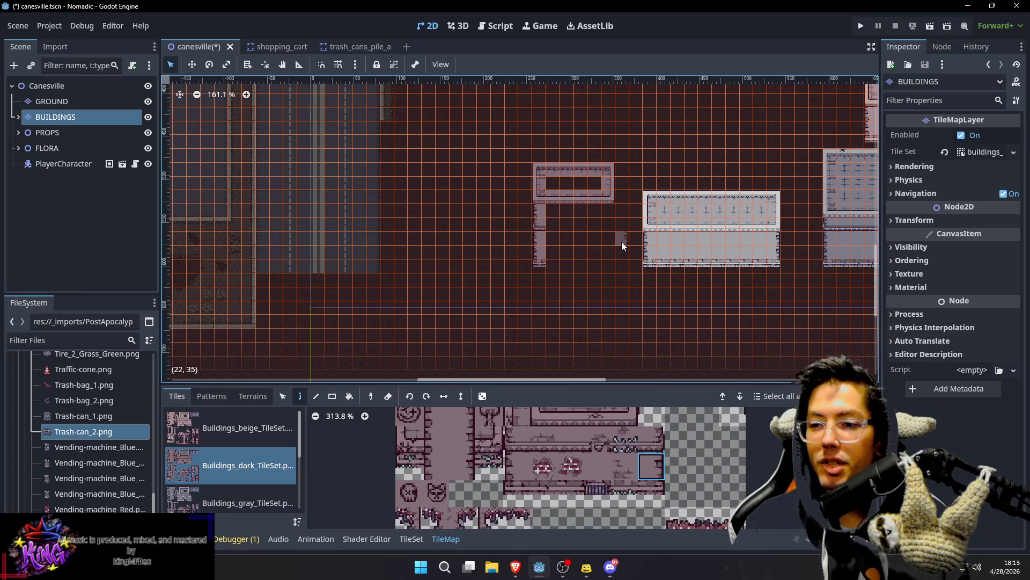
{"action": "left_click", "coordinate": [652, 494]}
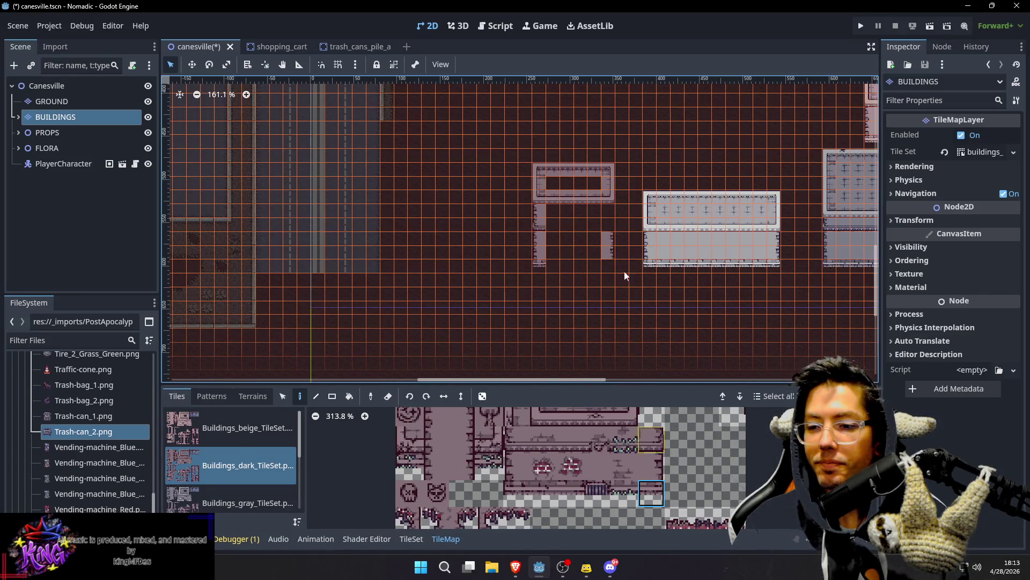
{"action": "left_click", "coordinate": [570, 493]}
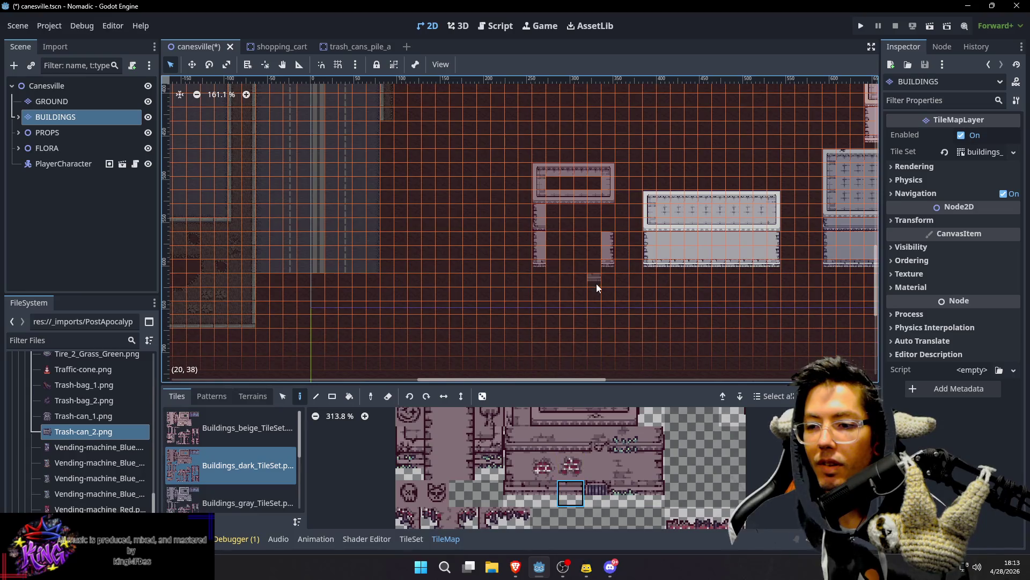
{"action": "mouse_move", "coordinate": [585, 266]}
{"action": "left_mouse_down"}
{"action": "mouse_move", "coordinate": [559, 265]}
{"action": "mouse_move", "coordinate": [583, 249]}
{"action": "mouse_move", "coordinate": [593, 256]}
{"action": "left_mouse_up"}
{"action": "left_click", "coordinate": [588, 475]}
{"action": "left_click", "coordinate": [576, 451]}
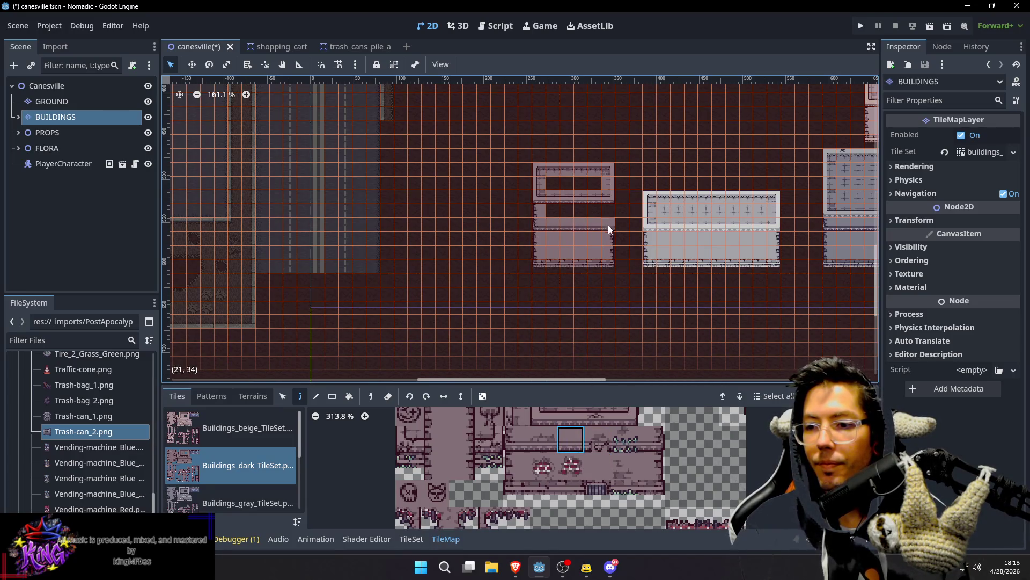
{"action": "left_click", "coordinate": [653, 432]}
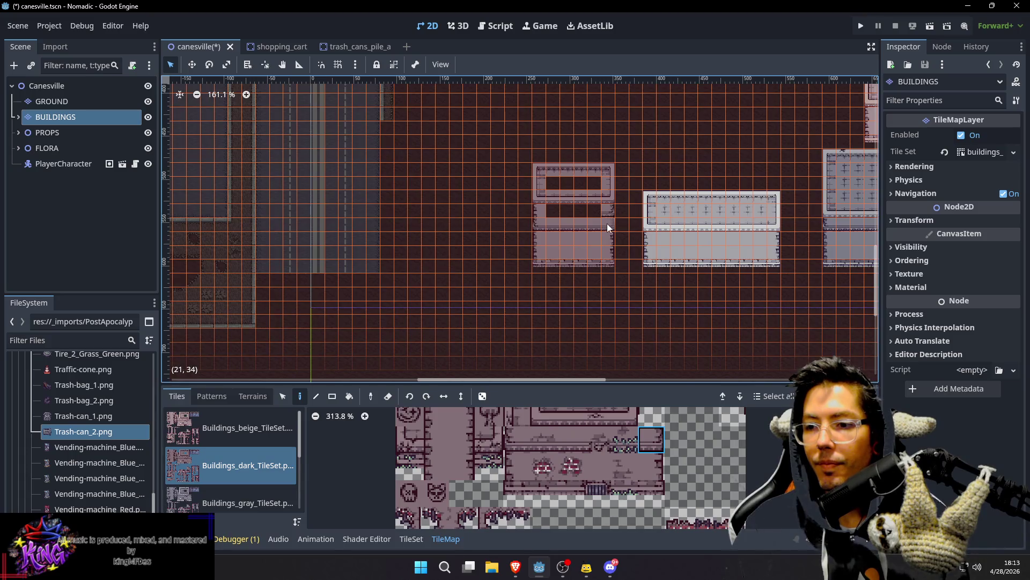
{"action": "left_click", "coordinate": [652, 467]}
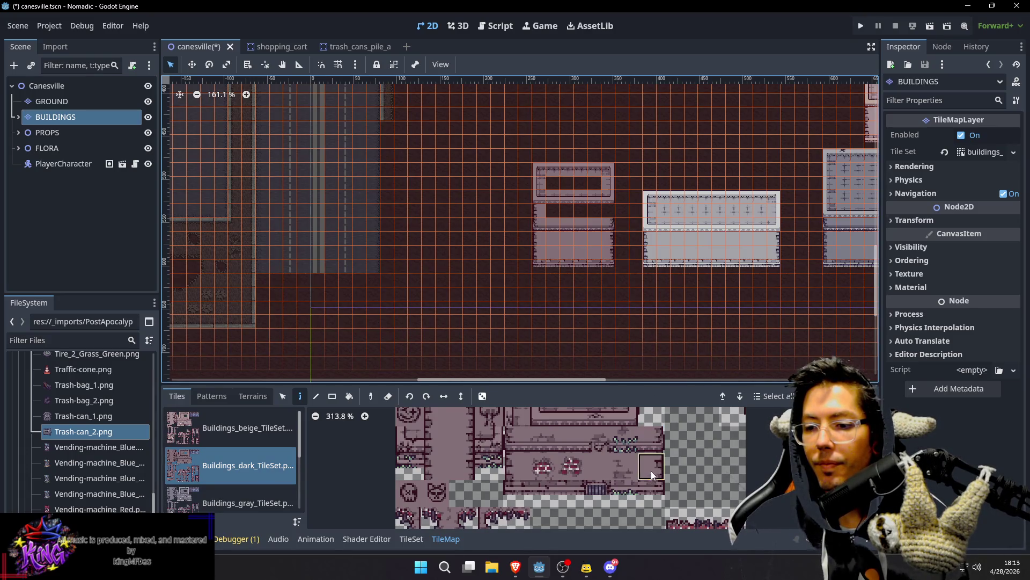
{"action": "left_click", "coordinate": [596, 465]}
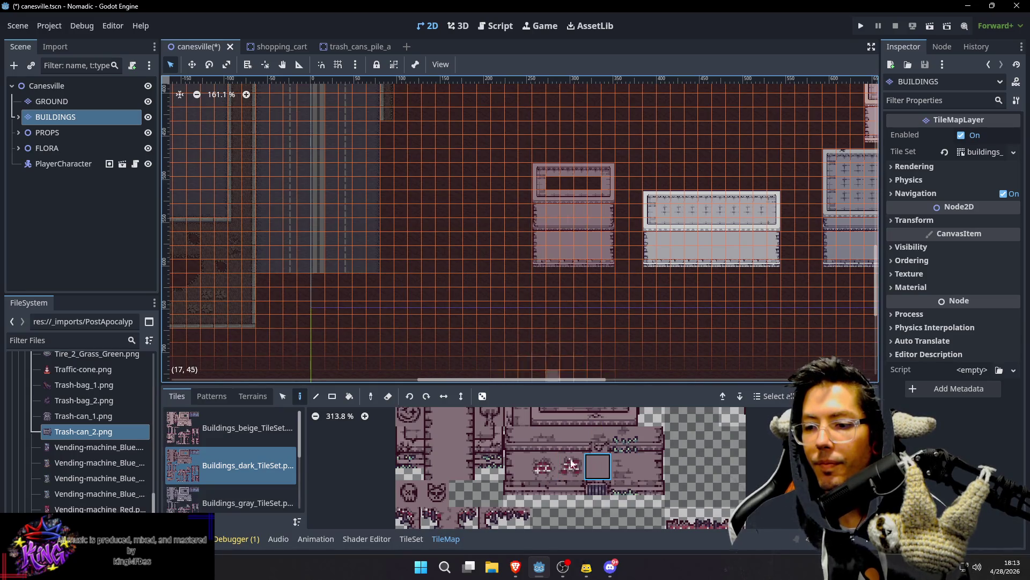
{"action": "scroll", "coordinate": [562, 489], "scroll_direction": "up", "scroll_amount": 1}
{"action": "left_click", "coordinate": [581, 424]}
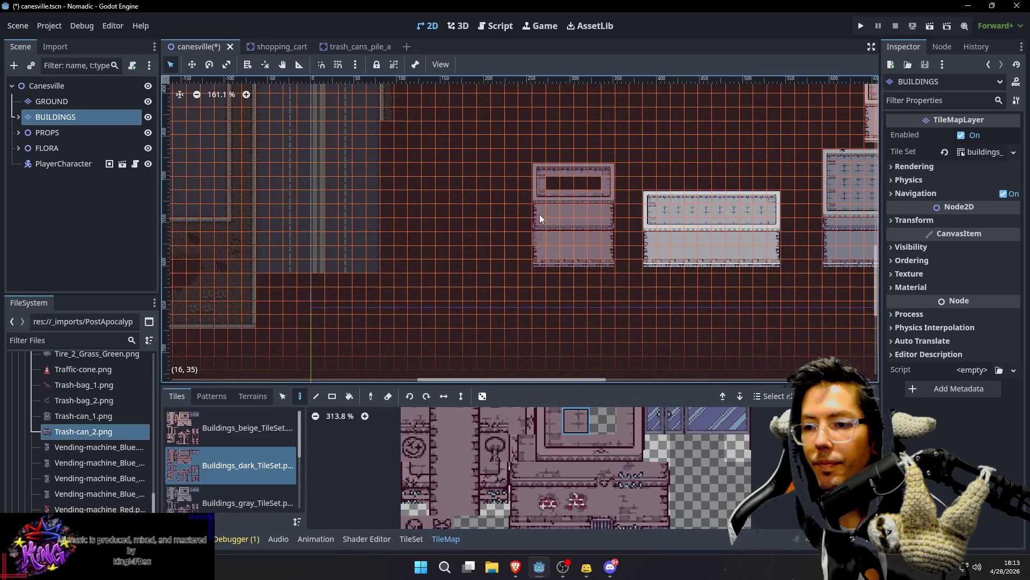
{"action": "scroll", "coordinate": [644, 247], "scroll_direction": "down", "scroll_amount": 1}
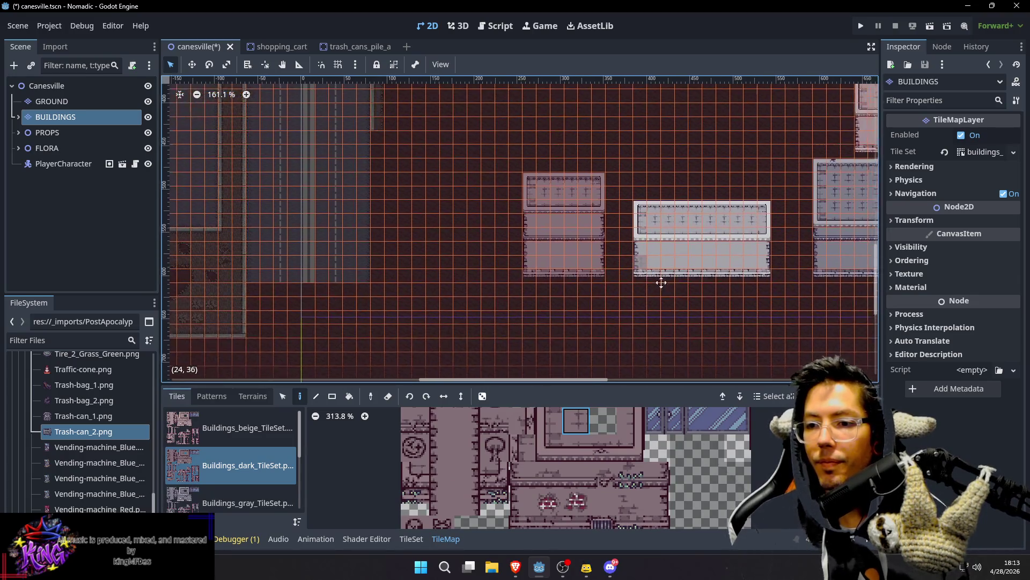
{"action": "scroll", "coordinate": [660, 257], "scroll_direction": "up", "scroll_amount": 3}
{"action": "scroll", "coordinate": [659, 220], "scroll_direction": "down", "scroll_amount": 1}
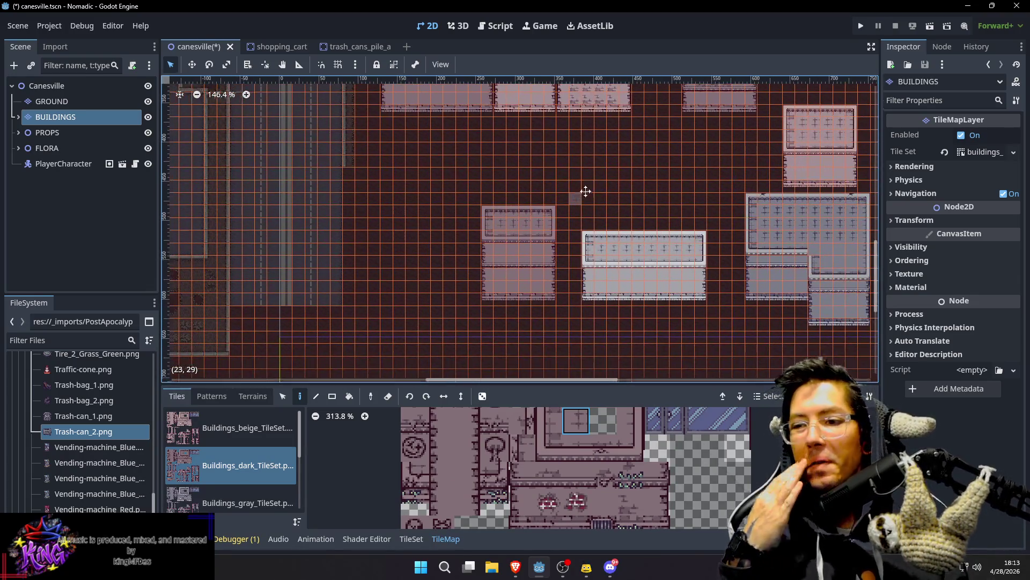
{"action": "scroll", "coordinate": [590, 176], "scroll_direction": "down", "scroll_amount": 1}
{"action": "mouse_move", "coordinate": [576, 162]}
{"action": "left_mouse_down"}
{"action": "mouse_move", "coordinate": [591, 188]}
{"action": "mouse_move", "coordinate": [575, 194]}
{"action": "mouse_move", "coordinate": [572, 181]}
{"action": "mouse_move", "coordinate": [545, 232]}
{"action": "left_mouse_up"}
{"action": "scroll", "coordinate": [520, 243], "scroll_direction": "down", "scroll_amount": 3}
{"action": "scroll", "coordinate": [519, 242], "scroll_direction": "left", "scroll_amount": 2}
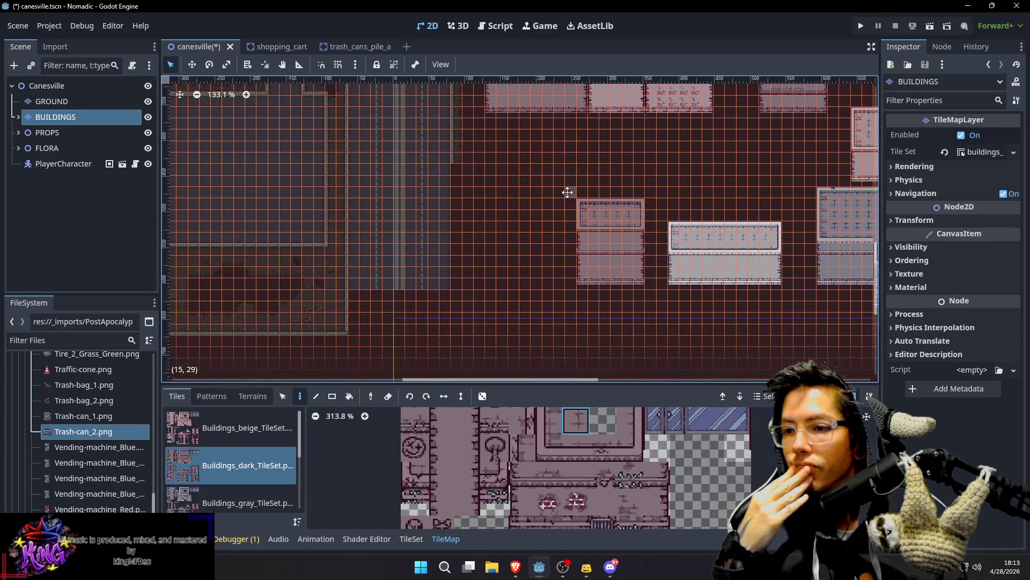
{"action": "mouse_move", "coordinate": [669, 210]}
{"action": "left_mouse_down"}
{"action": "mouse_move", "coordinate": [656, 184]}
{"action": "mouse_move", "coordinate": [662, 258]}
{"action": "mouse_move", "coordinate": [607, 241]}
{"action": "mouse_move", "coordinate": [605, 195]}
{"action": "mouse_move", "coordinate": [593, 271]}
{"action": "mouse_move", "coordinate": [593, 178]}
{"action": "left_mouse_up"}
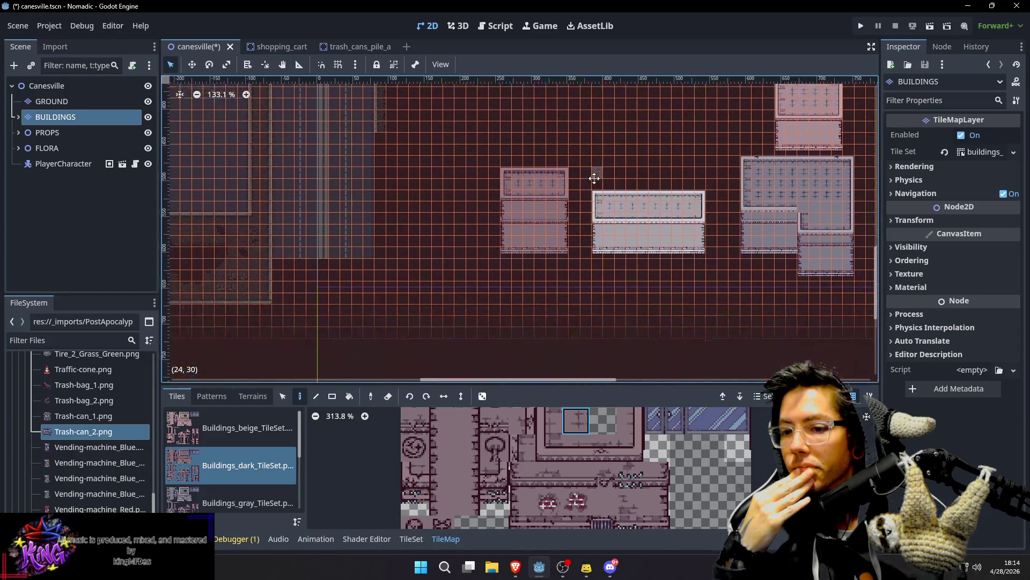
Step: Switch to Buildings_gray and place the new building's top-left, top-right and bottom-right corners
{"action": "left_click", "coordinate": [256, 498]}
{"action": "scroll", "coordinate": [472, 461], "scroll_direction": "up", "scroll_amount": 2}
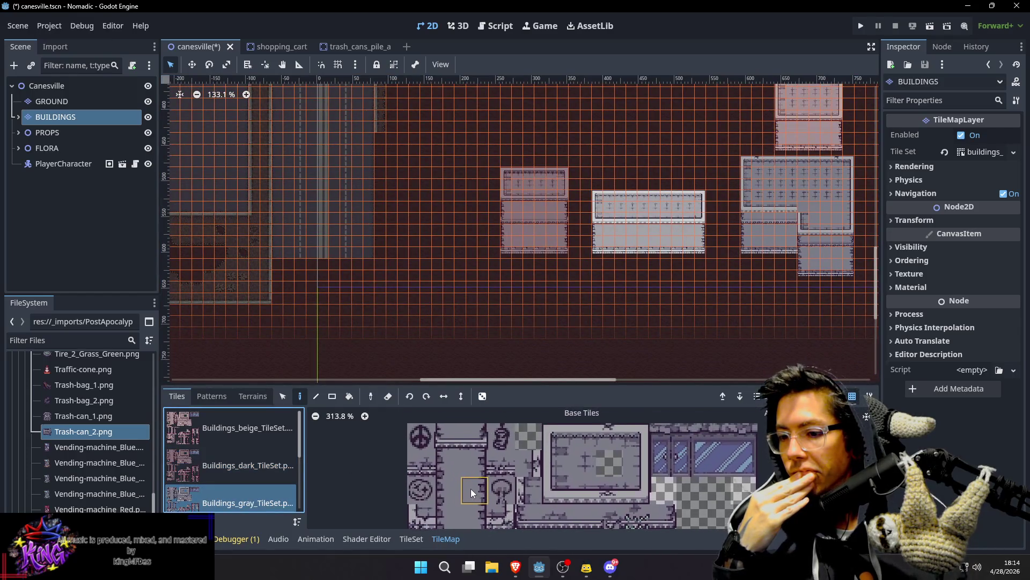
{"action": "left_click", "coordinate": [552, 439]}
{"action": "scroll", "coordinate": [446, 236], "scroll_direction": "left", "scroll_amount": 1}
{"action": "scroll", "coordinate": [452, 239], "scroll_direction": "up", "scroll_amount": 3}
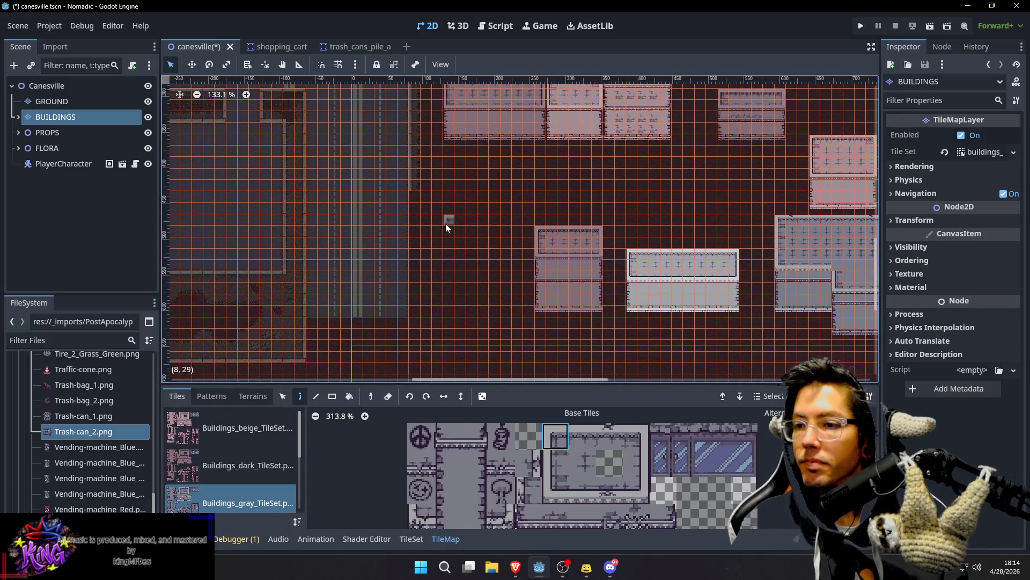
{"action": "left_click", "coordinate": [449, 224]}
{"action": "left_click", "coordinate": [637, 437]}
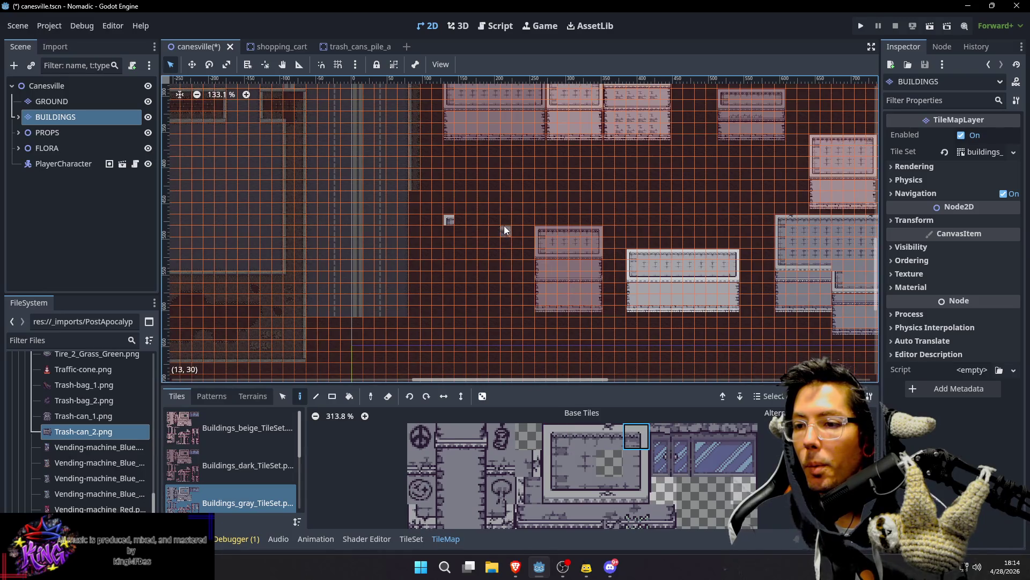
{"action": "left_click", "coordinate": [505, 221]}
{"action": "left_click", "coordinate": [631, 493]}
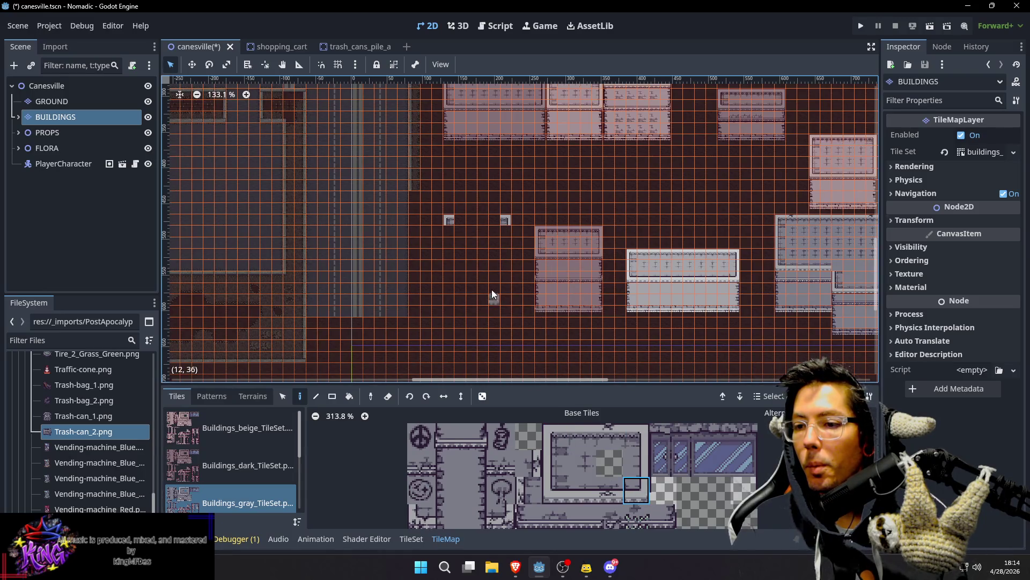
{"action": "left_click", "coordinate": [506, 266]}
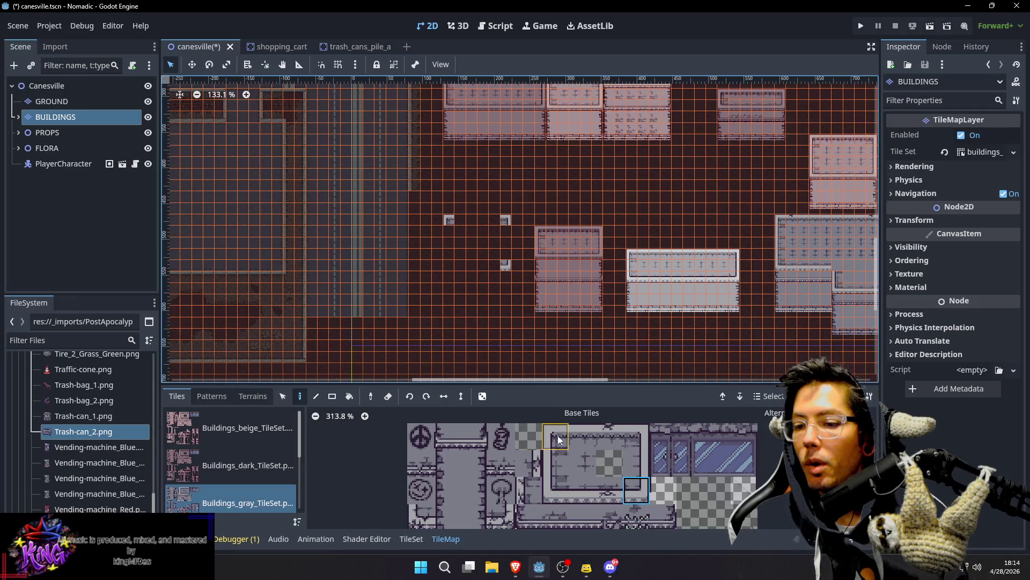
{"action": "left_click", "coordinate": [556, 499]}
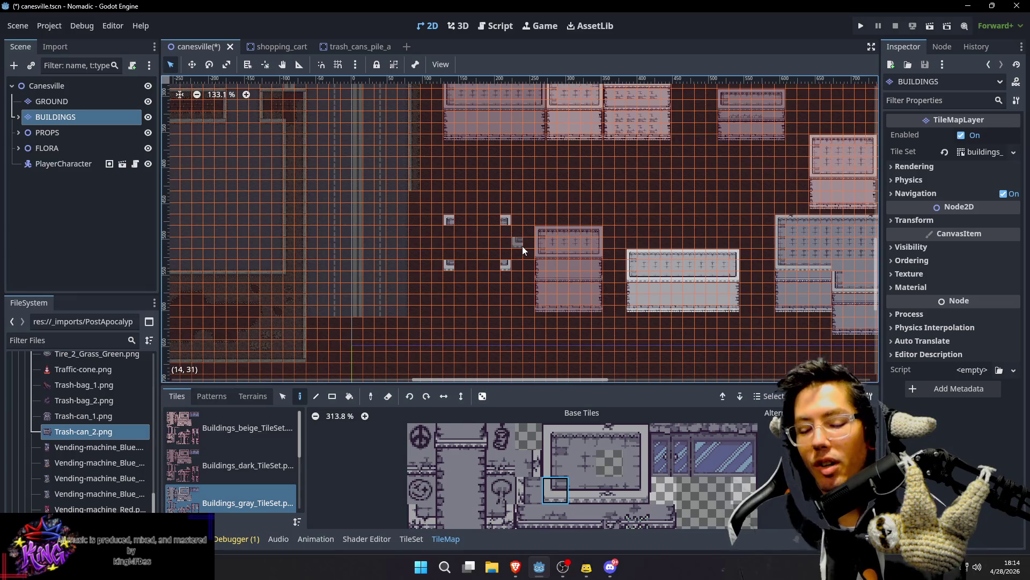
Step: Paint the right wall column, the top wall and the missing bottom-wall cells
{"action": "left_click", "coordinate": [555, 462]}
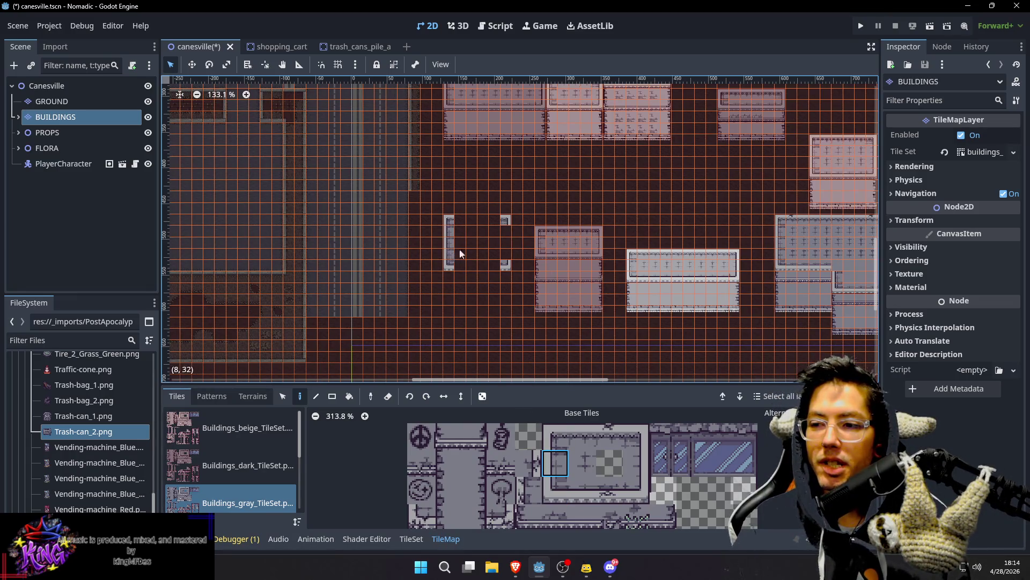
{"action": "left_click", "coordinate": [625, 454]}
{"action": "left_click_drag", "start_coordinate": [507, 236], "coordinate": [508, 256]}
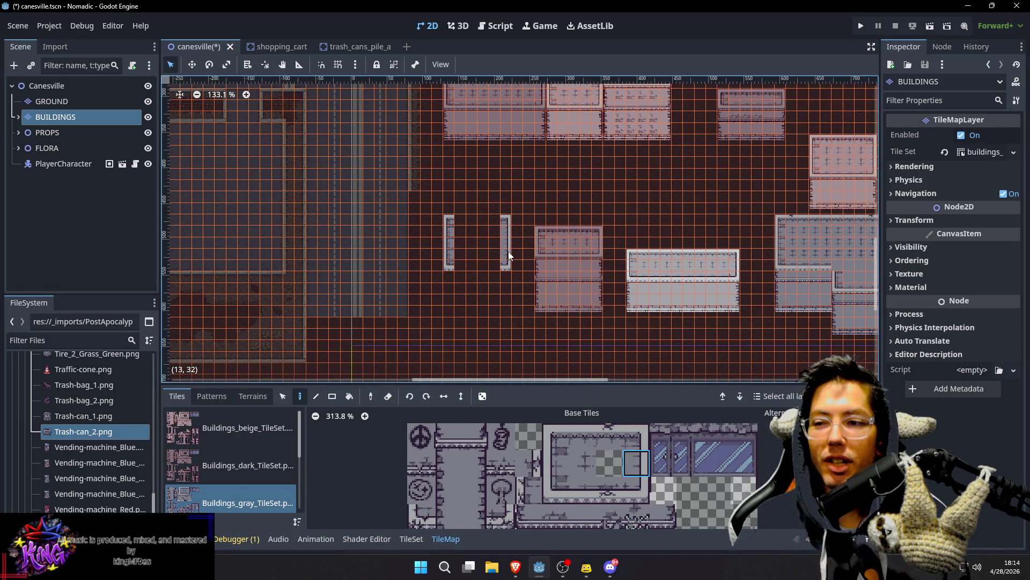
{"action": "left_click", "coordinate": [582, 436]}
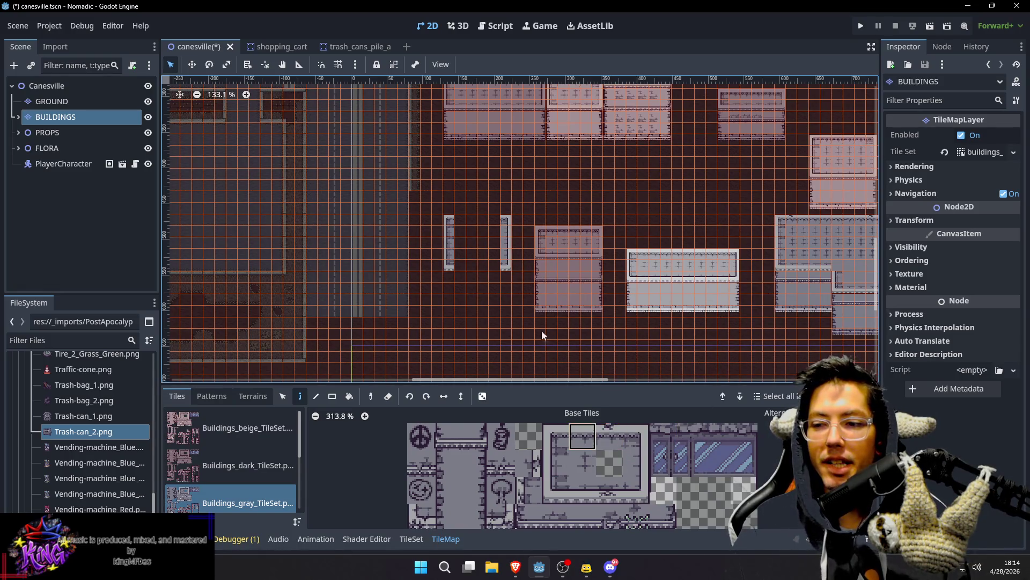
{"action": "left_click_drag", "start_coordinate": [466, 218], "coordinate": [501, 222]}
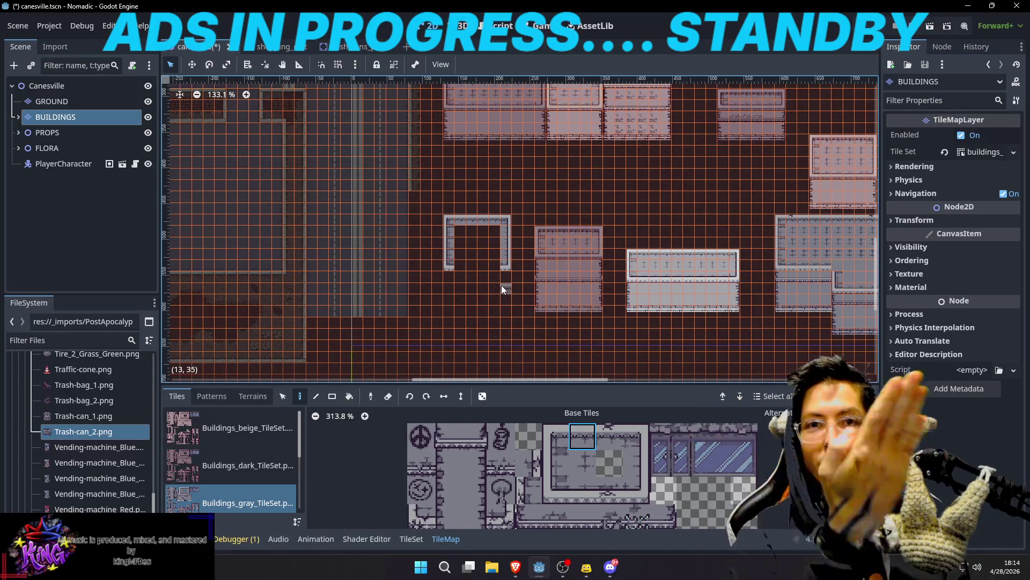
{"action": "left_click", "coordinate": [584, 488]}
{"action": "mouse_move", "coordinate": [463, 266]}
{"action": "left_mouse_down"}
{"action": "mouse_move", "coordinate": [494, 267]}
{"action": "mouse_move", "coordinate": [476, 240]}
{"action": "mouse_move", "coordinate": [494, 258]}
{"action": "left_mouse_up"}
{"action": "left_click", "coordinate": [583, 464]}
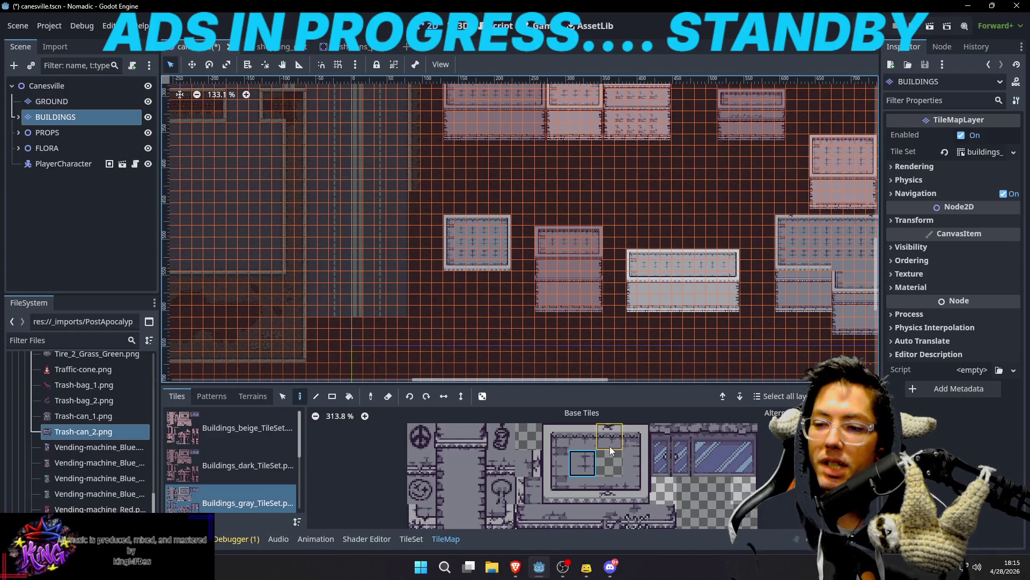
{"action": "scroll", "coordinate": [604, 497], "scroll_direction": "down", "scroll_amount": 3}
Step: Paint a lower wall strip beneath the gray building and extend its left wall down to it
{"action": "left_click", "coordinate": [519, 507]}
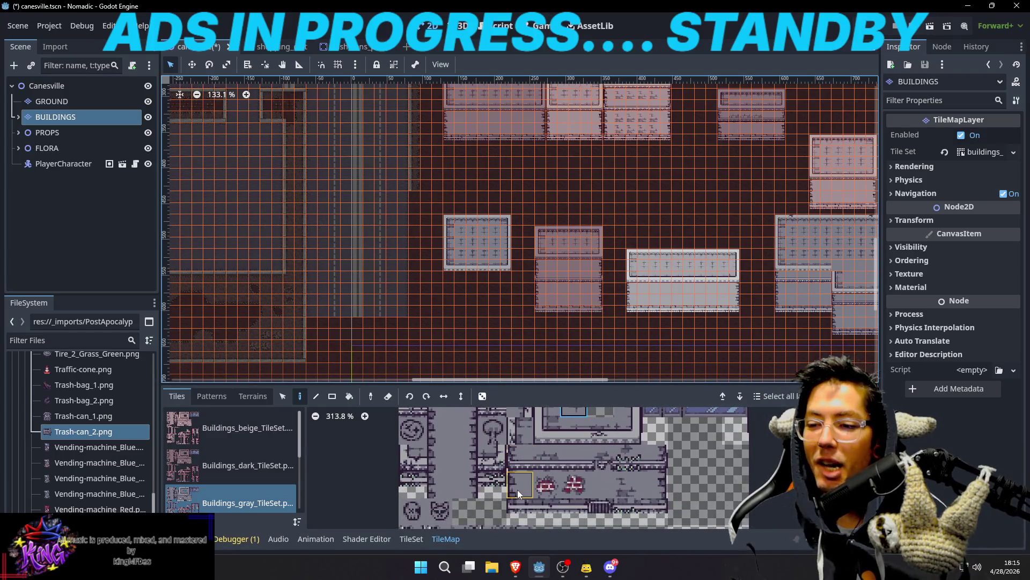
{"action": "left_click", "coordinate": [449, 309]}
{"action": "left_click", "coordinate": [656, 510]}
{"action": "left_click", "coordinate": [506, 315]}
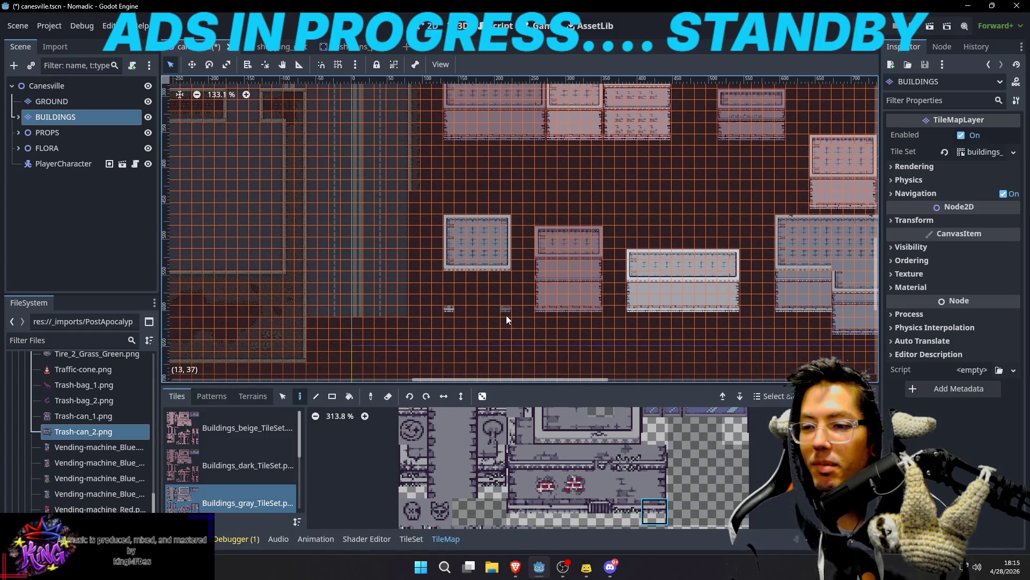
{"action": "left_click", "coordinate": [566, 504]}
{"action": "left_click_drag", "start_coordinate": [485, 316], "coordinate": [465, 317]}
{"action": "left_click", "coordinate": [521, 462]}
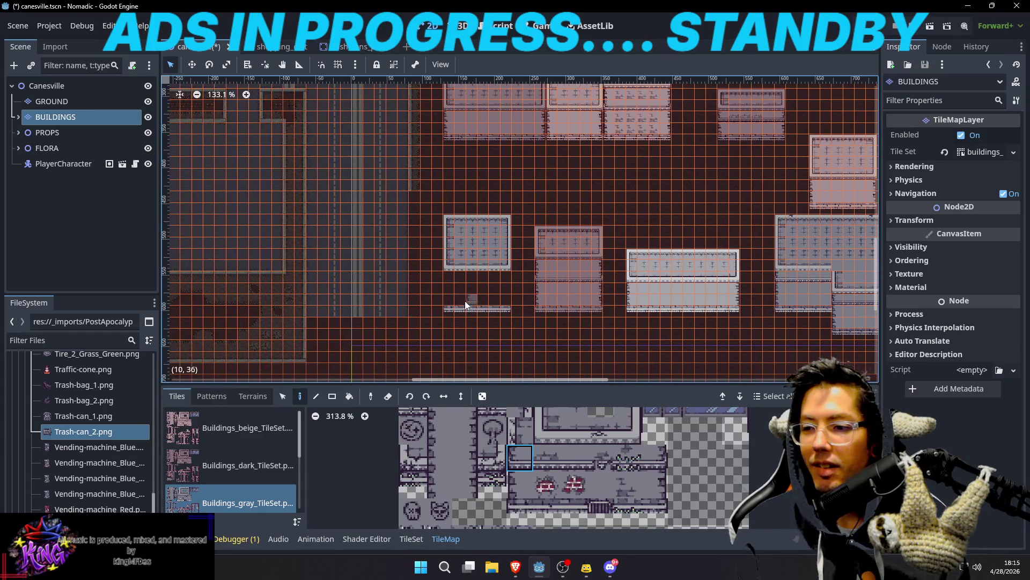
{"action": "left_click", "coordinate": [451, 290]}
{"action": "left_click", "coordinate": [527, 481]}
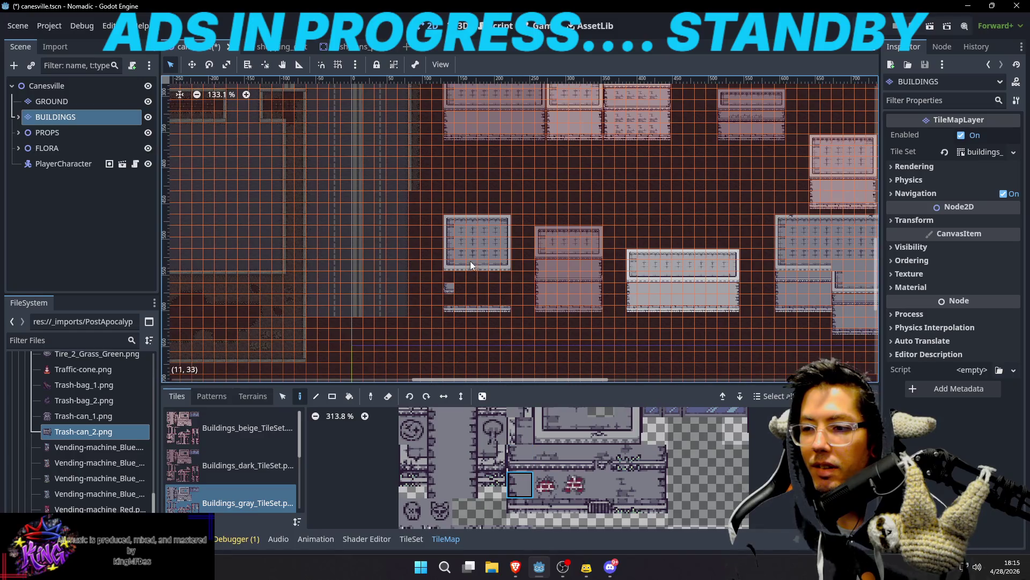
{"action": "left_click", "coordinate": [446, 300]}
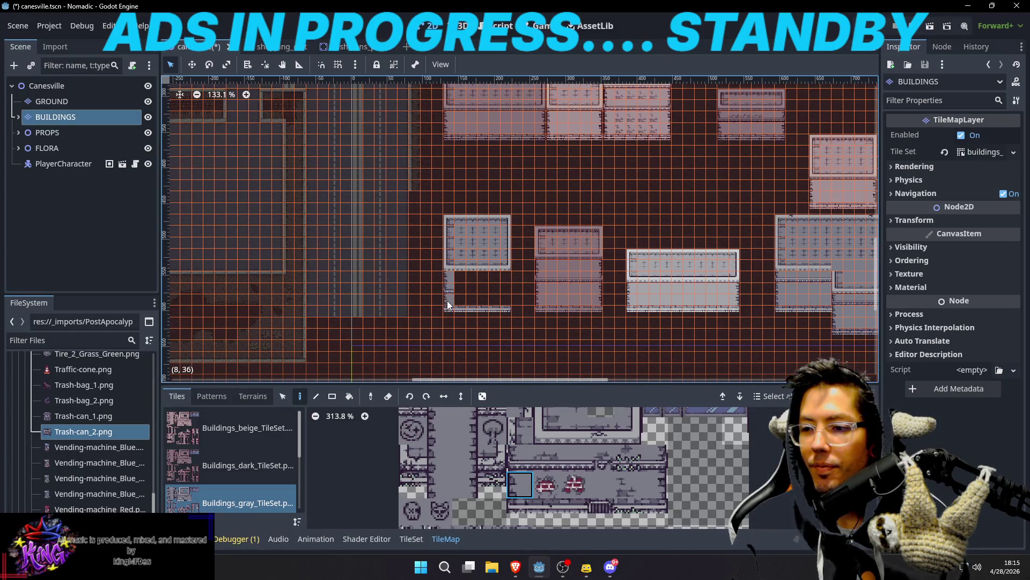
{"action": "left_click", "coordinate": [659, 461]}
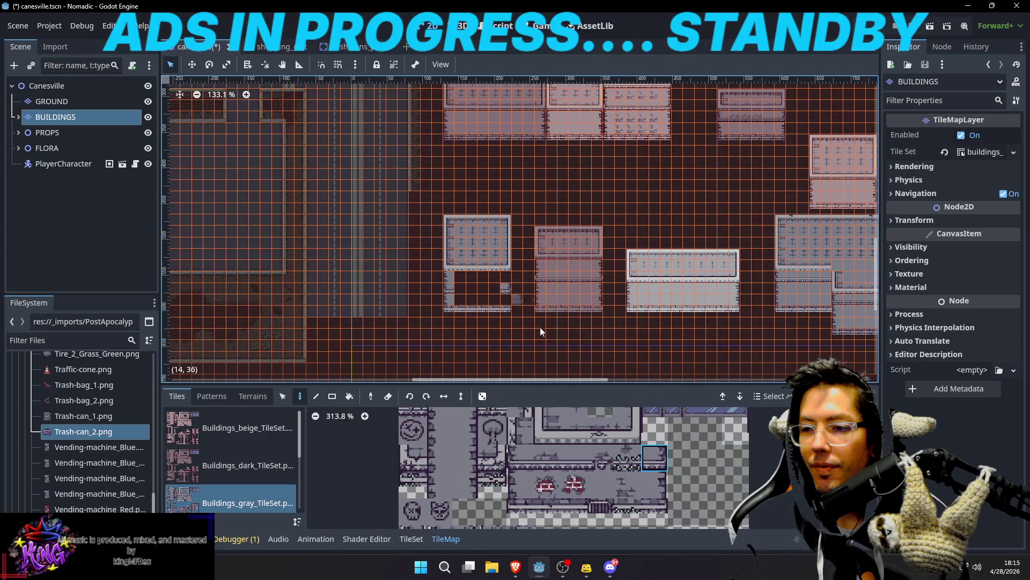
{"action": "left_click", "coordinate": [655, 485]}
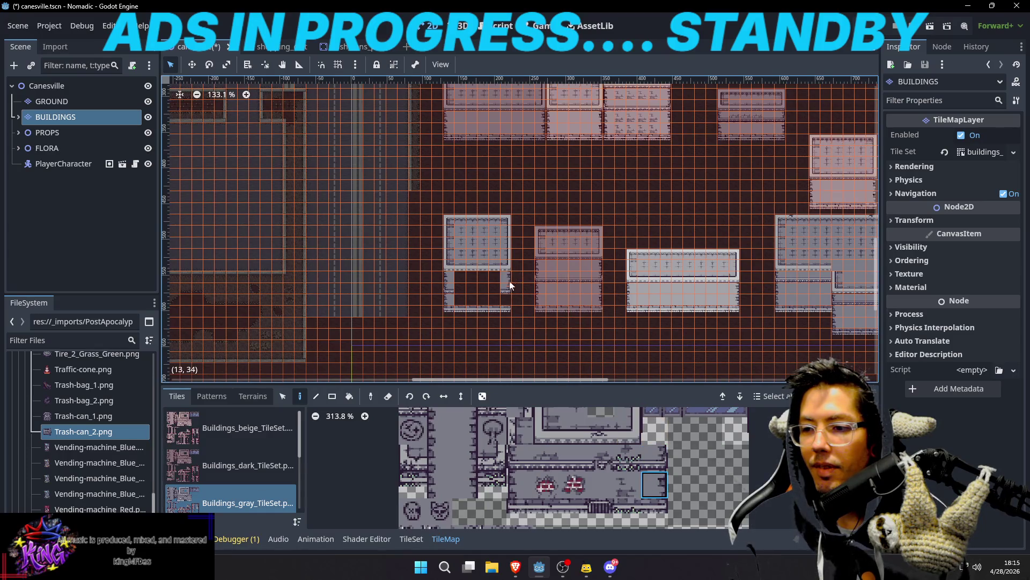
{"action": "left_click", "coordinate": [573, 458]}
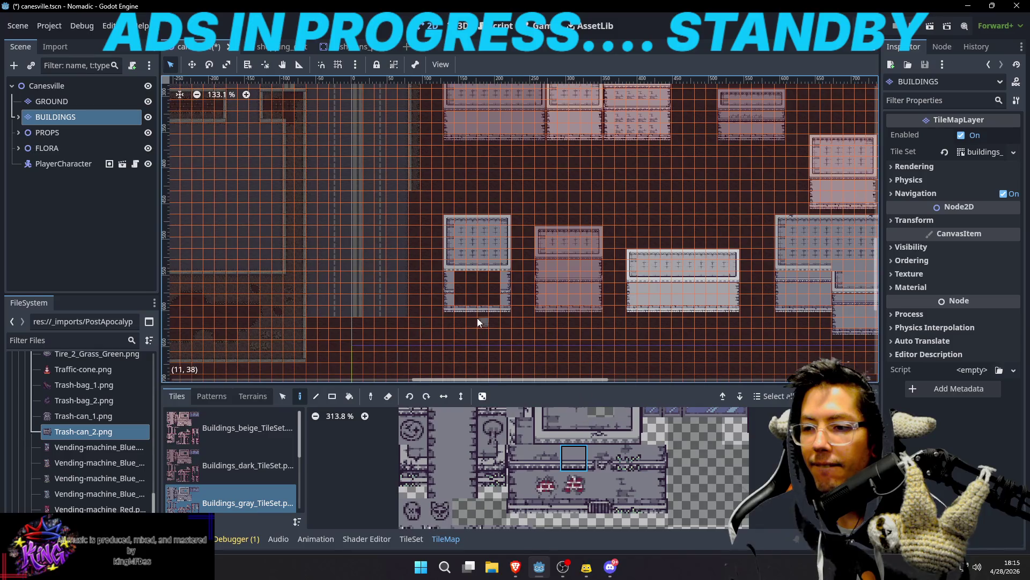
{"action": "left_click", "coordinate": [601, 481]}
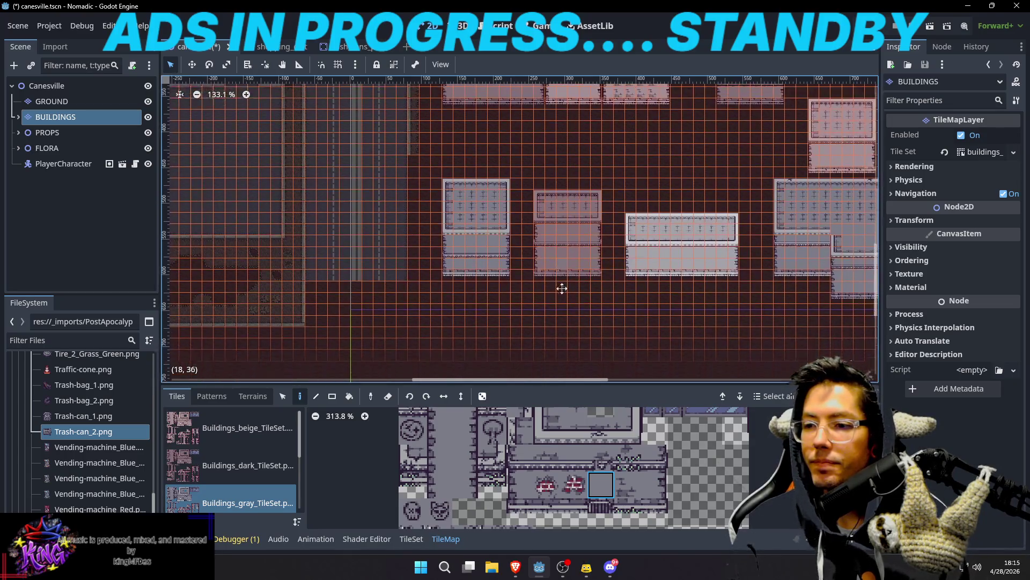
Step: Save the Canesville scene and select its root node to stop tile painting
{"action": "key", "text": "ctrl+s"}
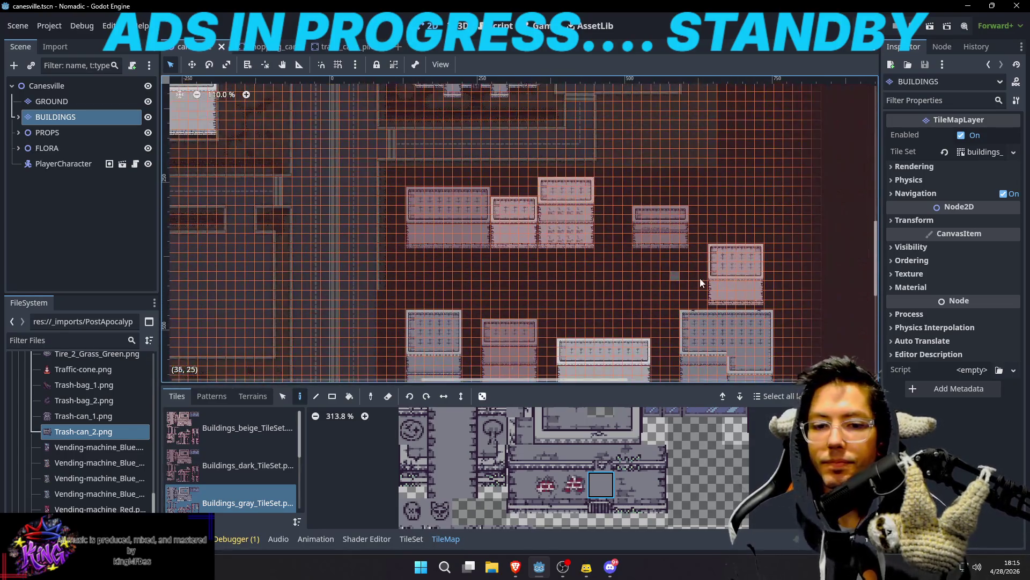
{"action": "scroll", "coordinate": [660, 253], "scroll_direction": "down", "scroll_amount": 2}
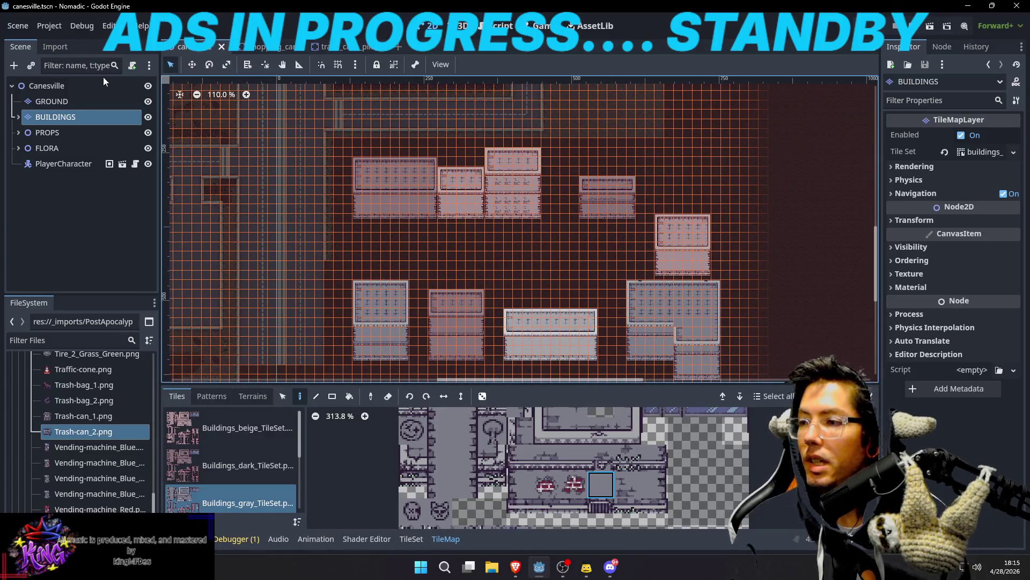
{"action": "left_click", "coordinate": [51, 85]}
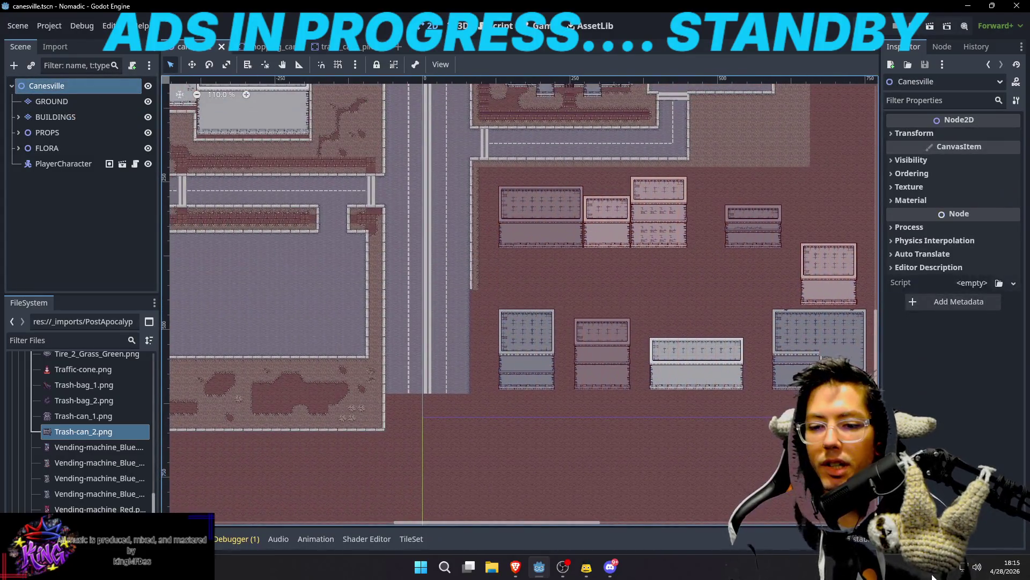
Step: Open Steam from the tray and reach the Delta Force store page by searching 'delta fore'
{"action": "right_click", "coordinate": [730, 483]}
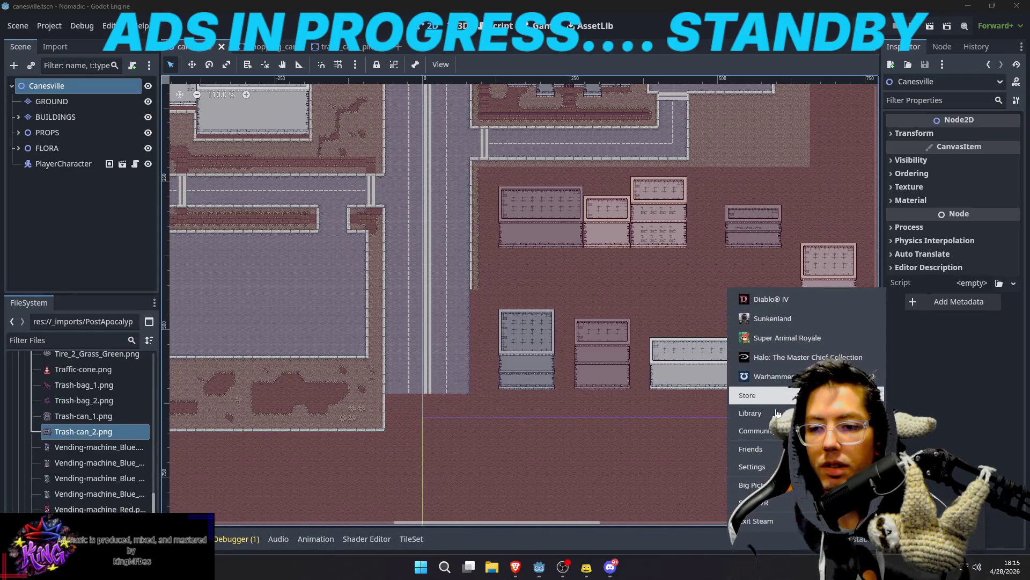
{"action": "left_click", "coordinate": [741, 399]}
{"action": "left_click", "coordinate": [56, 25]}
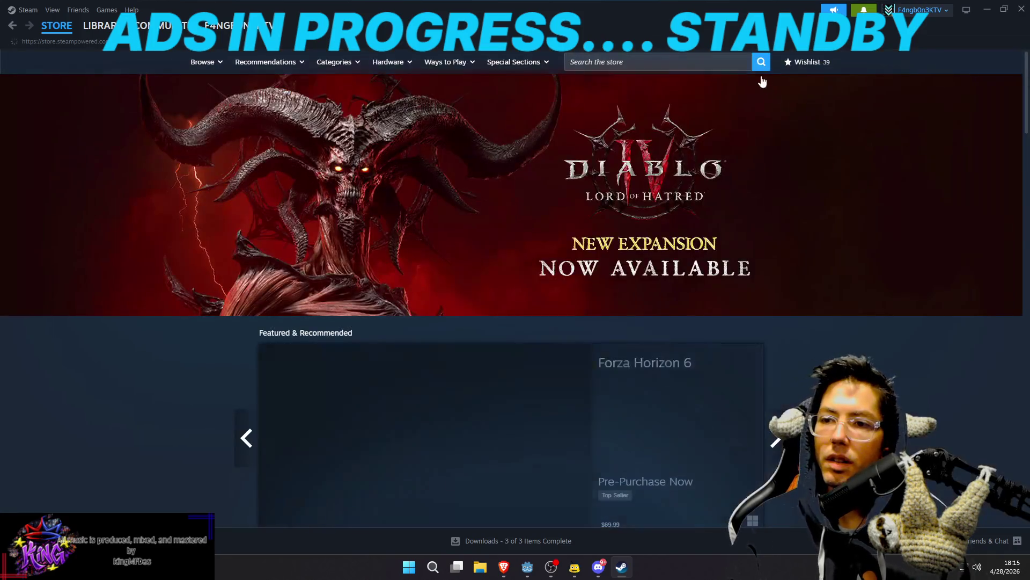
{"action": "left_click", "coordinate": [719, 62]}
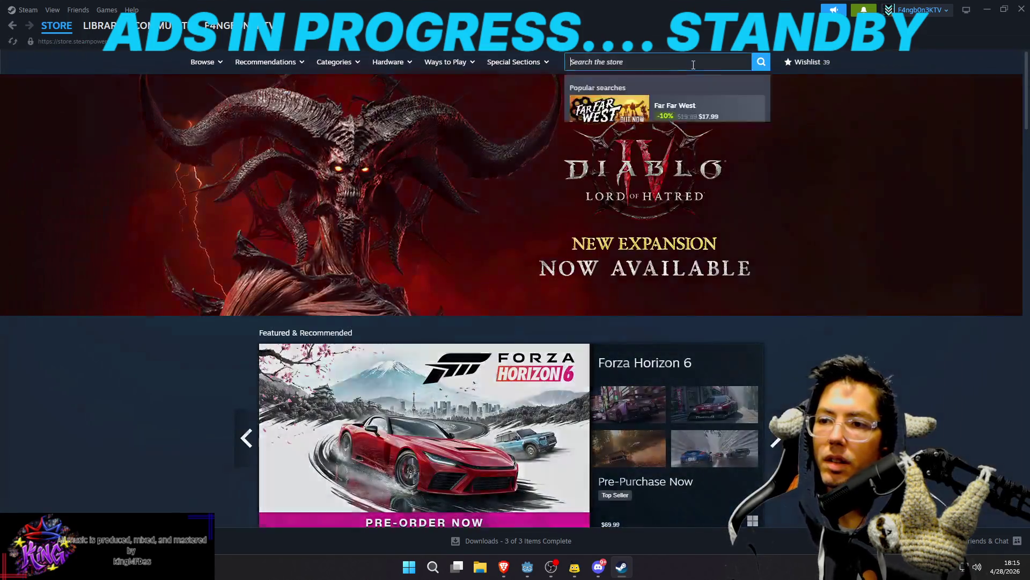
{"action": "type", "text": "delta fore"}
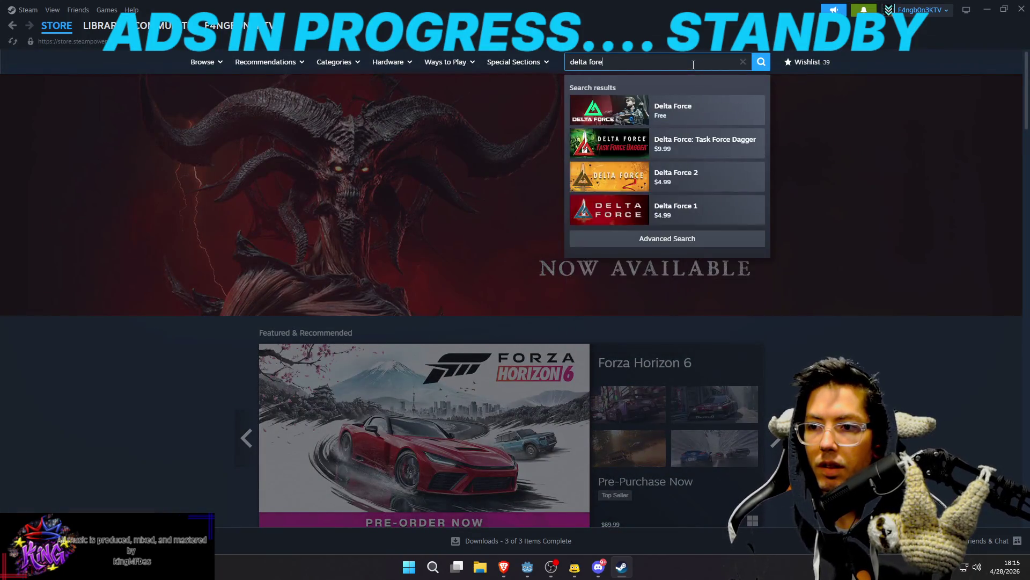
{"action": "left_click", "coordinate": [717, 110]}
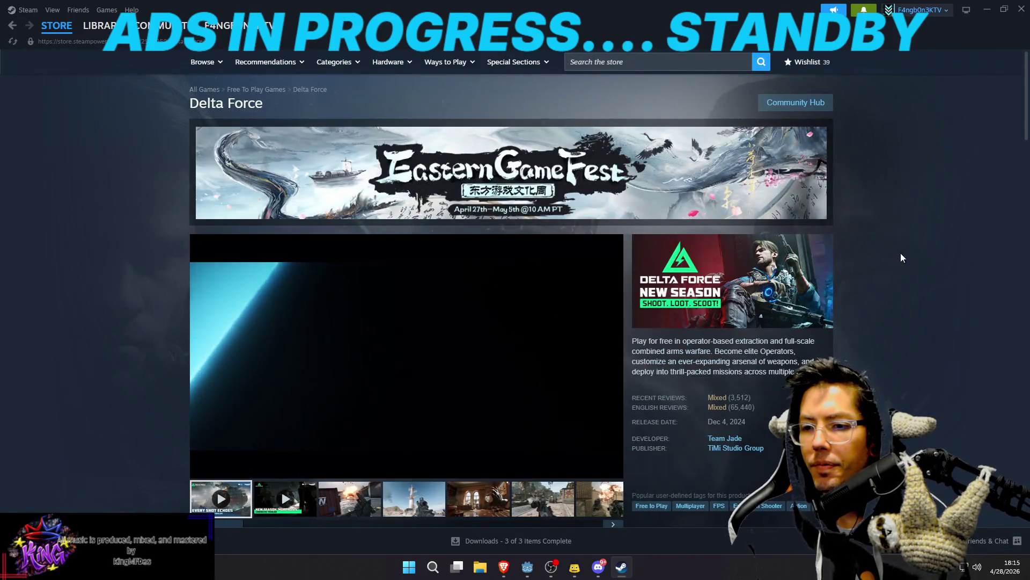
Step: Watch the Delta Force trailer, skip it ahead to 1:48, then start the second trailer
{"action": "scroll", "coordinate": [905, 217], "scroll_direction": "down", "scroll_amount": 2}
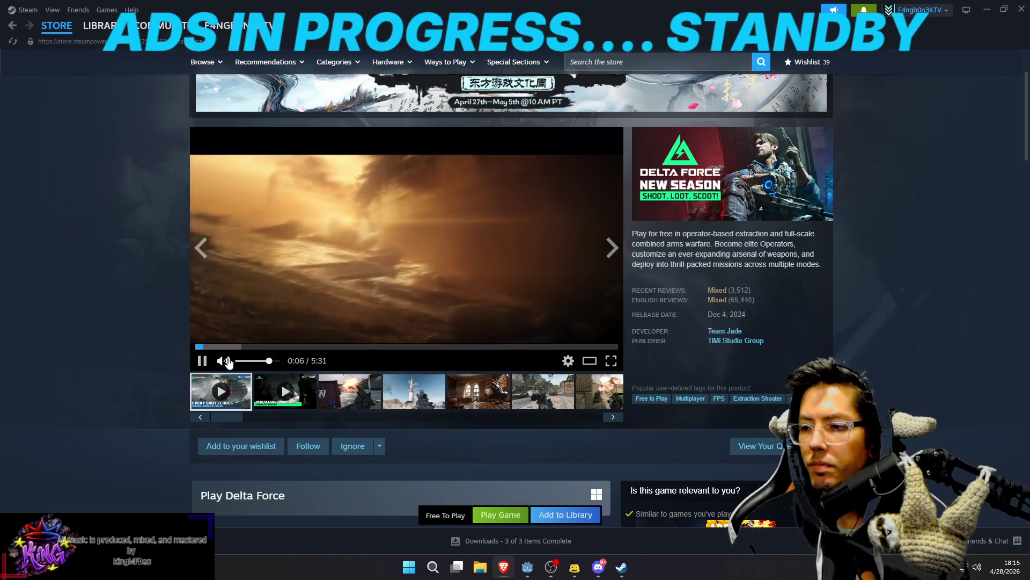
{"action": "mouse_move", "coordinate": [264, 361]}
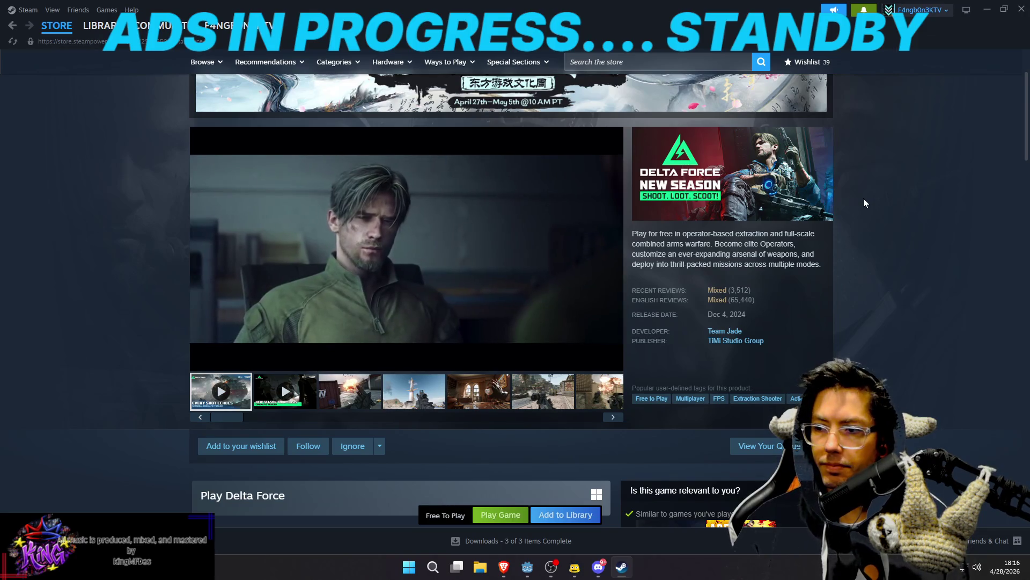
{"action": "scroll", "coordinate": [864, 200], "scroll_direction": "down", "scroll_amount": 4}
{"action": "scroll", "coordinate": [864, 203], "scroll_direction": "down", "scroll_amount": 2}
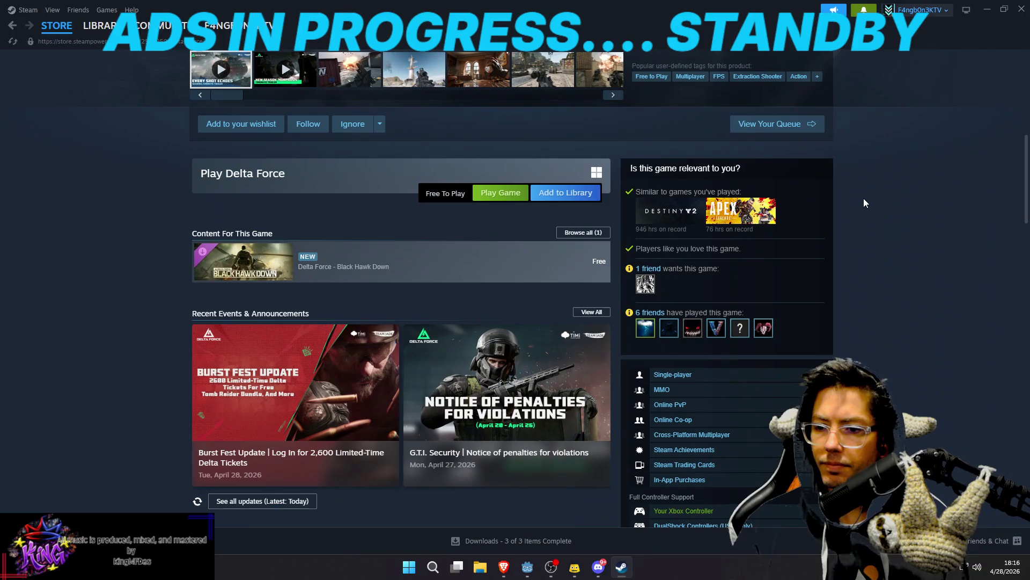
{"action": "scroll", "coordinate": [864, 203], "scroll_direction": "up", "scroll_amount": 5}
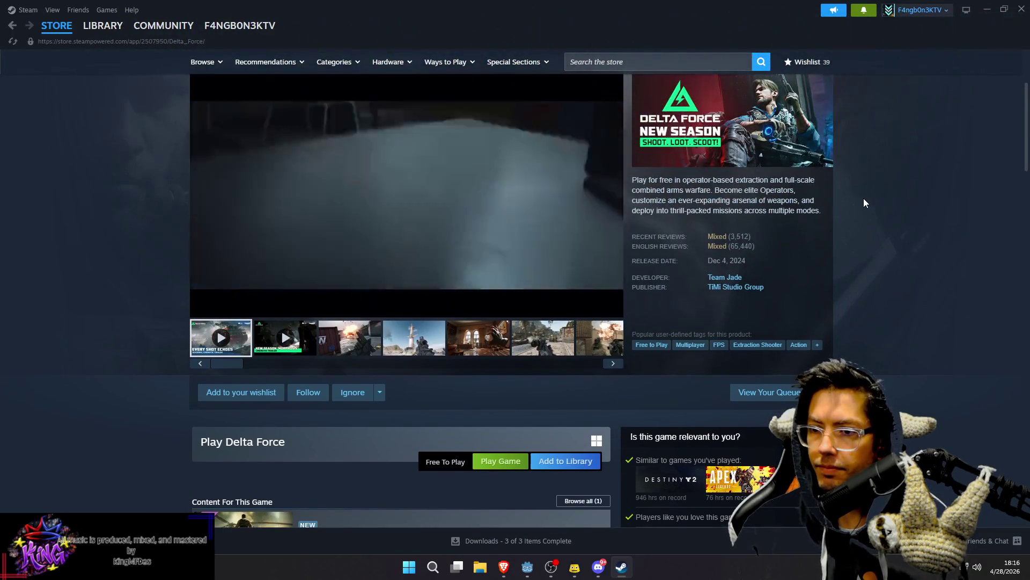
{"action": "scroll", "coordinate": [864, 203], "scroll_direction": "up", "scroll_amount": 1}
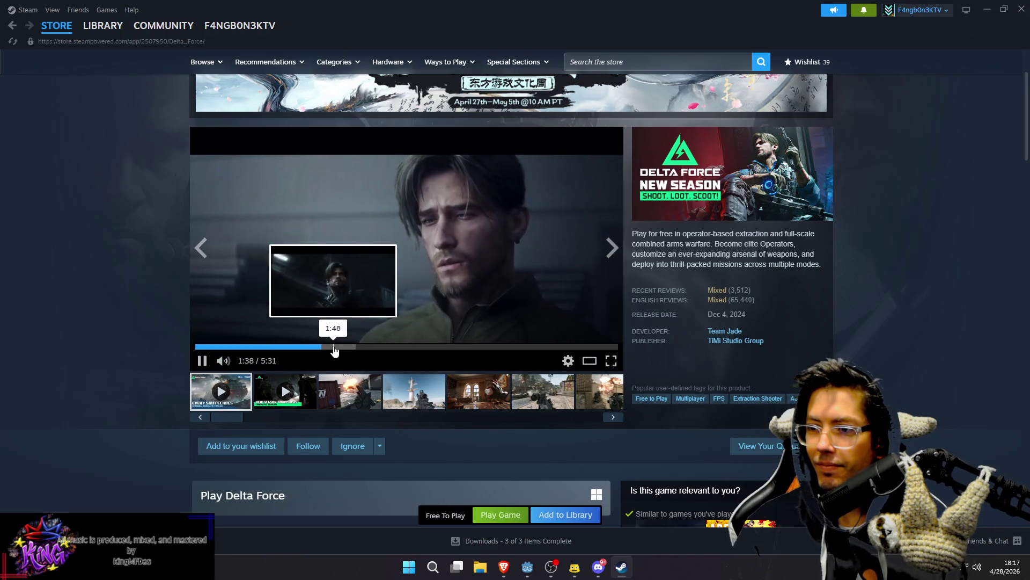
{"action": "left_click", "coordinate": [334, 348]}
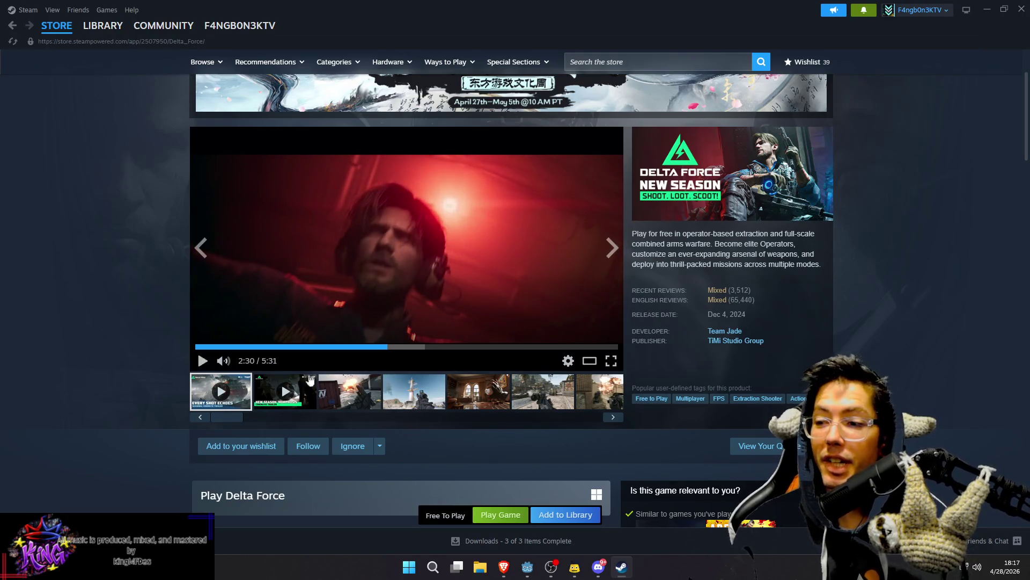
{"action": "left_click", "coordinate": [286, 398]}
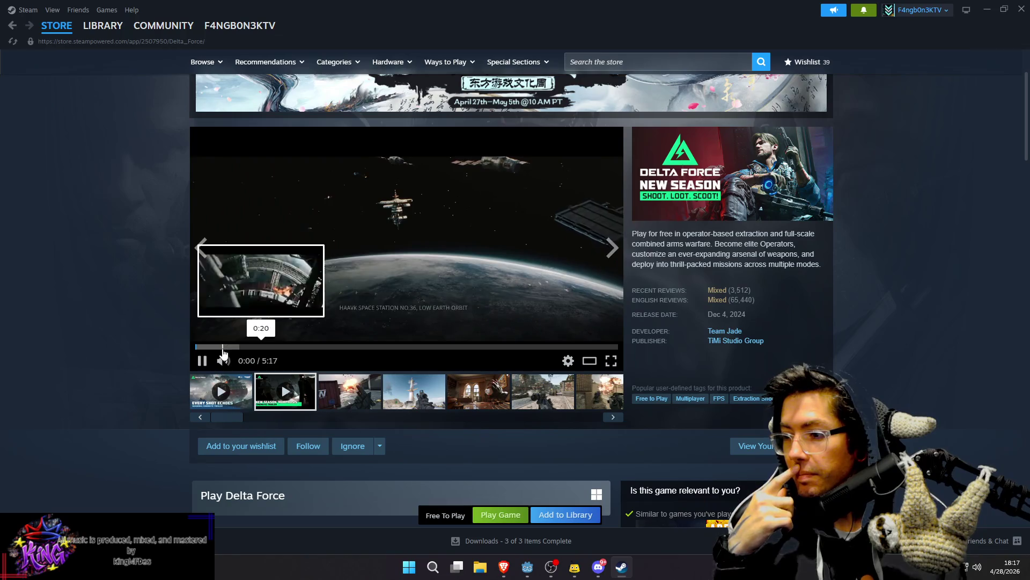
Step: Jump the second trailer to 2:00, then browse screenshots through the palm aerial and tank shots
{"action": "left_click_drag", "start_coordinate": [269, 355], "coordinate": [463, 350]}
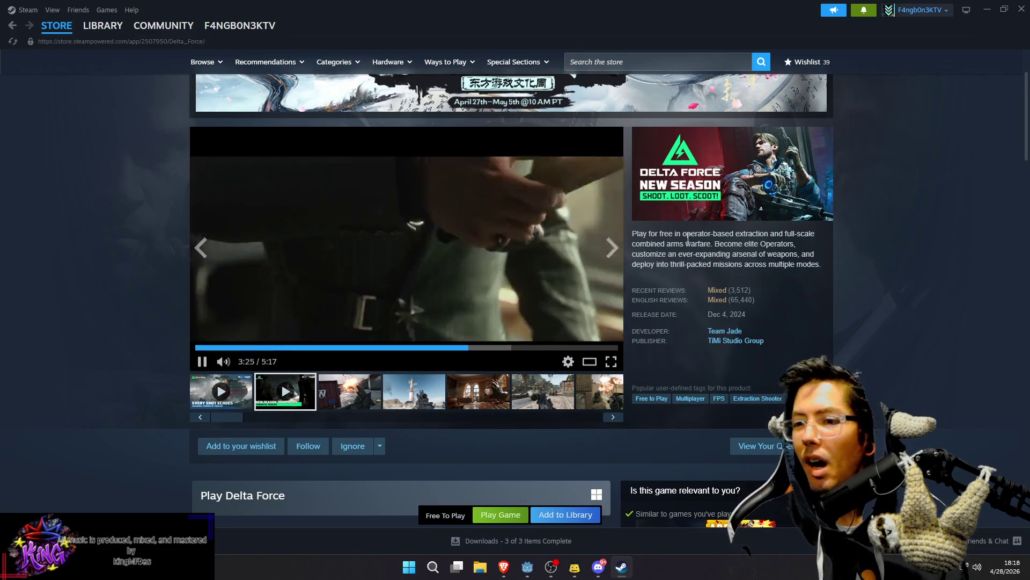
{"action": "left_click", "coordinate": [429, 396]}
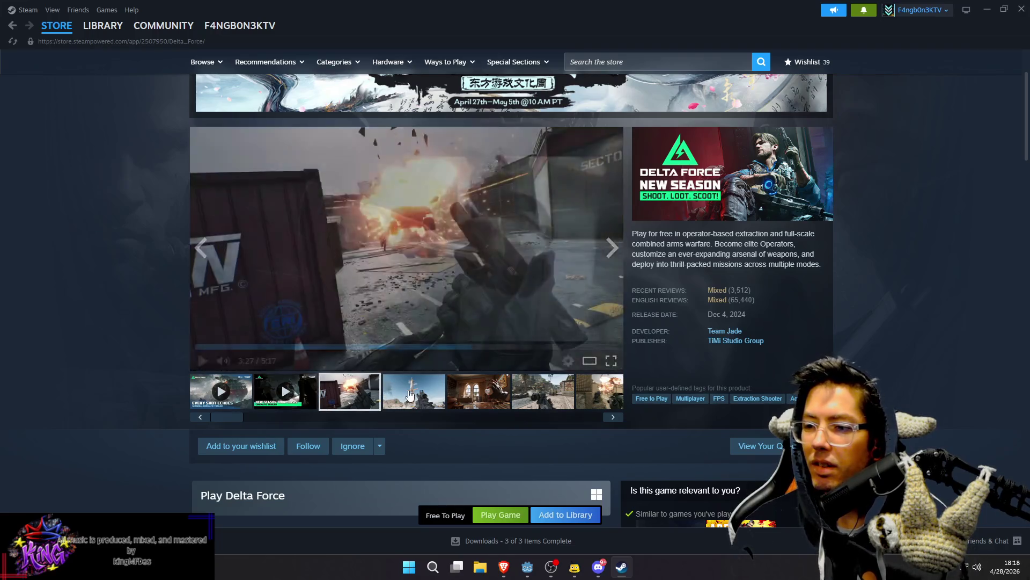
{"action": "left_click", "coordinate": [507, 397]}
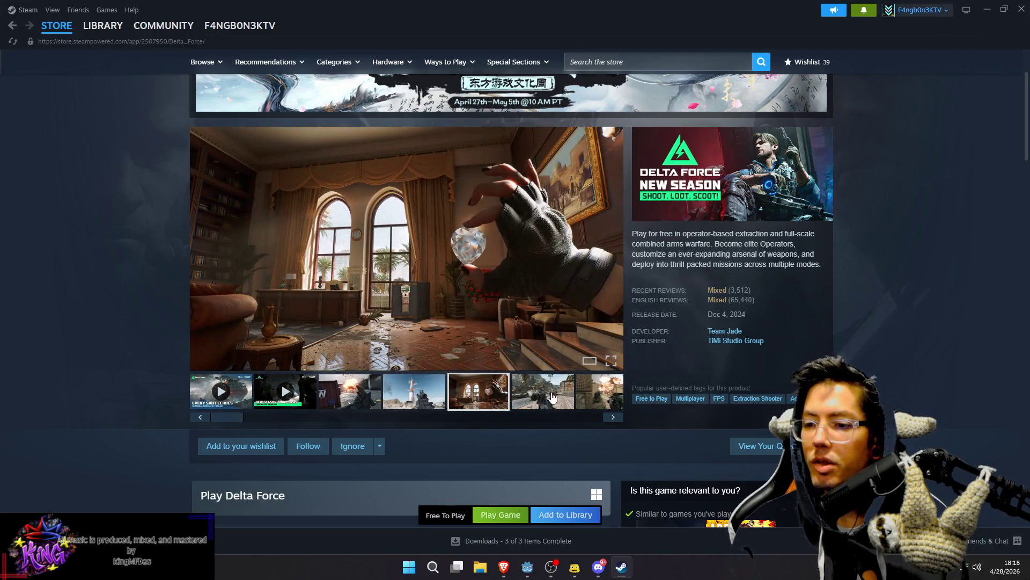
{"action": "left_click", "coordinate": [553, 397]}
{"action": "left_click", "coordinate": [613, 416]}
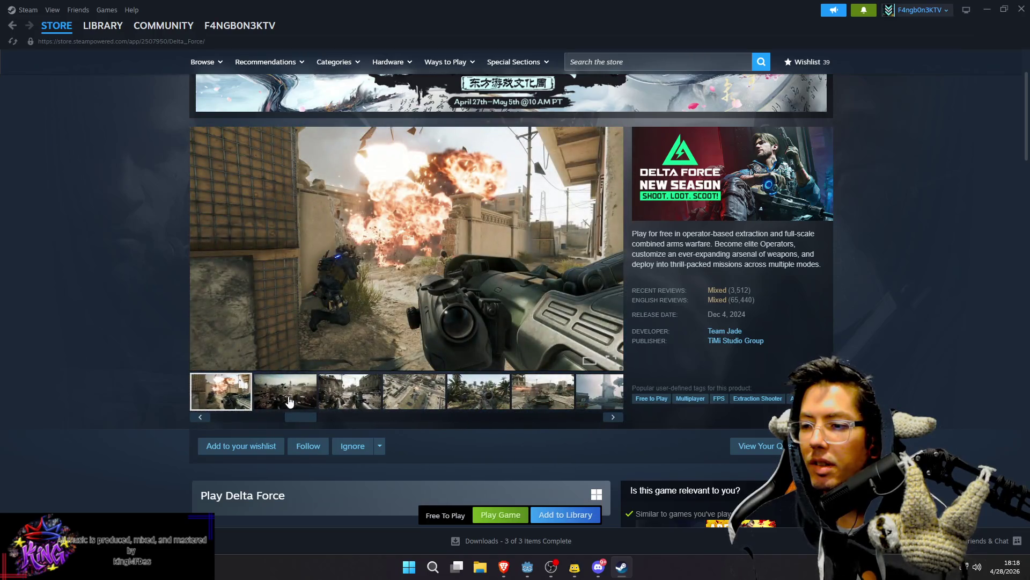
{"action": "left_click", "coordinate": [290, 401]}
{"action": "left_click", "coordinate": [352, 397]}
{"action": "left_click", "coordinate": [416, 397]}
{"action": "left_click", "coordinate": [480, 397]}
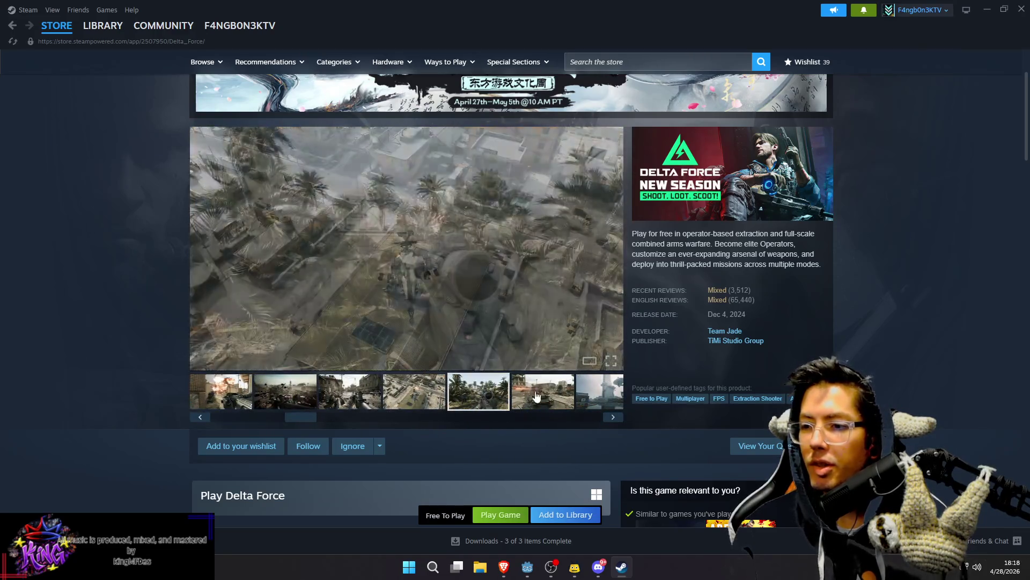
{"action": "left_click", "coordinate": [537, 396]}
Step: Page past the tower, town street and ruined street screenshots until the War Ablaze trailer plays
{"action": "left_click", "coordinate": [613, 417]}
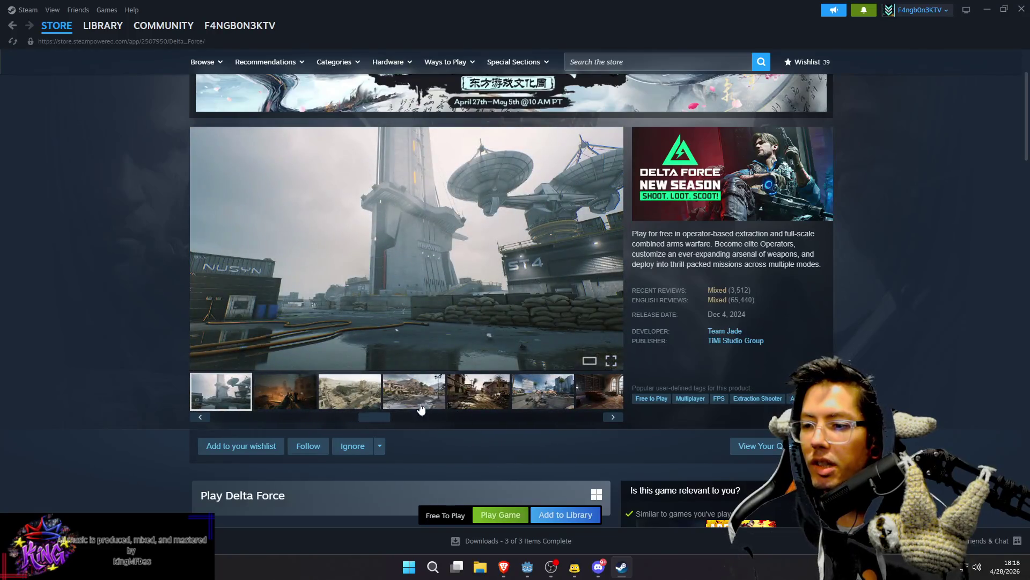
{"action": "left_click", "coordinate": [290, 401]}
{"action": "left_click", "coordinate": [352, 397]}
{"action": "left_click", "coordinate": [416, 397]}
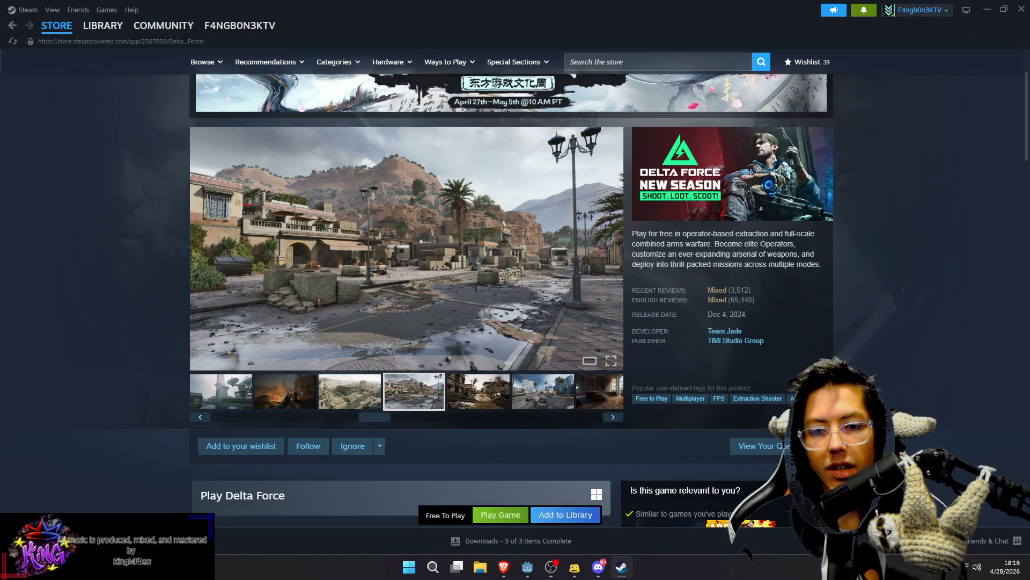
{"action": "left_click", "coordinate": [478, 391]}
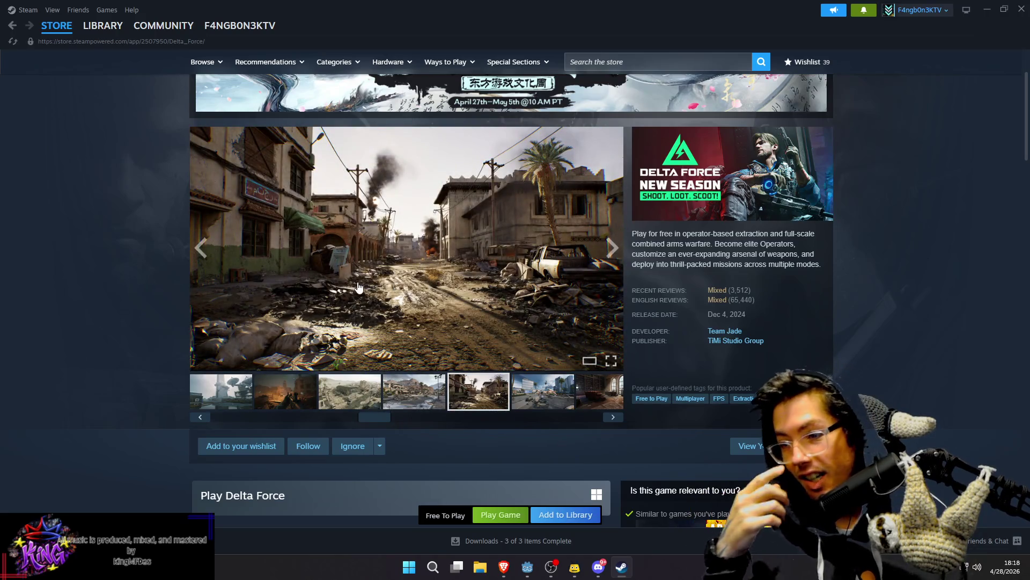
{"action": "left_click", "coordinate": [613, 417]}
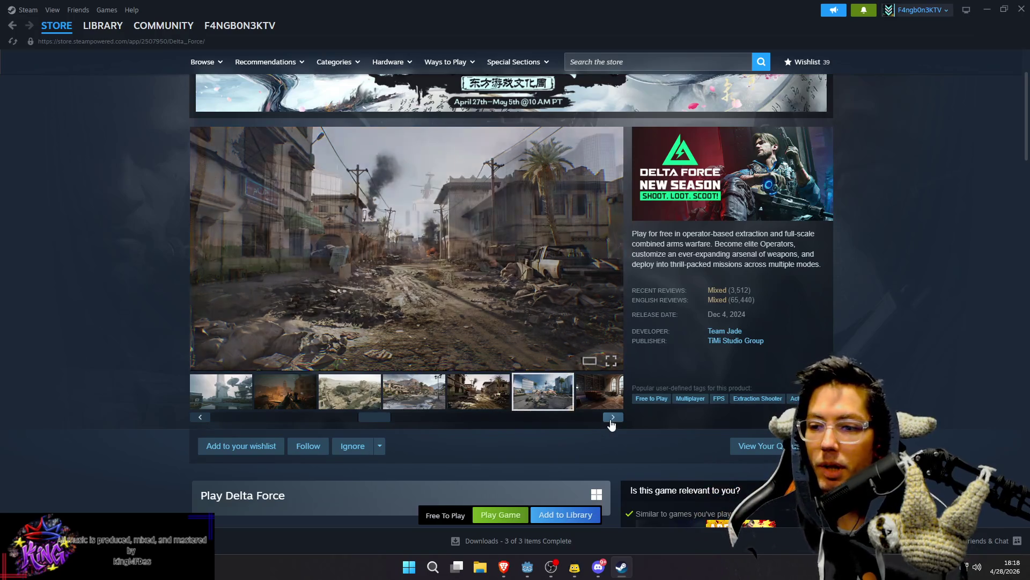
{"action": "left_click", "coordinate": [613, 417]}
{"action": "left_click", "coordinate": [613, 417]}
{"action": "left_click", "coordinate": [612, 417]}
{"action": "left_click", "coordinate": [612, 417]}
{"action": "left_click", "coordinate": [612, 417]}
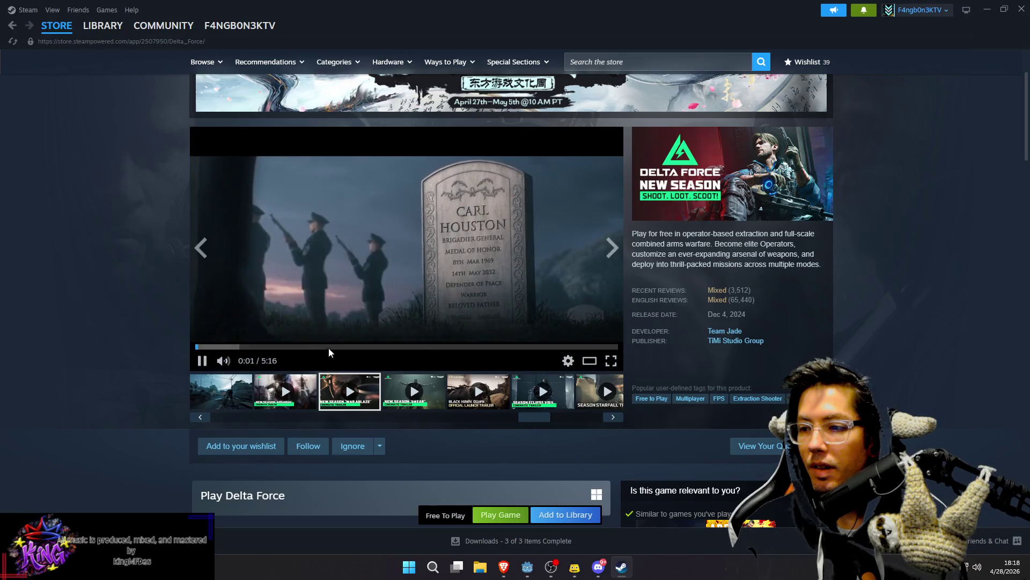
Step: Skip ahead in War Ablaze, jump the Break trailer to 3:22, then switch to Black Hawk Down
{"action": "left_click", "coordinate": [428, 346]}
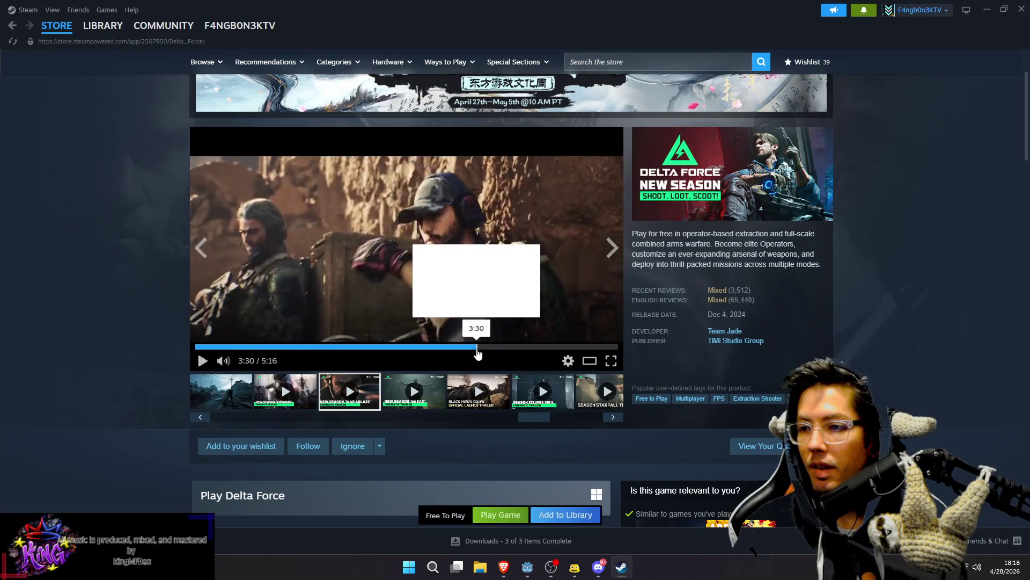
{"action": "left_click", "coordinate": [414, 391]}
{"action": "left_click_drag", "start_coordinate": [384, 354], "coordinate": [480, 354]}
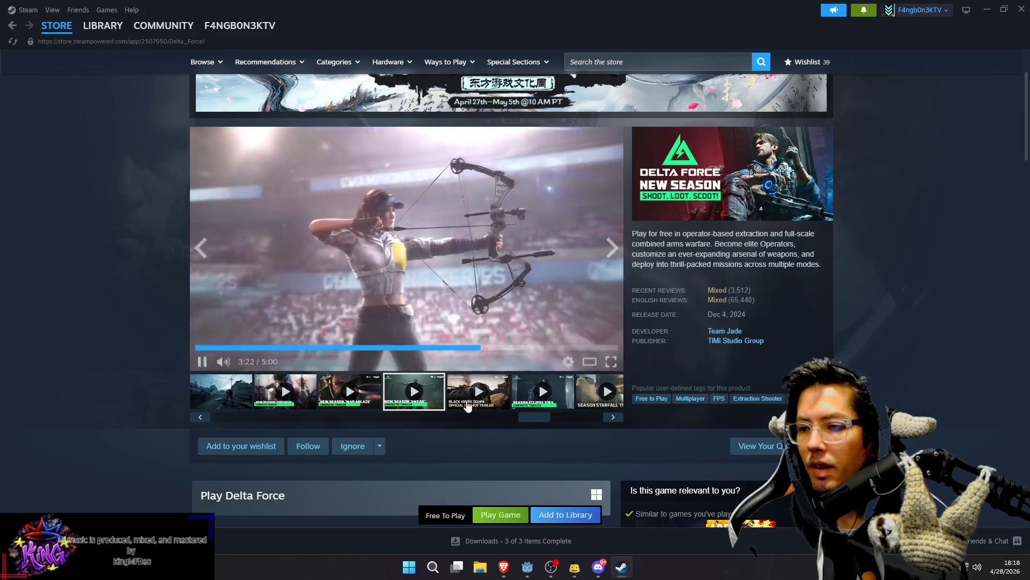
{"action": "left_click", "coordinate": [478, 391]}
{"action": "left_click", "coordinate": [313, 347]}
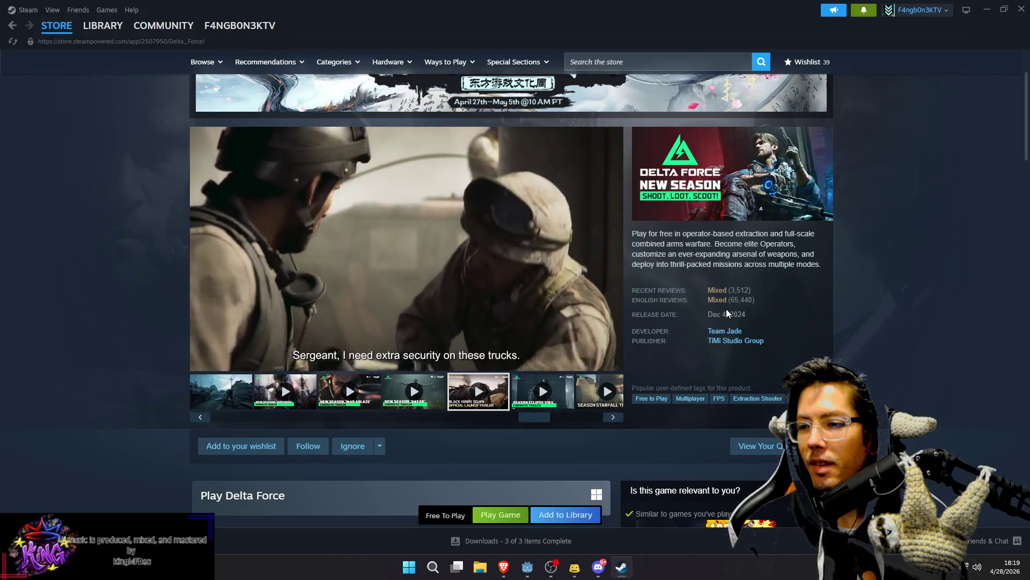
Step: Skip the Black Hawk Down trailer to about 2:01, pause it at 2:08, and add Delta Force
{"action": "mouse_move", "coordinate": [416, 350]}
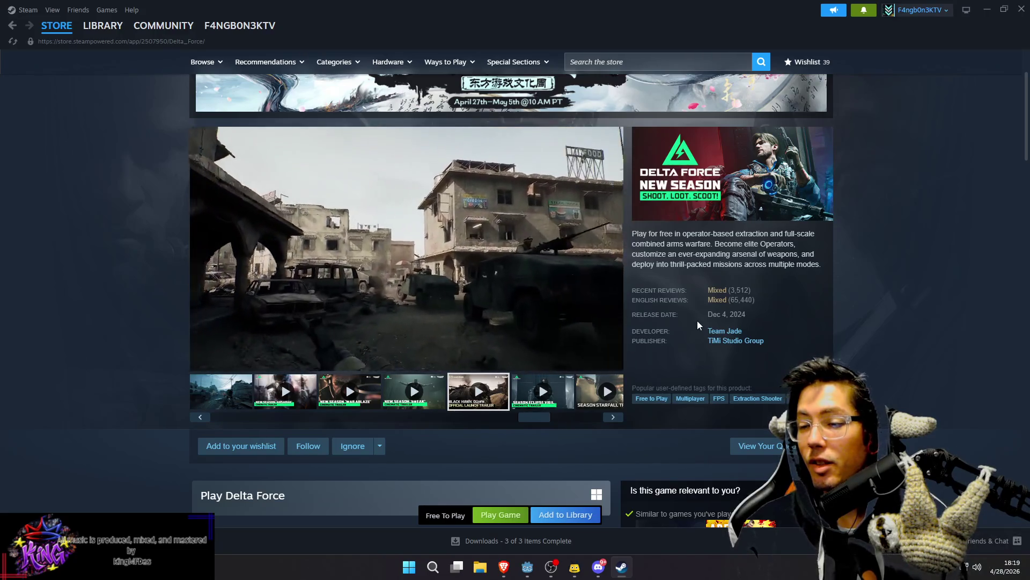
{"action": "left_click", "coordinate": [472, 347]}
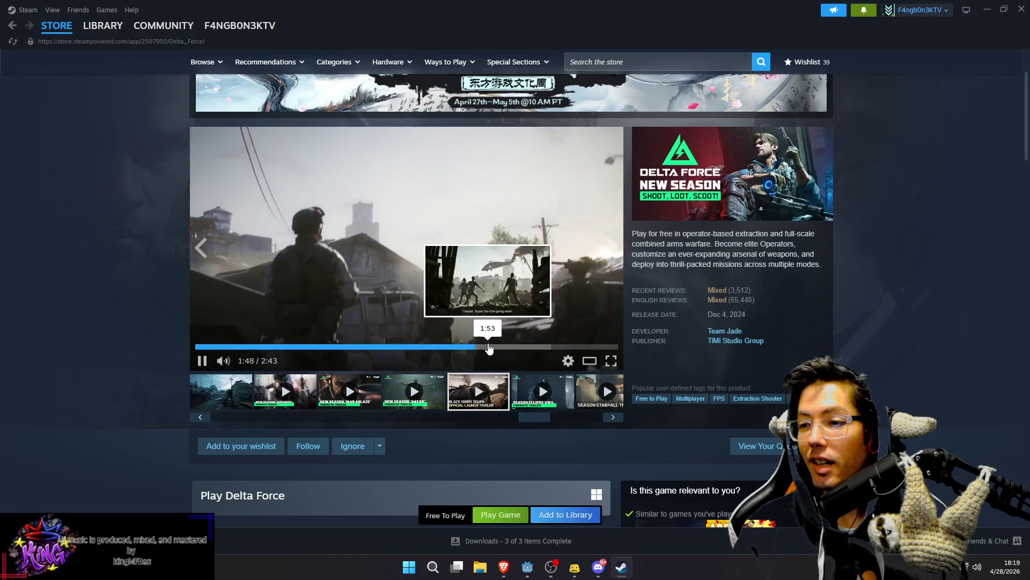
{"action": "left_click", "coordinate": [488, 348]}
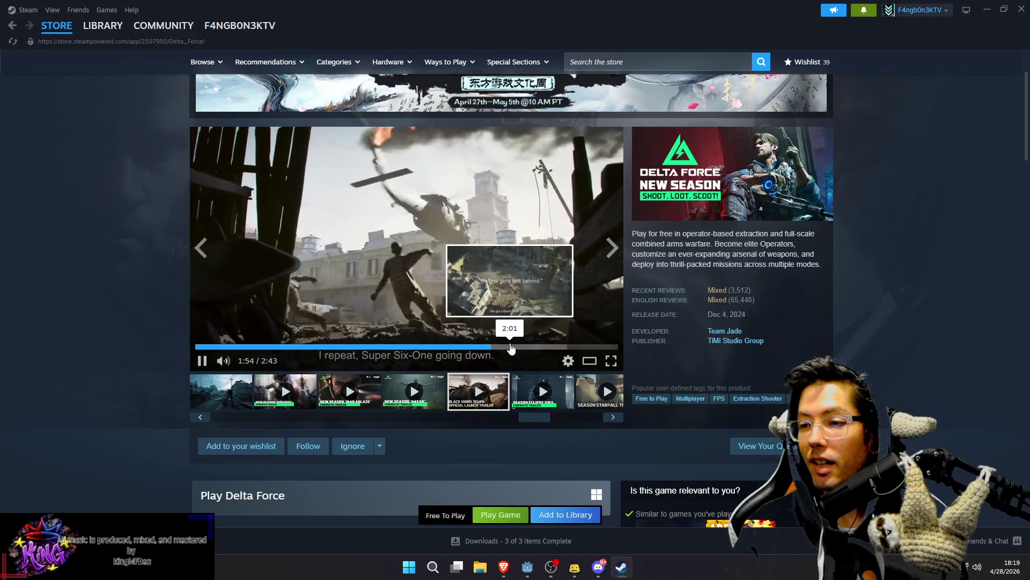
{"action": "left_click", "coordinate": [511, 347]}
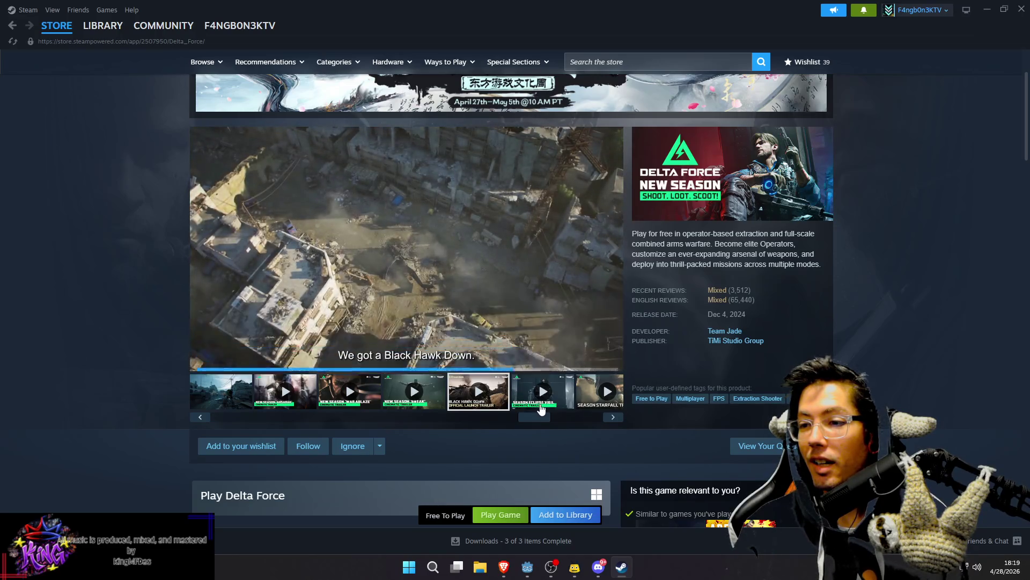
{"action": "mouse_move", "coordinate": [665, 309]}
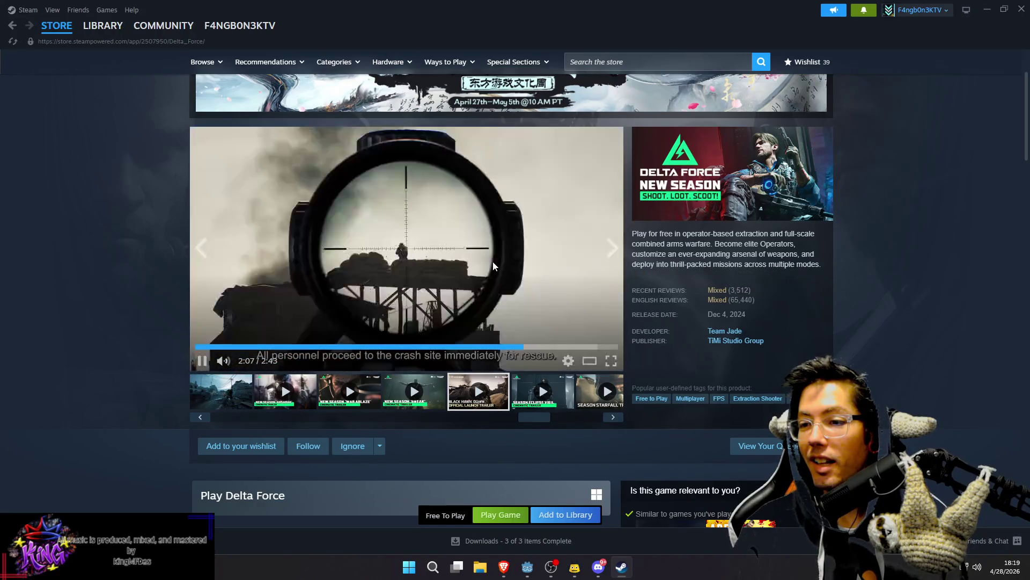
{"action": "left_click", "coordinate": [494, 266]}
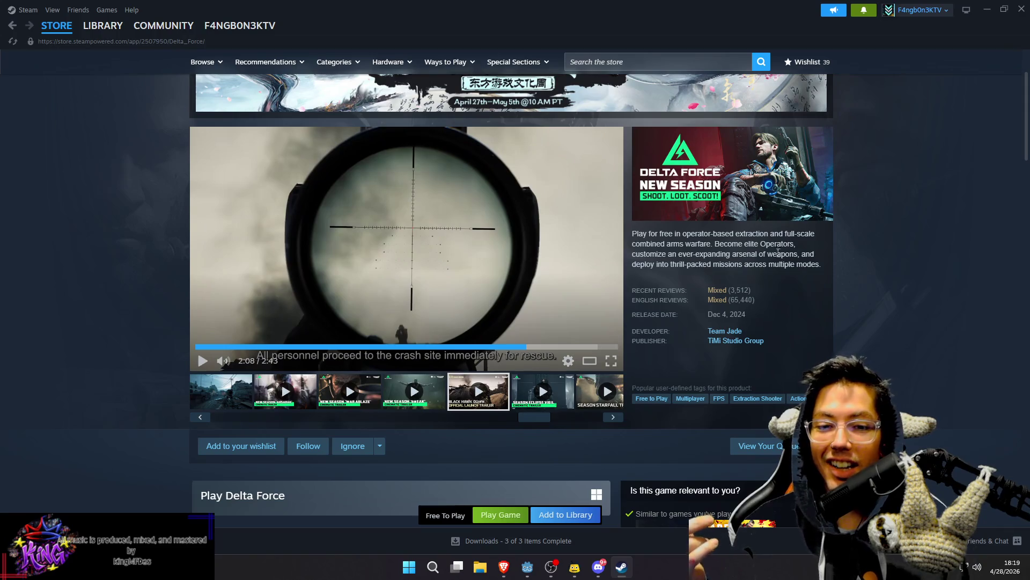
{"action": "left_click", "coordinate": [542, 513]}
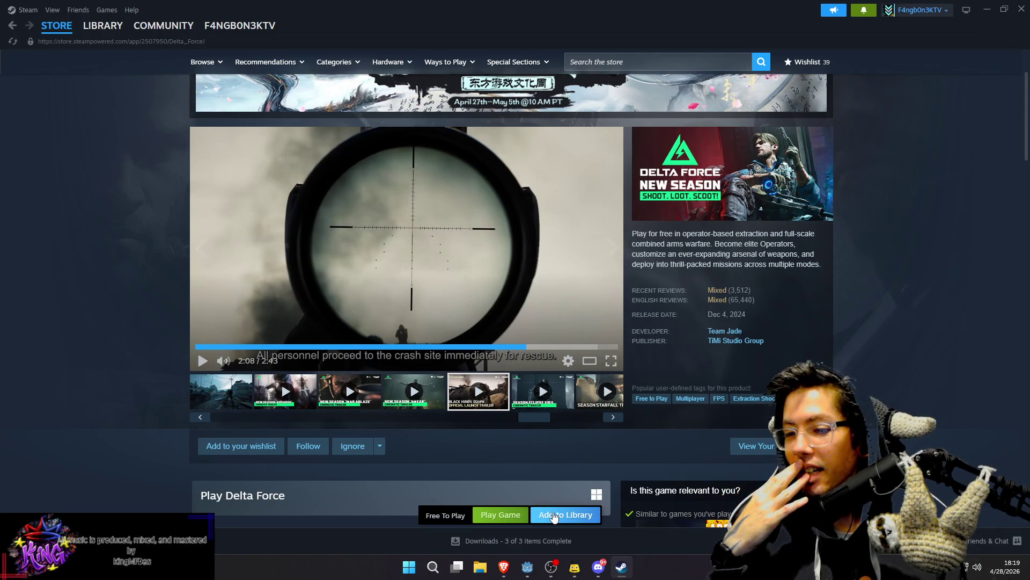
Step: Dismiss the added-to-account confirmation, minimize Steam, and pan the Godot map right and down
{"action": "left_click", "coordinate": [672, 316]}
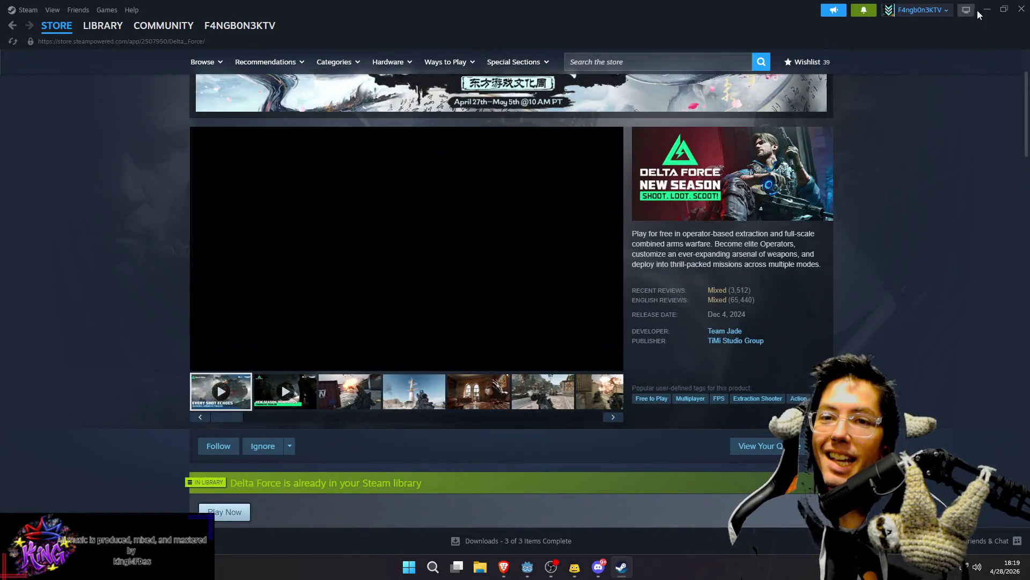
{"action": "left_click", "coordinate": [1021, 9]}
{"action": "left_click_drag", "start_coordinate": [471, 264], "coordinate": [539, 272]}
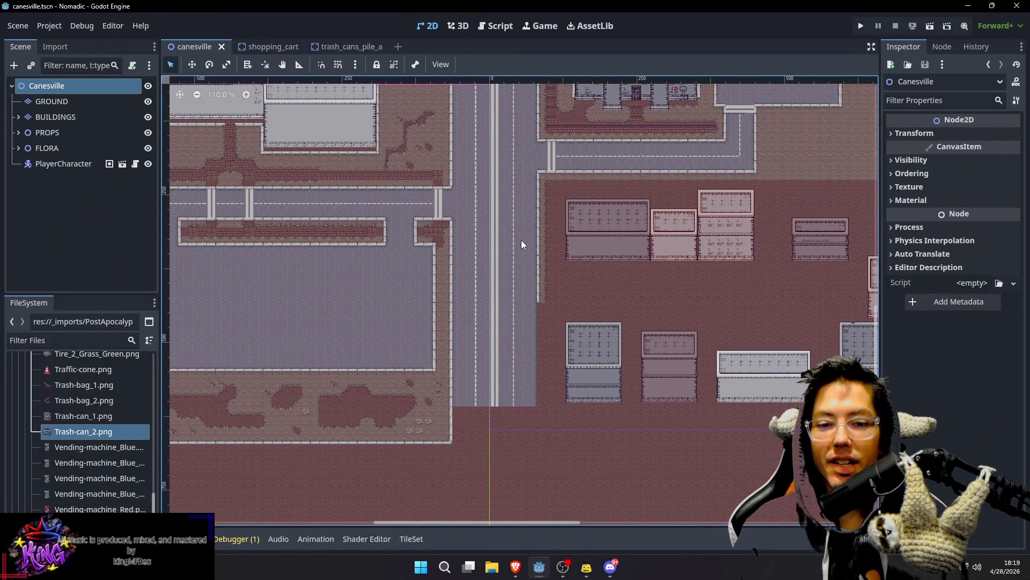
{"action": "mouse_move", "coordinate": [510, 278]}
{"action": "left_mouse_down"}
{"action": "mouse_move", "coordinate": [545, 340]}
{"action": "mouse_move", "coordinate": [537, 269]}
{"action": "mouse_move", "coordinate": [549, 260]}
{"action": "left_mouse_up"}
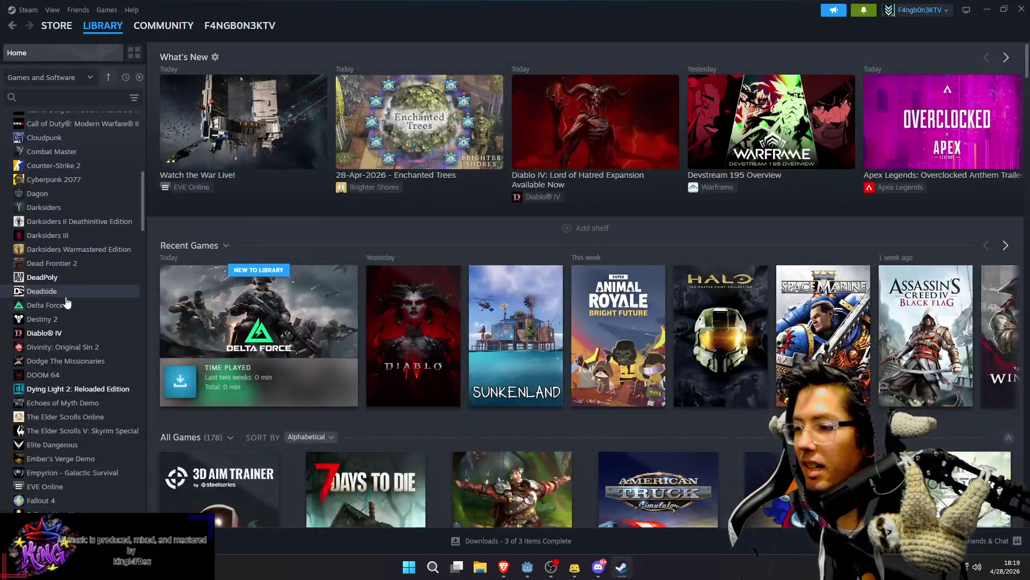
Step: Bring up the 88.47 GB Delta Force install options from its library page, then cancel
{"action": "left_click", "coordinate": [60, 309]}
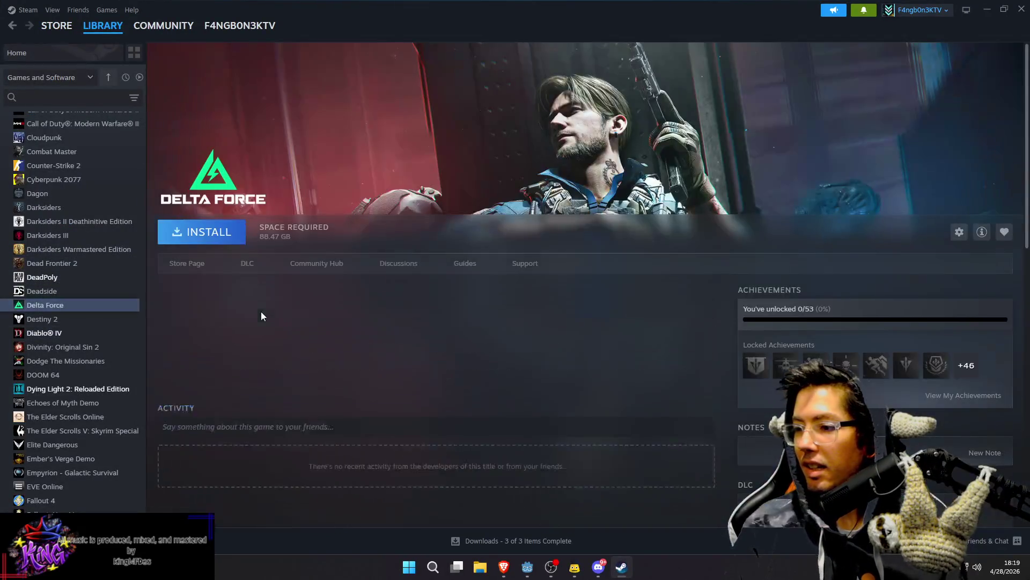
{"action": "left_click", "coordinate": [231, 239]}
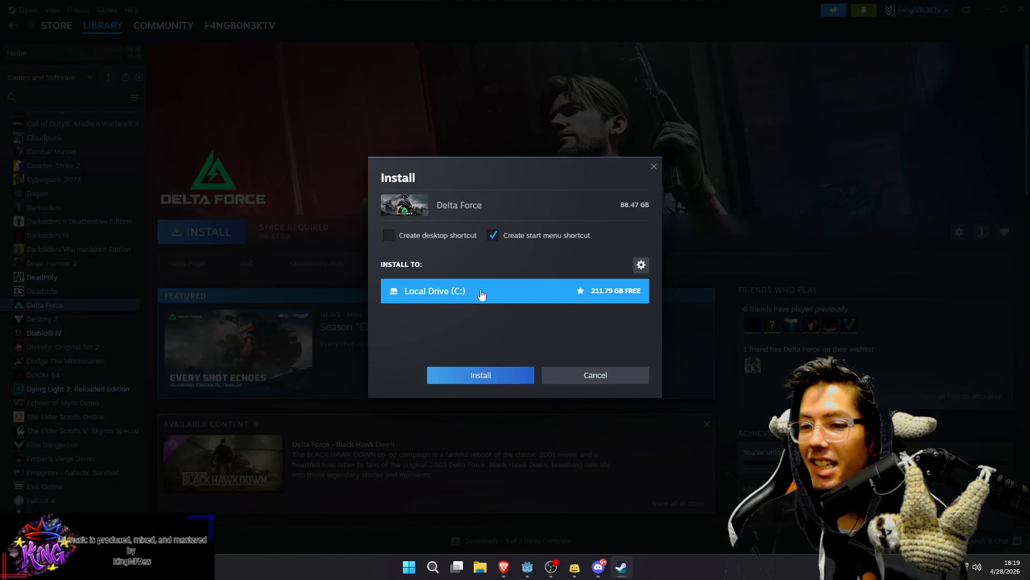
{"action": "left_click", "coordinate": [600, 376]}
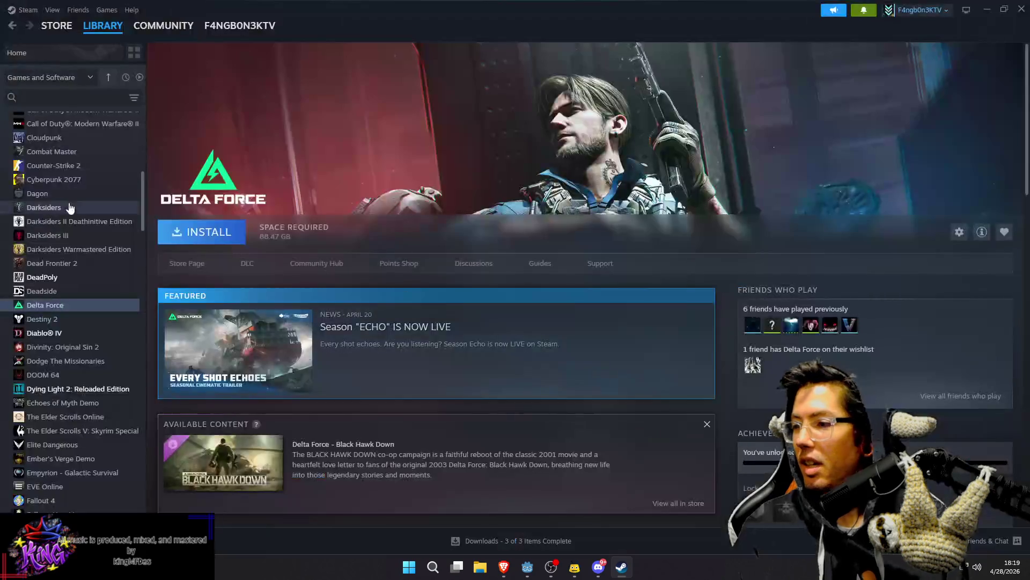
Step: Scroll the library sidebar and open Diablo IV's game page
{"action": "scroll", "coordinate": [72, 195], "scroll_direction": "up", "scroll_amount": 4}
{"action": "scroll", "coordinate": [75, 202], "scroll_direction": "up", "scroll_amount": 4}
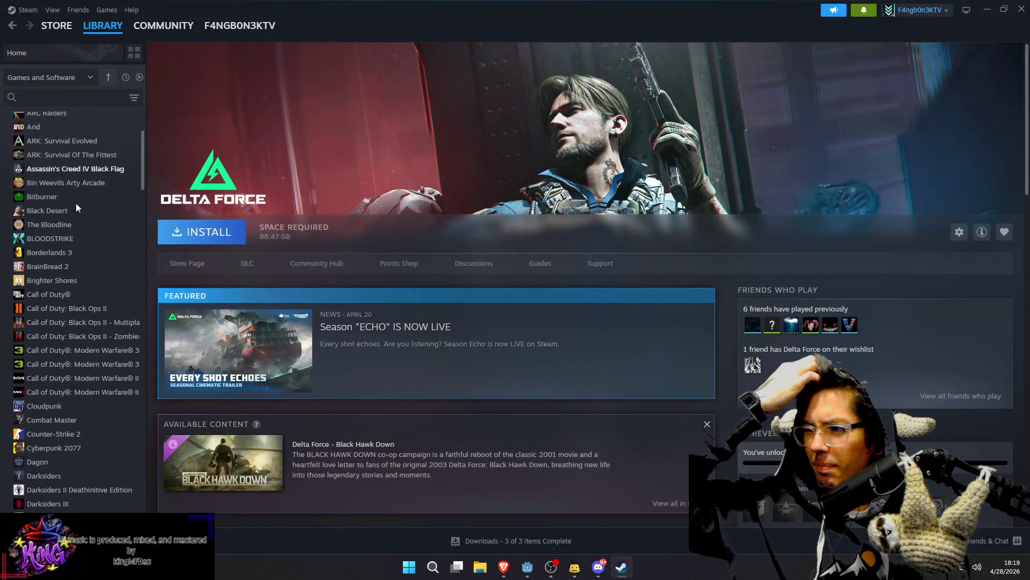
{"action": "scroll", "coordinate": [76, 203], "scroll_direction": "down", "scroll_amount": 7}
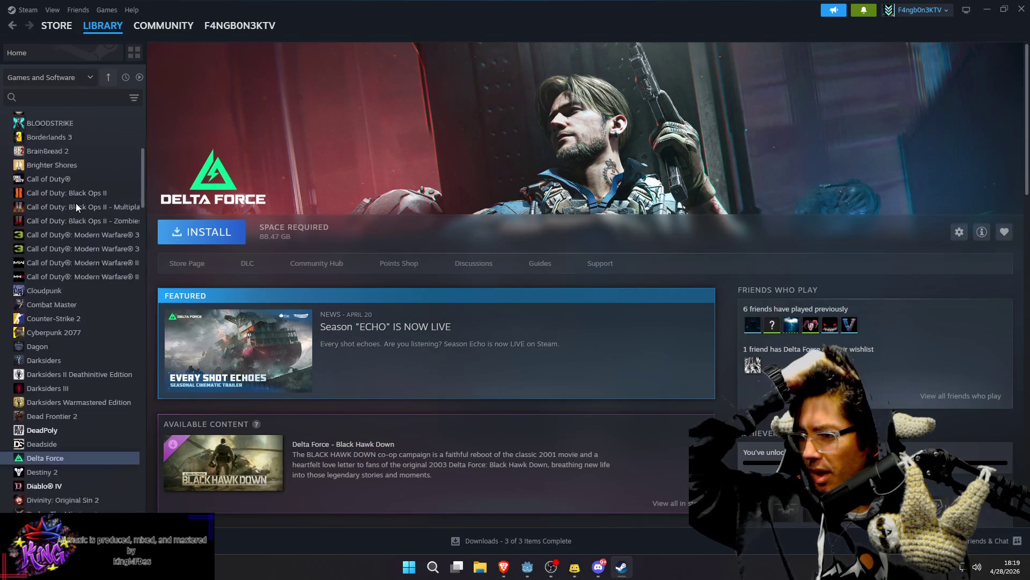
{"action": "left_click", "coordinate": [73, 343]}
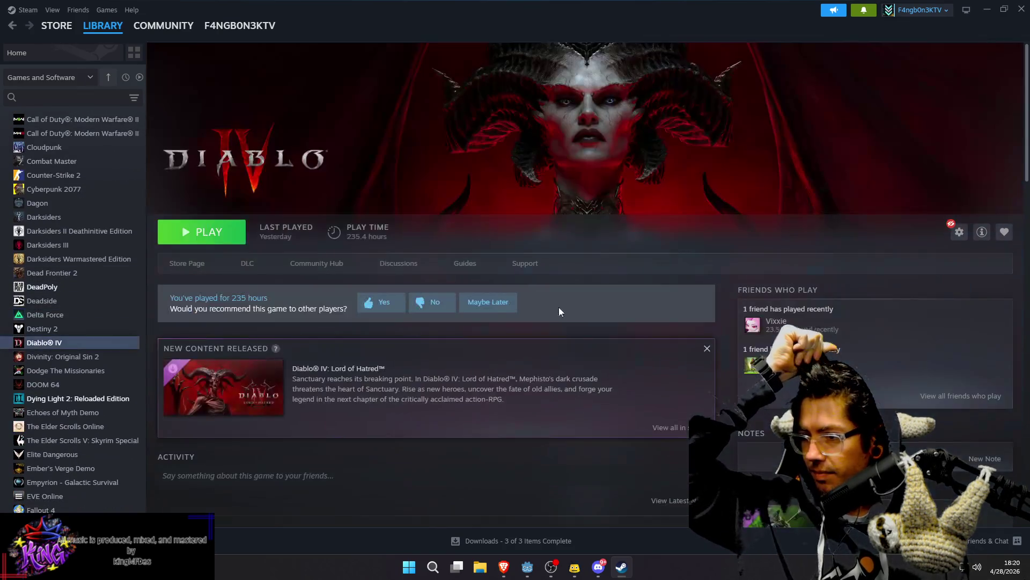
Step: Uninstall Diablo IV via the gear icon's Manage > Uninstall and confirm it
{"action": "left_click", "coordinate": [956, 232]}
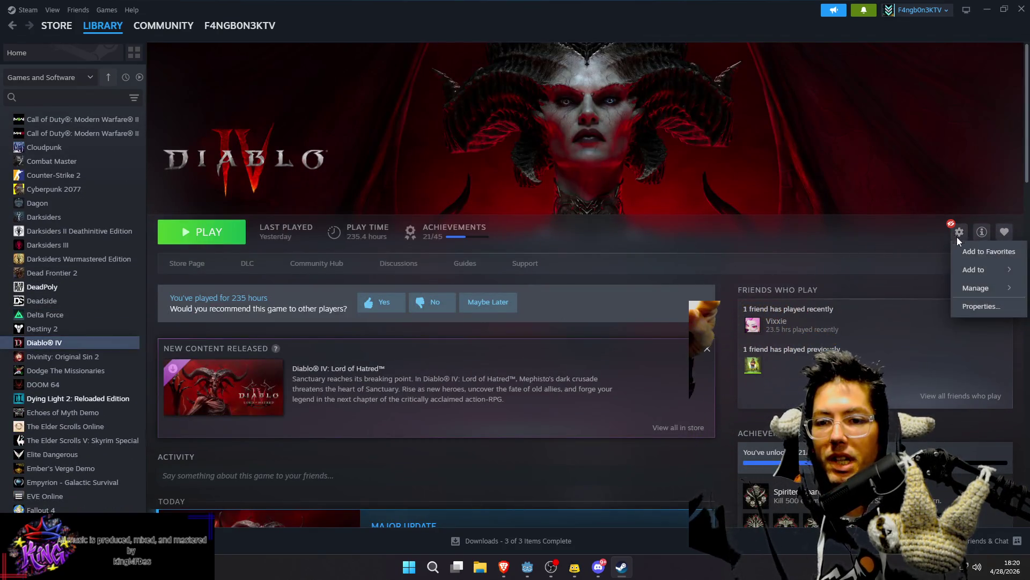
{"action": "mouse_move", "coordinate": [982, 288]}
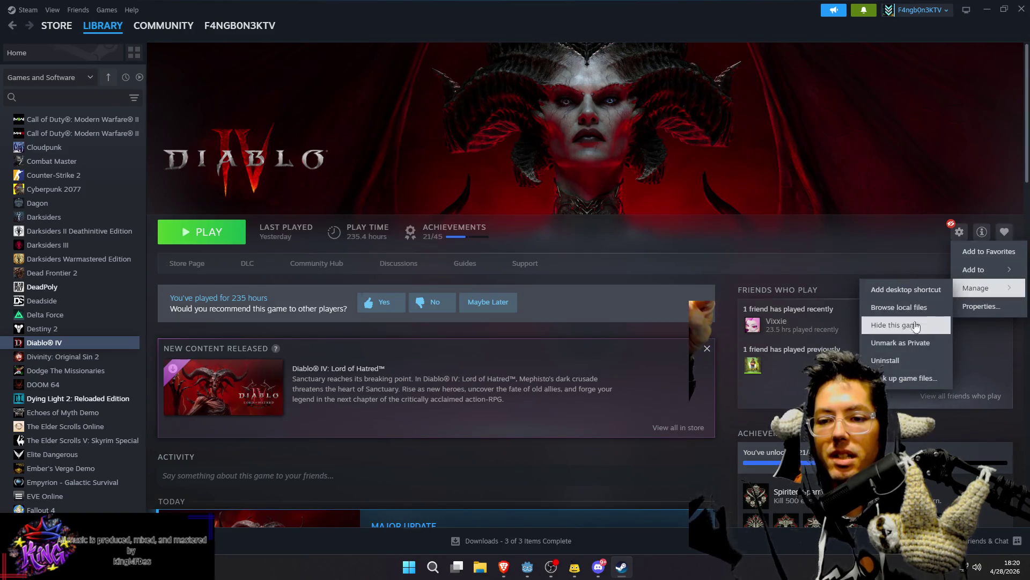
{"action": "left_click", "coordinate": [910, 364]}
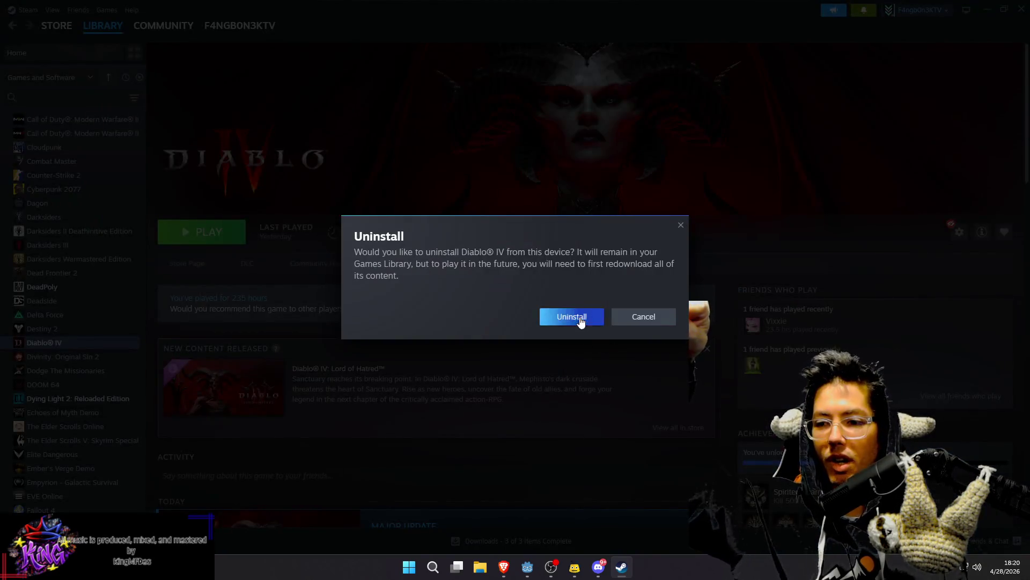
{"action": "left_click", "coordinate": [581, 318]}
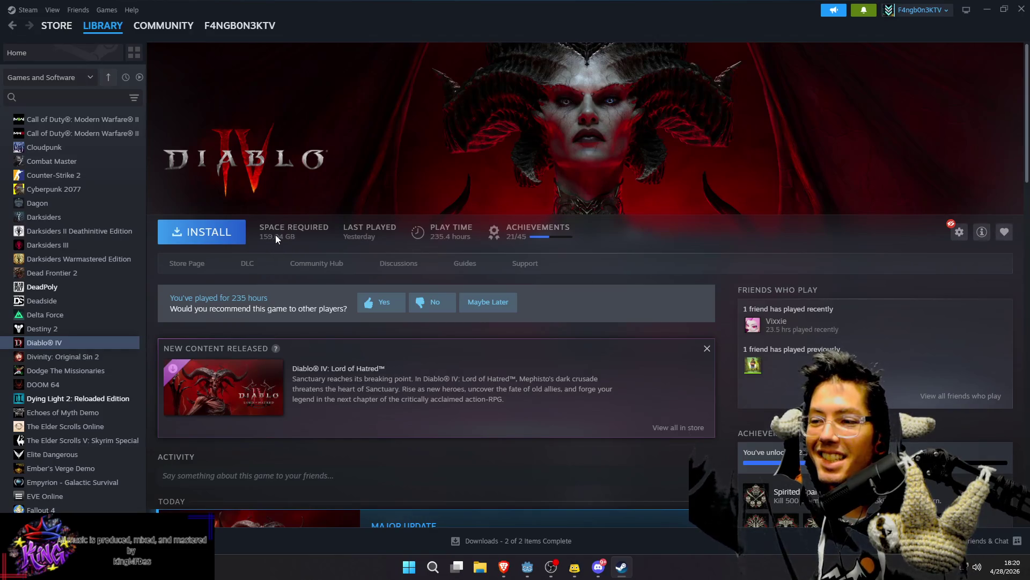
Step: Install Delta Force to Local Drive (C:), accept the EULA, and close Steam to return to Godot
{"action": "left_click", "coordinate": [59, 315]}
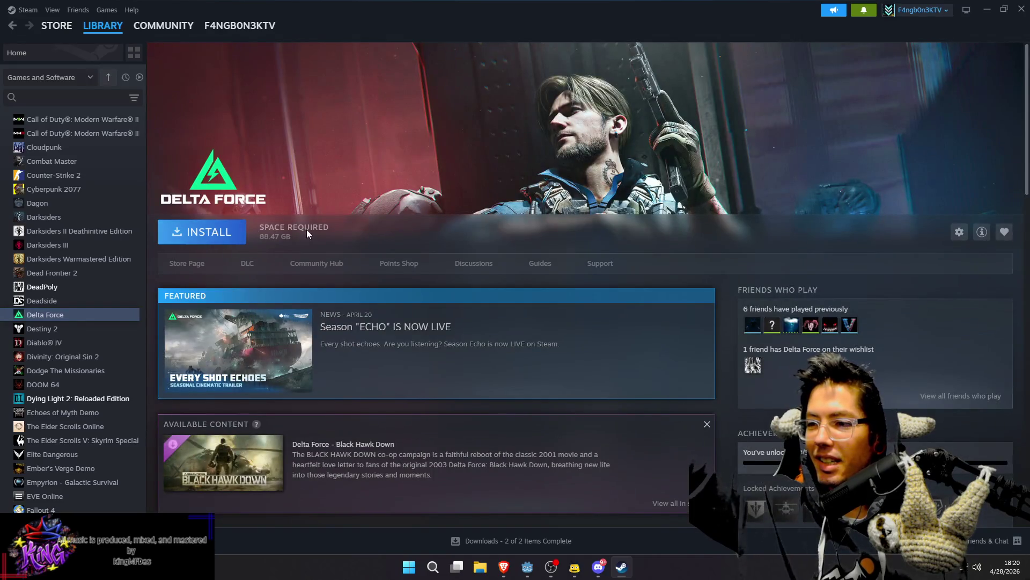
{"action": "left_click", "coordinate": [216, 242]}
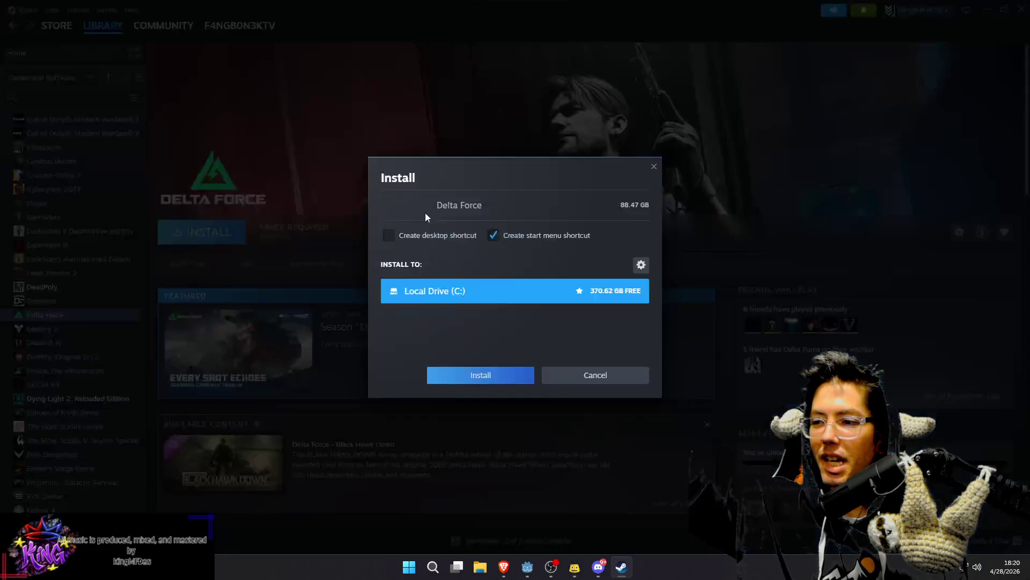
{"action": "left_click", "coordinate": [483, 375]}
{"action": "left_click", "coordinate": [573, 452]}
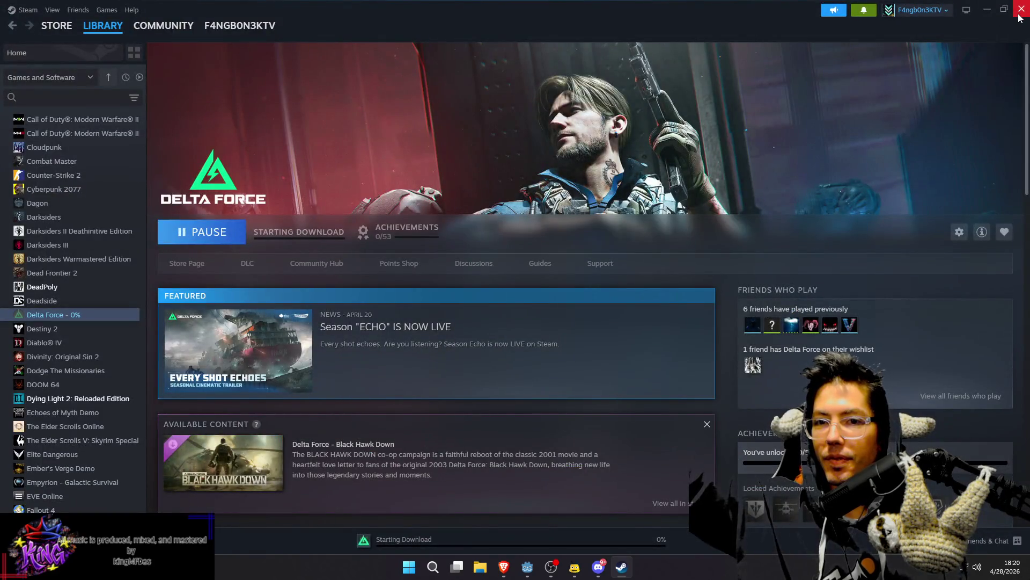
{"action": "left_click", "coordinate": [1019, 15]}
{"action": "scroll", "coordinate": [587, 309], "scroll_direction": "left", "scroll_amount": 3}
{"action": "scroll", "coordinate": [587, 310], "scroll_direction": "up", "scroll_amount": 1}
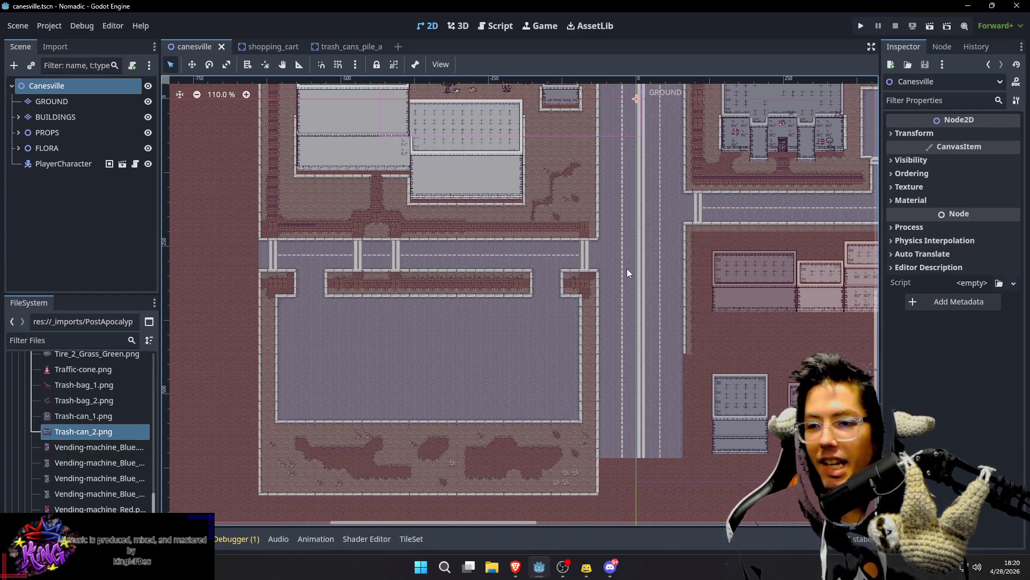
Step: Pan the canesville map and select the GROUND TileMapLayer for editing
{"action": "scroll", "coordinate": [627, 269], "scroll_direction": "right", "scroll_amount": 13}
{"action": "scroll", "coordinate": [547, 199], "scroll_direction": "down", "scroll_amount": 3}
{"action": "scroll", "coordinate": [548, 199], "scroll_direction": "up", "scroll_amount": 5}
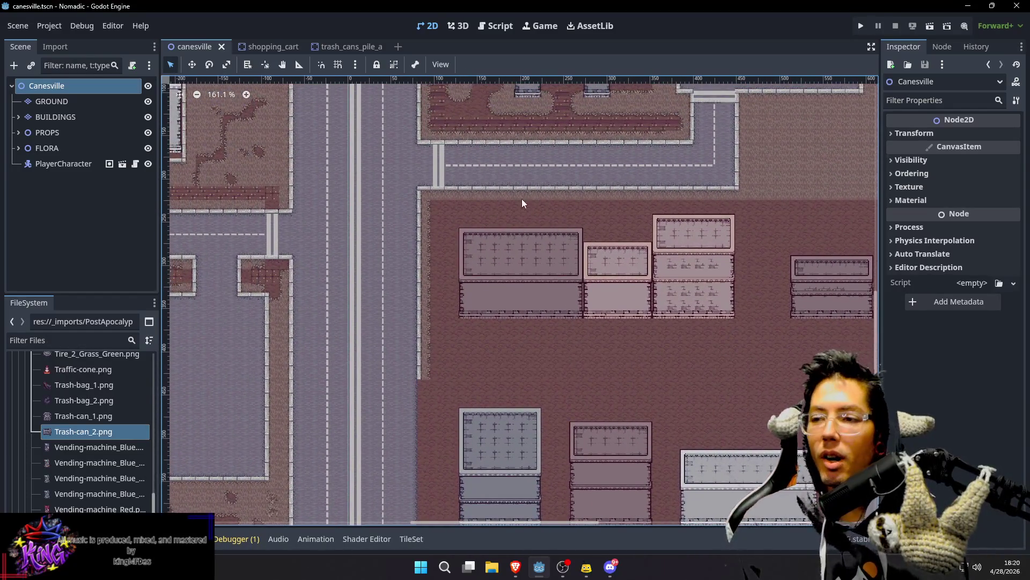
{"action": "scroll", "coordinate": [515, 188], "scroll_direction": "up", "scroll_amount": 2}
{"action": "scroll", "coordinate": [504, 167], "scroll_direction": "left", "scroll_amount": 2}
{"action": "scroll", "coordinate": [564, 188], "scroll_direction": "left", "scroll_amount": 8}
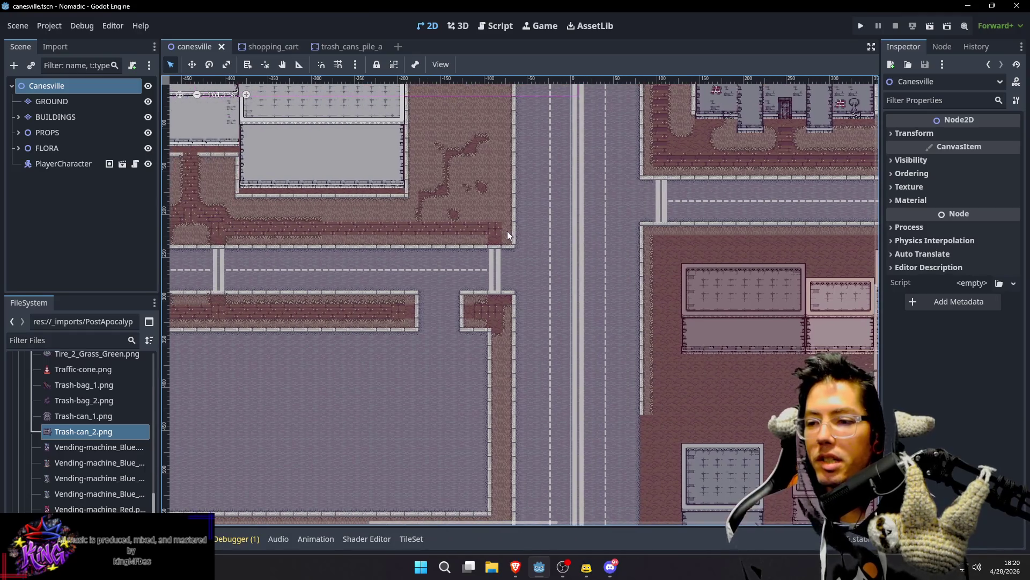
{"action": "left_click", "coordinate": [494, 228]}
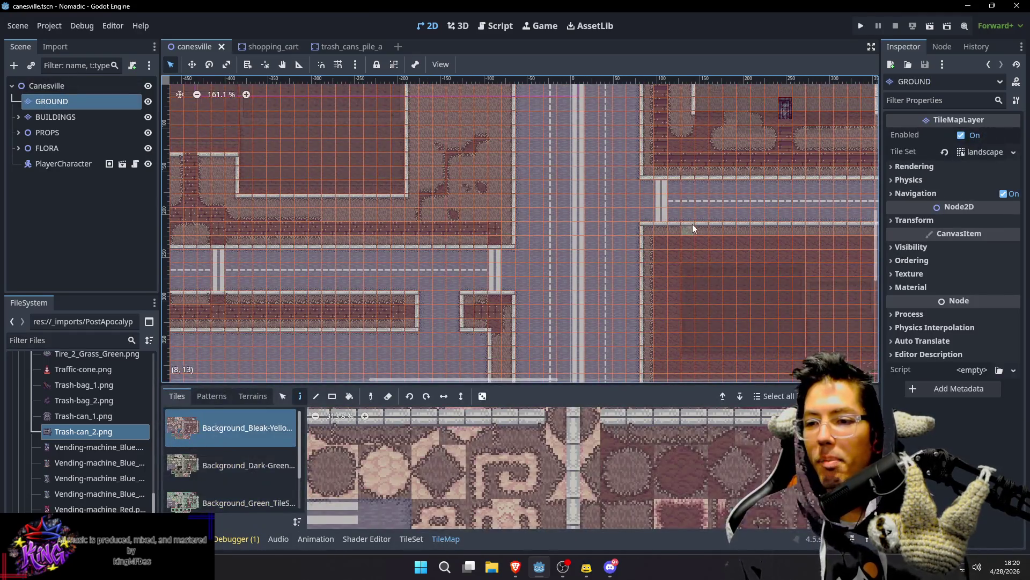
Step: Paint the first tiles at the paved lot's corner beside the road and choose a base tile
{"action": "left_click_drag", "start_coordinate": [692, 224], "coordinate": [604, 215]}
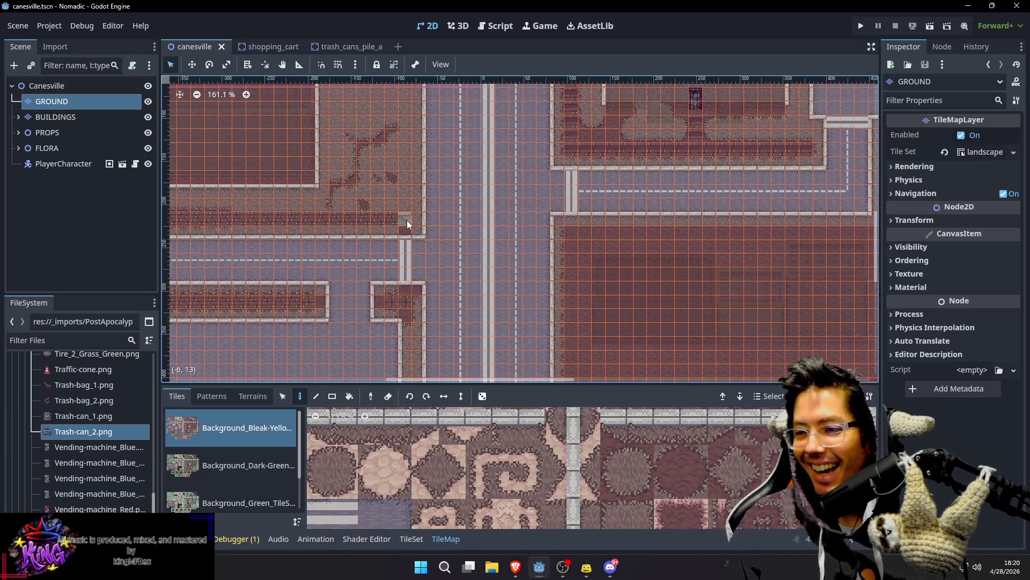
{"action": "left_click_drag", "start_coordinate": [552, 213], "coordinate": [556, 211]}
{"action": "left_click", "coordinate": [579, 229]}
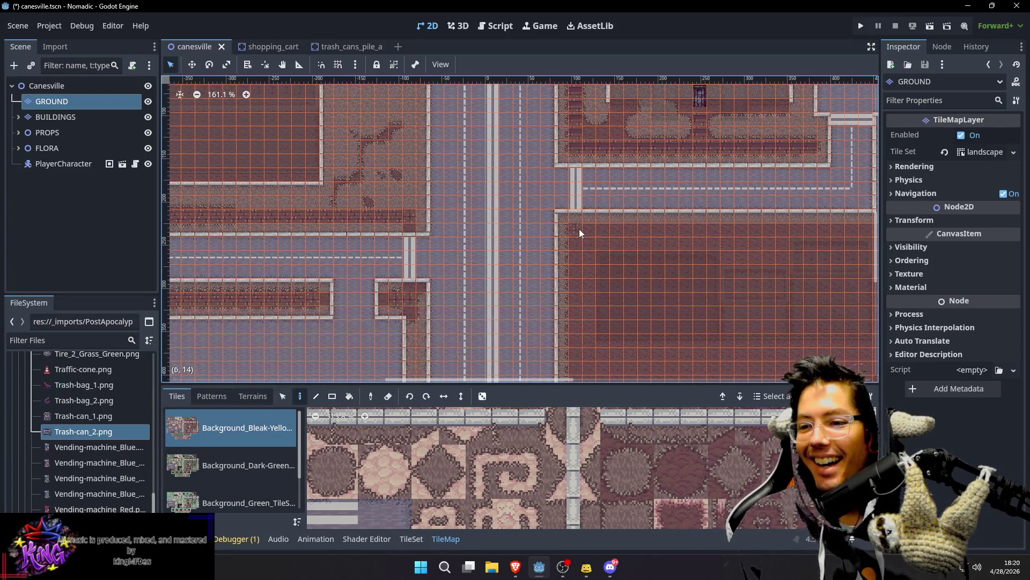
{"action": "left_click_drag", "start_coordinate": [619, 244], "coordinate": [610, 237]}
{"action": "scroll", "coordinate": [579, 239], "scroll_direction": "up", "scroll_amount": 4}
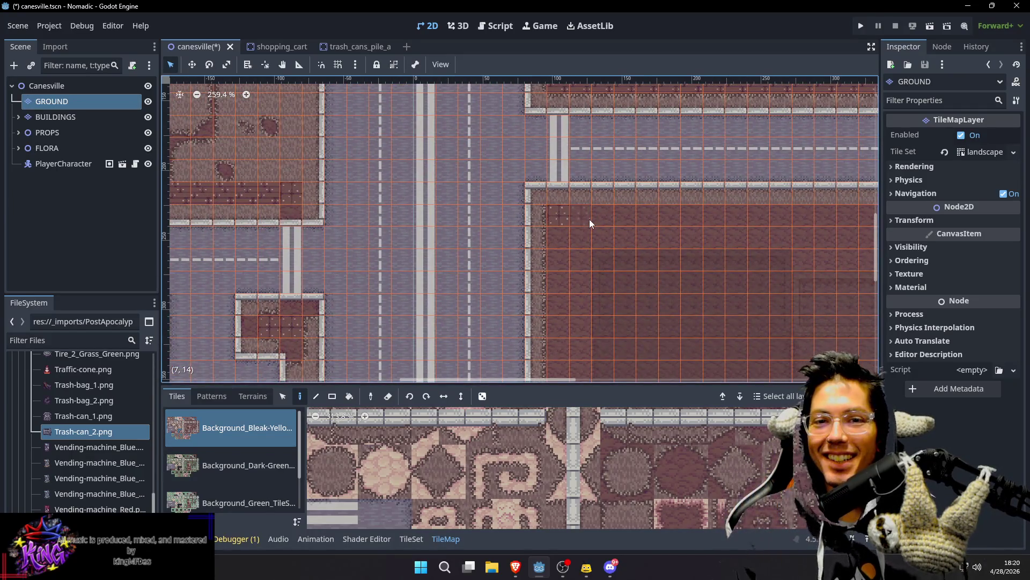
{"action": "scroll", "coordinate": [582, 204], "scroll_direction": "up", "scroll_amount": 2}
{"action": "scroll", "coordinate": [777, 454], "scroll_direction": "down", "scroll_amount": 2}
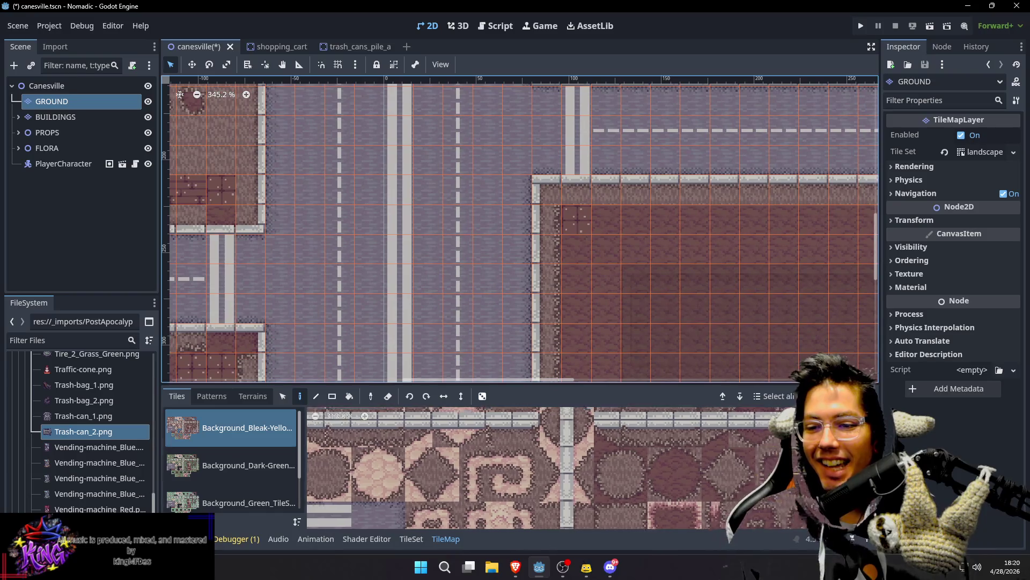
{"action": "left_click", "coordinate": [727, 475]}
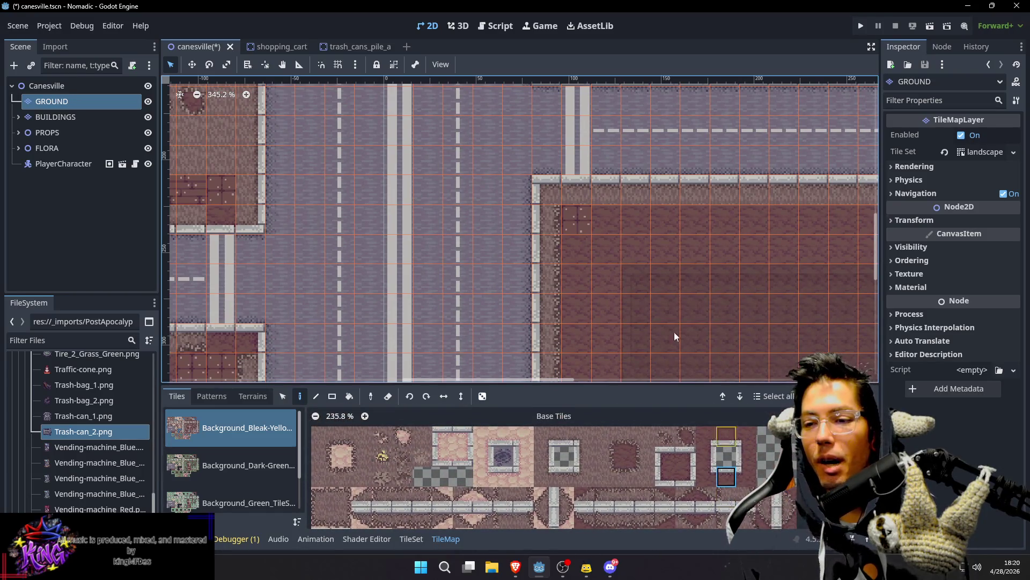
Step: Replace the corner sidewalk cell with plain brown paving and place a bar-topped border tile
{"action": "left_click", "coordinate": [746, 456]}
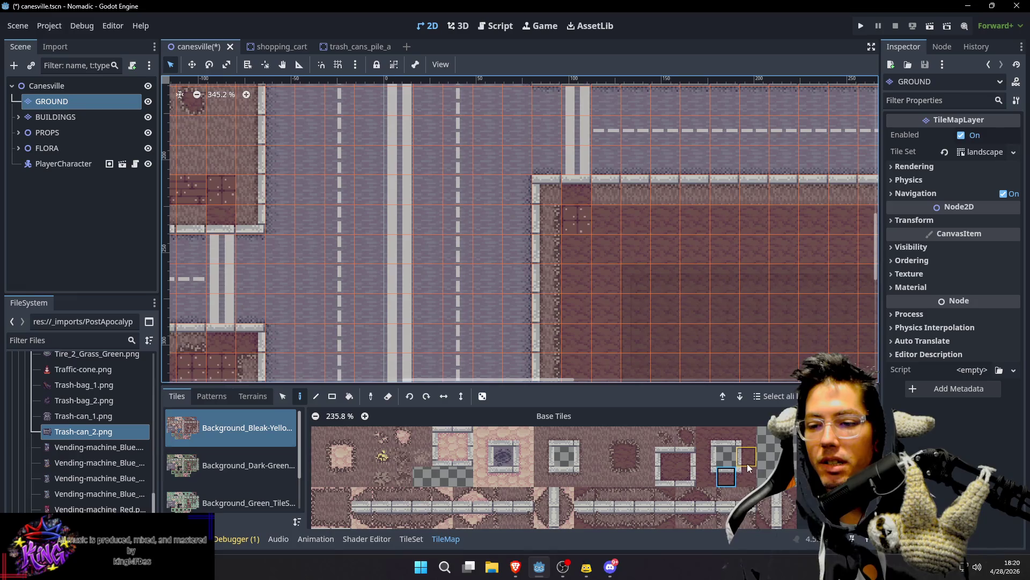
{"action": "left_click", "coordinate": [549, 222]}
{"action": "scroll", "coordinate": [593, 253], "scroll_direction": "right", "scroll_amount": 2}
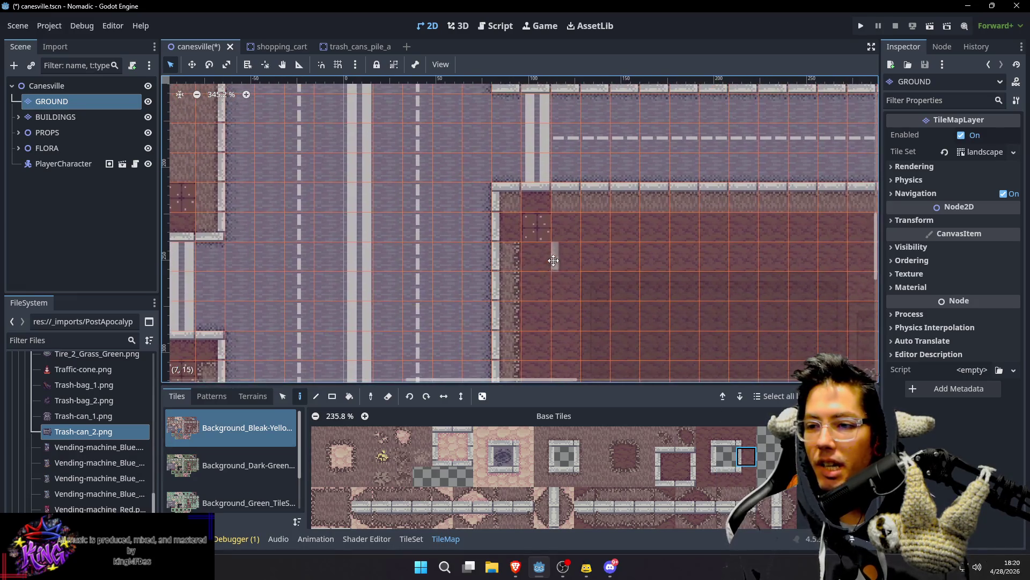
{"action": "left_click", "coordinate": [671, 454]}
{"action": "scroll", "coordinate": [591, 231], "scroll_direction": "right", "scroll_amount": 1}
{"action": "scroll", "coordinate": [590, 231], "scroll_direction": "up", "scroll_amount": 1}
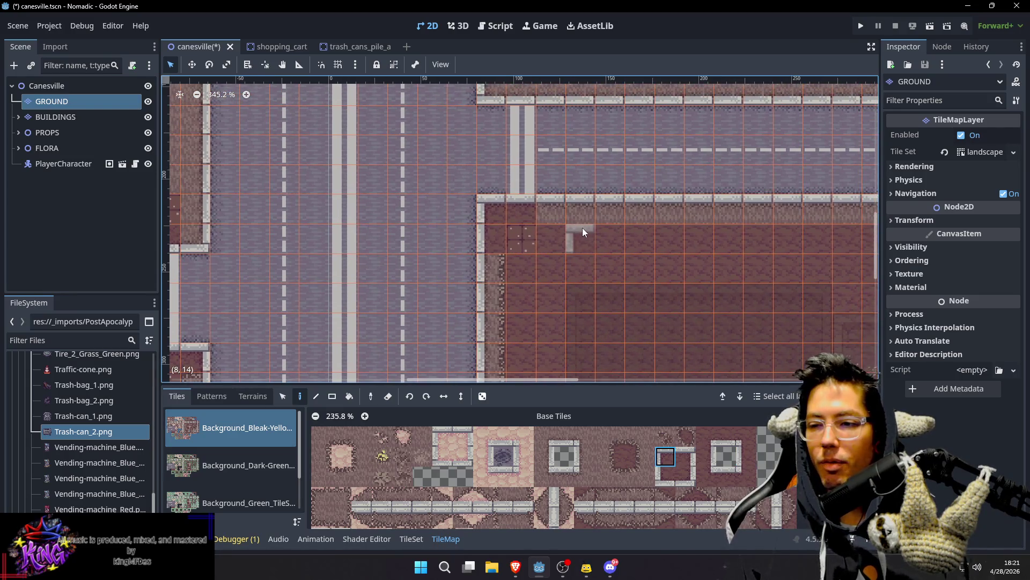
{"action": "scroll", "coordinate": [736, 468], "scroll_direction": "down", "scroll_amount": 4}
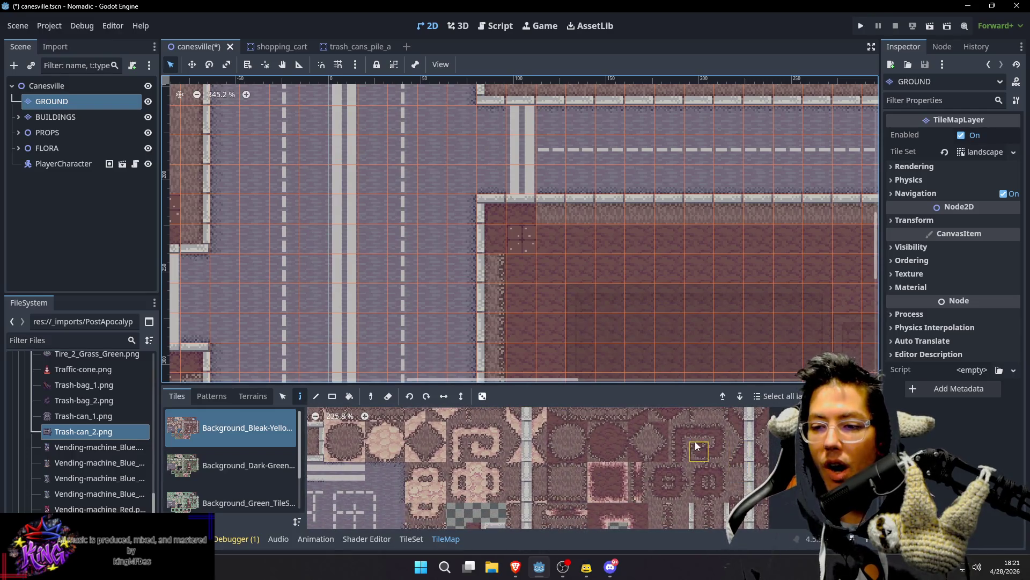
{"action": "scroll", "coordinate": [671, 446], "scroll_direction": "up", "scroll_amount": 2}
{"action": "left_click", "coordinate": [607, 451]}
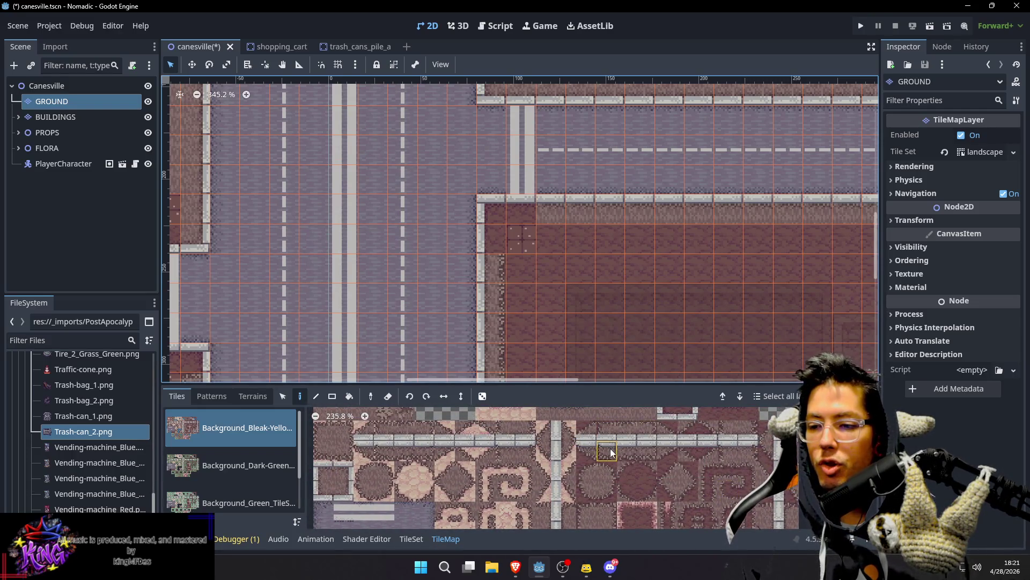
{"action": "left_click", "coordinate": [552, 210]}
Step: Using the neighbouring border tile, paint a narrow 2x9 vertical strip inside the large lot
{"action": "left_click_drag", "start_coordinate": [646, 274], "coordinate": [578, 299]}
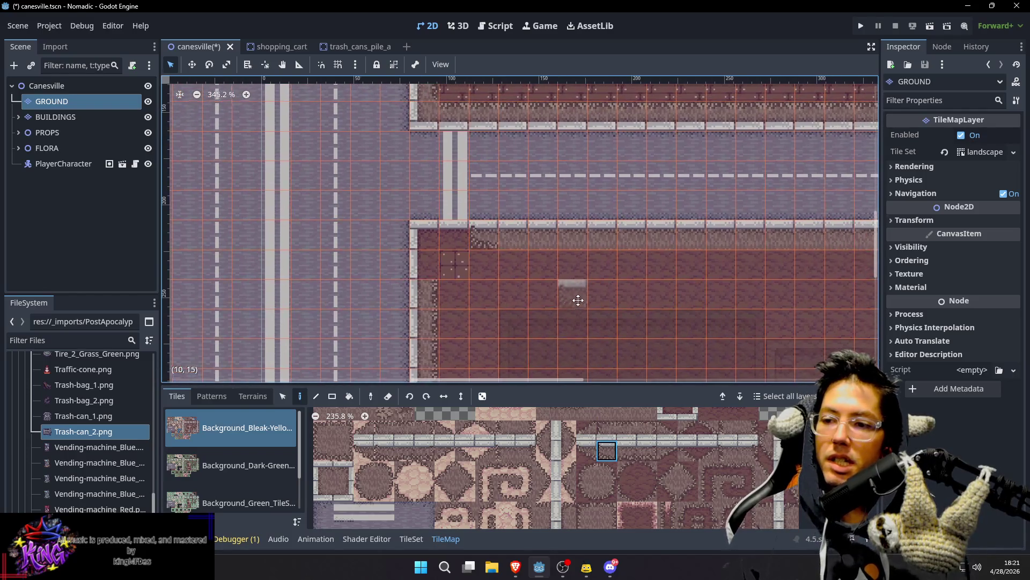
{"action": "left_click", "coordinate": [624, 449]}
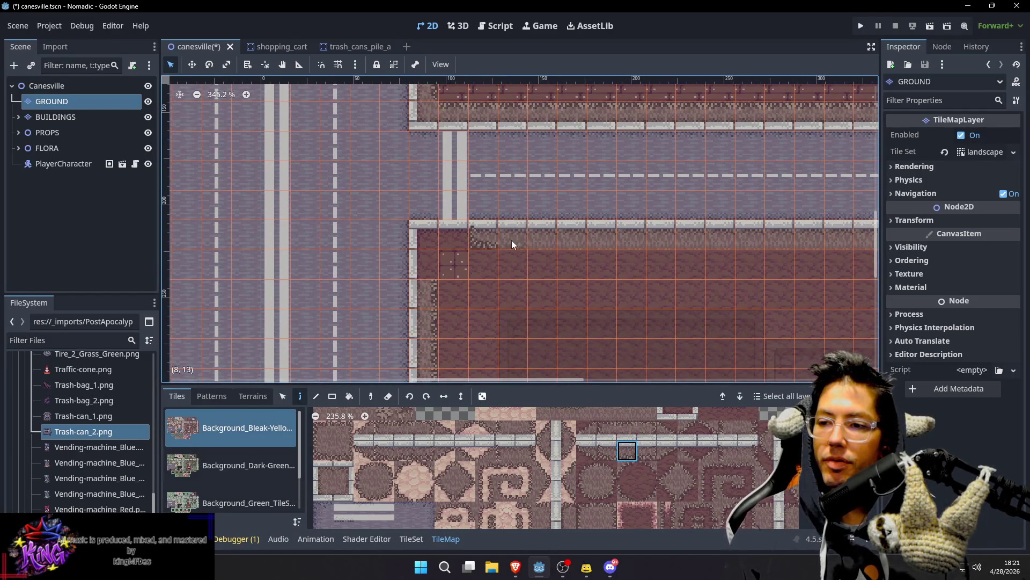
{"action": "left_click_drag", "start_coordinate": [811, 243], "coordinate": [501, 249]}
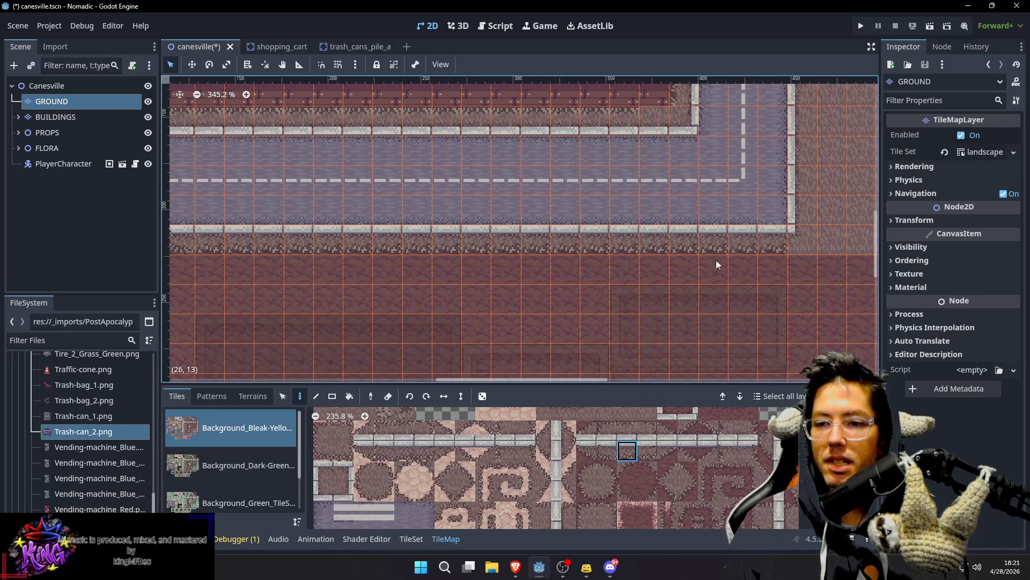
{"action": "scroll", "coordinate": [716, 259], "scroll_direction": "left", "scroll_amount": 5}
{"action": "scroll", "coordinate": [422, 256], "scroll_direction": "down", "scroll_amount": 2}
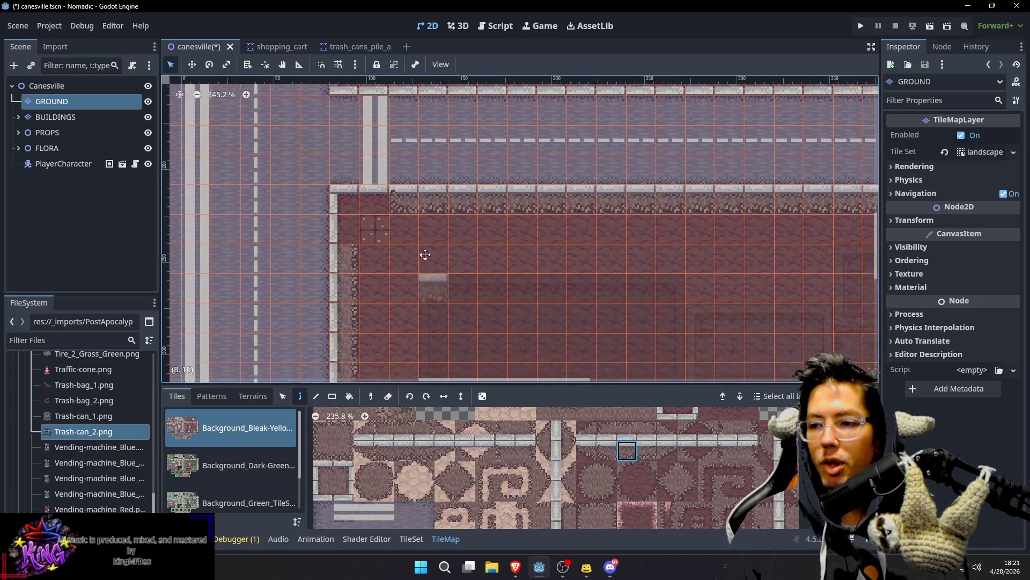
{"action": "scroll", "coordinate": [437, 186], "scroll_direction": "down", "scroll_amount": 2}
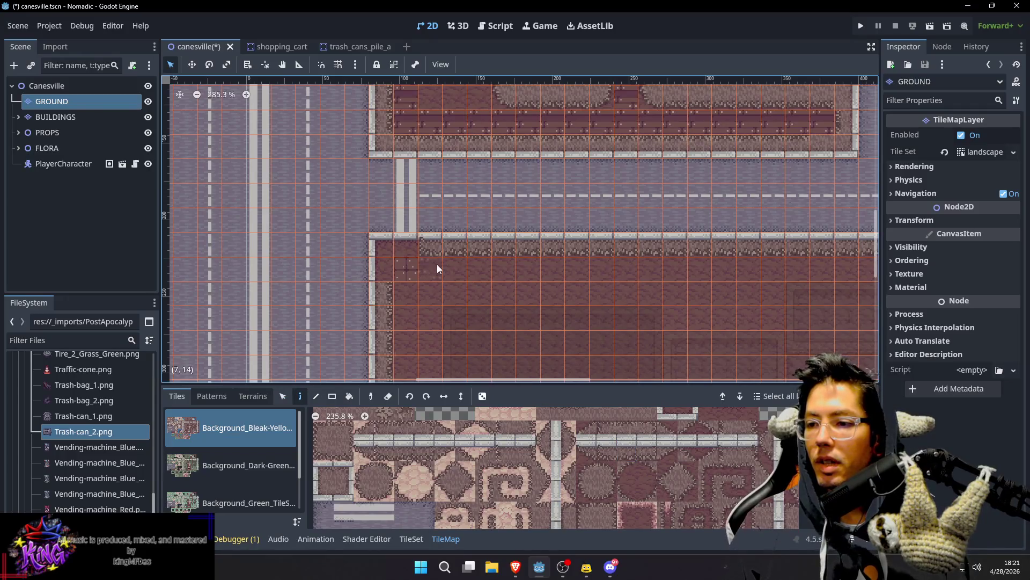
{"action": "scroll", "coordinate": [399, 243], "scroll_direction": "left", "scroll_amount": 2}
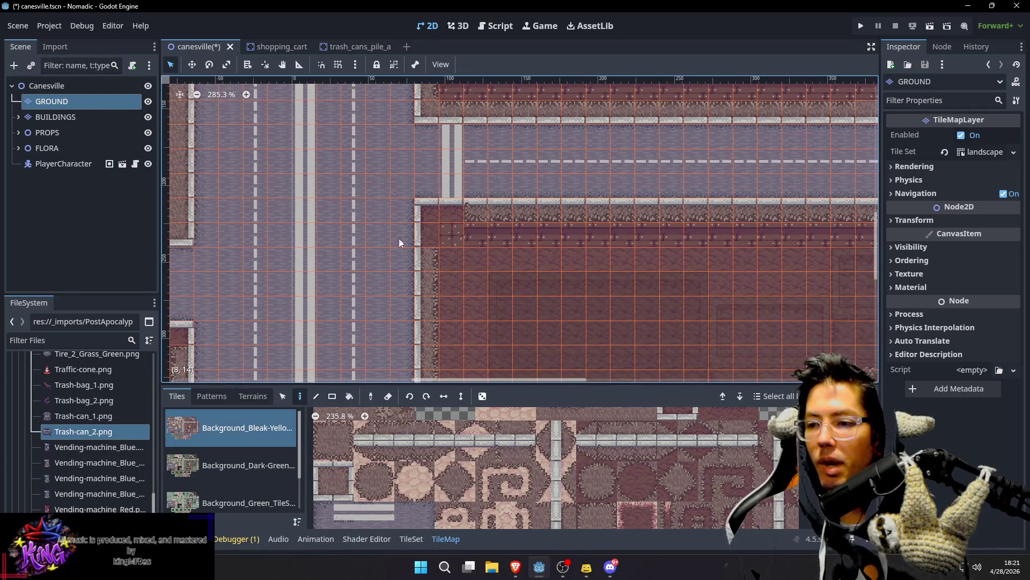
{"action": "scroll", "coordinate": [510, 258], "scroll_direction": "down", "scroll_amount": 5}
{"action": "scroll", "coordinate": [510, 258], "scroll_direction": "left", "scroll_amount": 2}
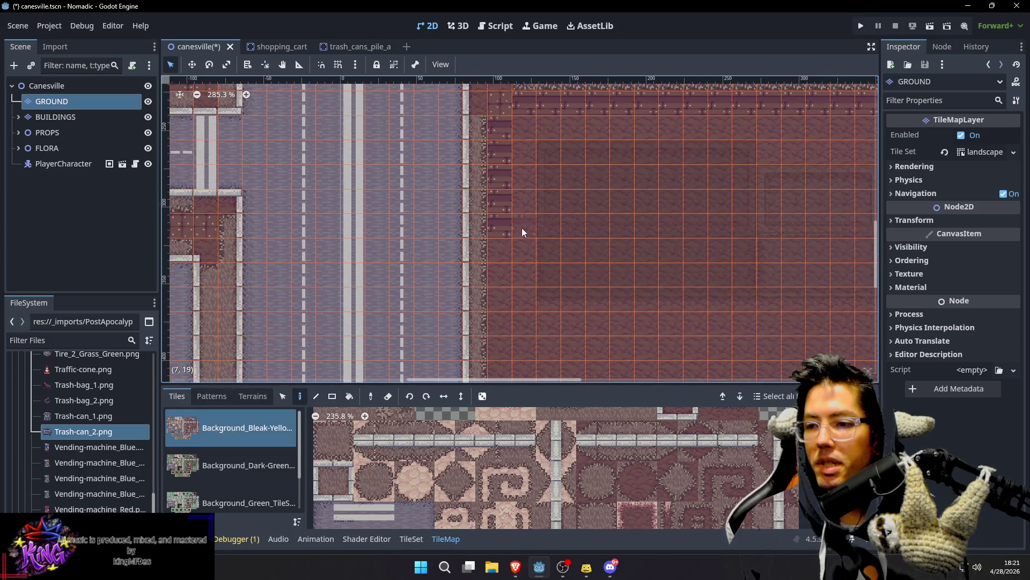
{"action": "left_click_drag", "start_coordinate": [632, 150], "coordinate": [441, 317]}
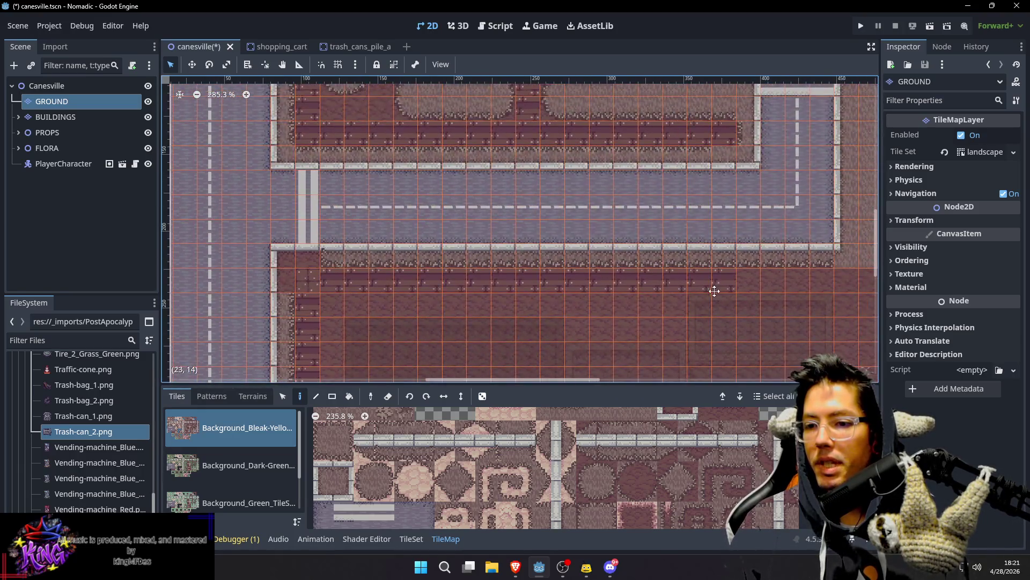
{"action": "scroll", "coordinate": [590, 273], "scroll_direction": "down", "scroll_amount": 3}
{"action": "scroll", "coordinate": [590, 274], "scroll_direction": "right", "scroll_amount": 5}
{"action": "mouse_move", "coordinate": [620, 199]}
{"action": "left_mouse_down"}
{"action": "mouse_move", "coordinate": [368, 193]}
{"action": "mouse_move", "coordinate": [372, 217]}
{"action": "left_mouse_up"}
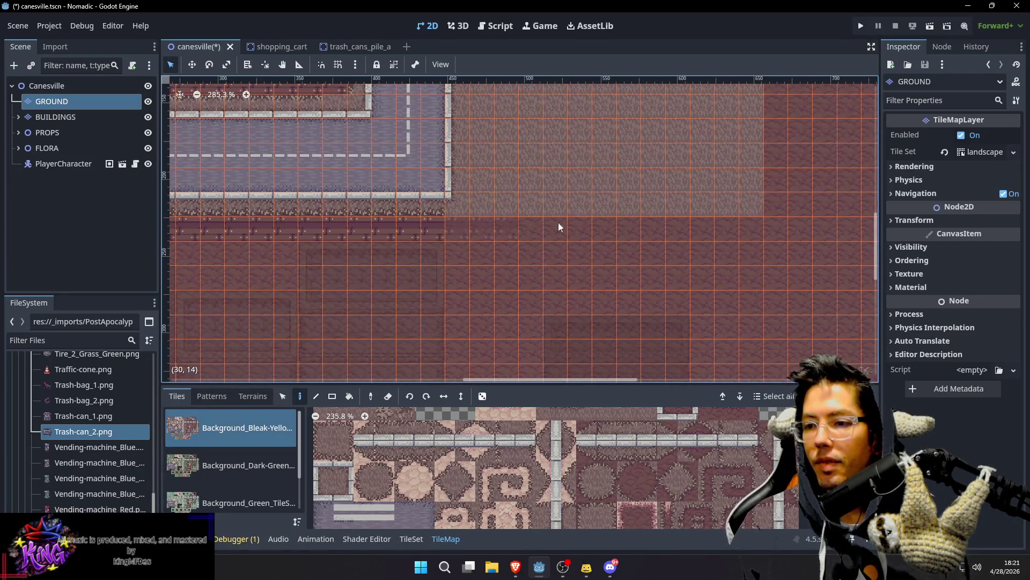
{"action": "scroll", "coordinate": [614, 210], "scroll_direction": "left", "scroll_amount": 5}
{"action": "scroll", "coordinate": [614, 211], "scroll_direction": "down", "scroll_amount": 1}
{"action": "scroll", "coordinate": [615, 210], "scroll_direction": "down", "scroll_amount": 1}
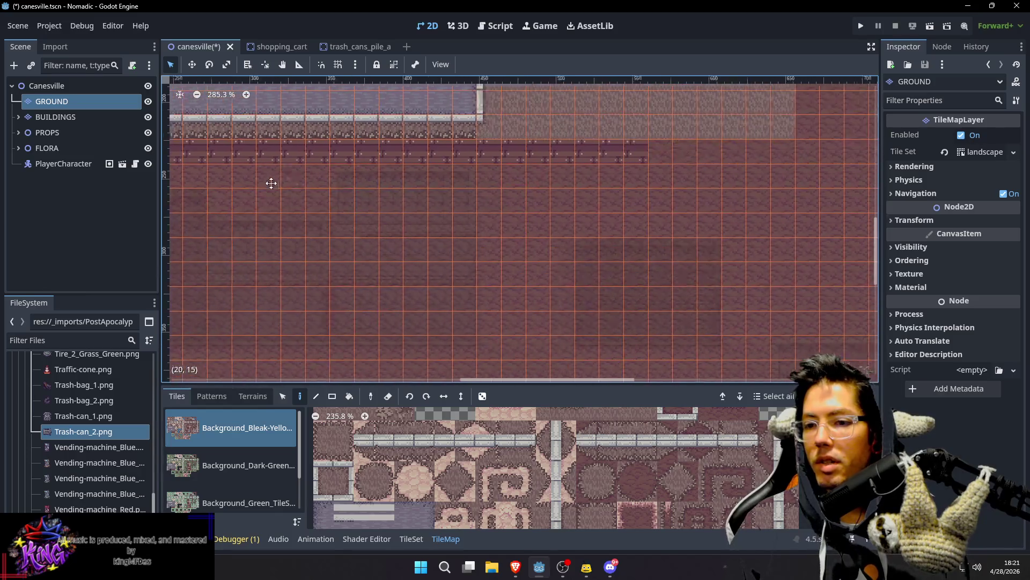
{"action": "scroll", "coordinate": [411, 236], "scroll_direction": "right", "scroll_amount": 5}
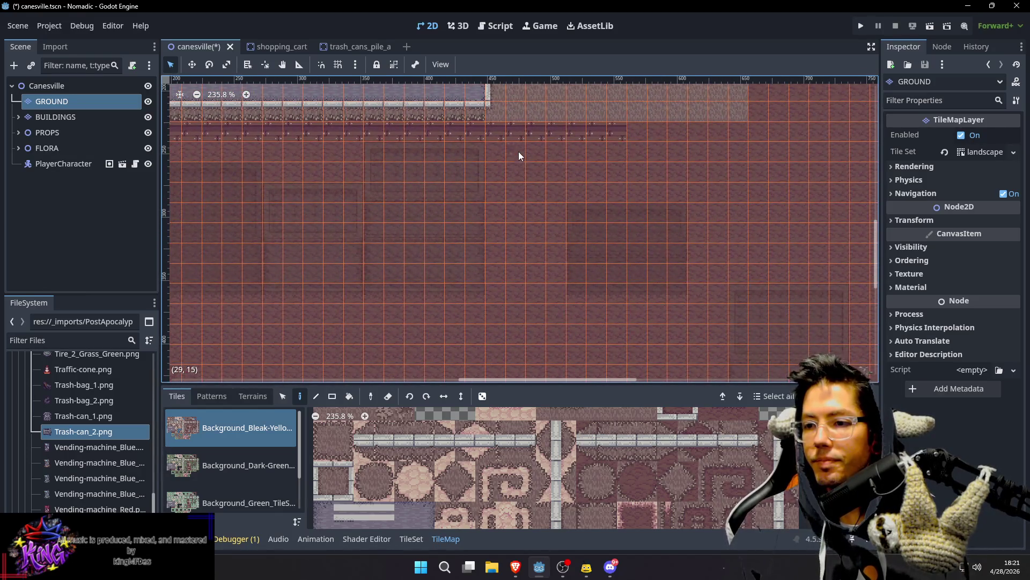
{"action": "left_click_drag", "start_coordinate": [536, 316], "coordinate": [536, 320]}
{"action": "scroll", "coordinate": [591, 242], "scroll_direction": "left", "scroll_amount": 1}
{"action": "scroll", "coordinate": [590, 242], "scroll_direction": "down", "scroll_amount": 2}
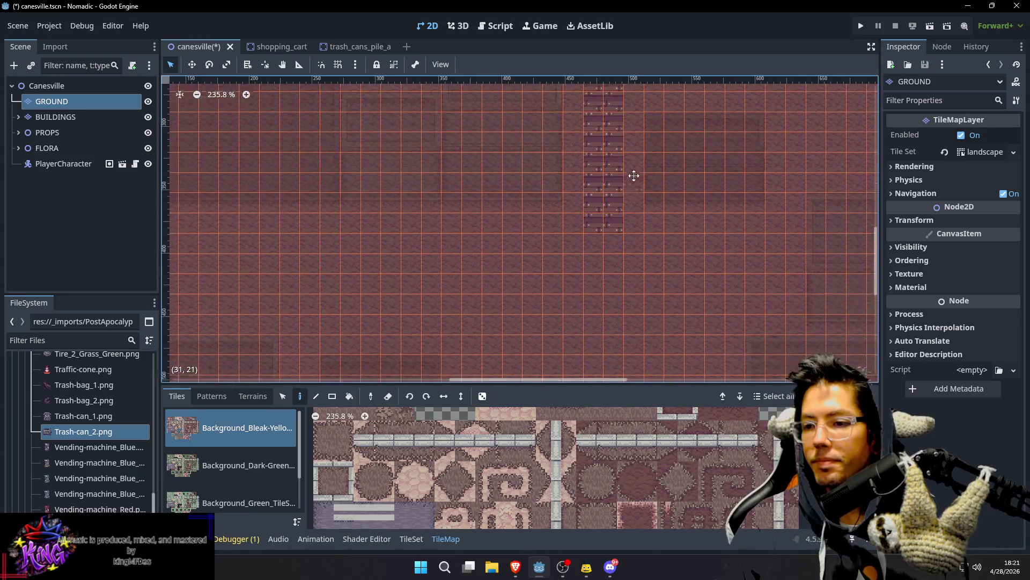
Step: Undo the horizontal border-tile row and redraw it with the Line tool
{"action": "mouse_move", "coordinate": [625, 259]}
{"action": "left_mouse_down"}
{"action": "mouse_move", "coordinate": [613, 249]}
{"action": "mouse_move", "coordinate": [600, 265]}
{"action": "mouse_move", "coordinate": [603, 288]}
{"action": "mouse_move", "coordinate": [626, 210]}
{"action": "left_mouse_up"}
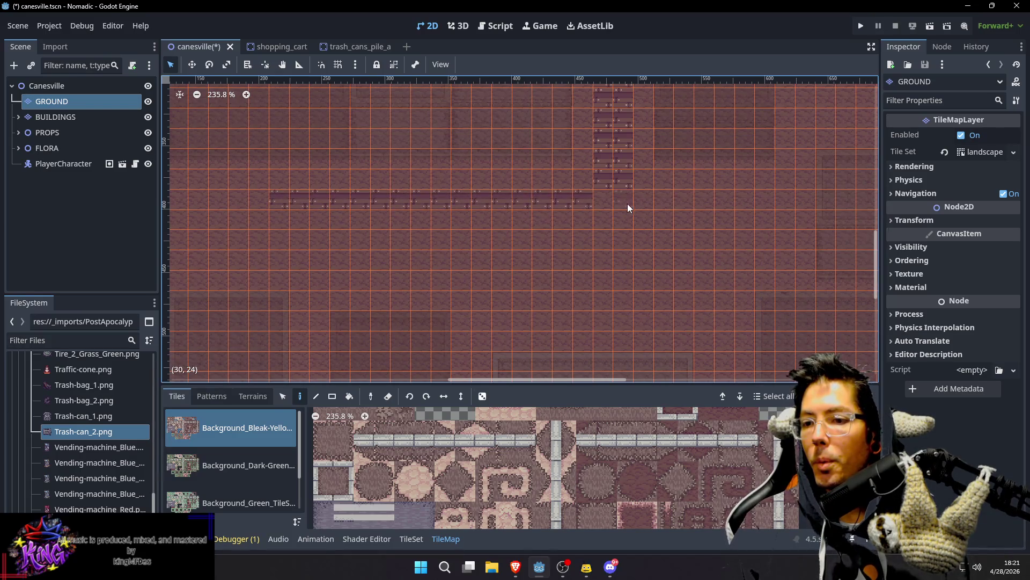
{"action": "scroll", "coordinate": [609, 221], "scroll_direction": "left", "scroll_amount": 10}
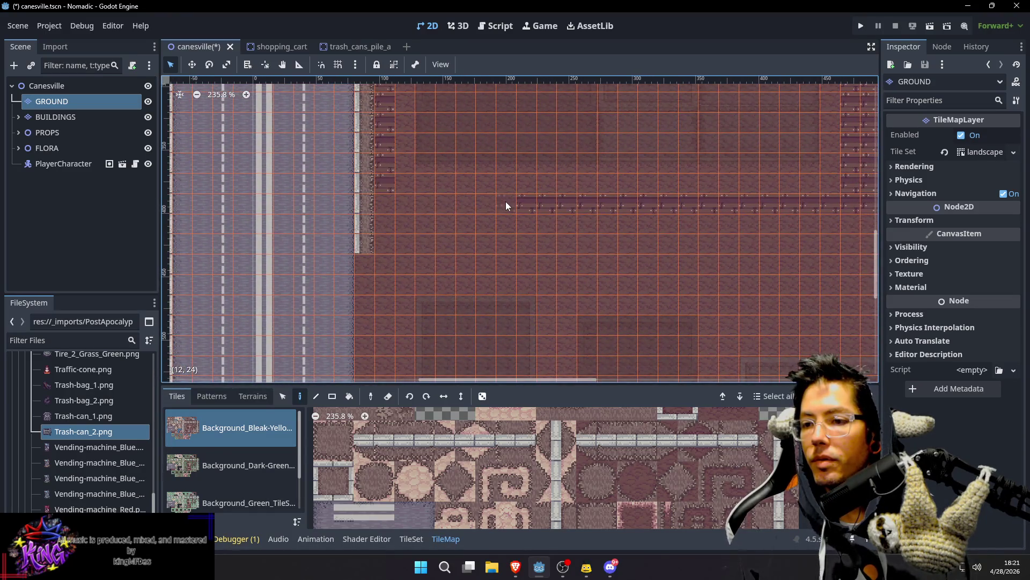
{"action": "key", "text": "ctrl+z"}
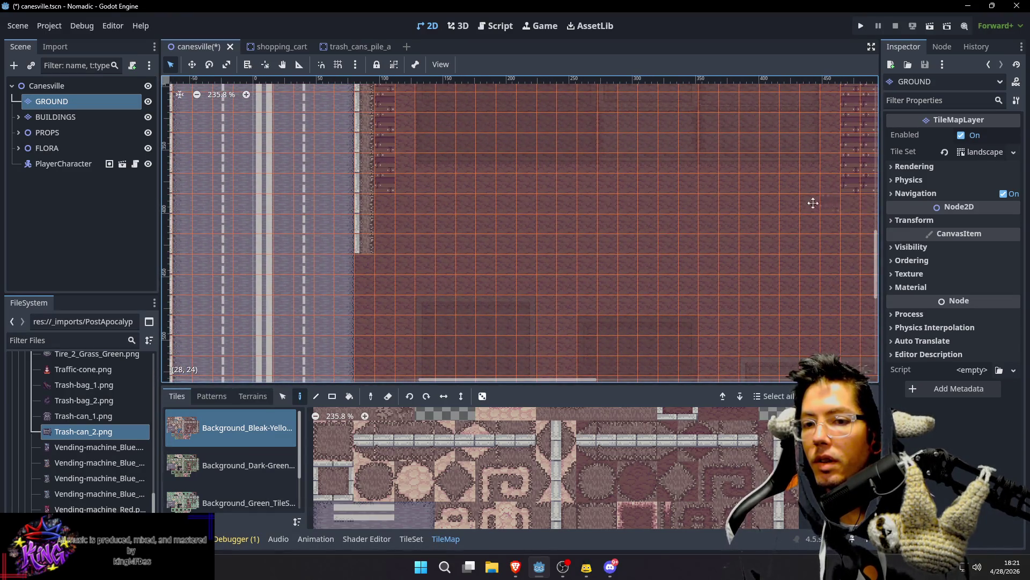
{"action": "scroll", "coordinate": [752, 200], "scroll_direction": "right", "scroll_amount": 5}
{"action": "left_click_drag", "start_coordinate": [333, 196], "coordinate": [311, 188]}
Step: Extend the light edge strip further down and save the canesville scene
{"action": "scroll", "coordinate": [540, 207], "scroll_direction": "down", "scroll_amount": 1}
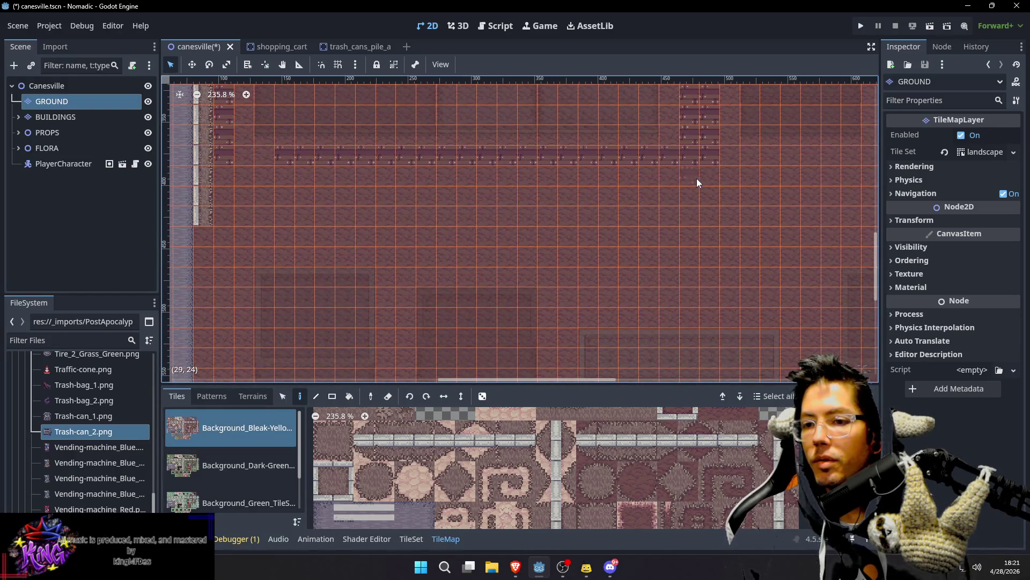
{"action": "scroll", "coordinate": [609, 165], "scroll_direction": "down", "scroll_amount": 5}
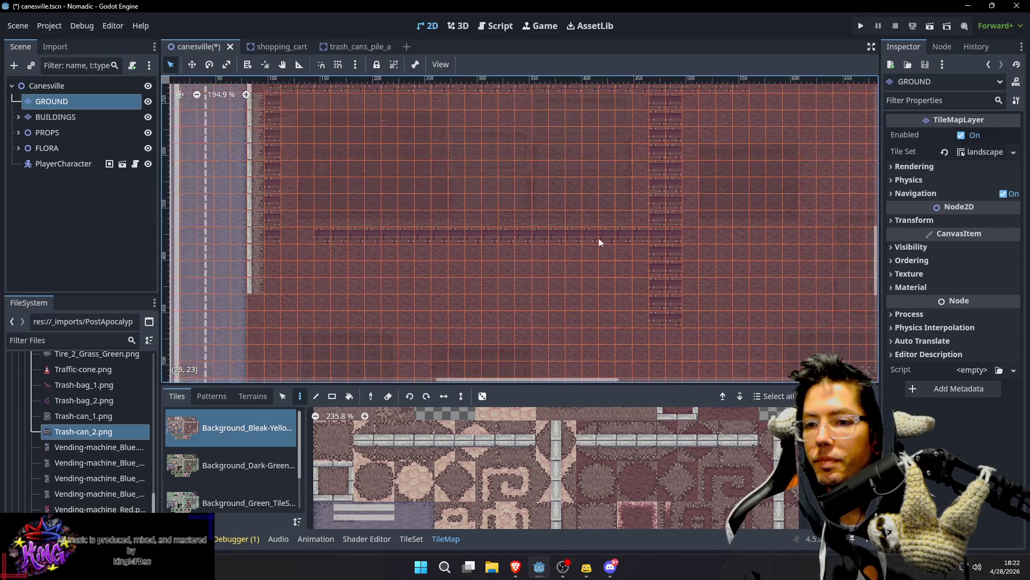
{"action": "scroll", "coordinate": [612, 212], "scroll_direction": "left", "scroll_amount": 5}
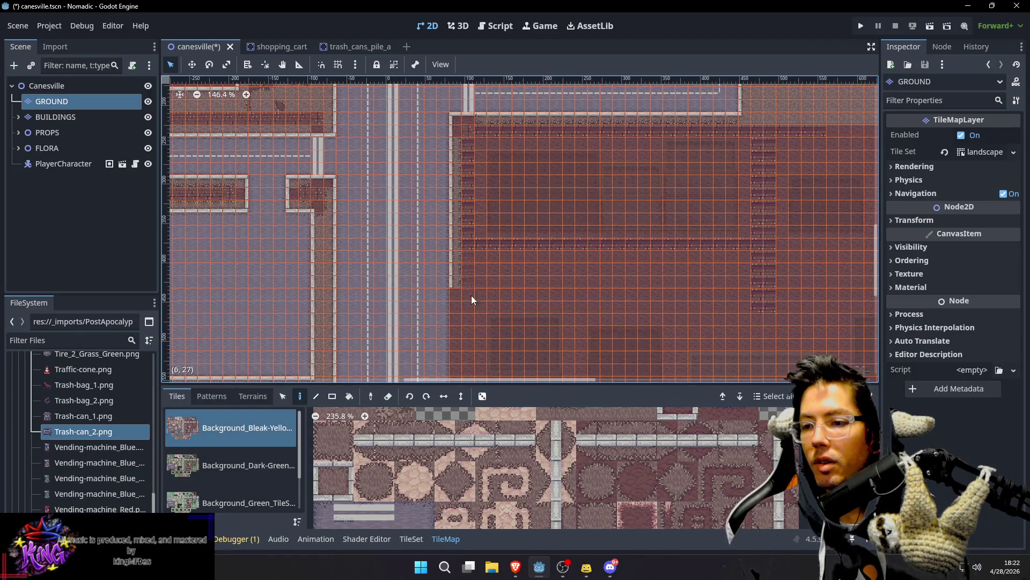
{"action": "scroll", "coordinate": [563, 254], "scroll_direction": "down", "scroll_amount": 5}
{"action": "scroll", "coordinate": [515, 153], "scroll_direction": "left", "scroll_amount": 3}
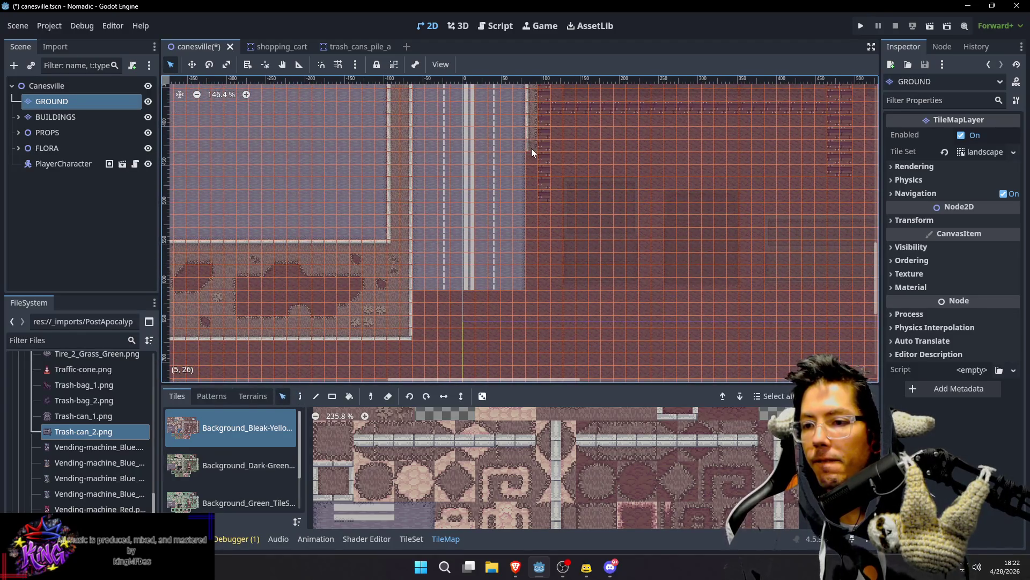
{"action": "left_click_drag", "start_coordinate": [529, 163], "coordinate": [532, 234]}
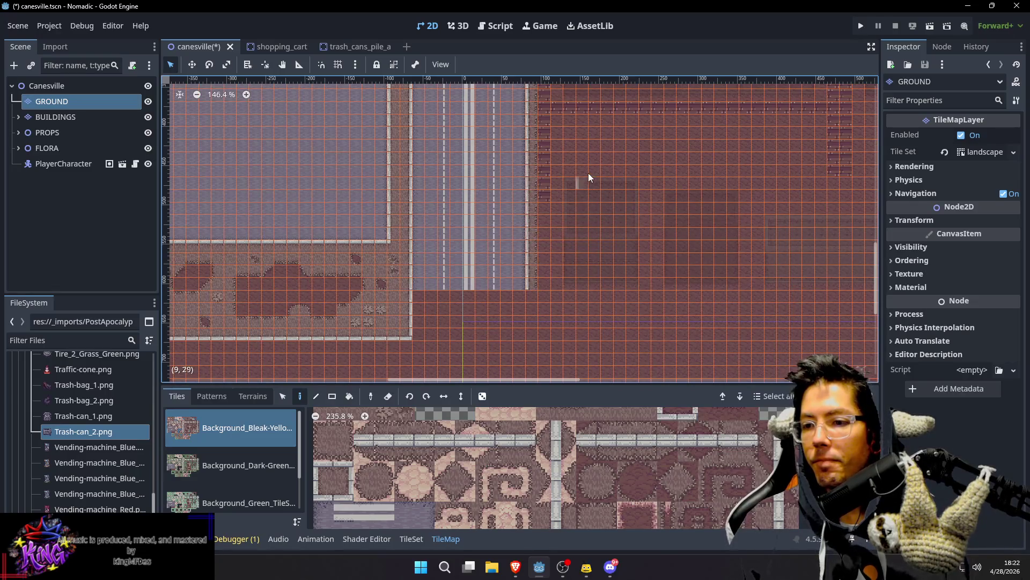
{"action": "left_click_drag", "start_coordinate": [587, 175], "coordinate": [533, 279]}
{"action": "scroll", "coordinate": [542, 231], "scroll_direction": "up", "scroll_amount": 2}
{"action": "key", "text": "ctrl+s"}
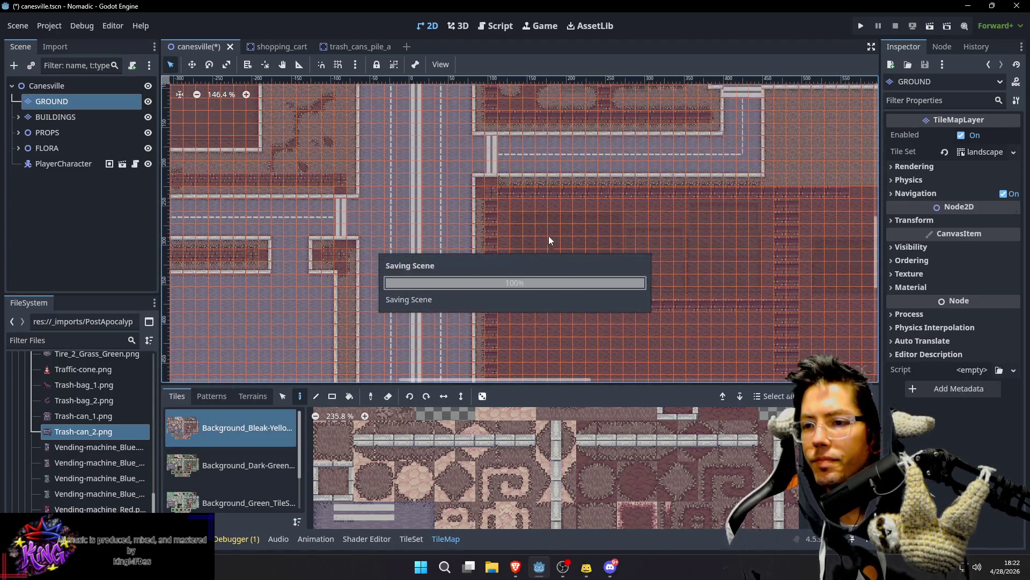
Step: Select the Canesville root node and zoom the view onto the paved lot with its buildings
{"action": "left_click", "coordinate": [38, 88]}
{"action": "left_click_drag", "start_coordinate": [579, 194], "coordinate": [483, 167]}
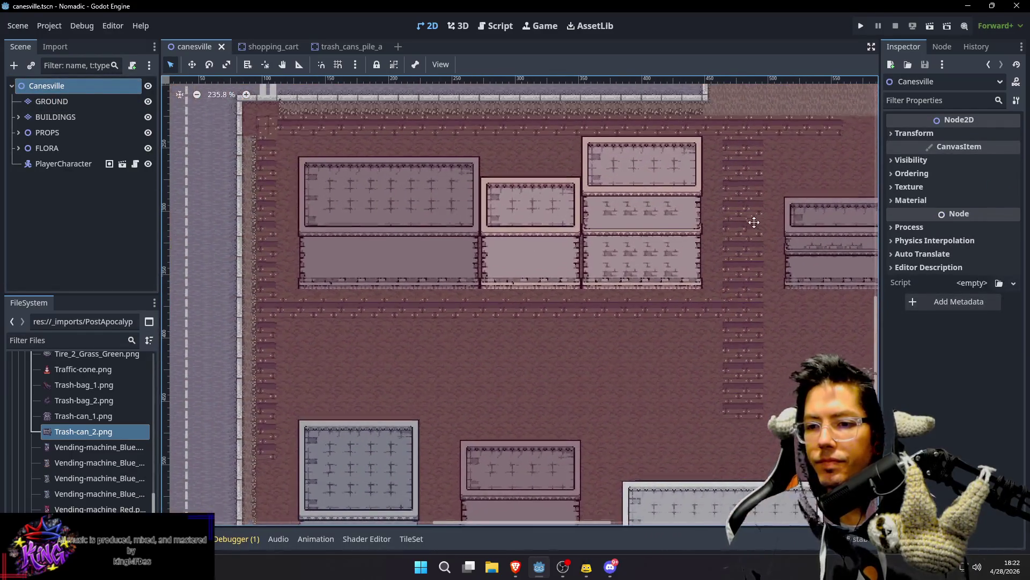
{"action": "scroll", "coordinate": [755, 223], "scroll_direction": "up", "scroll_amount": 2}
{"action": "left_click_drag", "start_coordinate": [755, 222], "coordinate": [648, 293]}
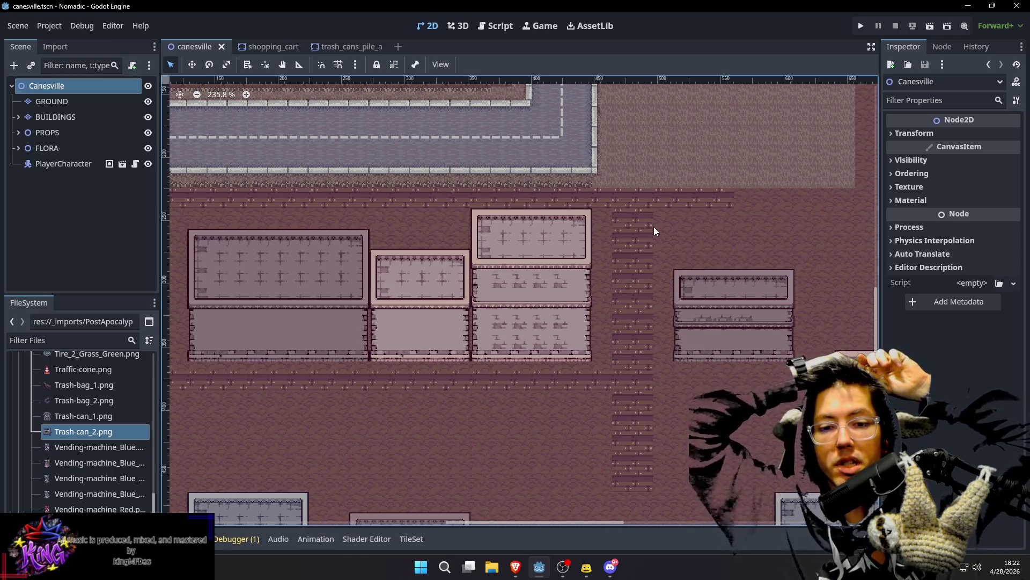
{"action": "scroll", "coordinate": [655, 226], "scroll_direction": "up", "scroll_amount": 2}
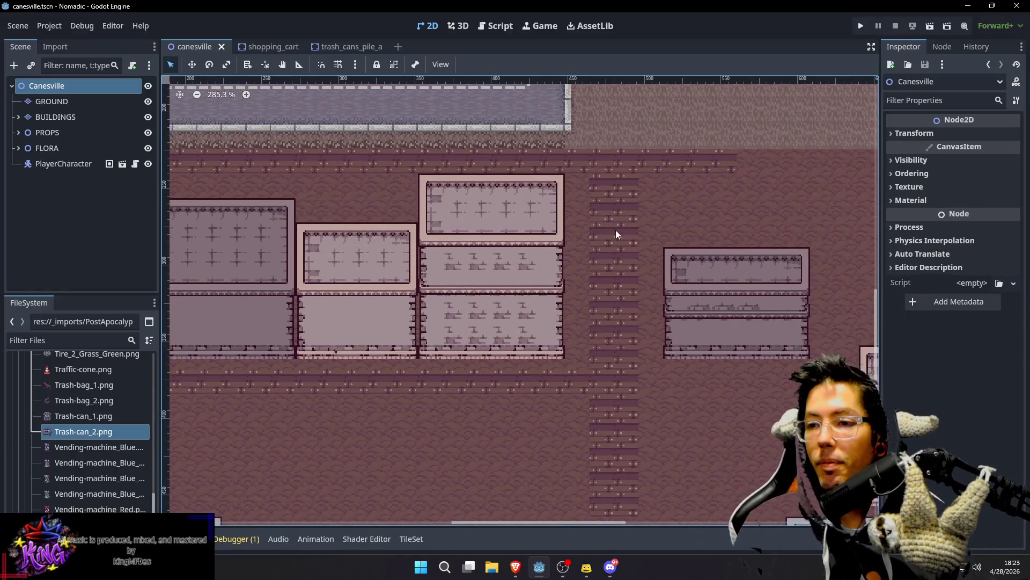
Step: On the GROUND layer, paint a vertical gravel edge strip beside the sidewalk column
{"action": "left_click", "coordinate": [94, 105]}
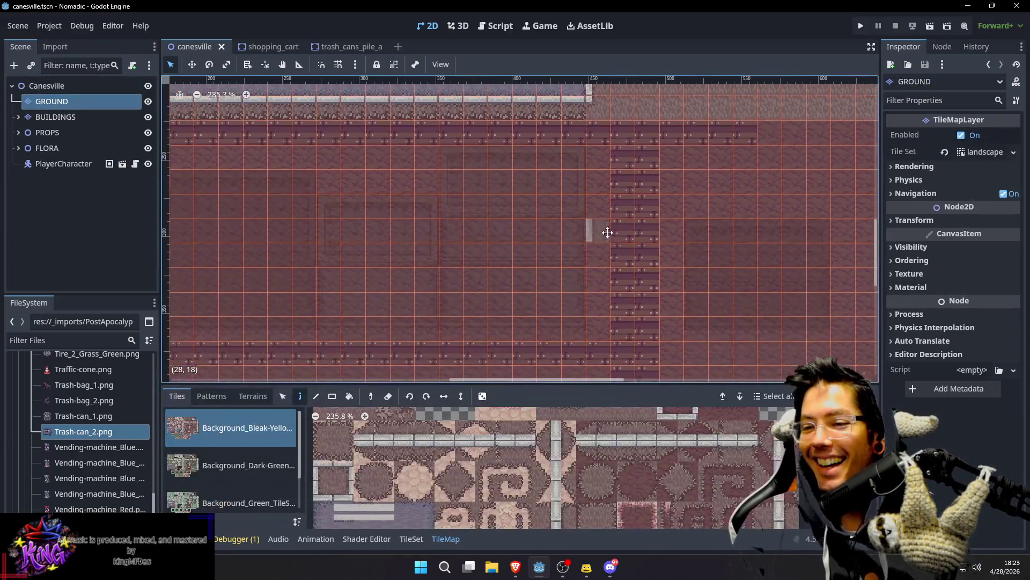
{"action": "scroll", "coordinate": [708, 449], "scroll_direction": "right", "scroll_amount": 3}
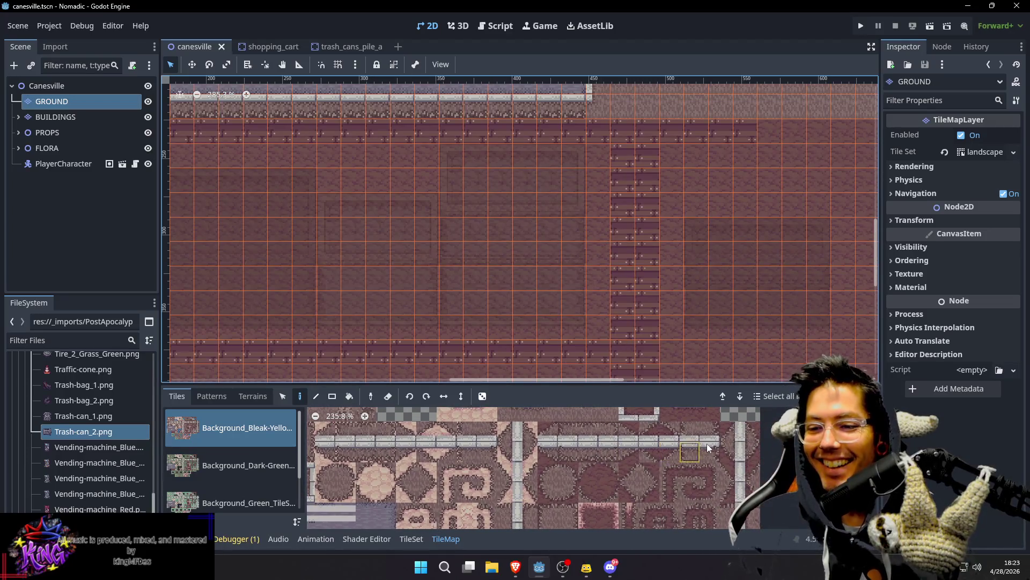
{"action": "scroll", "coordinate": [703, 451], "scroll_direction": "down", "scroll_amount": 2}
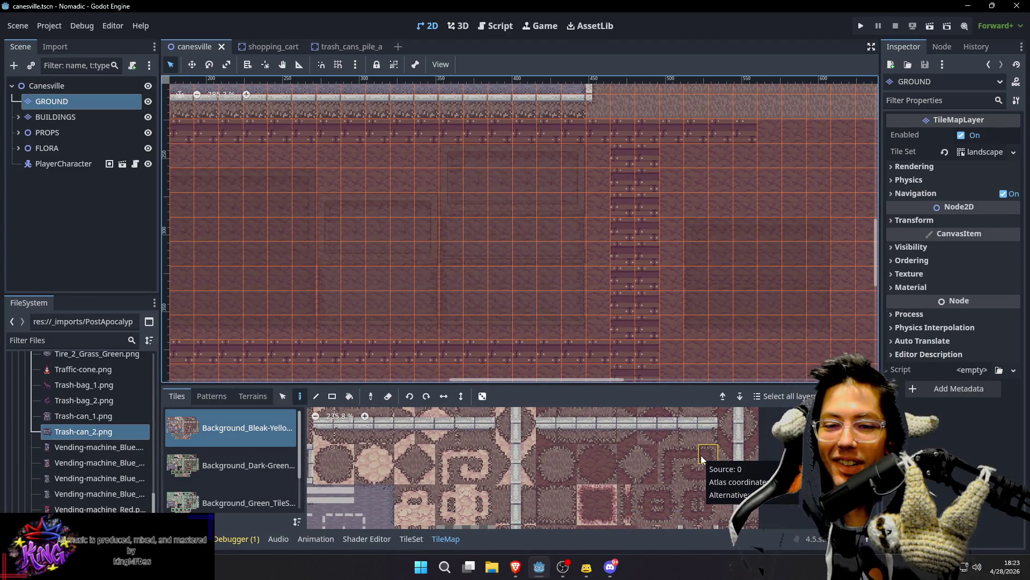
{"action": "scroll", "coordinate": [695, 457], "scroll_direction": "right", "scroll_amount": 1}
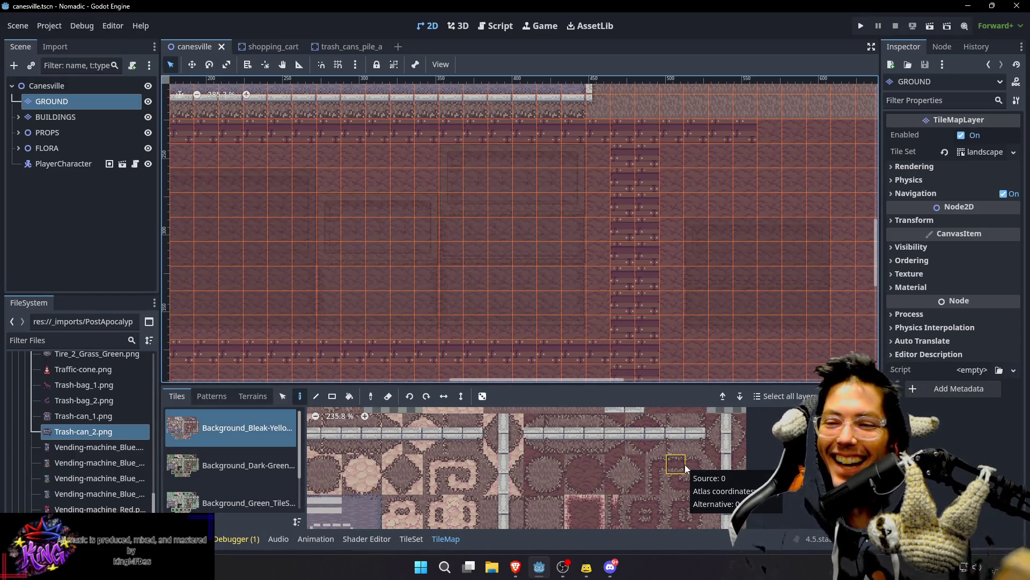
{"action": "scroll", "coordinate": [682, 499], "scroll_direction": "up", "scroll_amount": 5}
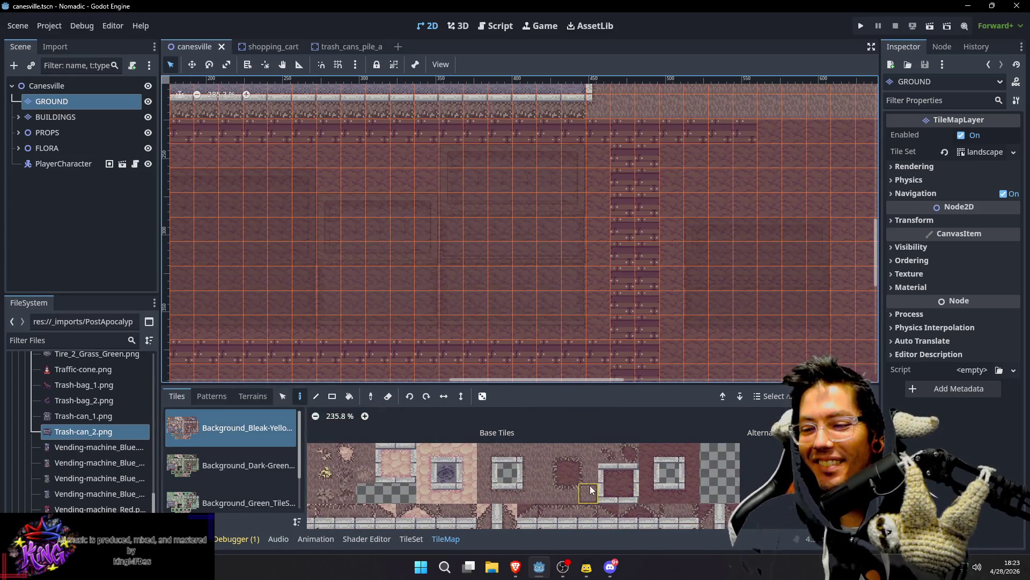
{"action": "left_click", "coordinate": [556, 472]}
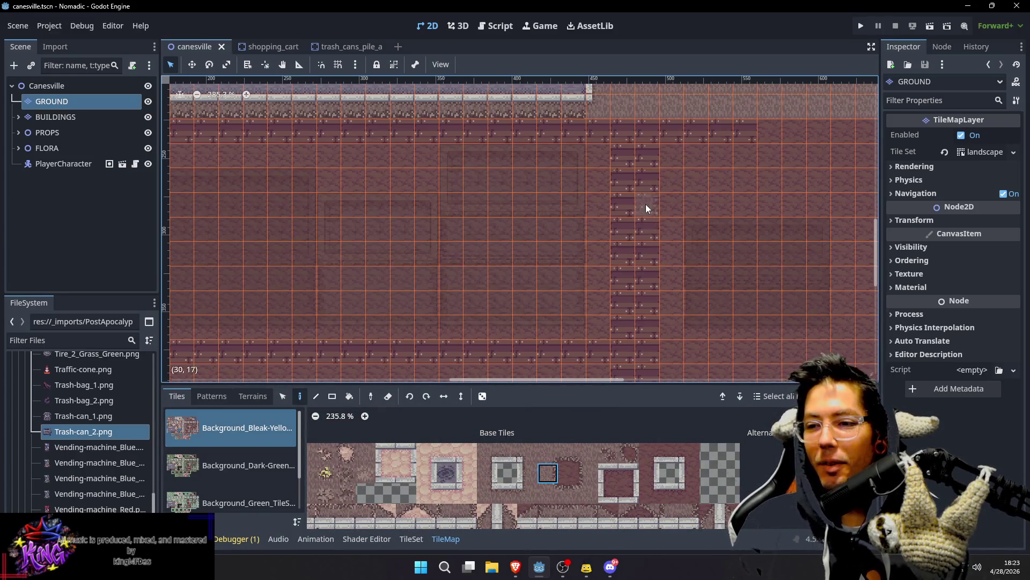
{"action": "left_click_drag", "start_coordinate": [599, 191], "coordinate": [591, 295]}
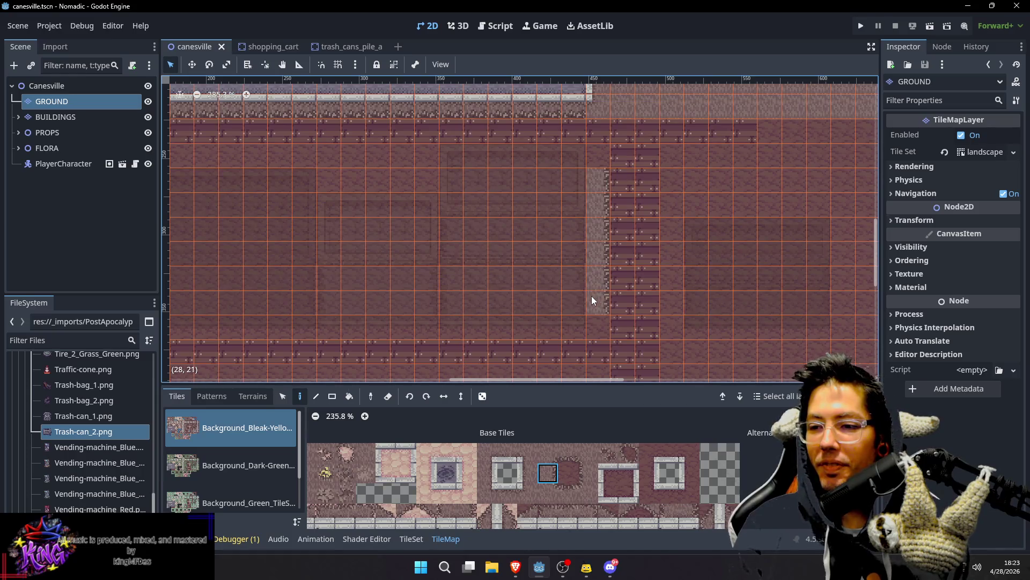
Step: Add a rounded gravel end and paint a gravel row along the lot's top edge
{"action": "scroll", "coordinate": [596, 311], "scroll_direction": "down", "scroll_amount": 2}
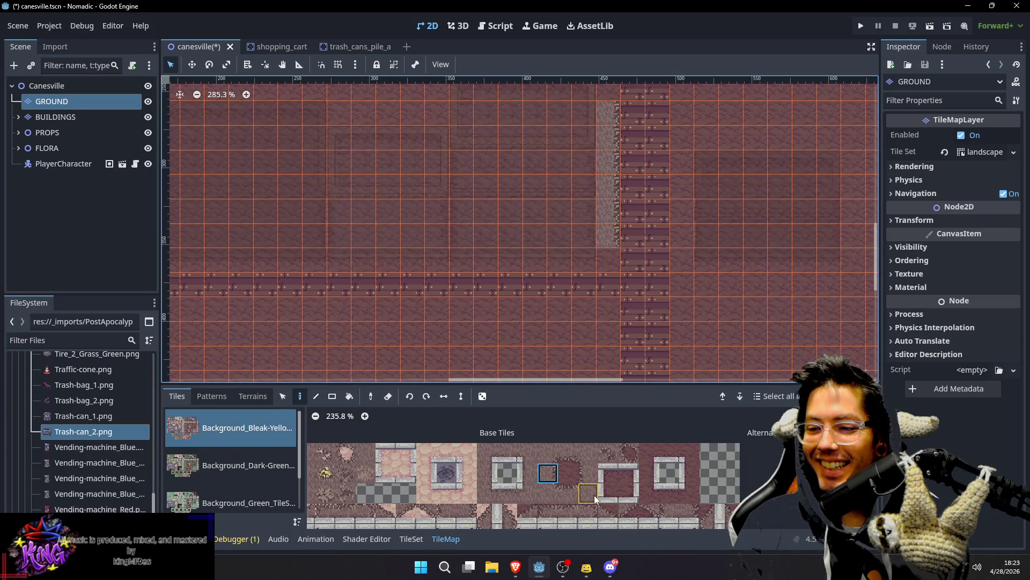
{"action": "scroll", "coordinate": [598, 478], "scroll_direction": "down", "scroll_amount": 2}
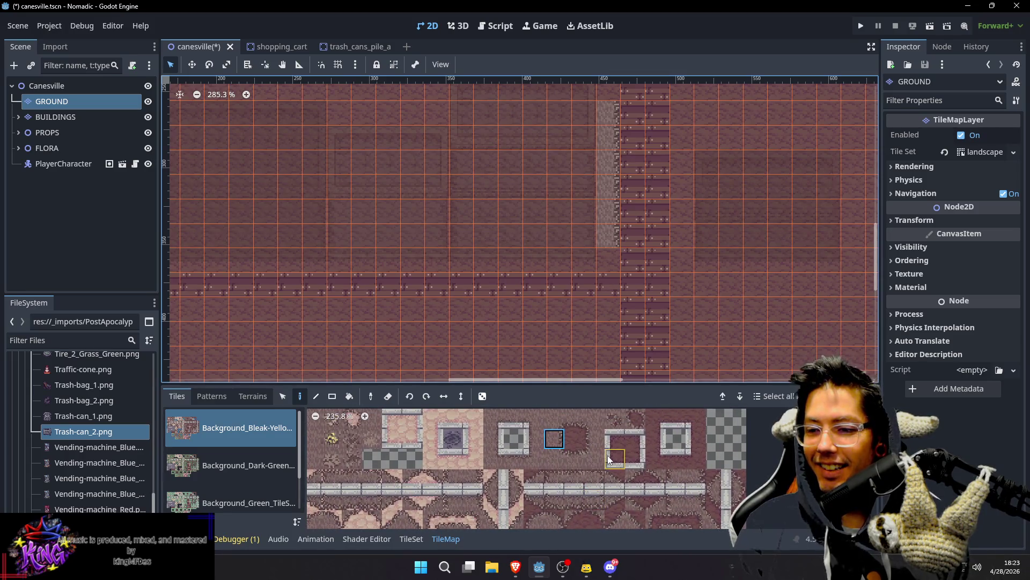
{"action": "scroll", "coordinate": [607, 475], "scroll_direction": "down", "scroll_amount": 2}
{"action": "left_click", "coordinate": [569, 504]}
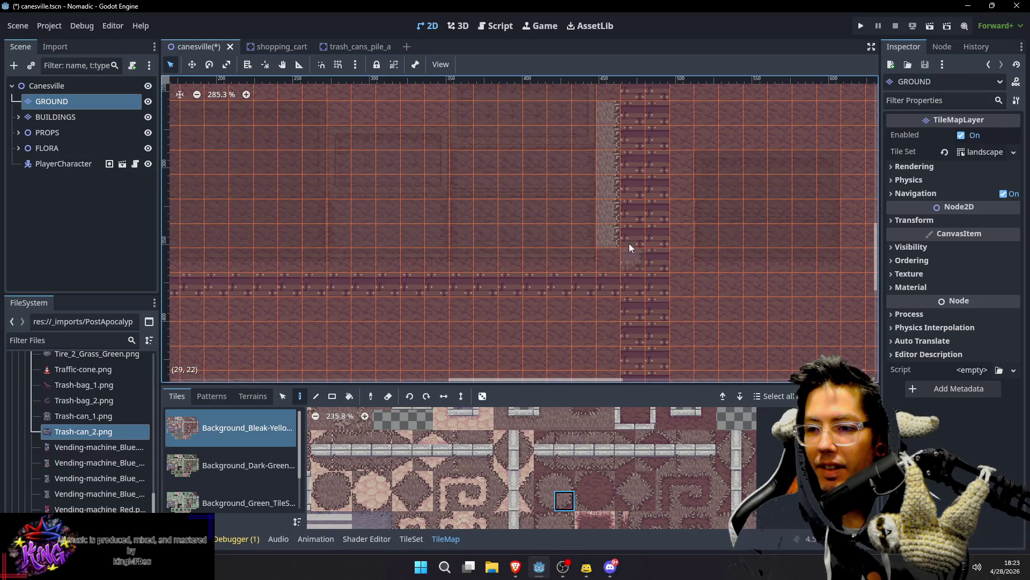
{"action": "scroll", "coordinate": [621, 265], "scroll_direction": "up", "scroll_amount": 3}
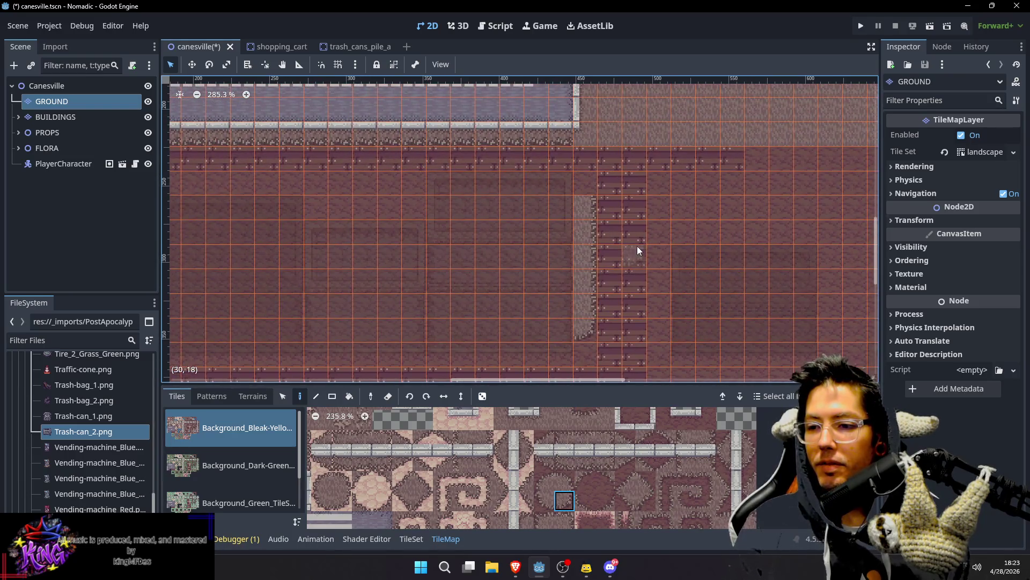
{"action": "scroll", "coordinate": [621, 257], "scroll_direction": "up", "scroll_amount": 2}
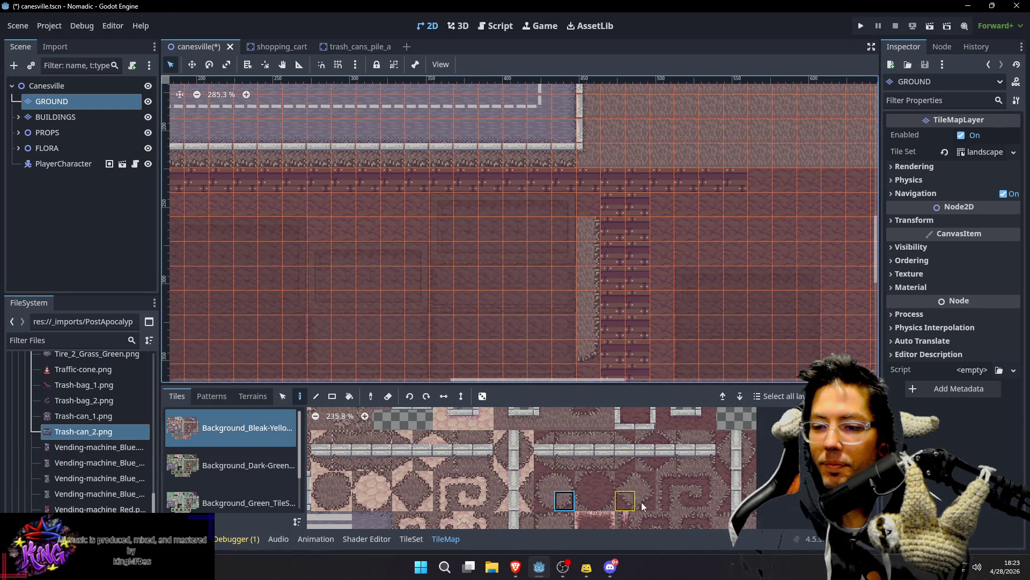
{"action": "left_click", "coordinate": [645, 480]}
{"action": "scroll", "coordinate": [574, 206], "scroll_direction": "left", "scroll_amount": 3}
{"action": "scroll", "coordinate": [574, 206], "scroll_direction": "down", "scroll_amount": 1}
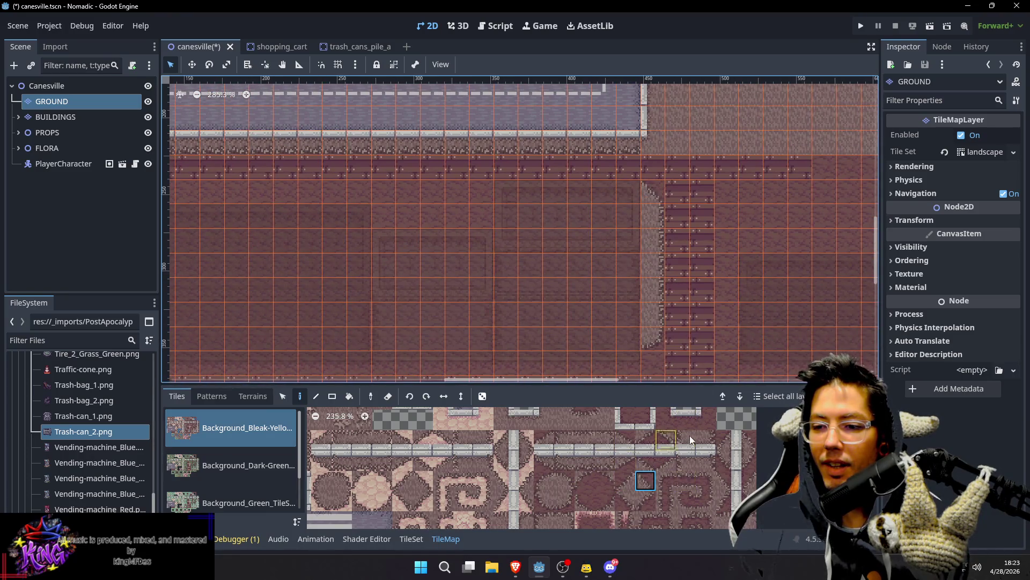
{"action": "scroll", "coordinate": [648, 456], "scroll_direction": "up", "scroll_amount": 2}
{"action": "left_click", "coordinate": [578, 462]}
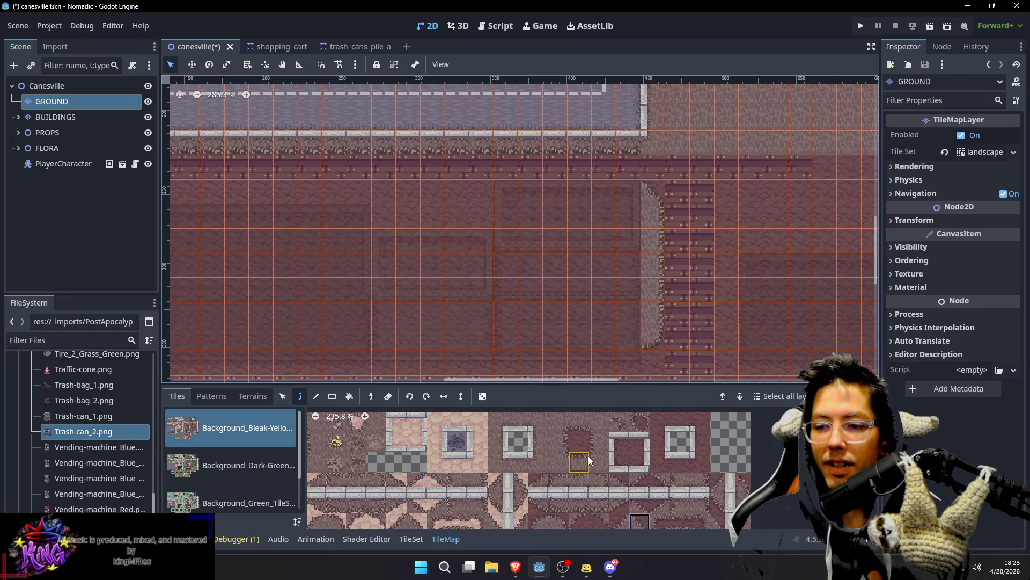
{"action": "mouse_move", "coordinate": [637, 212]}
{"action": "left_mouse_down"}
{"action": "mouse_move", "coordinate": [387, 212]}
{"action": "mouse_move", "coordinate": [766, 194]}
{"action": "mouse_move", "coordinate": [744, 198]}
{"action": "left_mouse_up"}
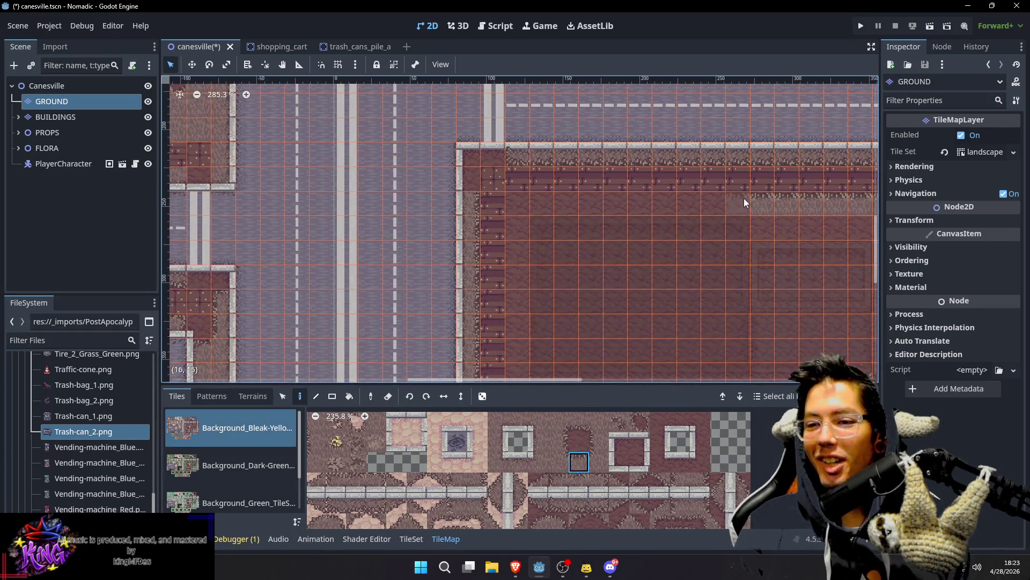
Step: Paint a gravel edge column down the lot's left side
{"action": "left_click_drag", "start_coordinate": [548, 204], "coordinate": [548, 204]}
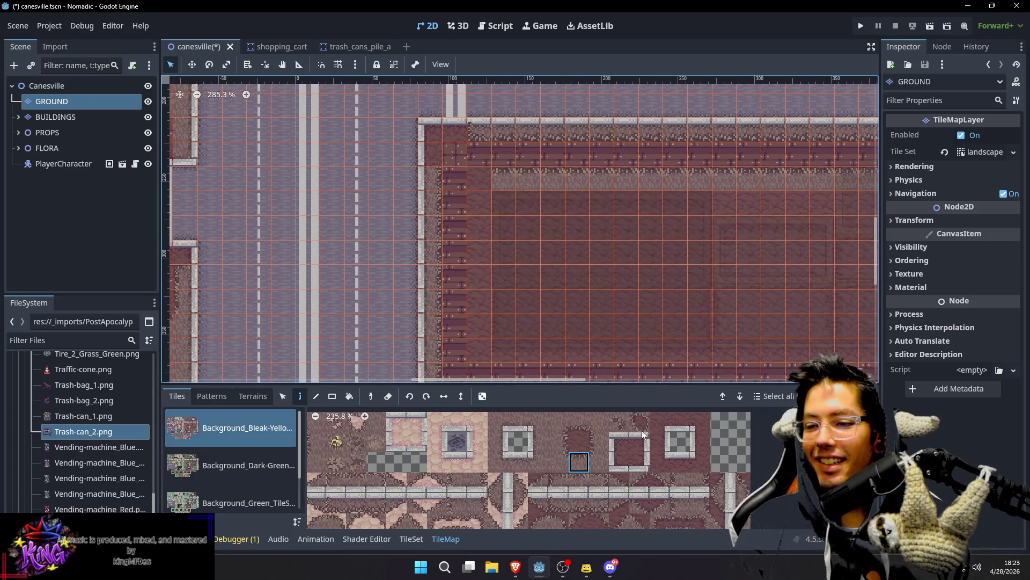
{"action": "left_click", "coordinate": [620, 520]}
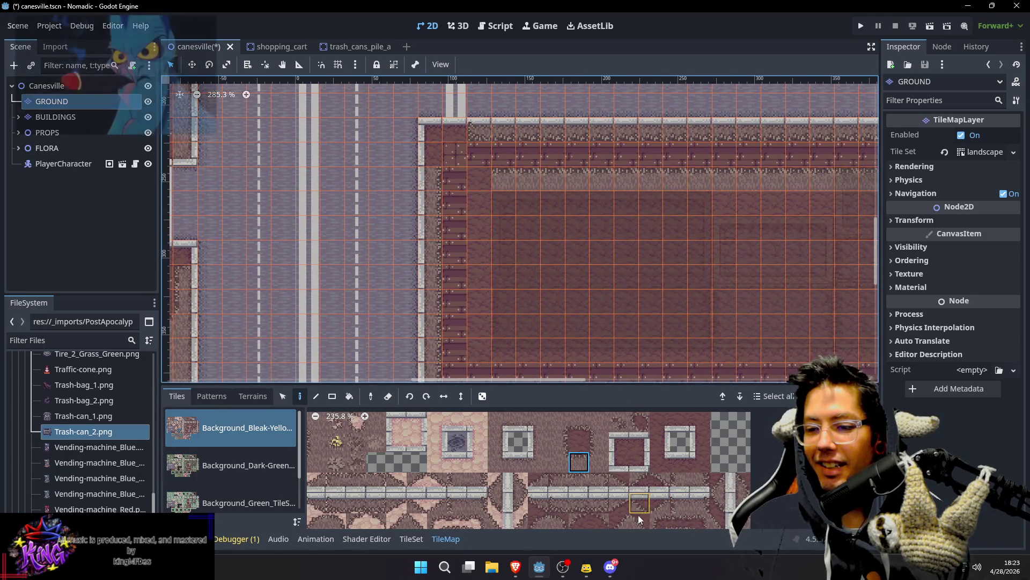
{"action": "left_click_drag", "start_coordinate": [479, 192], "coordinate": [504, 162]}
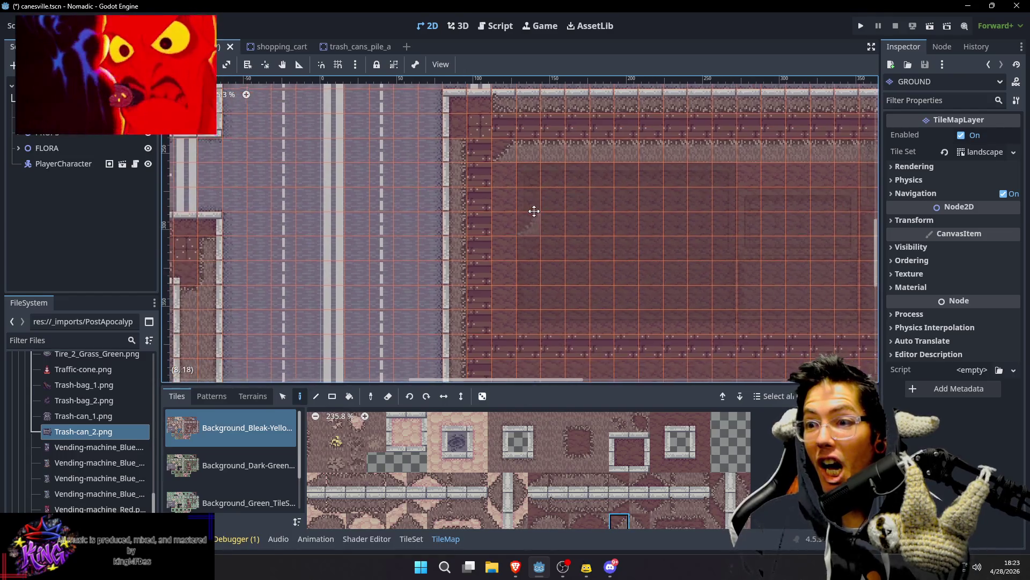
{"action": "left_click", "coordinate": [599, 446]}
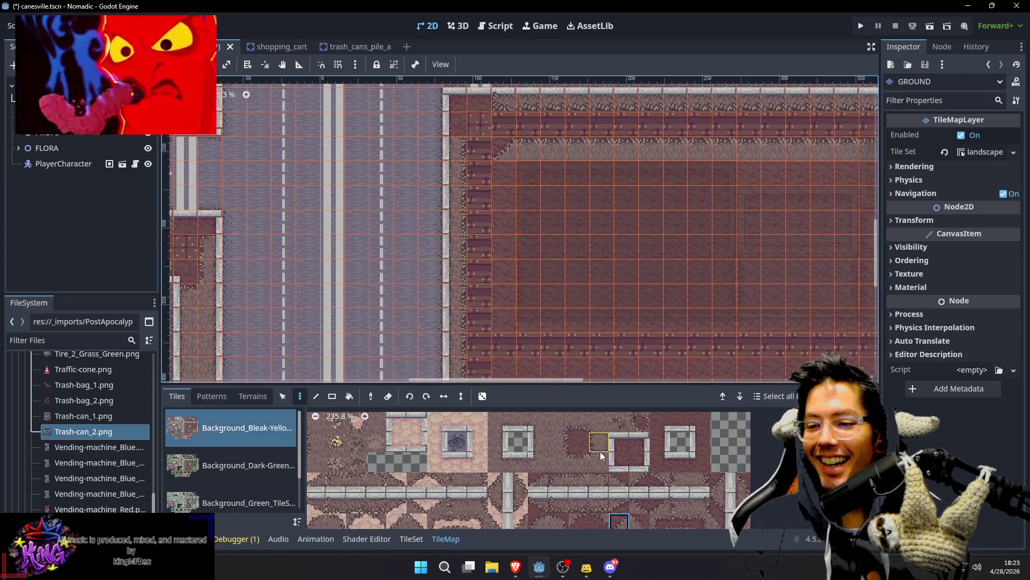
{"action": "key", "text": "s"}
{"action": "left_click", "coordinate": [501, 182]}
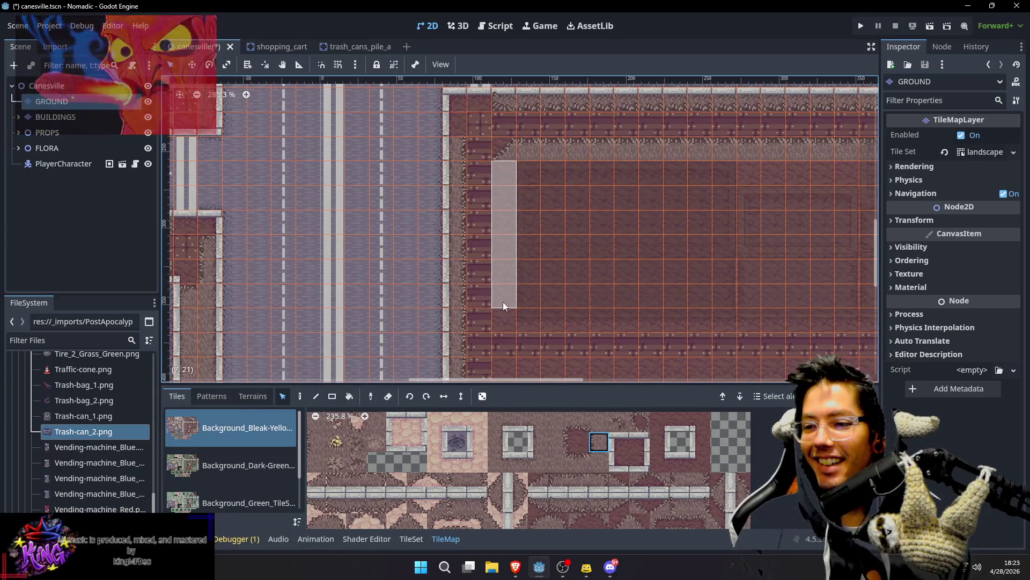
{"action": "key", "text": "Escape"}
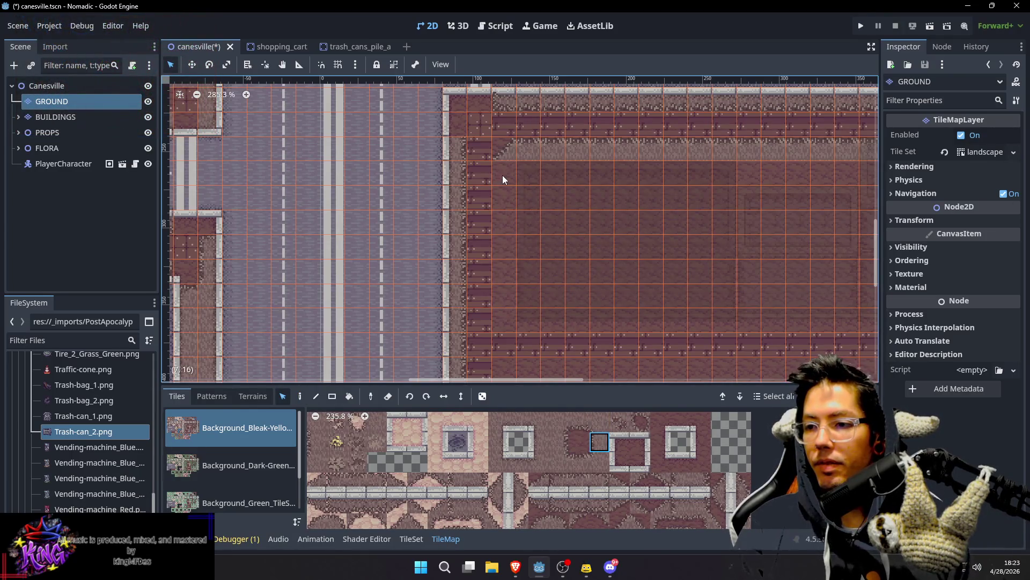
{"action": "key", "text": "d"}
{"action": "left_click_drag", "start_coordinate": [502, 175], "coordinate": [506, 305]}
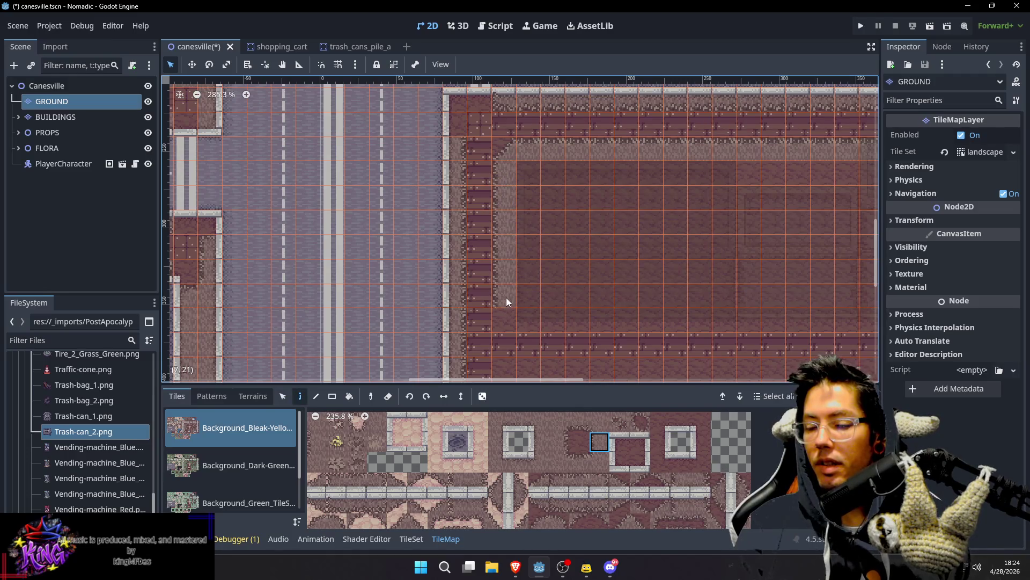
Step: Pick the top gravel edge tile and paint one gravel tile below the lot's top border
{"action": "scroll", "coordinate": [630, 251], "scroll_direction": "down", "scroll_amount": 1}
{"action": "scroll", "coordinate": [630, 251], "scroll_direction": "down", "scroll_amount": 5}
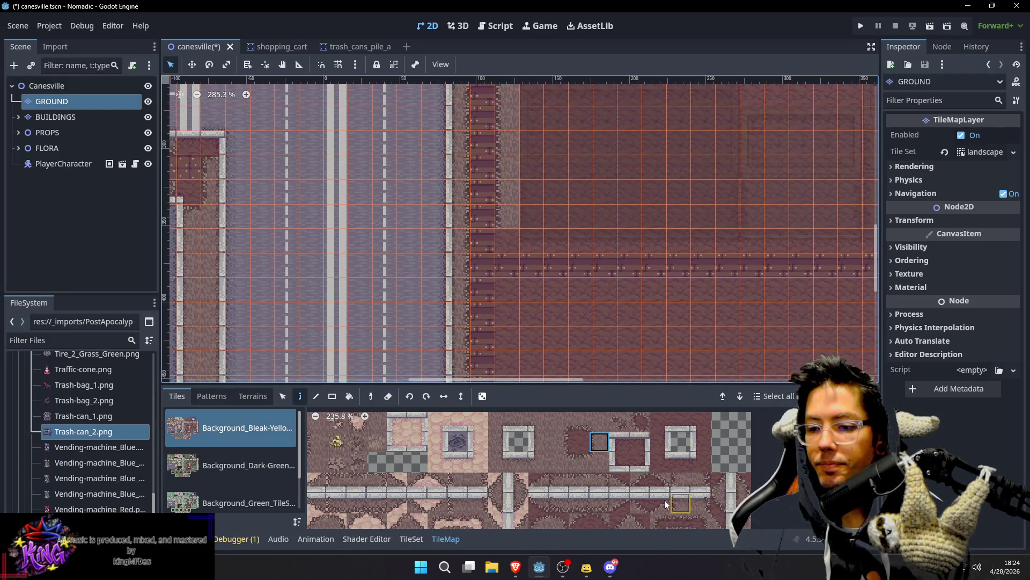
{"action": "scroll", "coordinate": [649, 479], "scroll_direction": "down", "scroll_amount": 2}
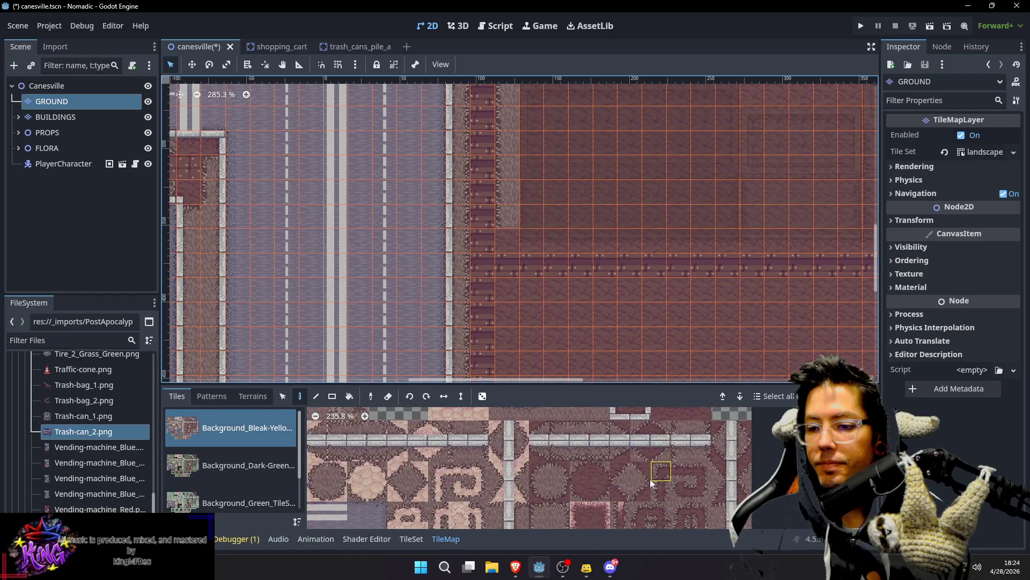
{"action": "left_click", "coordinate": [621, 493]}
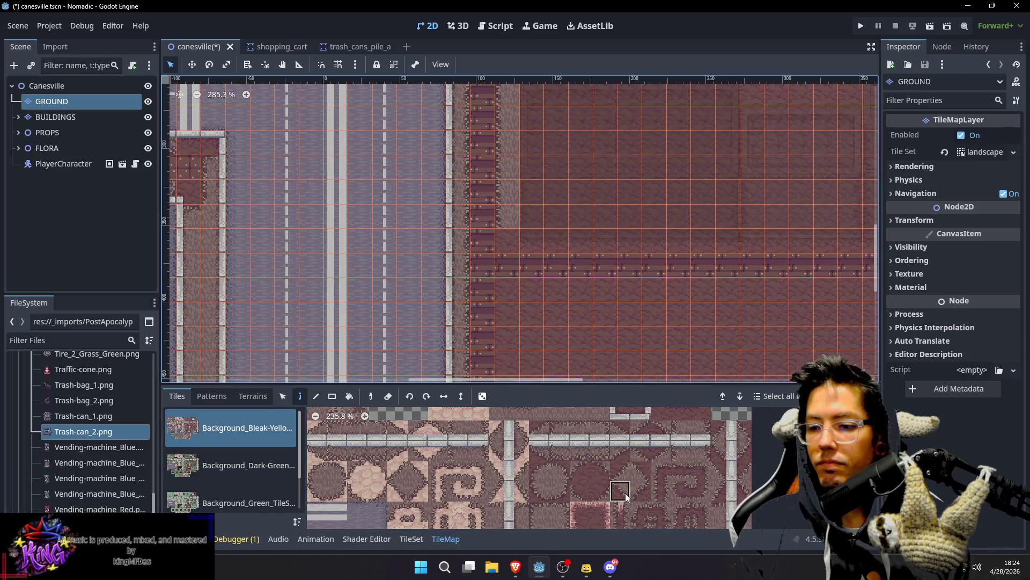
{"action": "left_click_drag", "start_coordinate": [626, 142], "coordinate": [569, 214]}
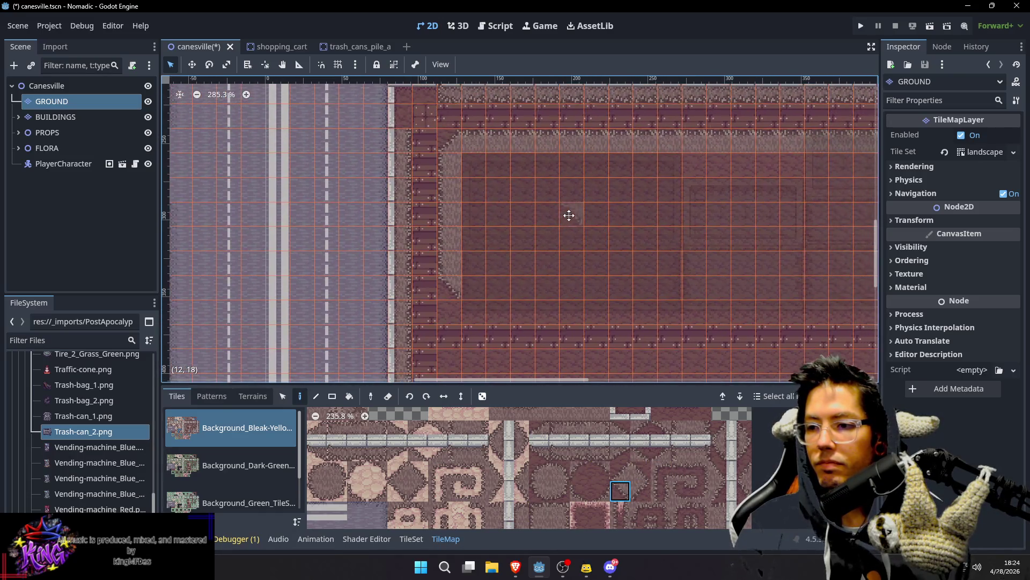
{"action": "mouse_move", "coordinate": [690, 271]}
{"action": "left_mouse_down"}
{"action": "mouse_move", "coordinate": [540, 269]}
{"action": "mouse_move", "coordinate": [547, 310]}
{"action": "left_mouse_up"}
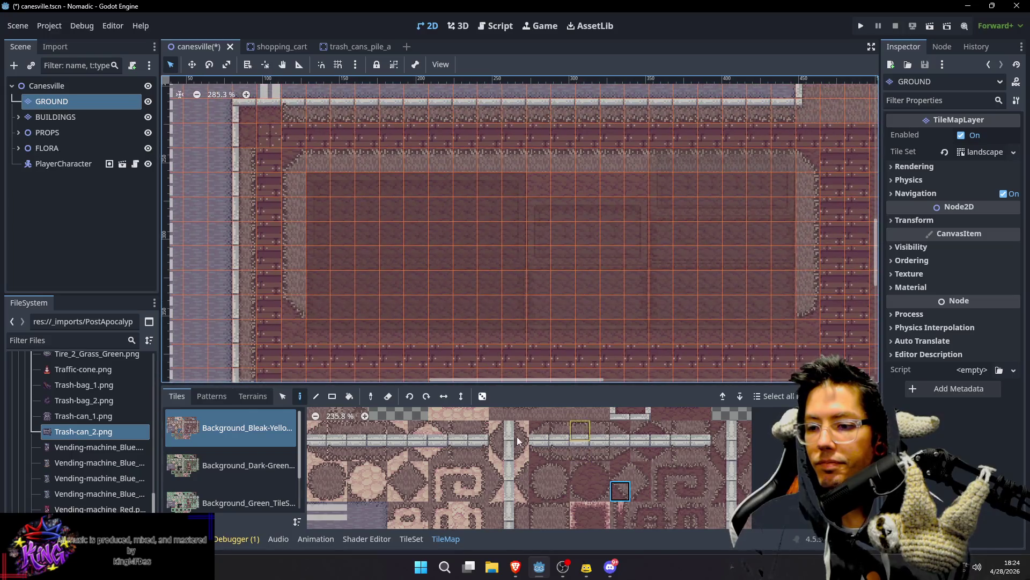
{"action": "left_click", "coordinate": [590, 445]}
{"action": "scroll", "coordinate": [635, 500], "scroll_direction": "up", "scroll_amount": 2}
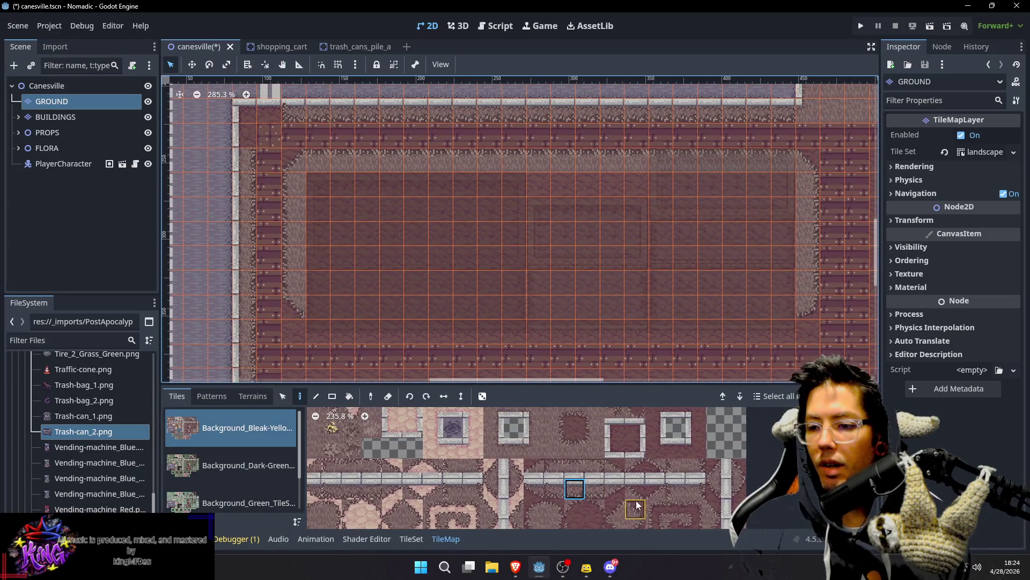
{"action": "left_click", "coordinate": [572, 417]}
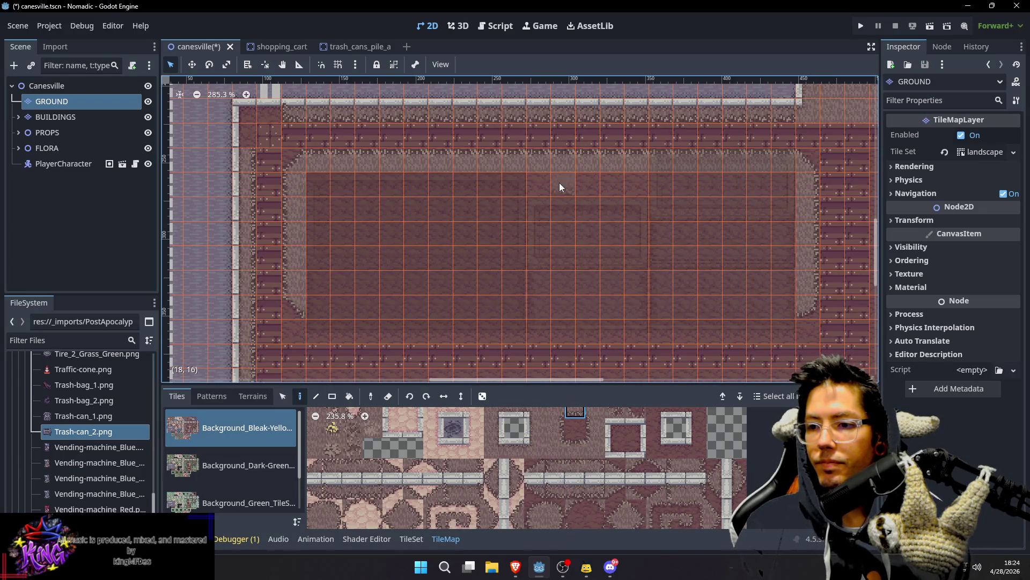
{"action": "left_click", "coordinate": [559, 187]}
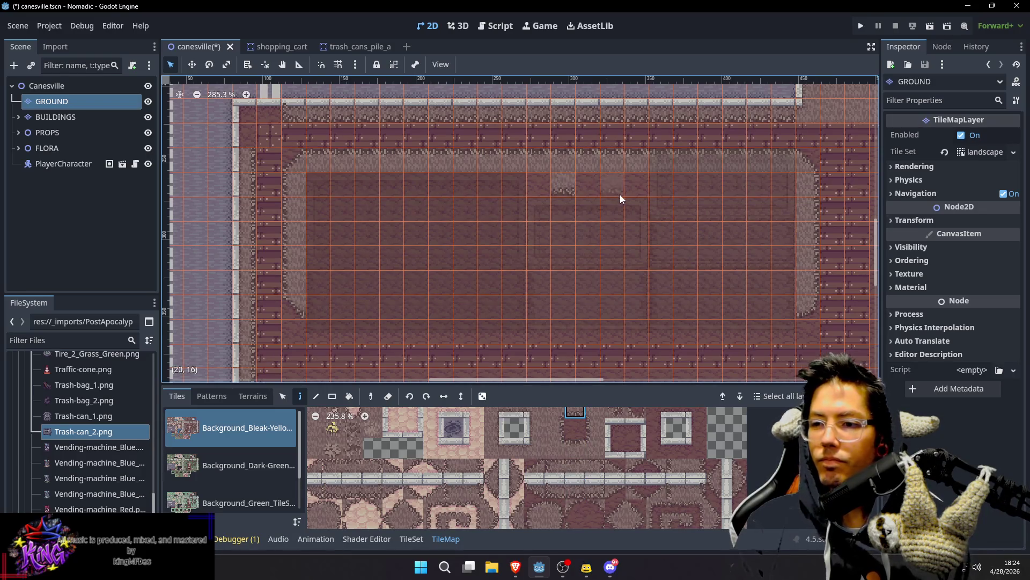
Step: Add a gravel tile and diagonal corner tiles to widen the top border into a bump
{"action": "left_click", "coordinate": [590, 210]}
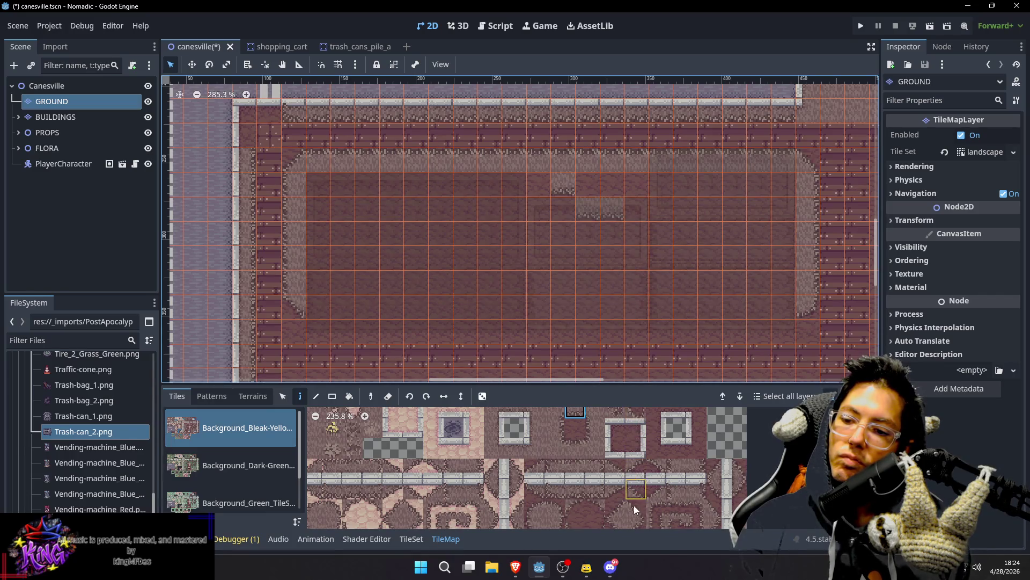
{"action": "left_click", "coordinate": [634, 523]}
{"action": "left_click", "coordinate": [638, 187]}
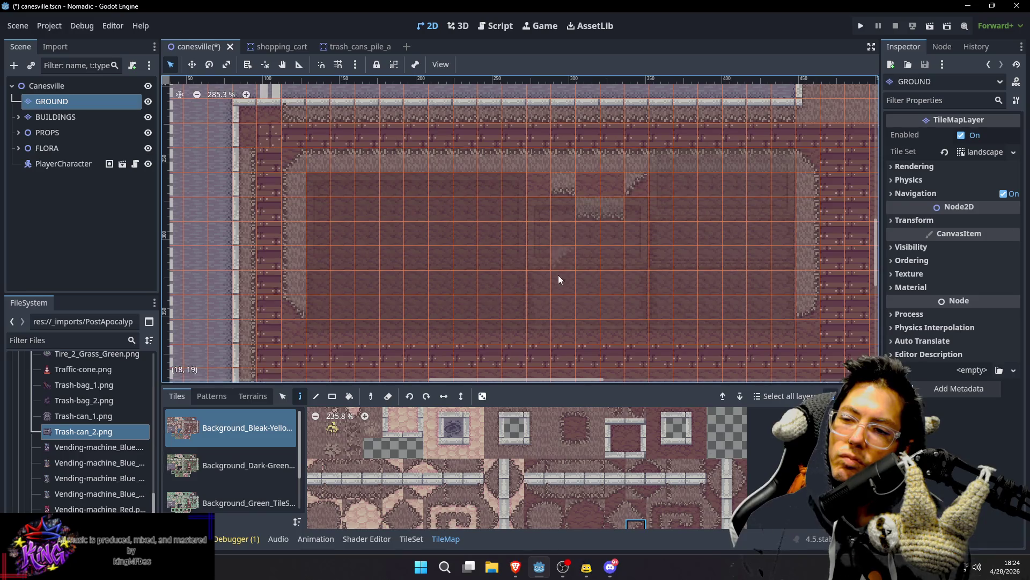
{"action": "left_click", "coordinate": [593, 415]}
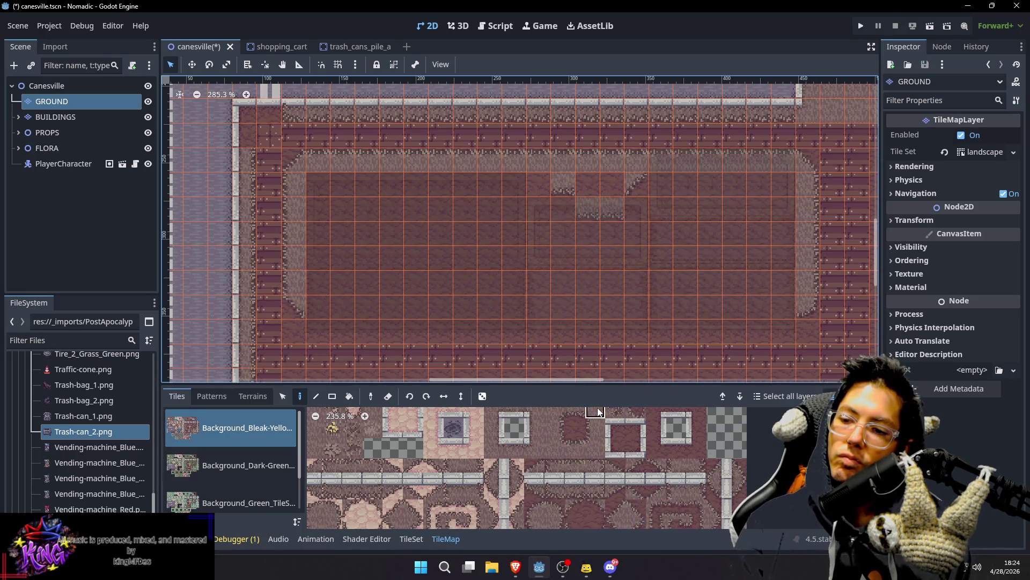
{"action": "left_click", "coordinate": [555, 411]}
{"action": "left_click_drag", "start_coordinate": [691, 186], "coordinate": [733, 173]}
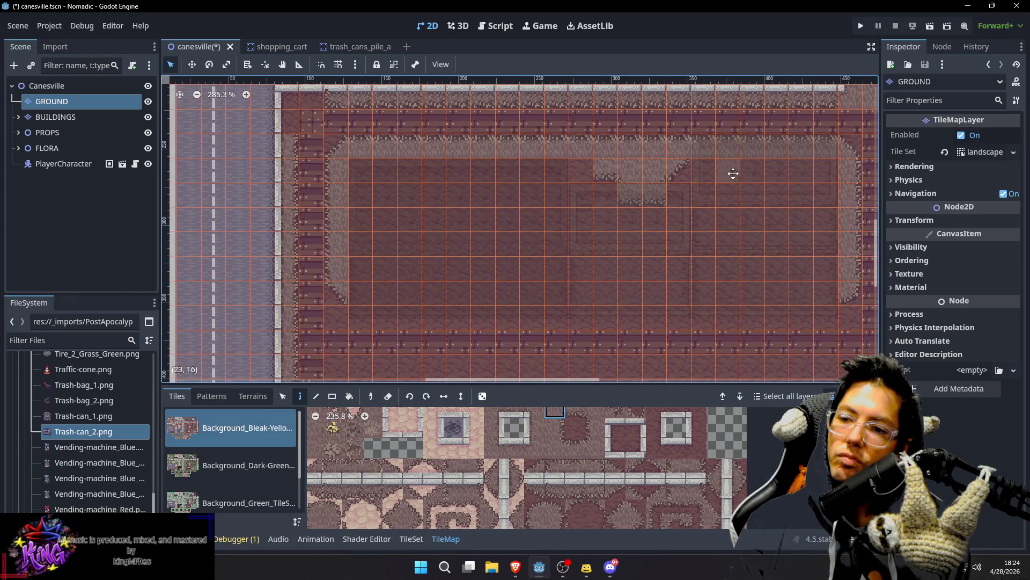
Step: Select neighbouring gravel corner tiles and save the canesville scene
{"action": "scroll", "coordinate": [574, 473], "scroll_direction": "down", "scroll_amount": 2}
{"action": "left_click", "coordinate": [557, 501]}
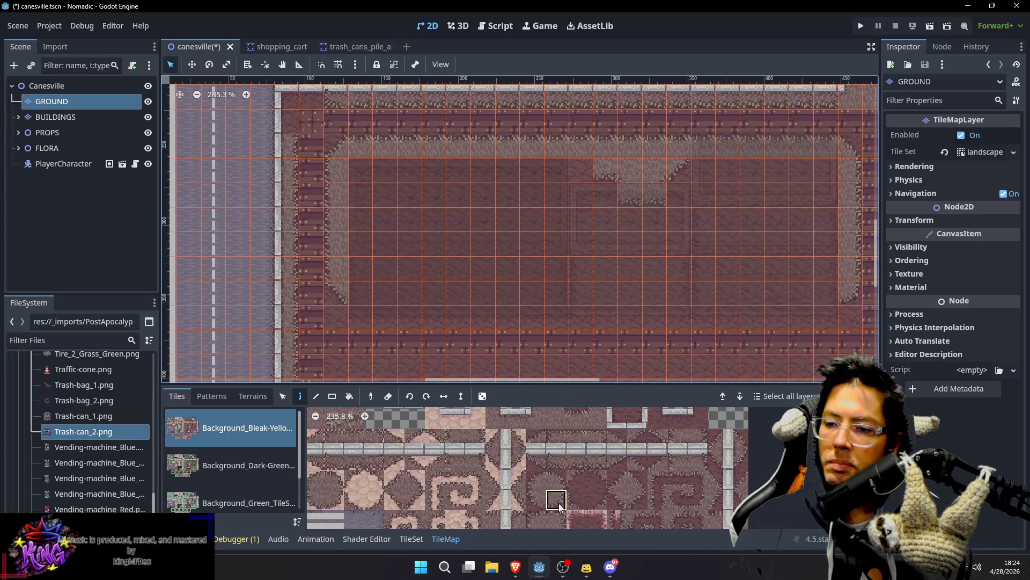
{"action": "left_click", "coordinate": [616, 501]}
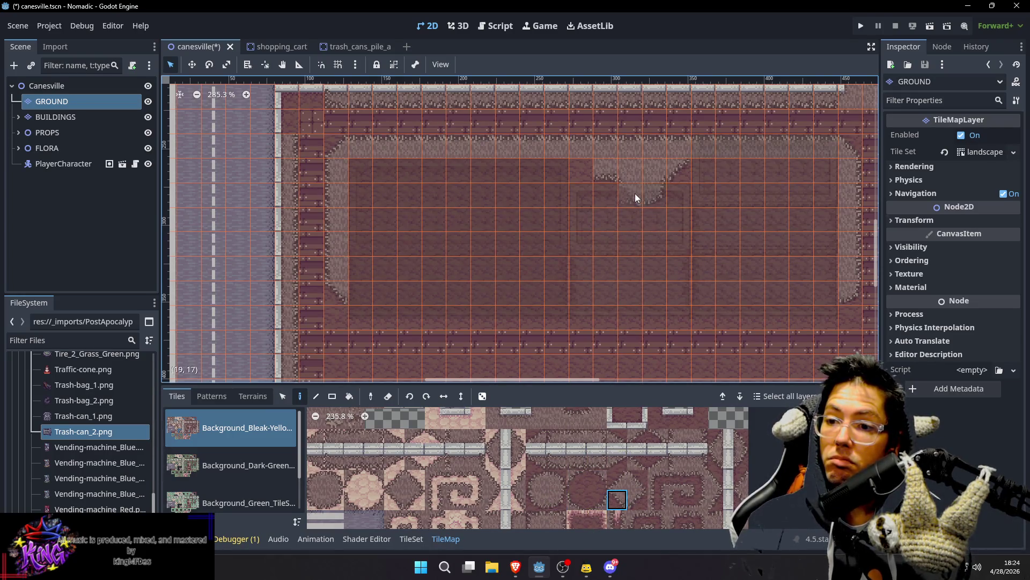
{"action": "scroll", "coordinate": [674, 211], "scroll_direction": "up", "scroll_amount": 3}
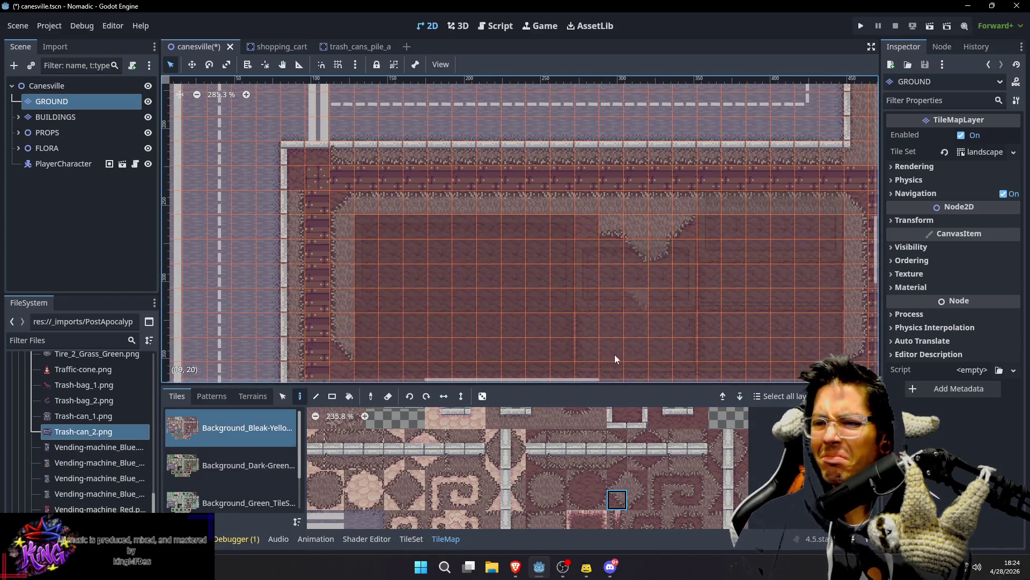
{"action": "key", "text": "ctrl+s"}
{"action": "scroll", "coordinate": [716, 241], "scroll_direction": "down", "scroll_amount": 2}
Step: Select Canesville to view buildings over the lots, pan across them, then reselect GROUND
{"action": "left_click", "coordinate": [95, 86]}
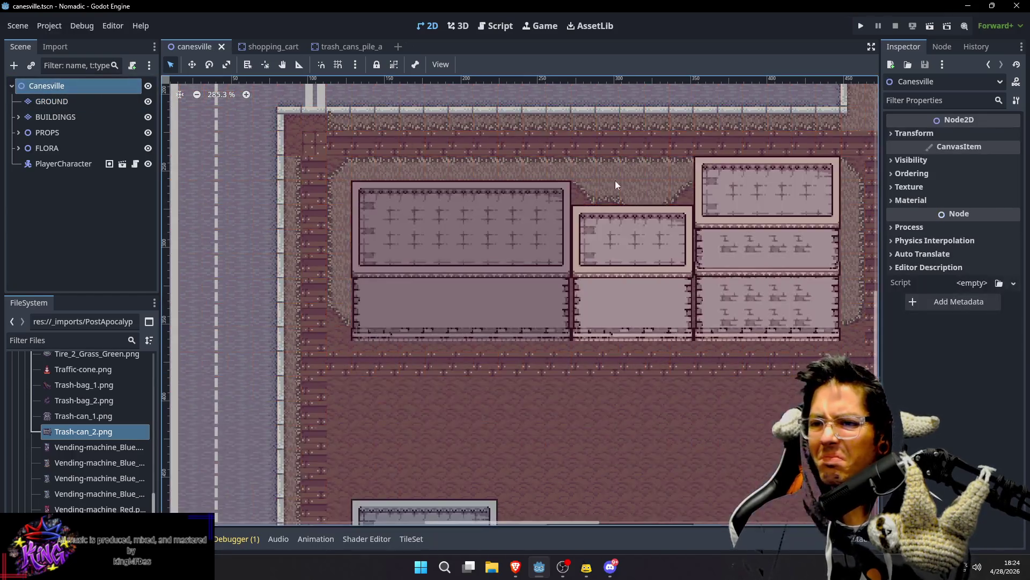
{"action": "scroll", "coordinate": [680, 189], "scroll_direction": "down", "scroll_amount": 1}
{"action": "scroll", "coordinate": [762, 208], "scroll_direction": "right", "scroll_amount": 3}
{"action": "scroll", "coordinate": [762, 207], "scroll_direction": "down", "scroll_amount": 4}
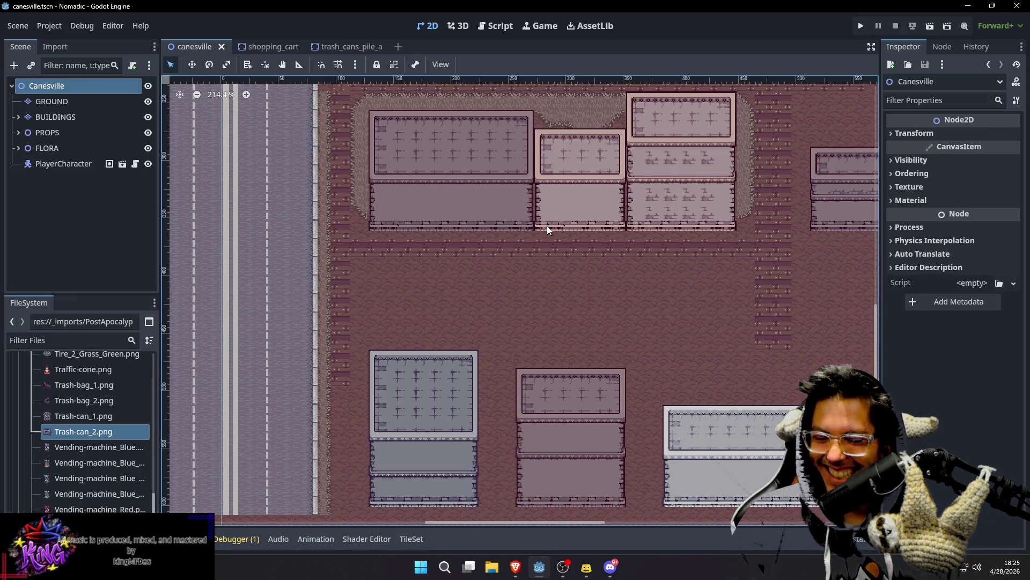
{"action": "left_click_drag", "start_coordinate": [612, 272], "coordinate": [577, 251]}
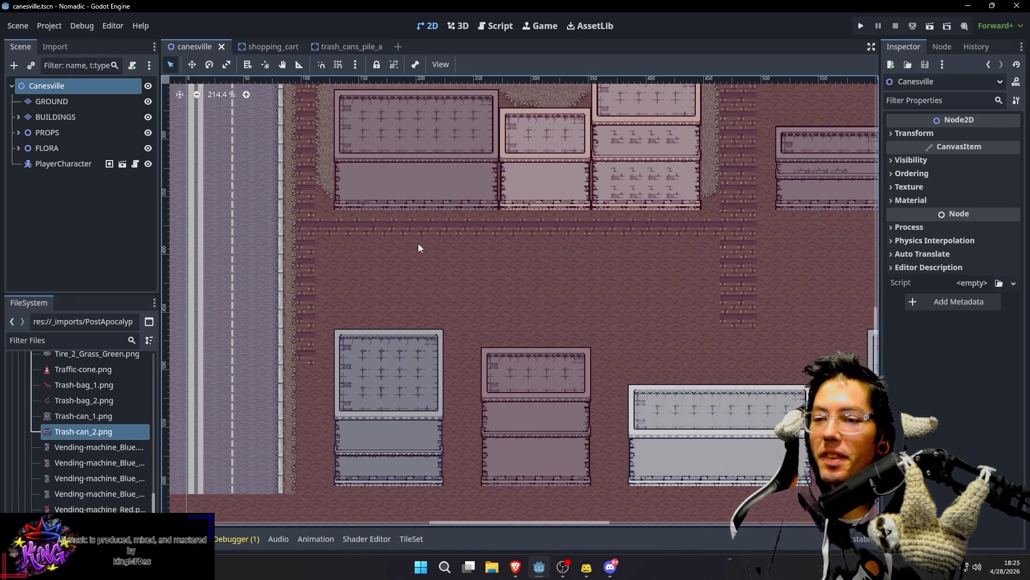
{"action": "scroll", "coordinate": [466, 258], "scroll_direction": "left", "scroll_amount": 2}
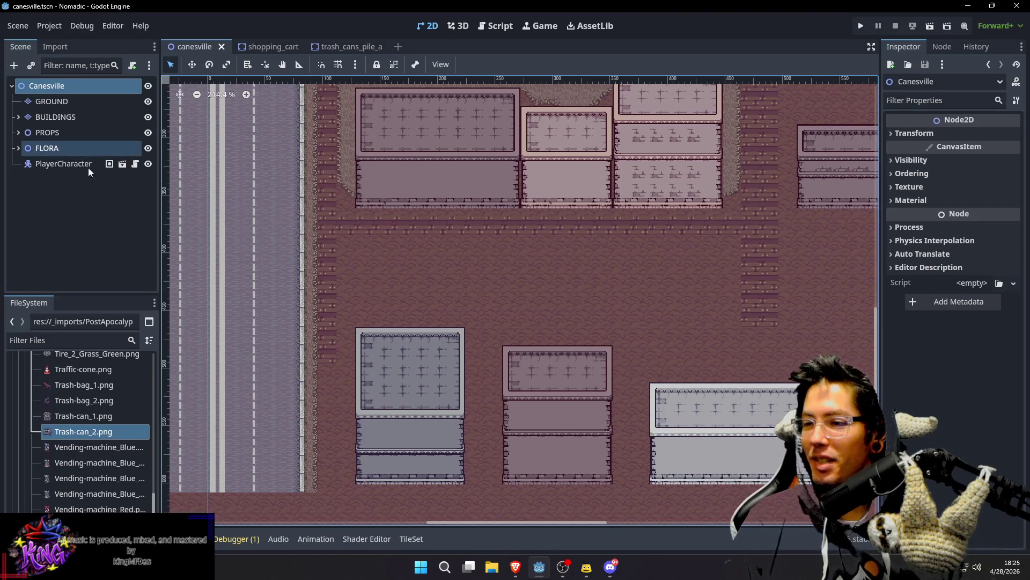
{"action": "left_click", "coordinate": [60, 107]}
Step: Paint a long gravel strip across the lot for the median
{"action": "scroll", "coordinate": [562, 280], "scroll_direction": "down", "scroll_amount": 2}
{"action": "scroll", "coordinate": [562, 280], "scroll_direction": "right", "scroll_amount": 1}
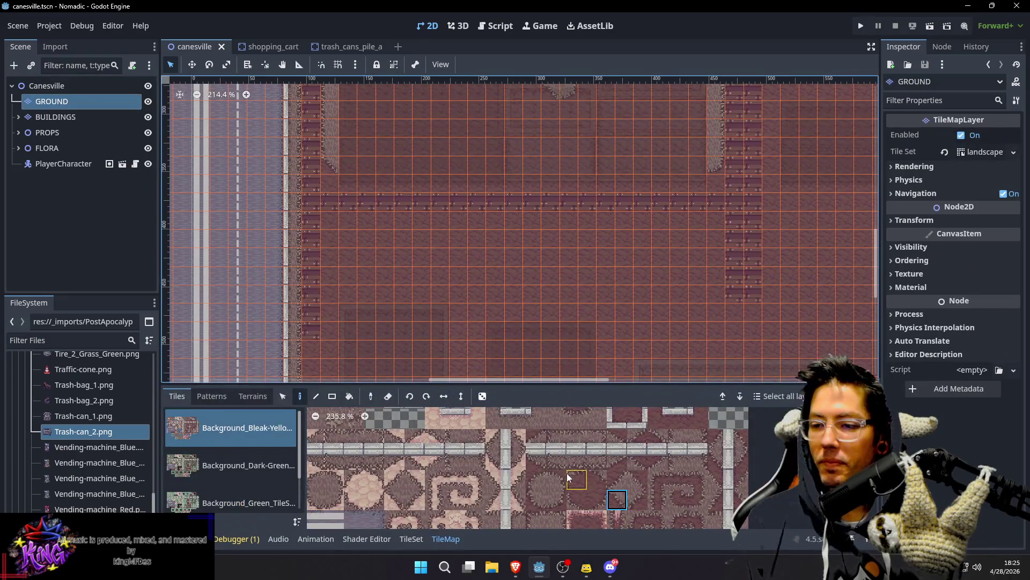
{"action": "scroll", "coordinate": [598, 476], "scroll_direction": "up", "scroll_amount": 3}
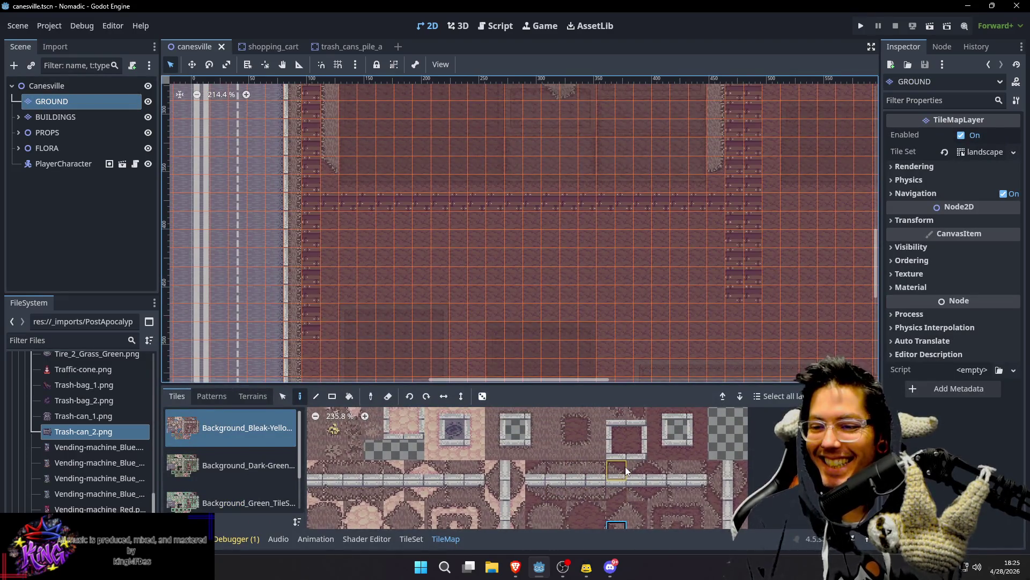
{"action": "scroll", "coordinate": [599, 474], "scroll_direction": "up", "scroll_amount": 1}
{"action": "left_click", "coordinate": [583, 475]}
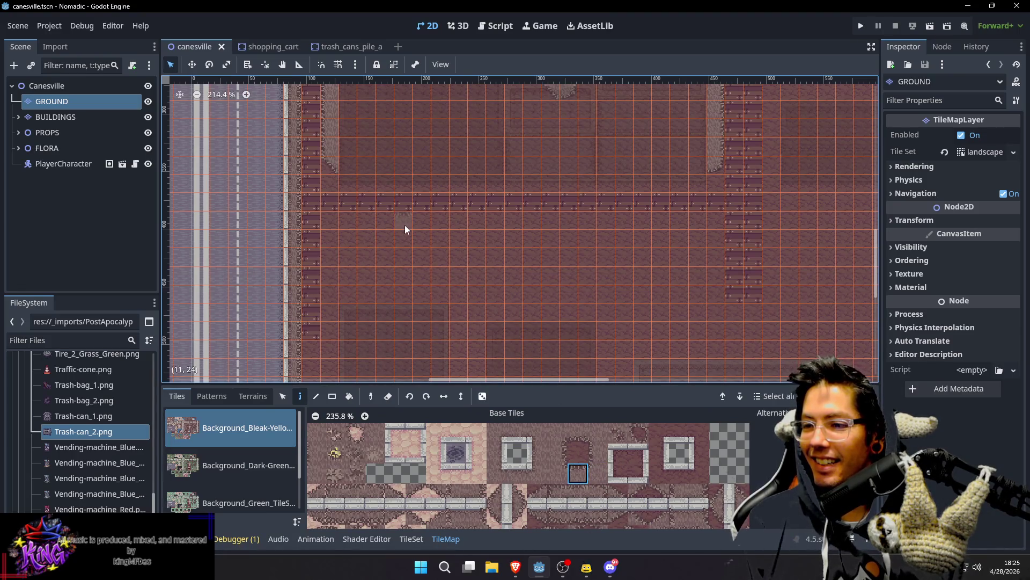
{"action": "left_click_drag", "start_coordinate": [405, 224], "coordinate": [663, 227]}
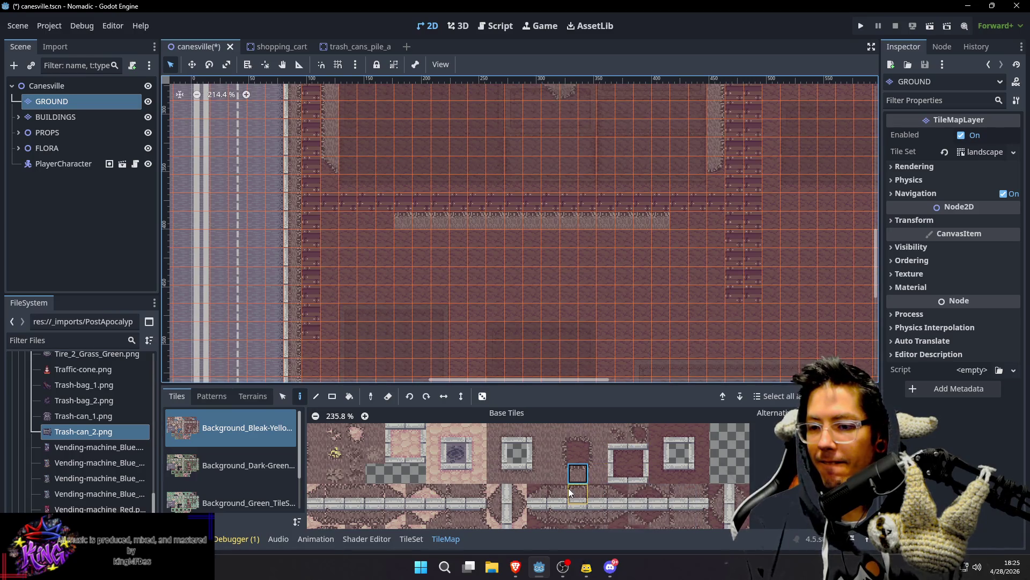
Step: Place sidewalk end pieces under both ends and line the strip's bottom with sidewalk edging
{"action": "scroll", "coordinate": [588, 487], "scroll_direction": "down", "scroll_amount": 5}
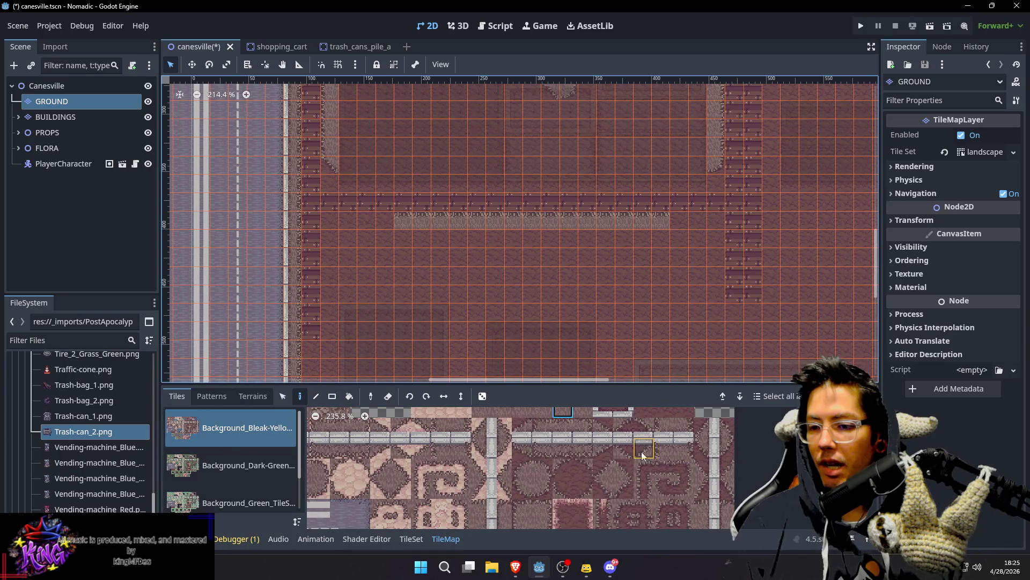
{"action": "left_click", "coordinate": [664, 427]}
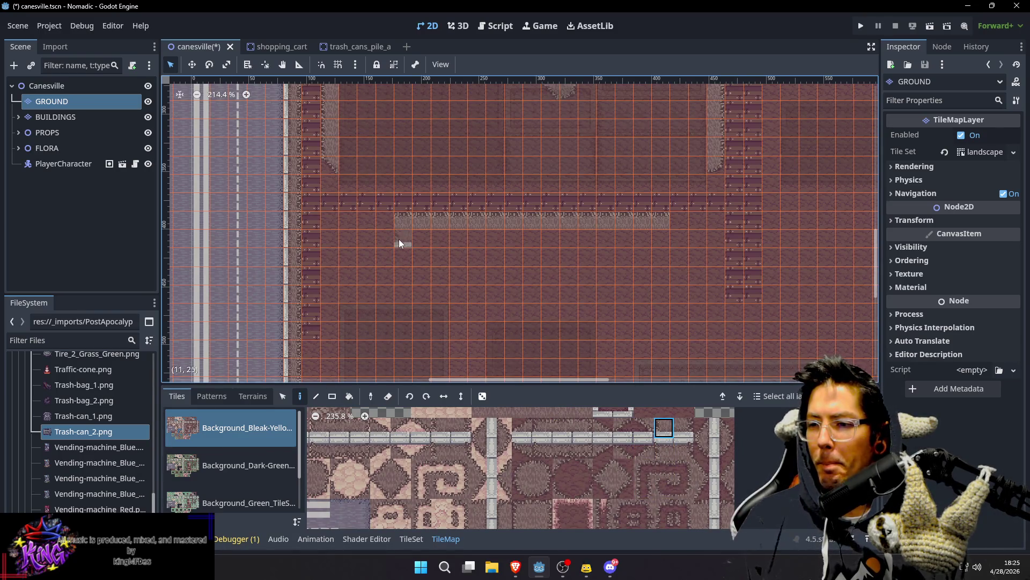
{"action": "left_click", "coordinate": [400, 243]}
{"action": "left_click", "coordinate": [683, 427]}
{"action": "left_click", "coordinate": [659, 243]}
{"action": "left_click", "coordinate": [562, 428]}
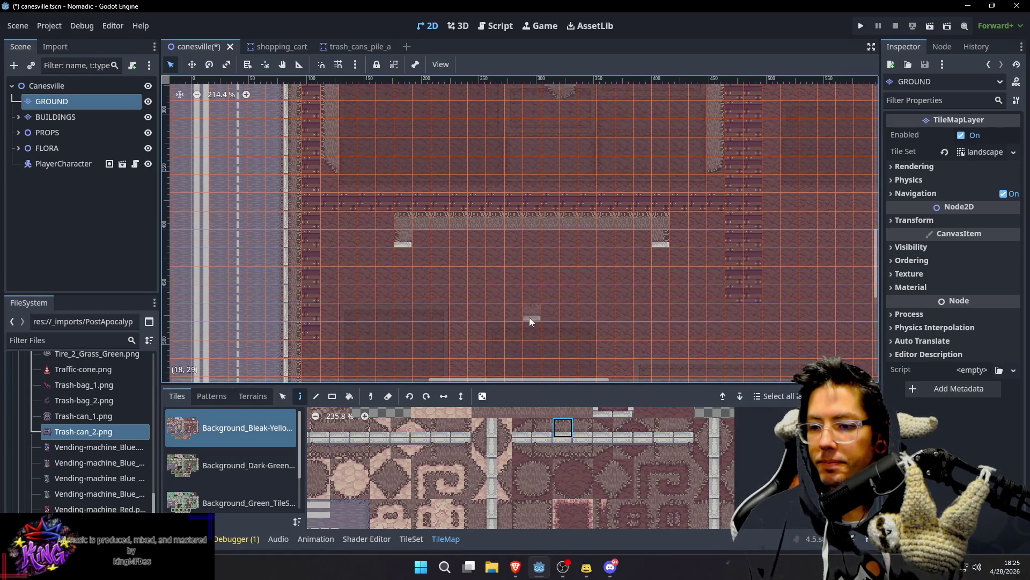
{"action": "scroll", "coordinate": [655, 464], "scroll_direction": "up", "scroll_amount": 5}
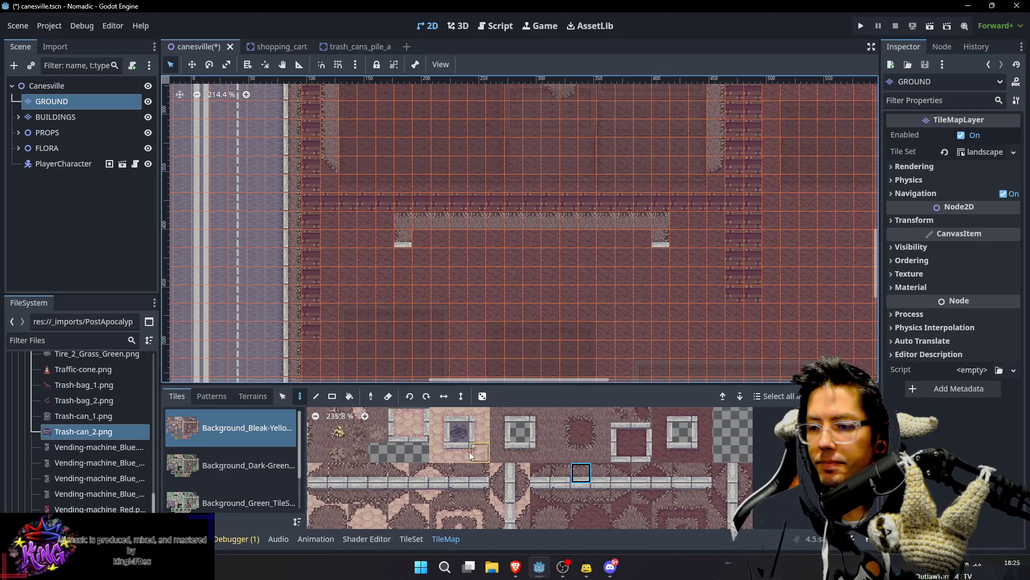
{"action": "scroll", "coordinate": [640, 499], "scroll_direction": "down", "scroll_amount": 2}
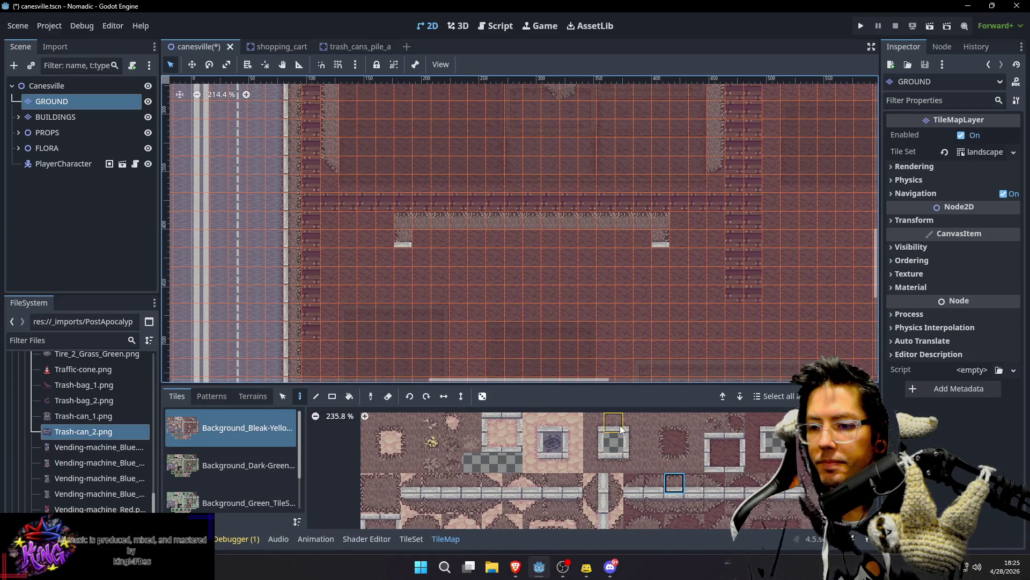
{"action": "left_click", "coordinate": [613, 422]}
{"action": "left_click_drag", "start_coordinate": [424, 243], "coordinate": [623, 234]}
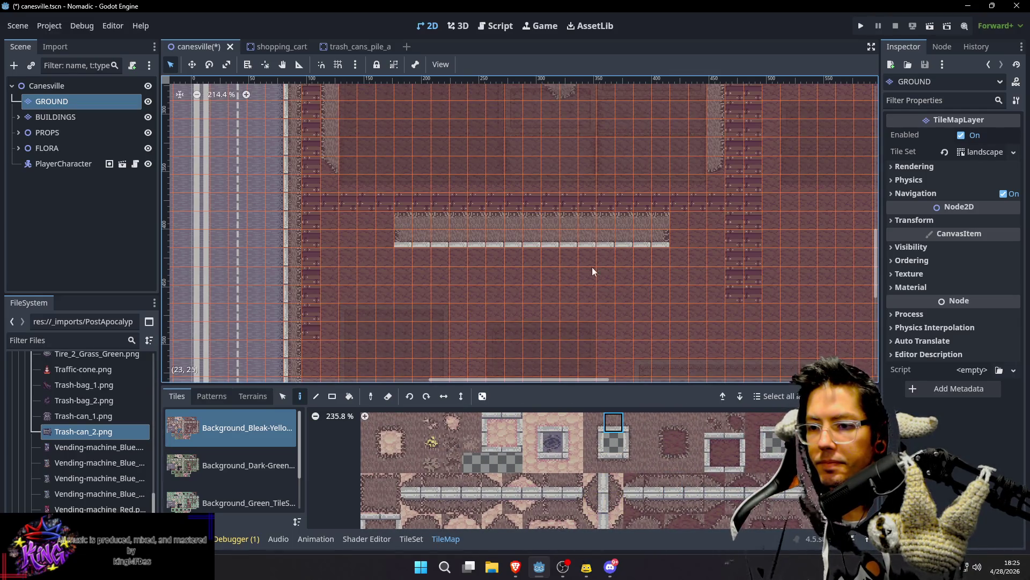
{"action": "left_click_drag", "start_coordinate": [592, 266], "coordinate": [622, 245]}
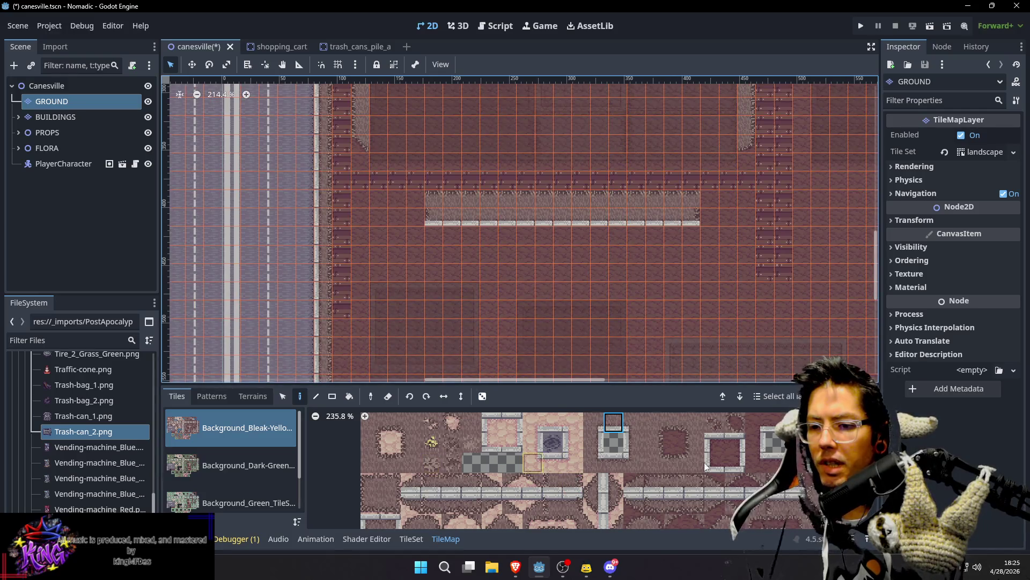
Step: Paint a second sidewalk row forming the island and cap its left end
{"action": "scroll", "coordinate": [623, 443], "scroll_direction": "down", "scroll_amount": 3}
{"action": "scroll", "coordinate": [616, 452], "scroll_direction": "up", "scroll_amount": 3}
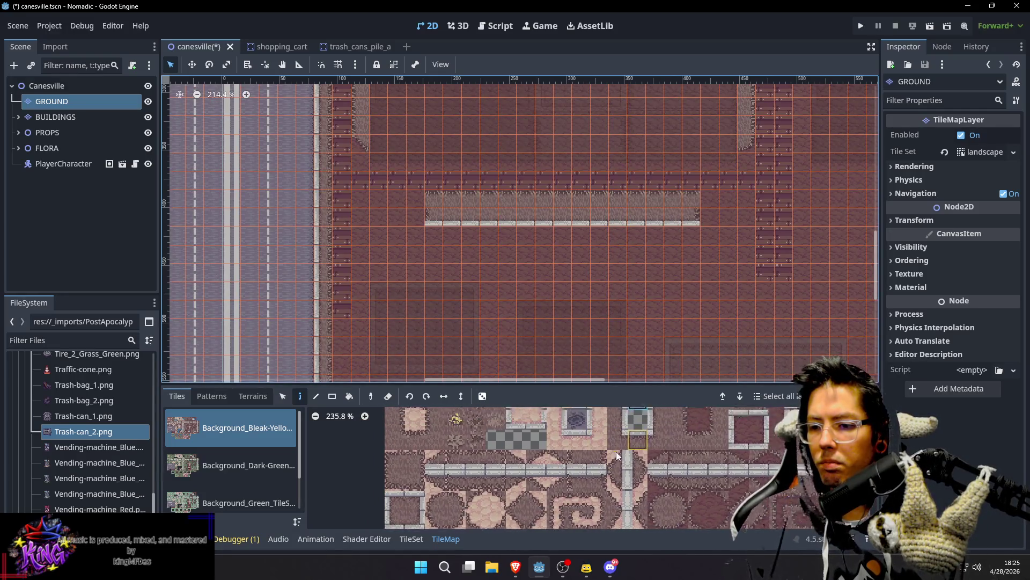
{"action": "left_click", "coordinate": [616, 456]}
{"action": "left_click_drag", "start_coordinate": [436, 252], "coordinate": [684, 250]}
{"action": "scroll", "coordinate": [684, 247], "scroll_direction": "right", "scroll_amount": 3}
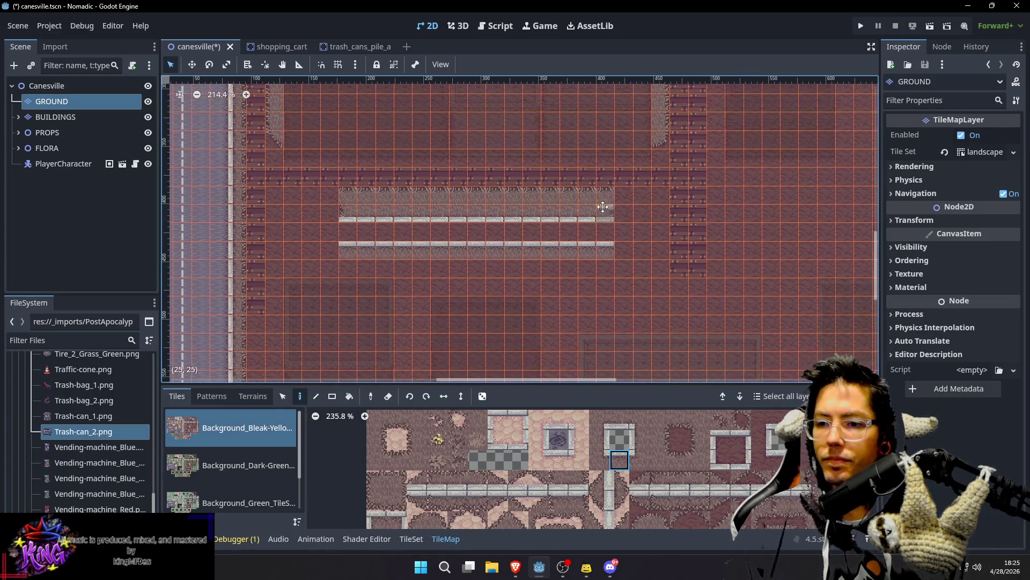
{"action": "left_click", "coordinate": [634, 441]}
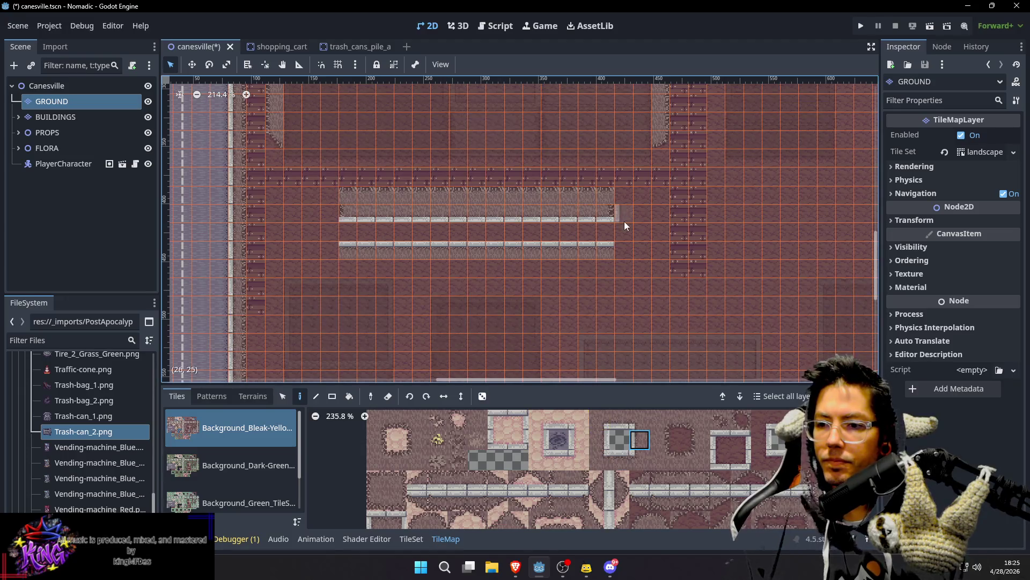
{"action": "left_click", "coordinate": [598, 435]}
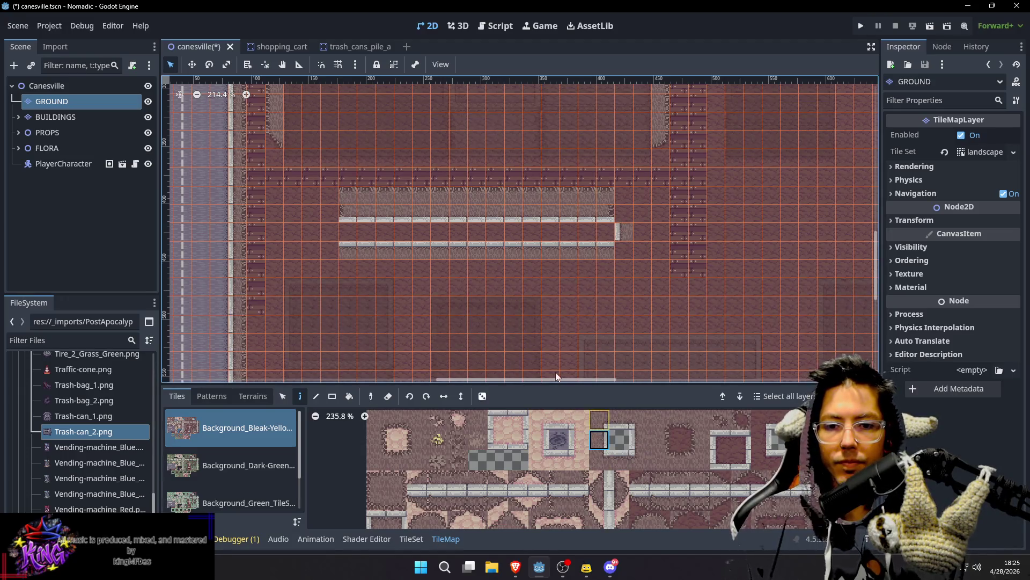
{"action": "left_click", "coordinate": [336, 235]}
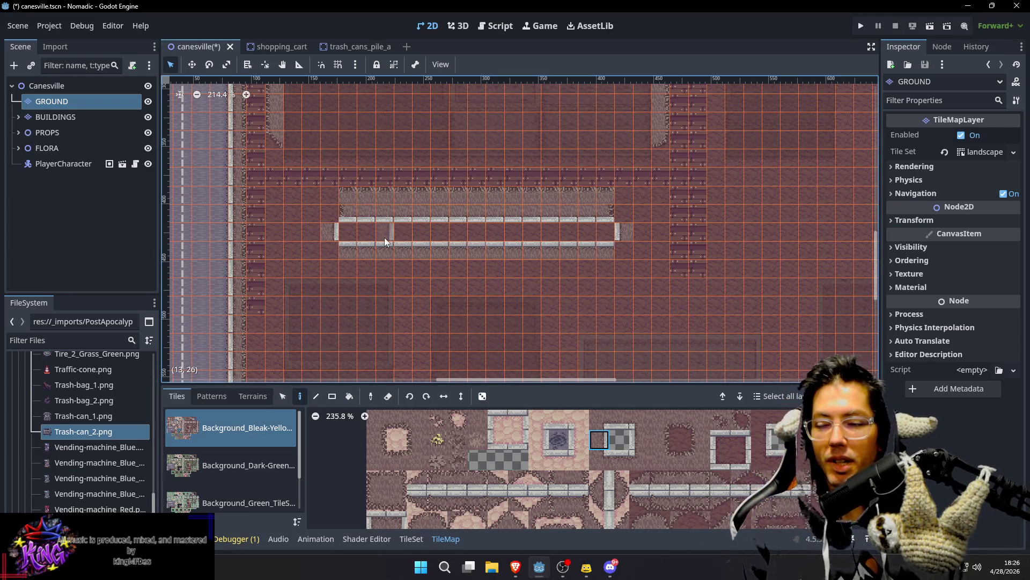
Step: Close the island's right and left ends with sidewalk edge and corner pieces
{"action": "left_click", "coordinate": [641, 461]}
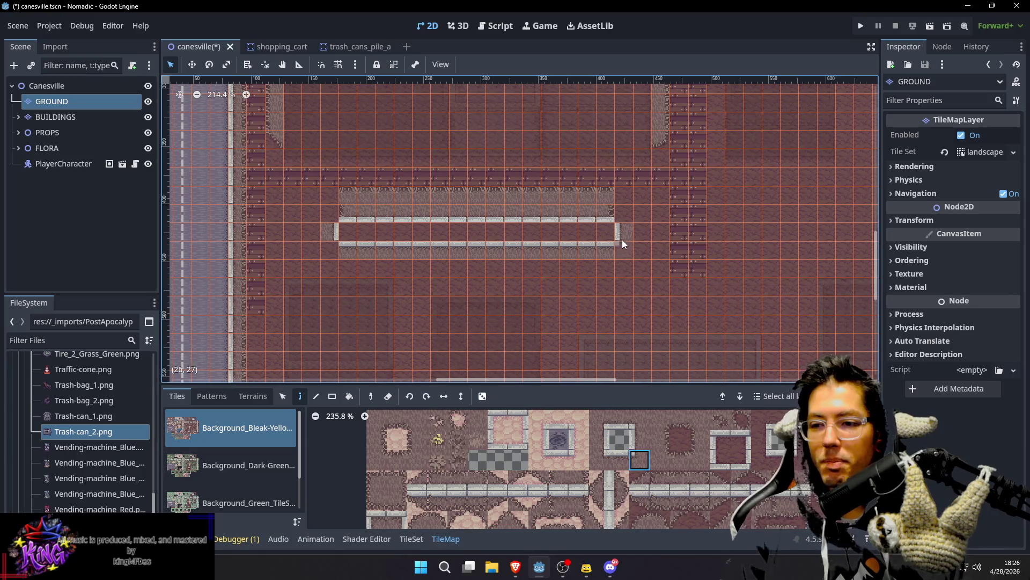
{"action": "left_click", "coordinate": [622, 247]}
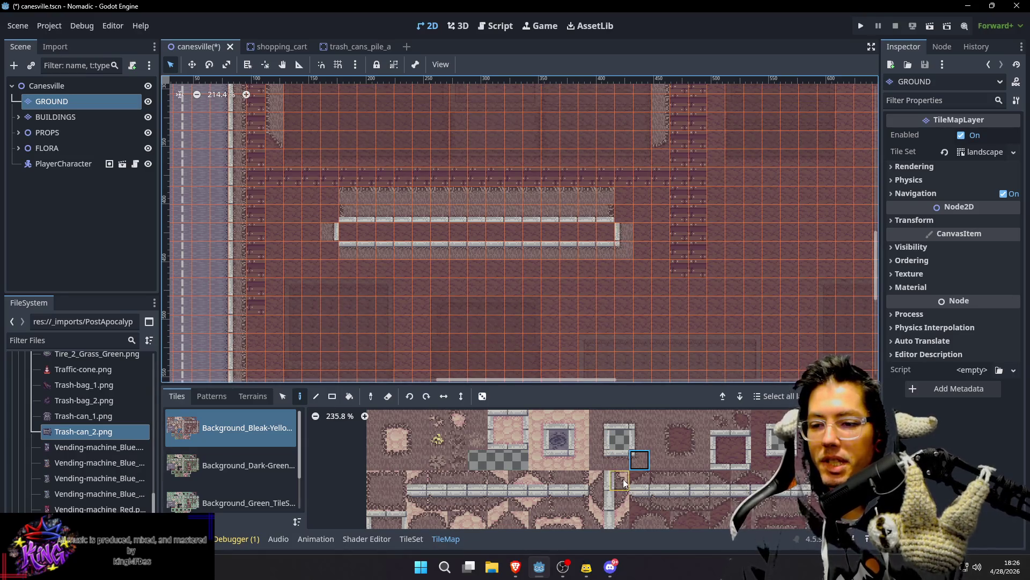
{"action": "left_click", "coordinate": [638, 424]}
{"action": "left_click", "coordinate": [624, 222]}
{"action": "left_click", "coordinate": [601, 461]}
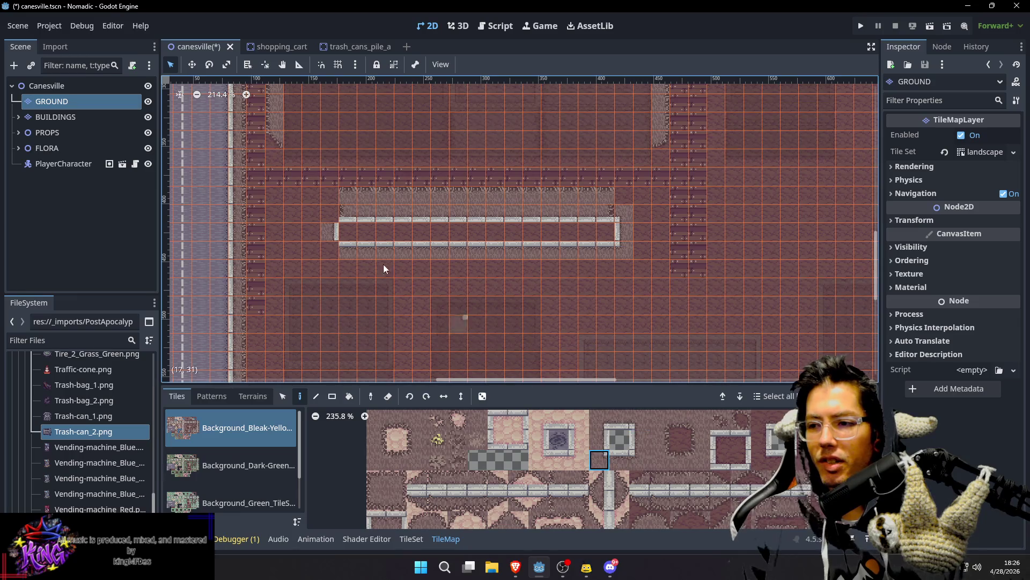
{"action": "left_click", "coordinate": [335, 256]}
{"action": "left_click", "coordinate": [600, 422]}
Step: Frame the finished median island in view and save the scene
{"action": "left_click_drag", "start_coordinate": [430, 233], "coordinate": [472, 246]}
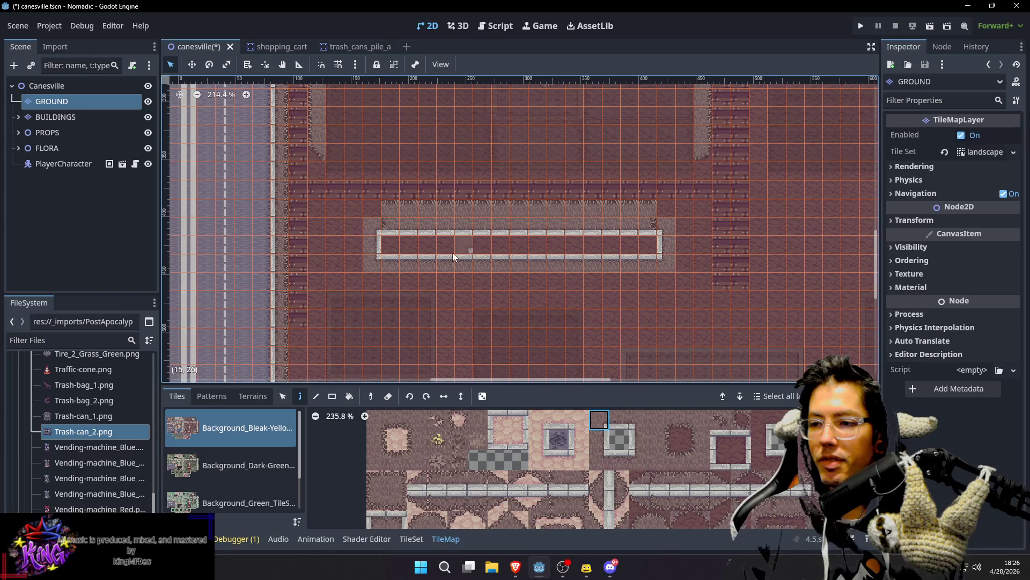
{"action": "left_click", "coordinate": [621, 424]}
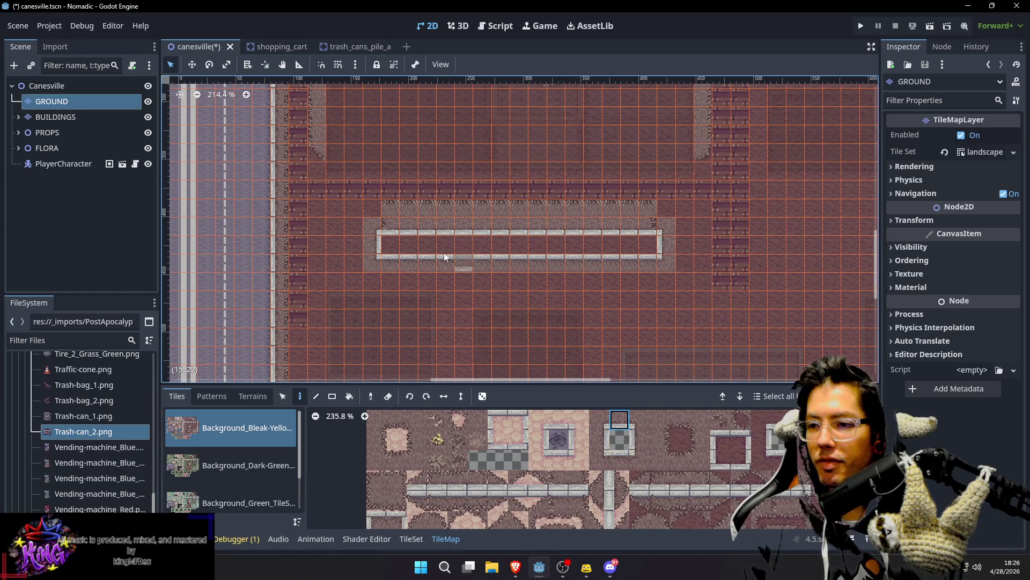
{"action": "left_click_drag", "start_coordinate": [596, 243], "coordinate": [552, 262]}
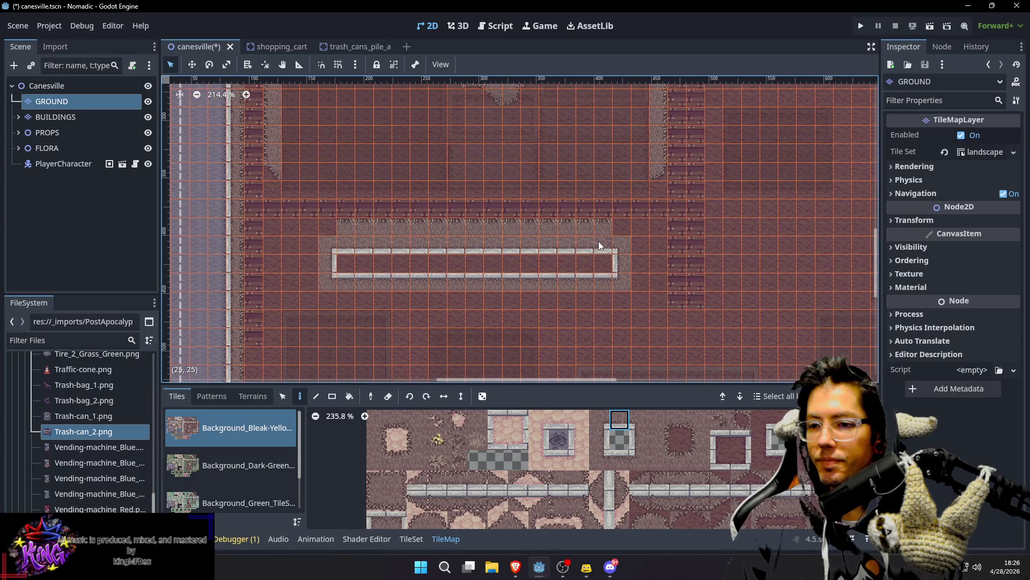
{"action": "key", "text": "ctrl+s"}
Step: Paint a gravel row leftward with a diagonal corner, then a gravel column down from it
{"action": "mouse_move", "coordinate": [330, 267]}
{"action": "left_mouse_down"}
{"action": "mouse_move", "coordinate": [354, 251]}
{"action": "mouse_move", "coordinate": [429, 244]}
{"action": "left_mouse_up"}
{"action": "left_click", "coordinate": [680, 458]}
{"action": "left_click_drag", "start_coordinate": [430, 207], "coordinate": [386, 207]}
{"action": "left_click", "coordinate": [718, 521]}
{"action": "left_click", "coordinate": [375, 211]}
{"action": "left_click", "coordinate": [701, 441]}
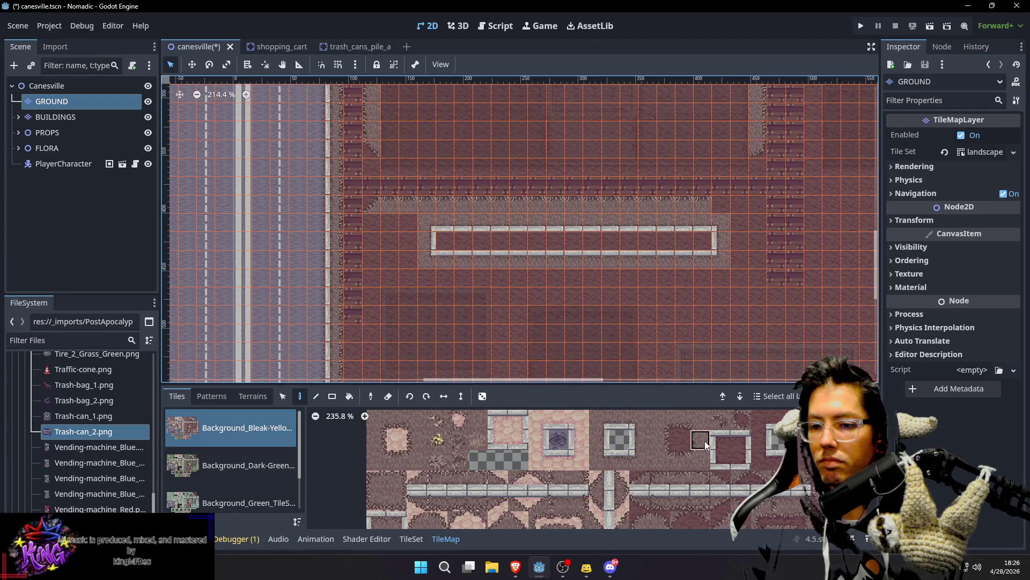
{"action": "left_click_drag", "start_coordinate": [372, 227], "coordinate": [376, 321]}
{"action": "mouse_move", "coordinate": [429, 264]}
{"action": "left_mouse_down"}
{"action": "mouse_move", "coordinate": [531, 258]}
{"action": "mouse_move", "coordinate": [495, 188]}
{"action": "left_mouse_up"}
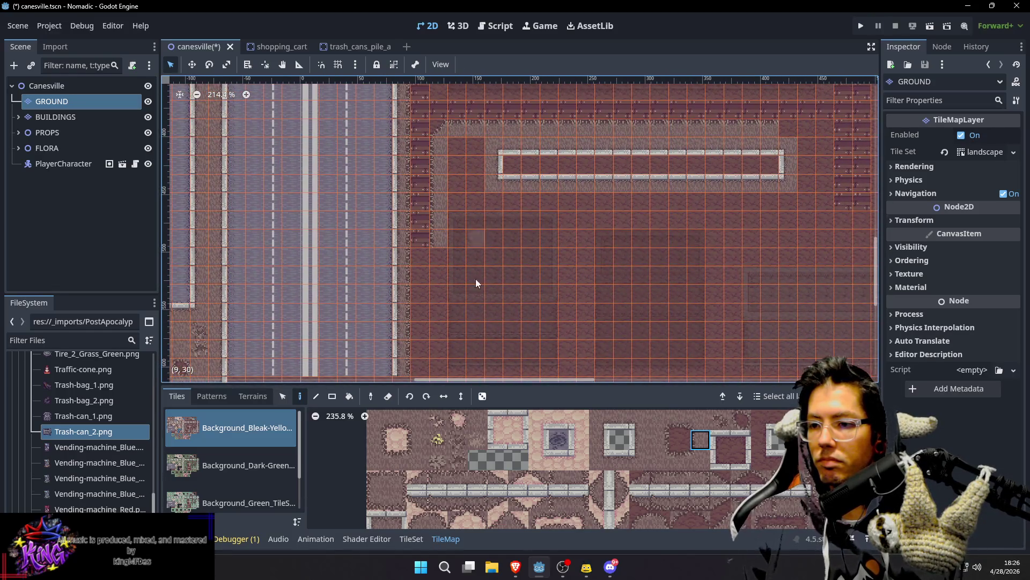
Step: Paint a row of dark brick tiles along the median island
{"action": "scroll", "coordinate": [644, 483], "scroll_direction": "down", "scroll_amount": 2}
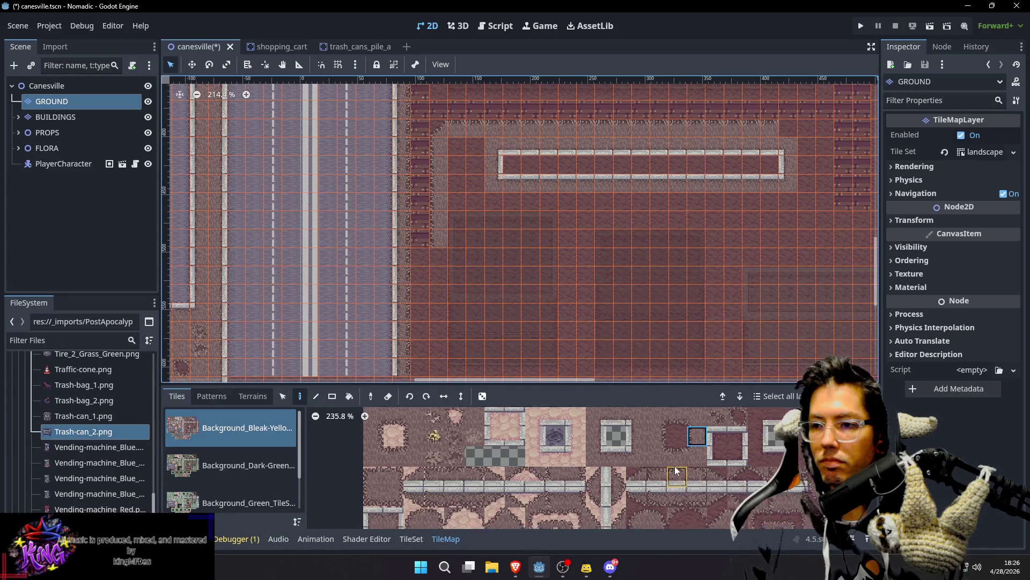
{"action": "left_click", "coordinate": [622, 501]}
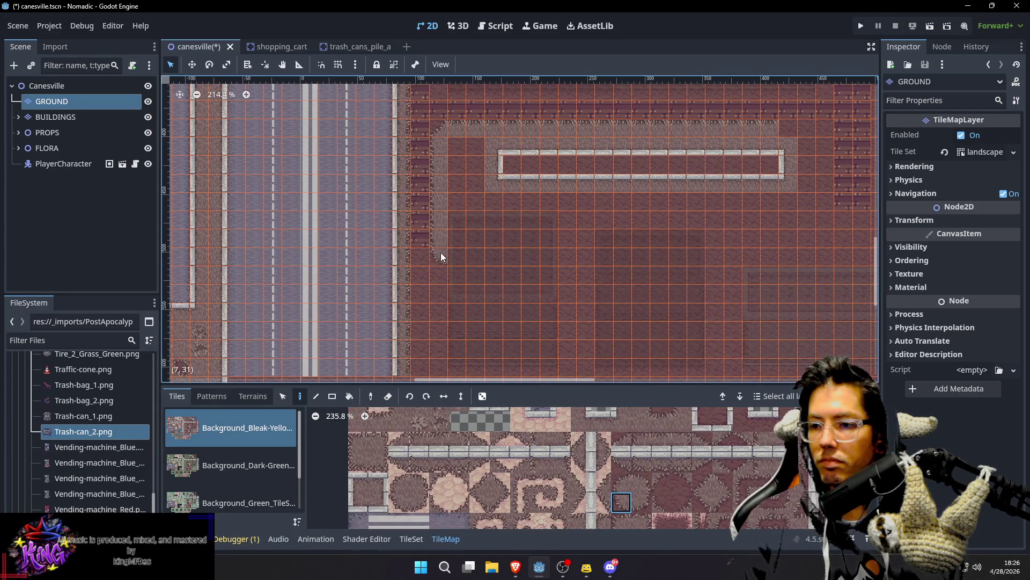
{"action": "left_click_drag", "start_coordinate": [547, 232], "coordinate": [540, 261]}
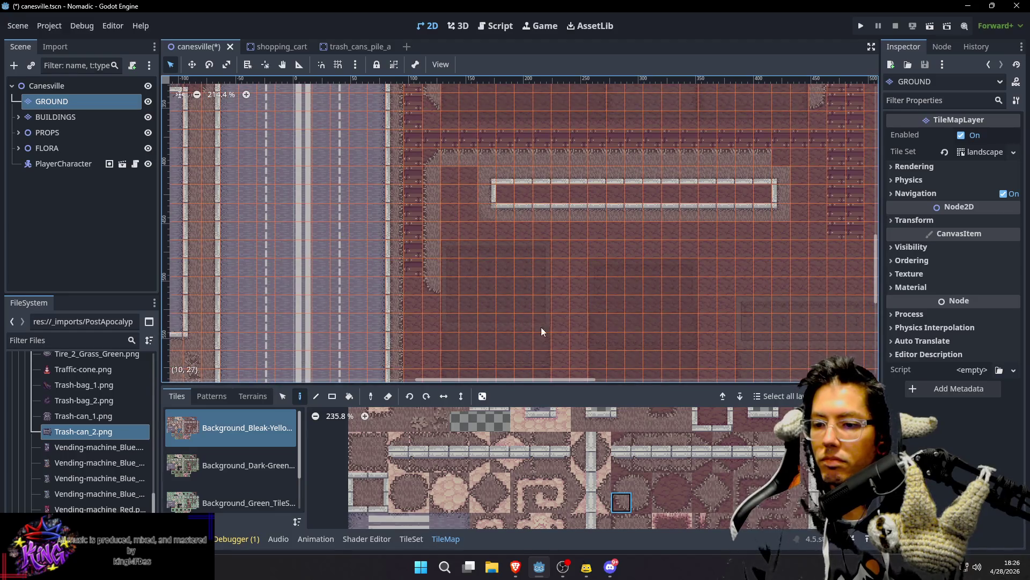
{"action": "scroll", "coordinate": [709, 255], "scroll_direction": "right", "scroll_amount": 5}
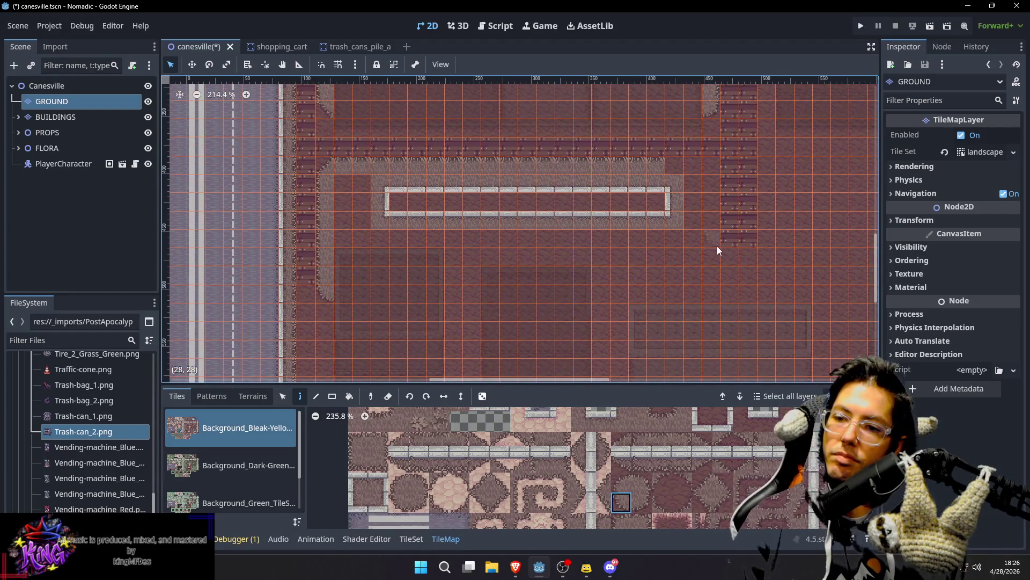
{"action": "left_click", "coordinate": [311, 259], "text": "ctrl"}
{"action": "mouse_move", "coordinate": [322, 259]}
{"action": "left_mouse_down"}
{"action": "mouse_move", "coordinate": [721, 256]}
{"action": "mouse_move", "coordinate": [535, 250]}
{"action": "mouse_move", "coordinate": [525, 213]}
{"action": "mouse_move", "coordinate": [637, 247]}
{"action": "left_mouse_up"}
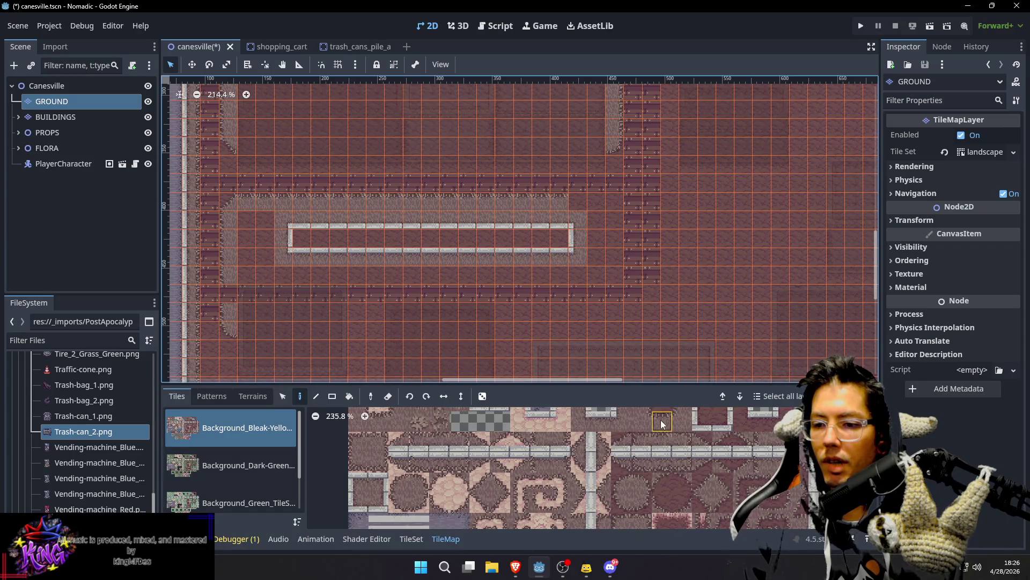
{"action": "scroll", "coordinate": [660, 435], "scroll_direction": "up", "scroll_amount": 2}
Step: Paint a gravel edge strip along row 28 and bring the island's left end into view
{"action": "left_click", "coordinate": [660, 436]}
{"action": "key", "text": "s"}
{"action": "left_click", "coordinate": [662, 434]}
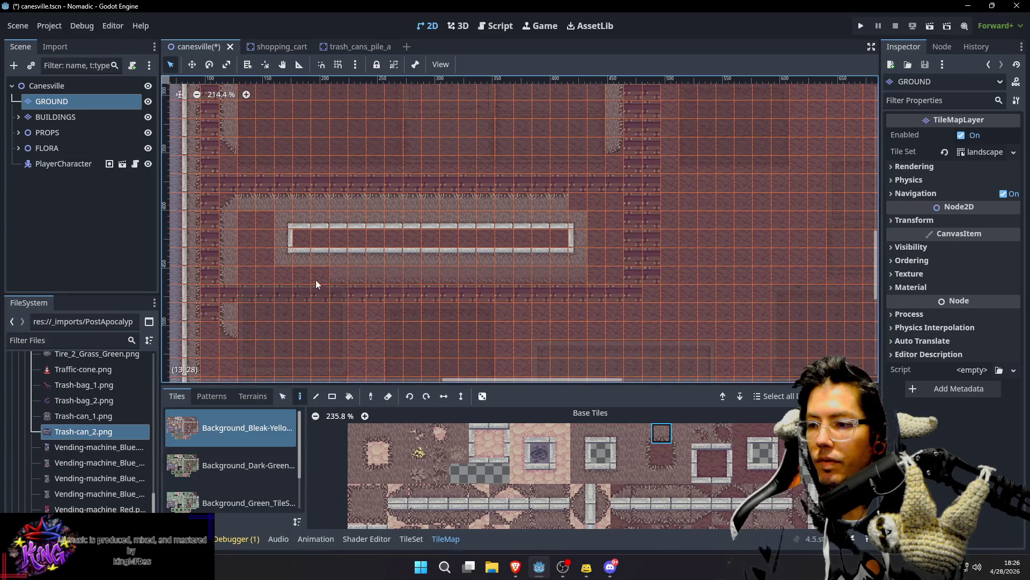
{"action": "left_click_drag", "start_coordinate": [252, 278], "coordinate": [601, 281]}
{"action": "scroll", "coordinate": [600, 282], "scroll_direction": "down", "scroll_amount": 1}
{"action": "scroll", "coordinate": [596, 284], "scroll_direction": "left", "scroll_amount": 3}
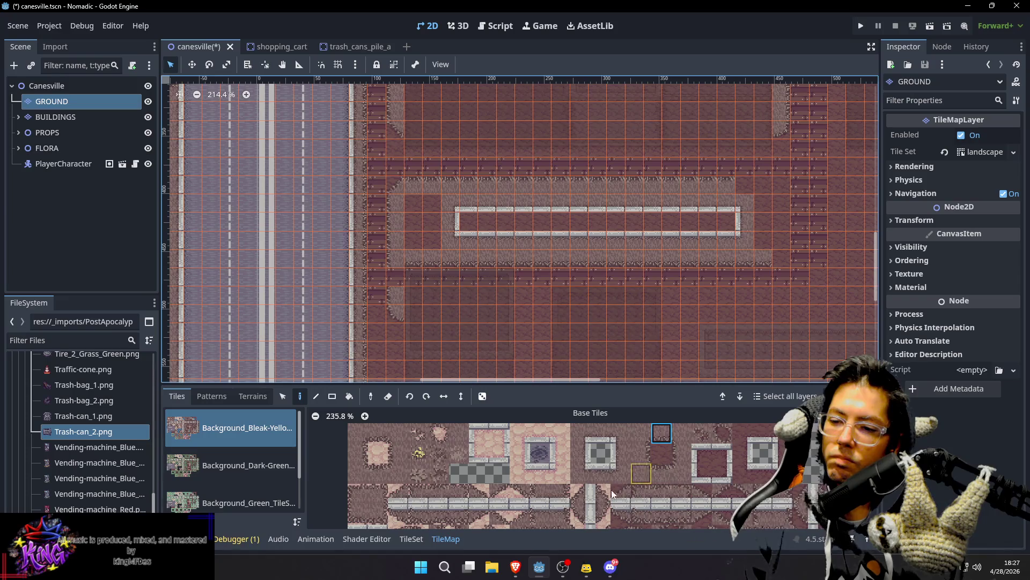
{"action": "scroll", "coordinate": [642, 500], "scroll_direction": "down", "scroll_amount": 2}
{"action": "left_click", "coordinate": [608, 513]}
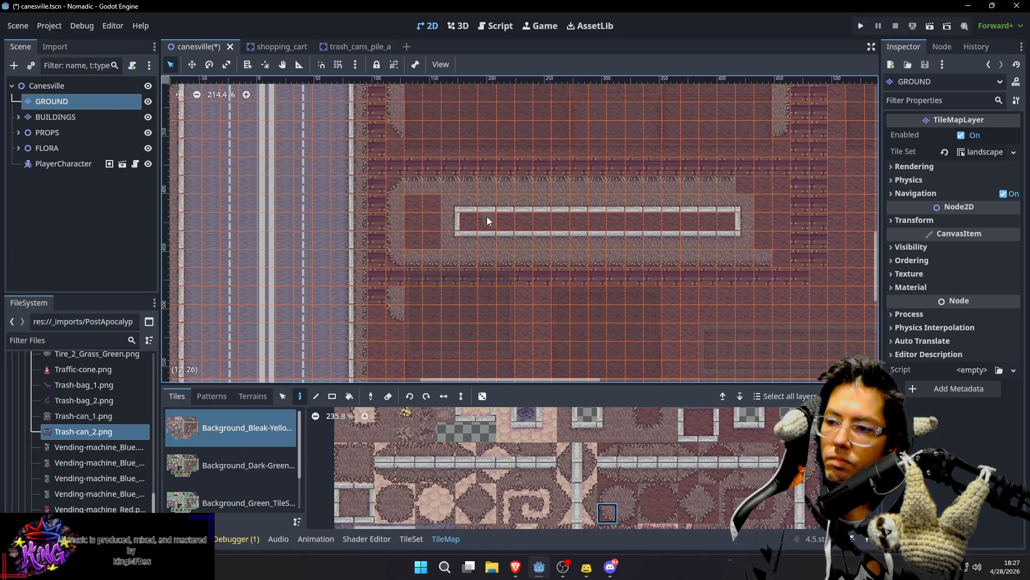
{"action": "left_click", "coordinate": [688, 511]}
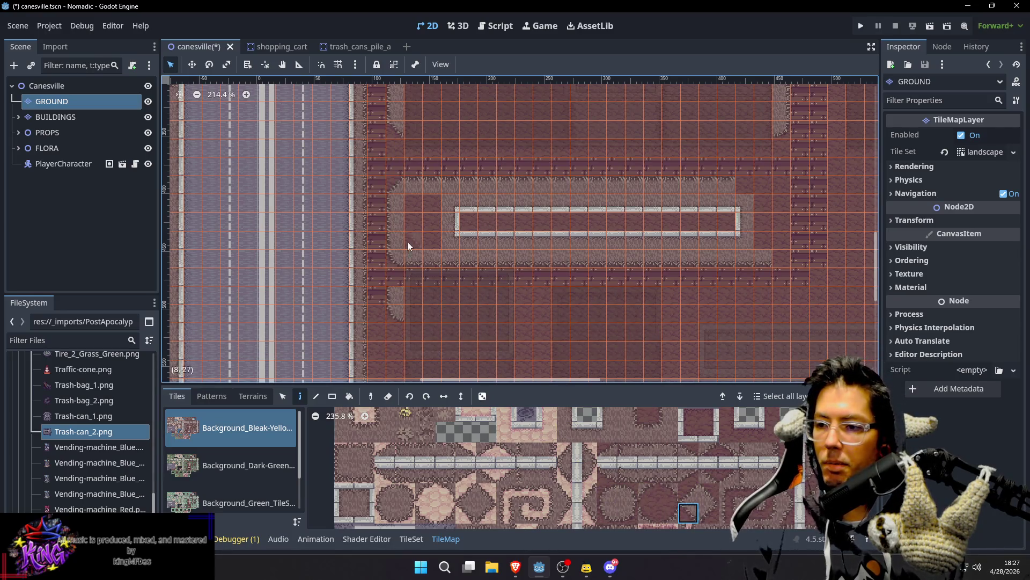
{"action": "left_click_drag", "start_coordinate": [593, 214], "coordinate": [472, 222]}
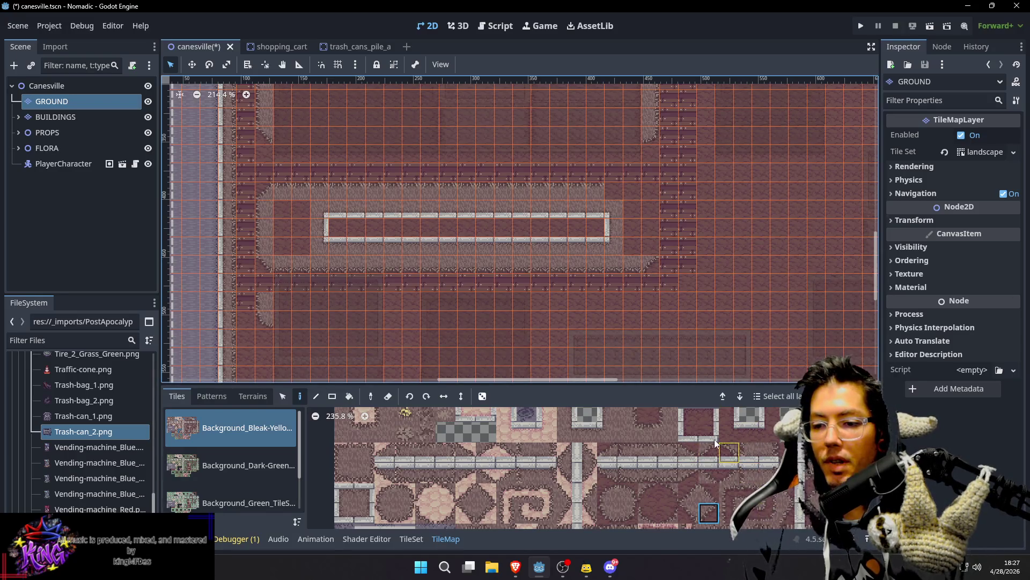
Step: Paint an edge column at the right end, topped with a rounded gravel corner
{"action": "scroll", "coordinate": [724, 483], "scroll_direction": "up", "scroll_amount": 1}
{"action": "left_click", "coordinate": [643, 431]}
{"action": "left_click_drag", "start_coordinate": [648, 268], "coordinate": [649, 209]}
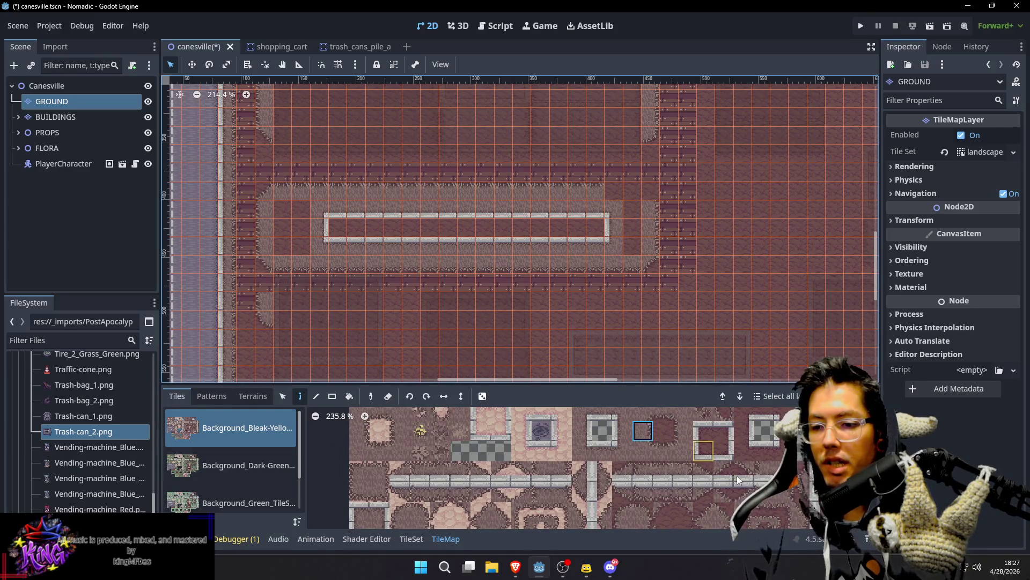
{"action": "scroll", "coordinate": [770, 509], "scroll_direction": "down", "scroll_amount": 1}
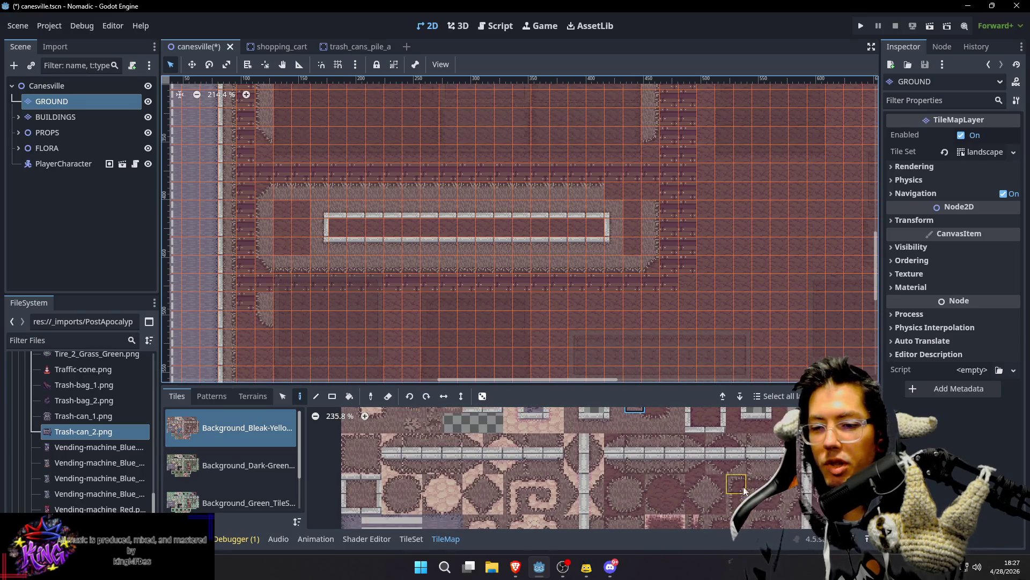
{"action": "left_click", "coordinate": [715, 484]}
{"action": "left_click", "coordinate": [649, 195]}
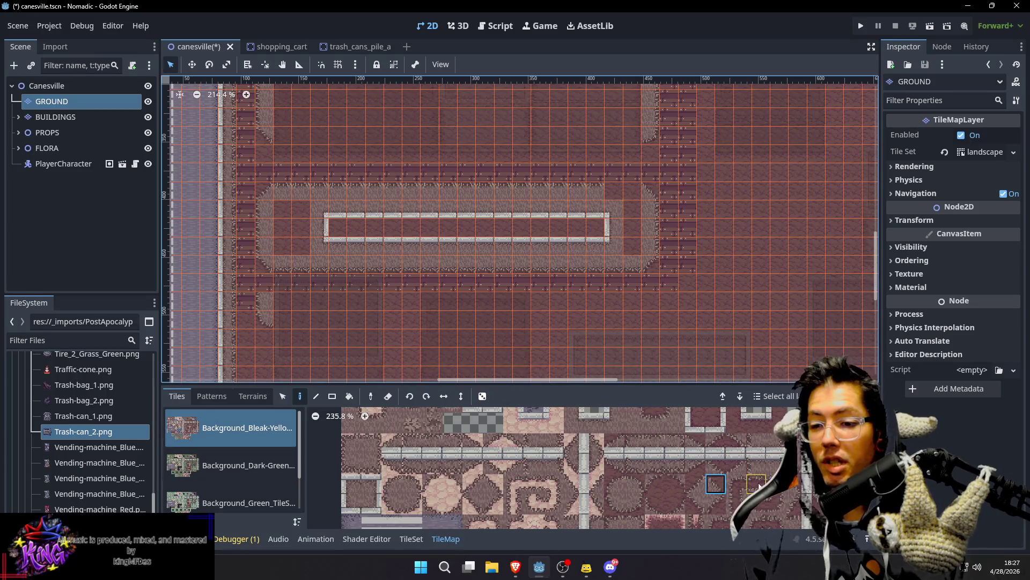
Step: Pick a Base Tiles gravel tile and fill the brown patch at the island's left end
{"action": "scroll", "coordinate": [713, 452], "scroll_direction": "up", "scroll_amount": 1}
{"action": "scroll", "coordinate": [705, 451], "scroll_direction": "up", "scroll_amount": 1}
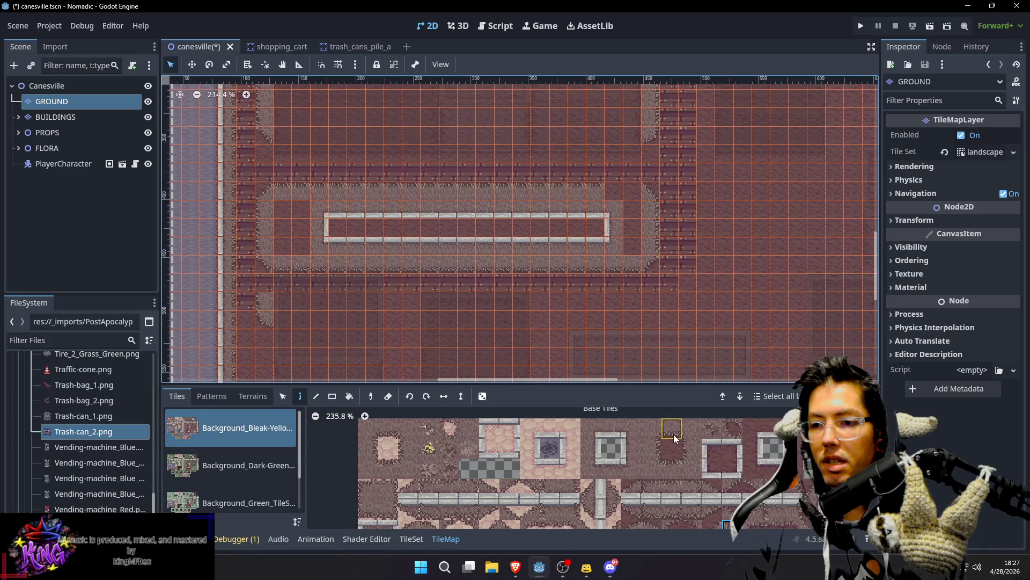
{"action": "left_click", "coordinate": [672, 468]}
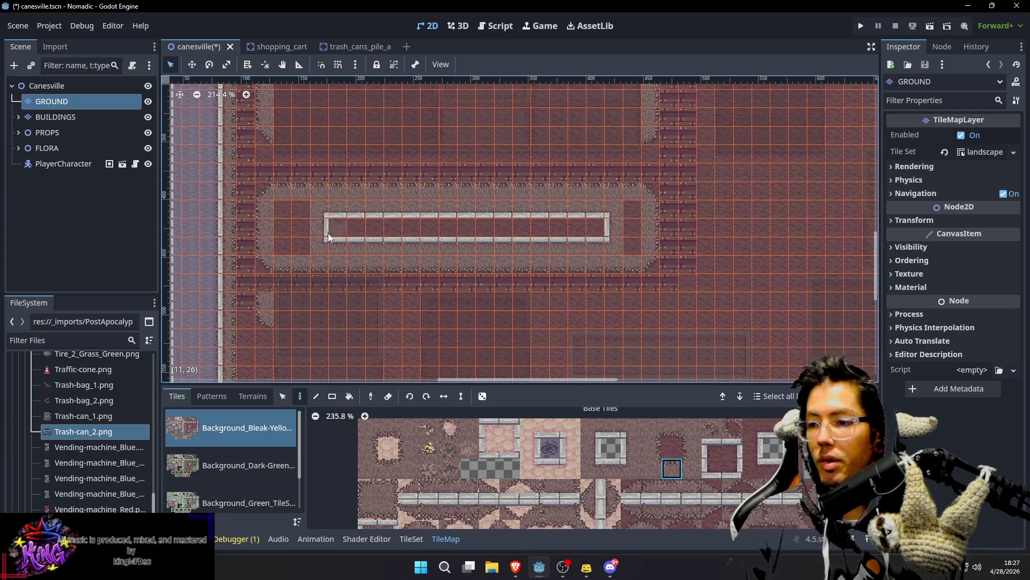
{"action": "left_click_drag", "start_coordinate": [365, 159], "coordinate": [499, 342]}
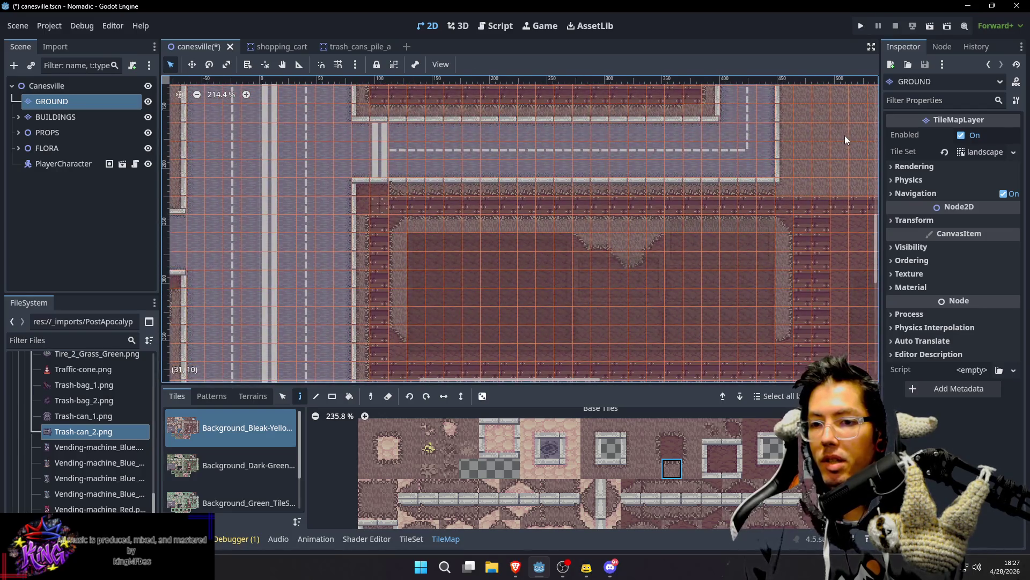
{"action": "scroll", "coordinate": [807, 250], "scroll_direction": "down", "scroll_amount": 5}
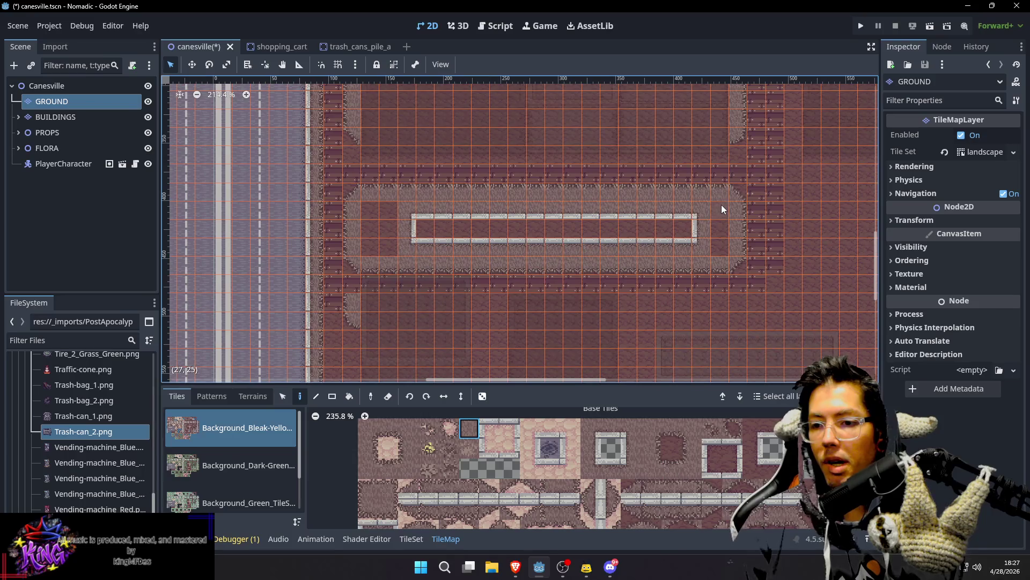
{"action": "left_click", "coordinate": [377, 223], "text": "ctrl+shift"}
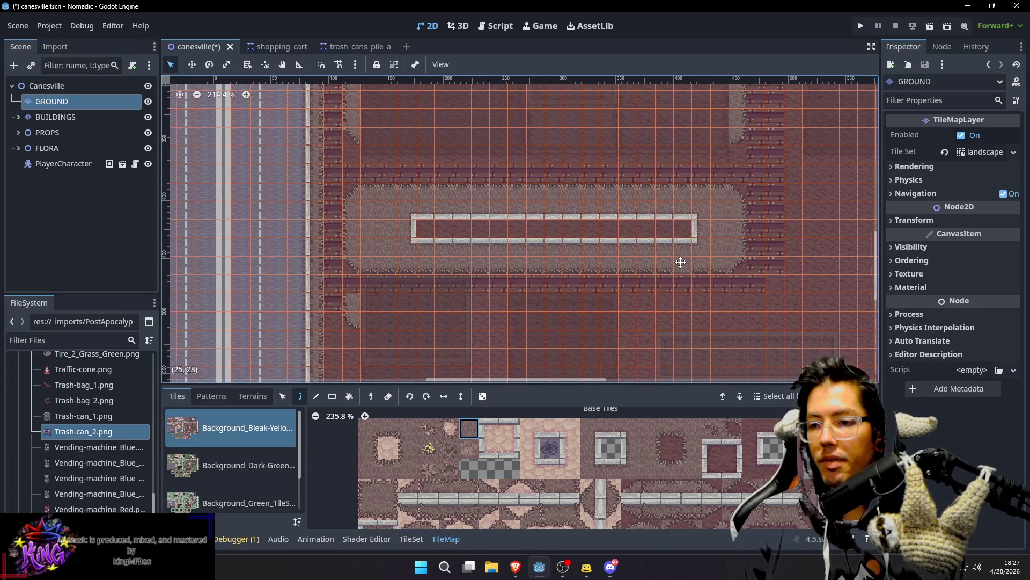
{"action": "scroll", "coordinate": [666, 262], "scroll_direction": "right", "scroll_amount": 1}
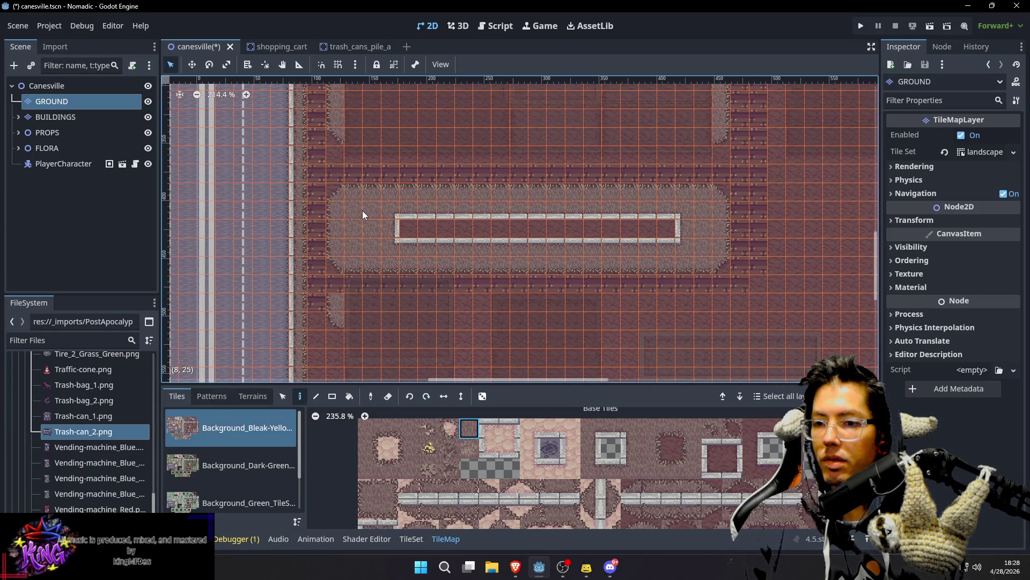
{"action": "scroll", "coordinate": [363, 215], "scroll_direction": "left", "scroll_amount": 2}
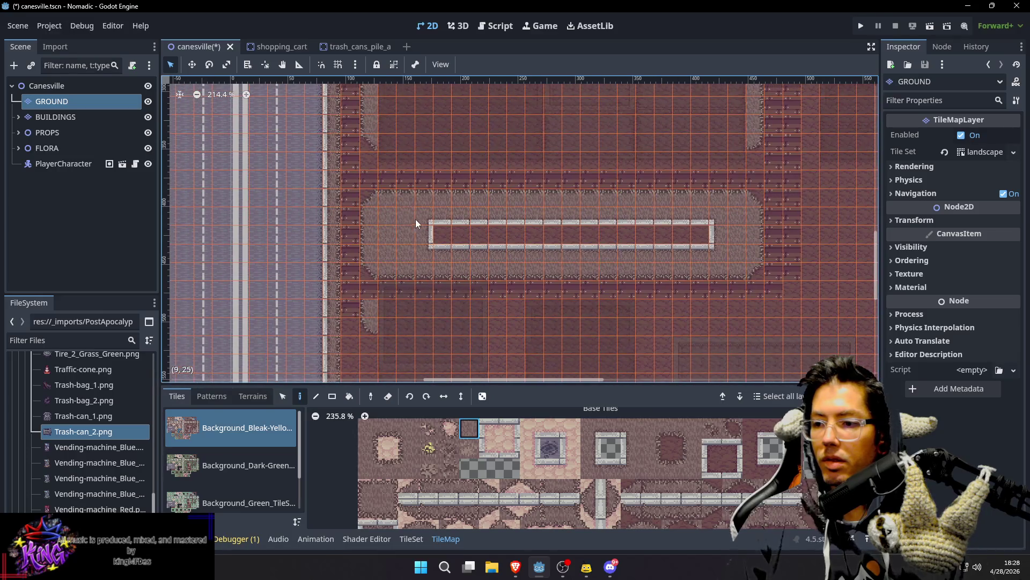
Step: Clear the three cells at the frame's left end and paint a left end-cap tile there
{"action": "key", "text": "s"}
{"action": "left_click_drag", "start_coordinate": [420, 220], "coordinate": [420, 250]}
{"action": "key", "text": "Delete"}
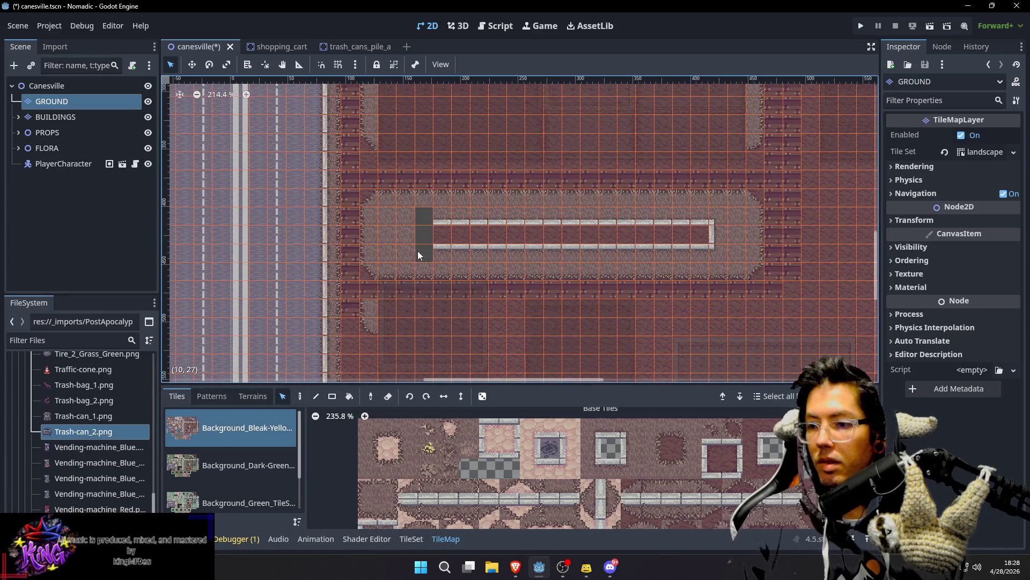
{"action": "left_click", "coordinate": [409, 245]}
Step: Copy three cells of the sidewalk frame to paint with them
{"action": "left_click", "coordinate": [440, 217]}
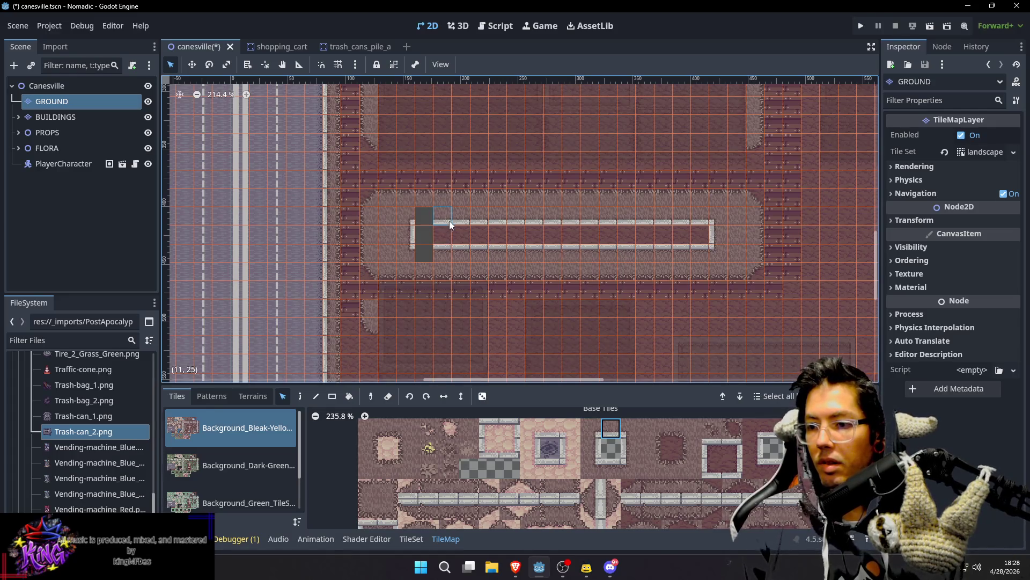
{"action": "left_click_drag", "start_coordinate": [464, 238], "coordinate": [465, 252]}
{"action": "key", "text": "d"}
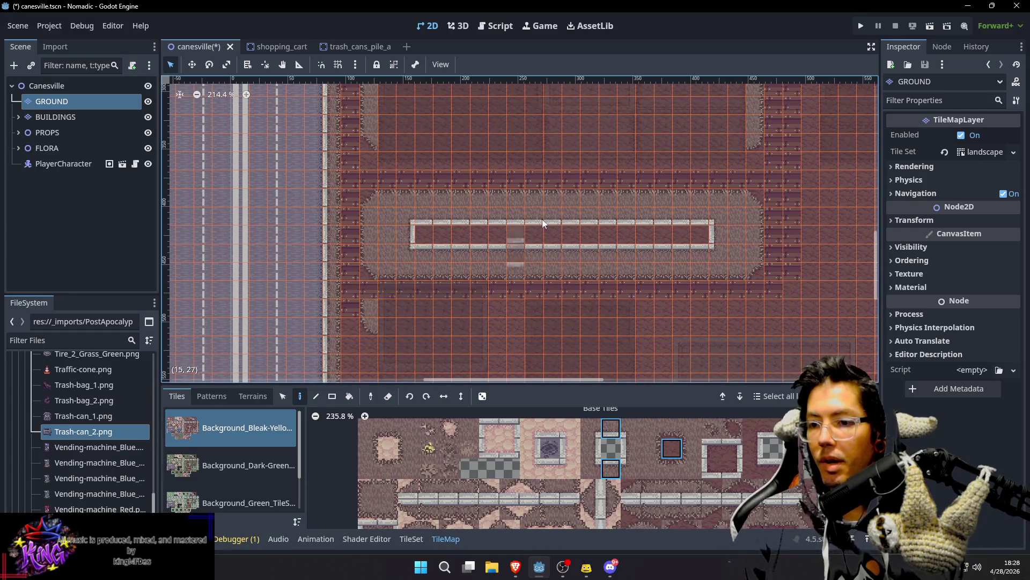
{"action": "left_click_drag", "start_coordinate": [544, 204], "coordinate": [531, 233]}
{"action": "left_click_drag", "start_coordinate": [605, 301], "coordinate": [609, 223]}
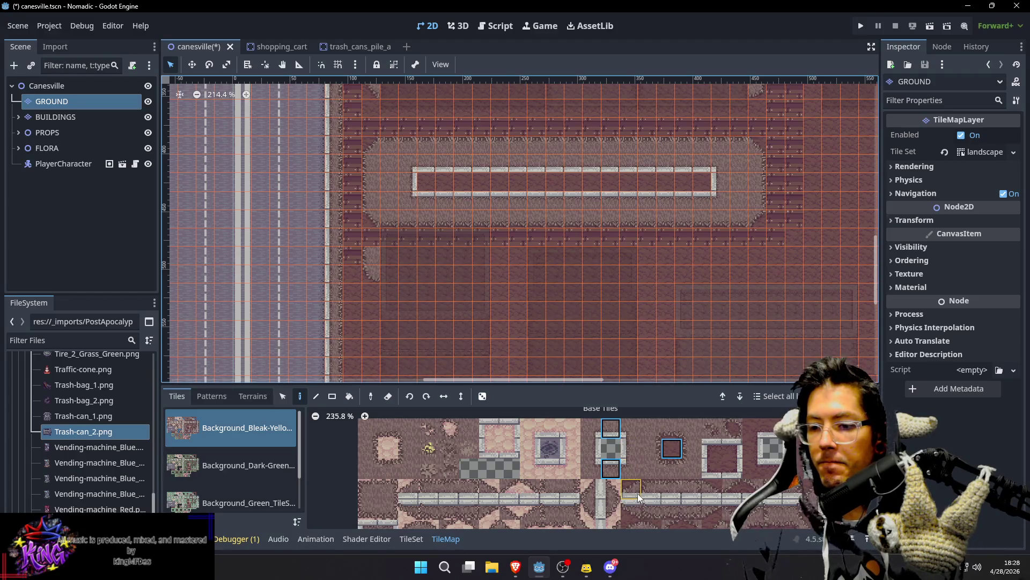
Step: Bring the lot below into view and pick a new tile from the tile set
{"action": "left_click_drag", "start_coordinate": [542, 356], "coordinate": [561, 323]}
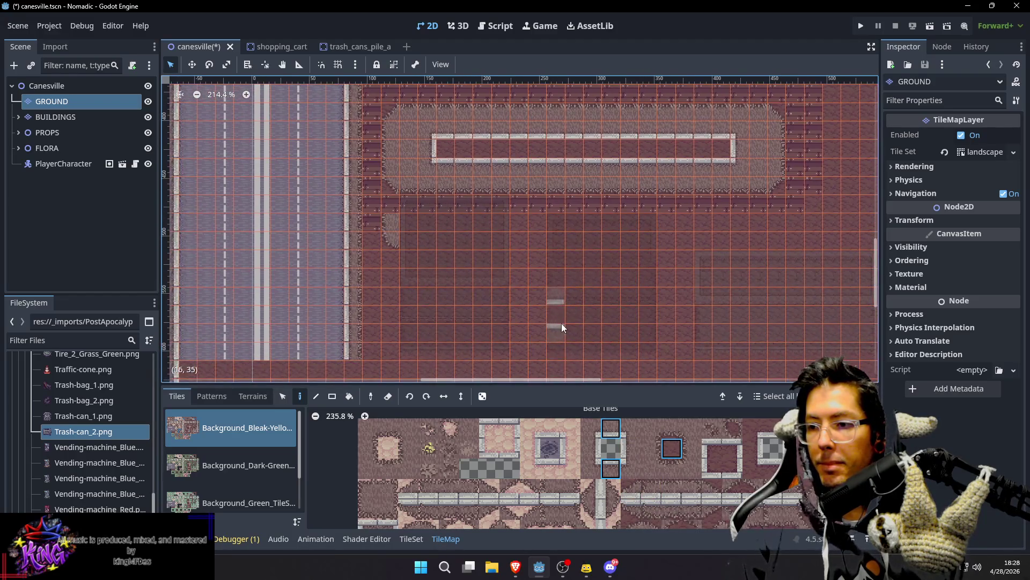
{"action": "scroll", "coordinate": [639, 500], "scroll_direction": "down", "scroll_amount": 1}
{"action": "scroll", "coordinate": [637, 486], "scroll_direction": "down", "scroll_amount": 1}
{"action": "left_click", "coordinate": [636, 504]}
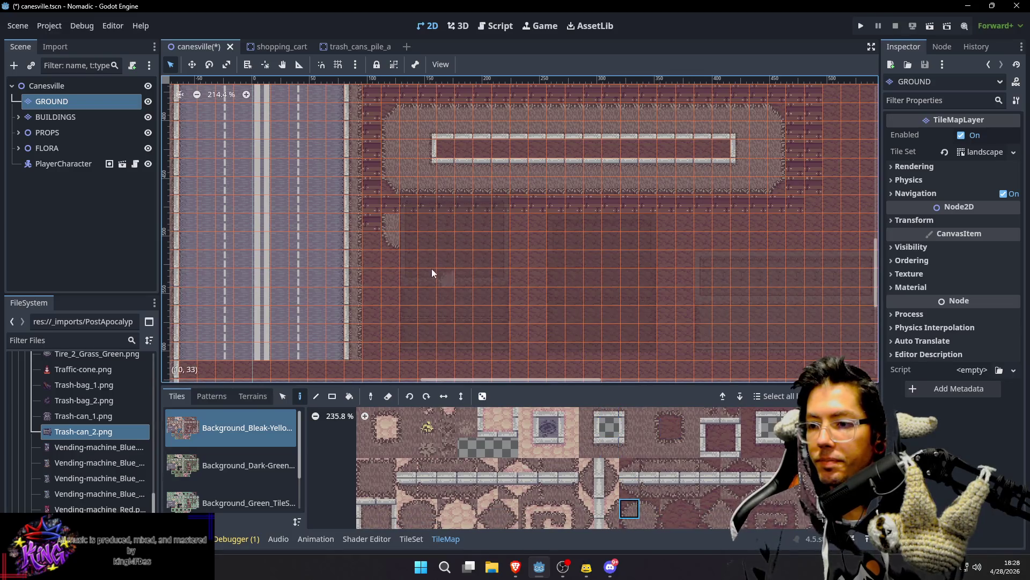
{"action": "left_click_drag", "start_coordinate": [540, 230], "coordinate": [540, 253]}
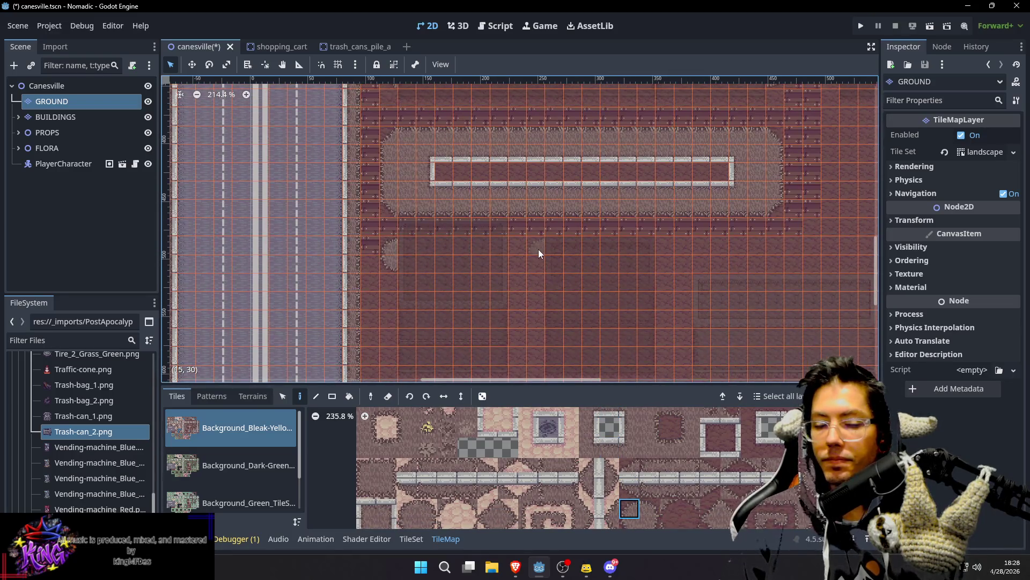
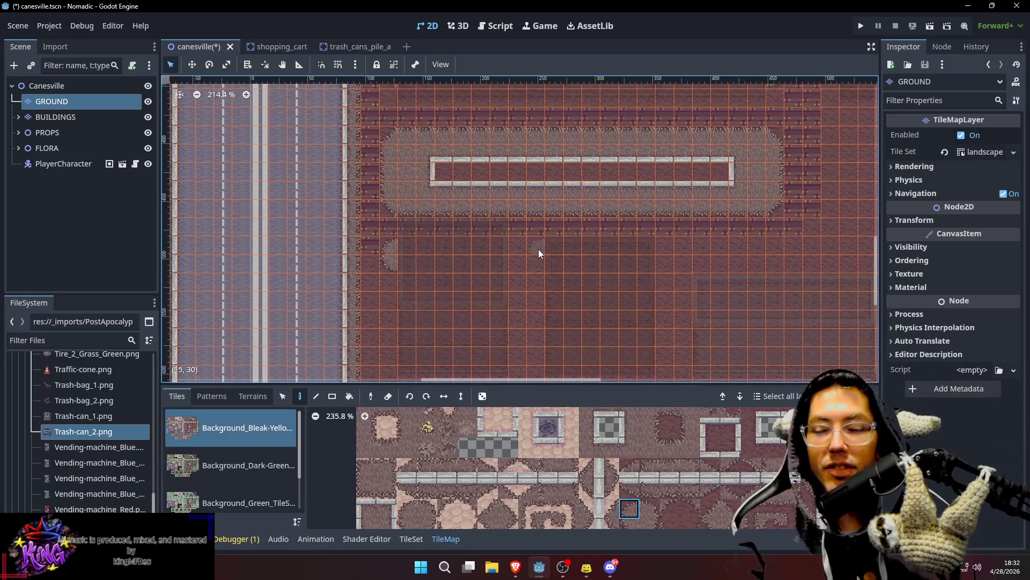
Step: Sample the grass edge tile and paint the grass strip rightward below the plaza
{"action": "scroll", "coordinate": [574, 225], "scroll_direction": "up", "scroll_amount": 2}
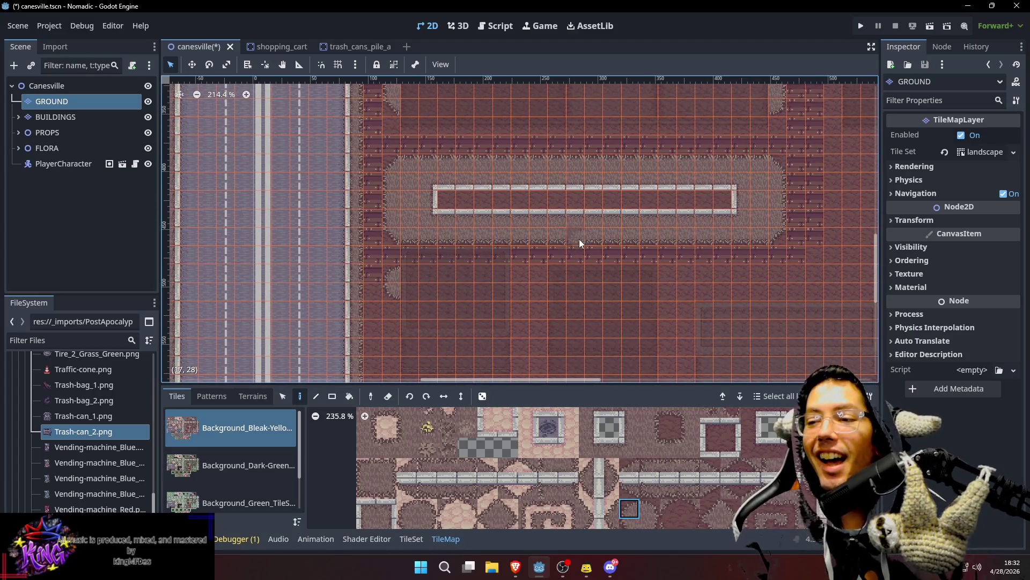
{"action": "scroll", "coordinate": [571, 258], "scroll_direction": "down", "scroll_amount": 4}
{"action": "scroll", "coordinate": [569, 252], "scroll_direction": "left", "scroll_amount": 3}
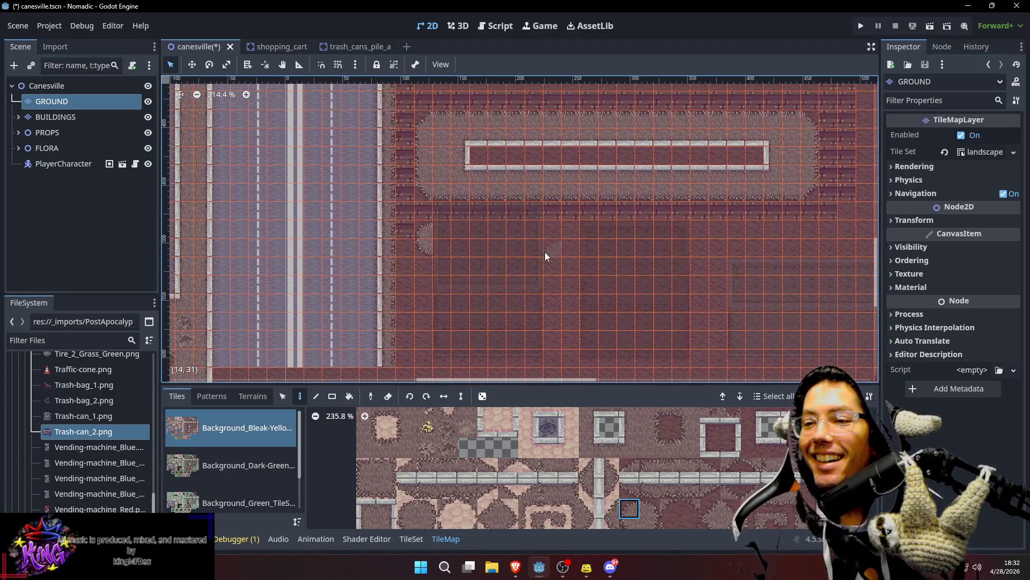
{"action": "left_click", "coordinate": [442, 203], "text": "ctrl"}
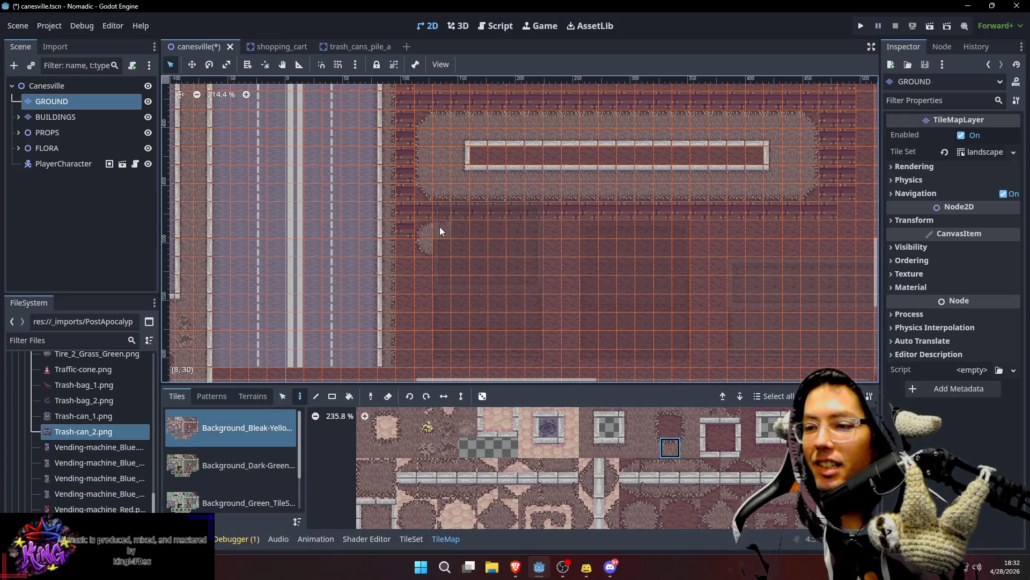
{"action": "left_click_drag", "start_coordinate": [440, 226], "coordinate": [519, 228]}
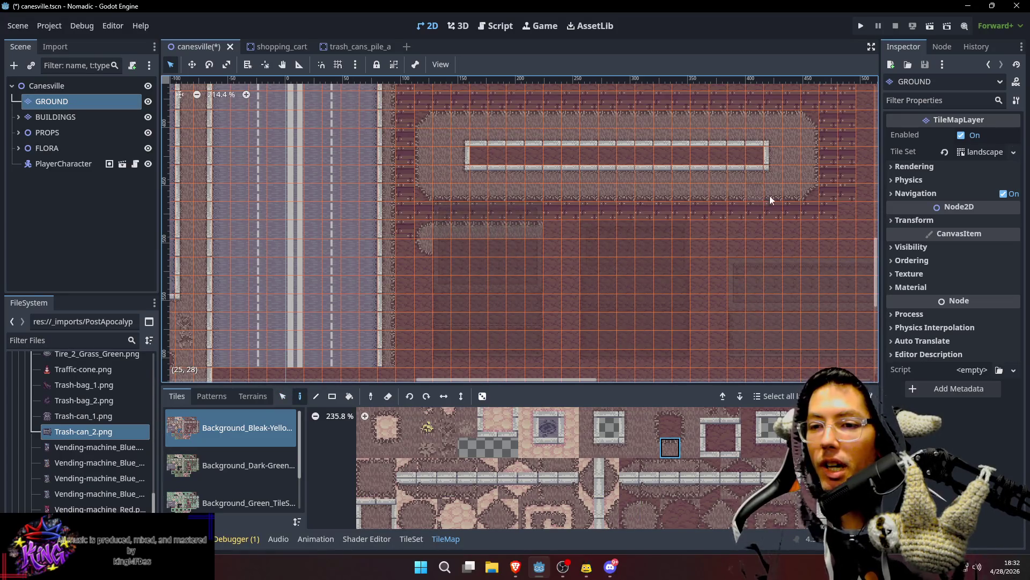
Step: Shift the view down-left and sample two more grass edge tiles from the map
{"action": "left_click_drag", "start_coordinate": [709, 180], "coordinate": [684, 197]}
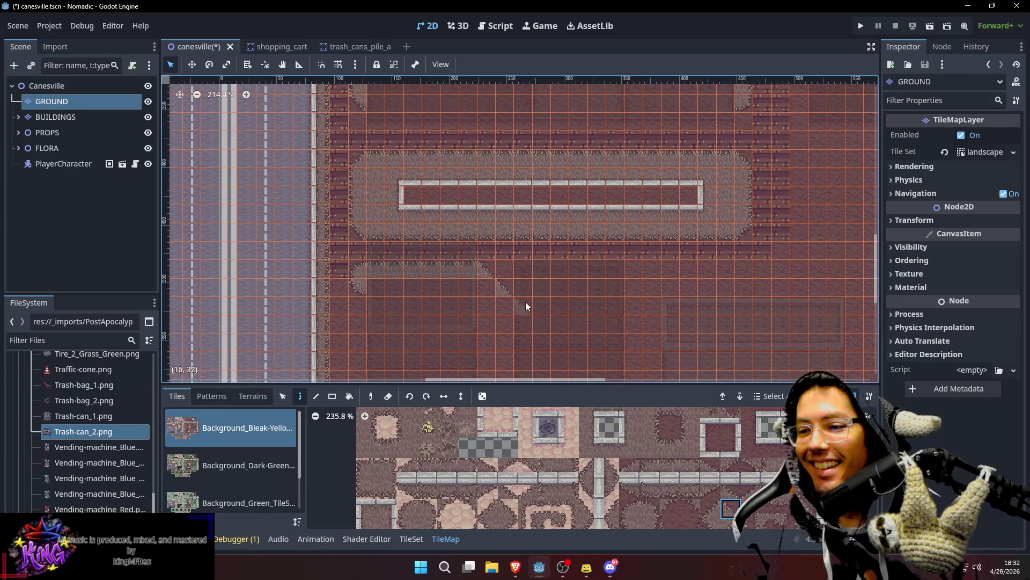
{"action": "scroll", "coordinate": [562, 280], "scroll_direction": "down", "scroll_amount": 1}
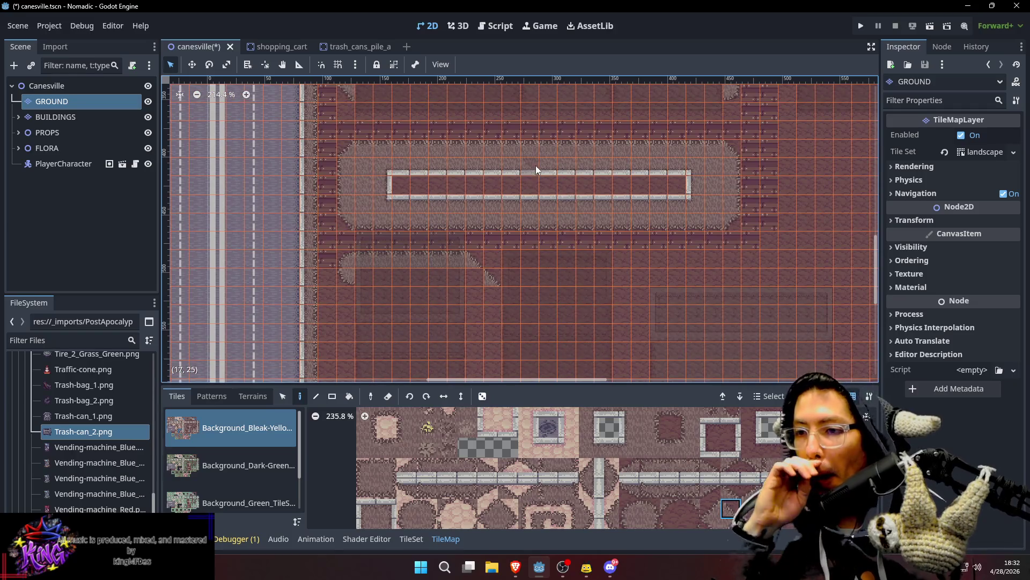
{"action": "left_click", "coordinate": [524, 272], "text": "ctrl"}
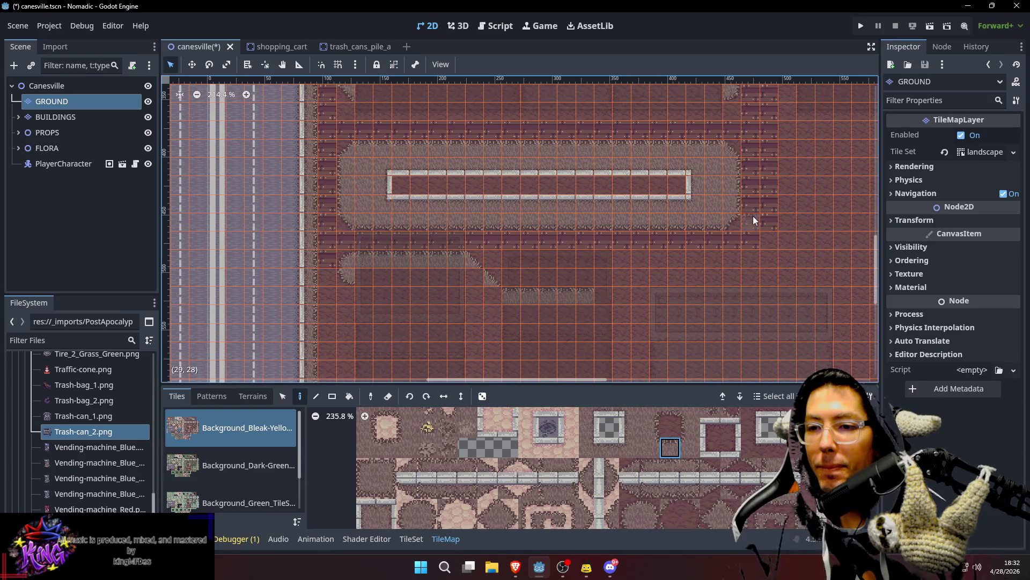
{"action": "left_click", "coordinate": [349, 188], "text": "ctrl"}
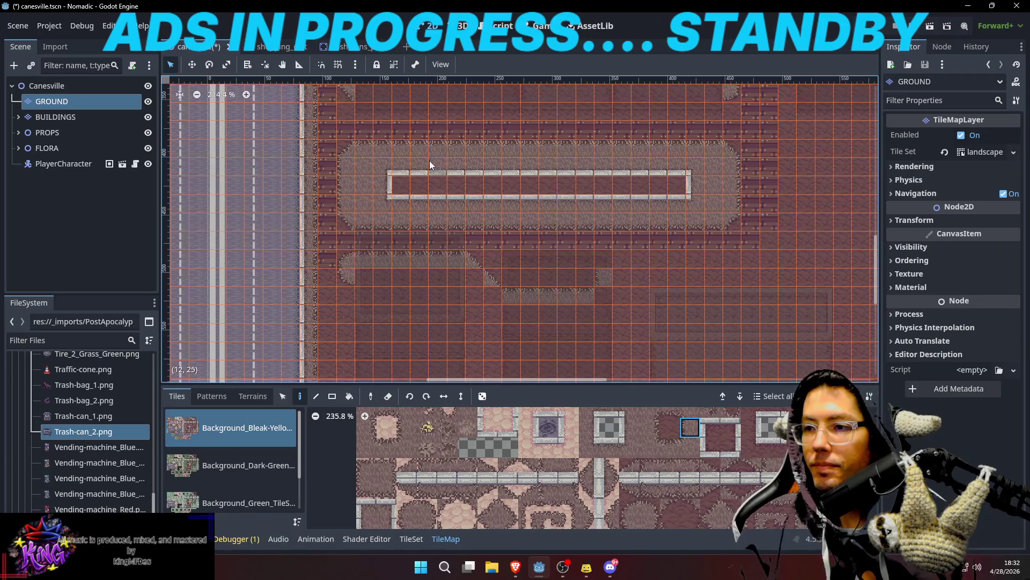
Step: Sample grass and plaza-edge tiles from the map along the lower grass strip to the east
{"action": "left_click", "coordinate": [349, 260], "text": "ctrl"}
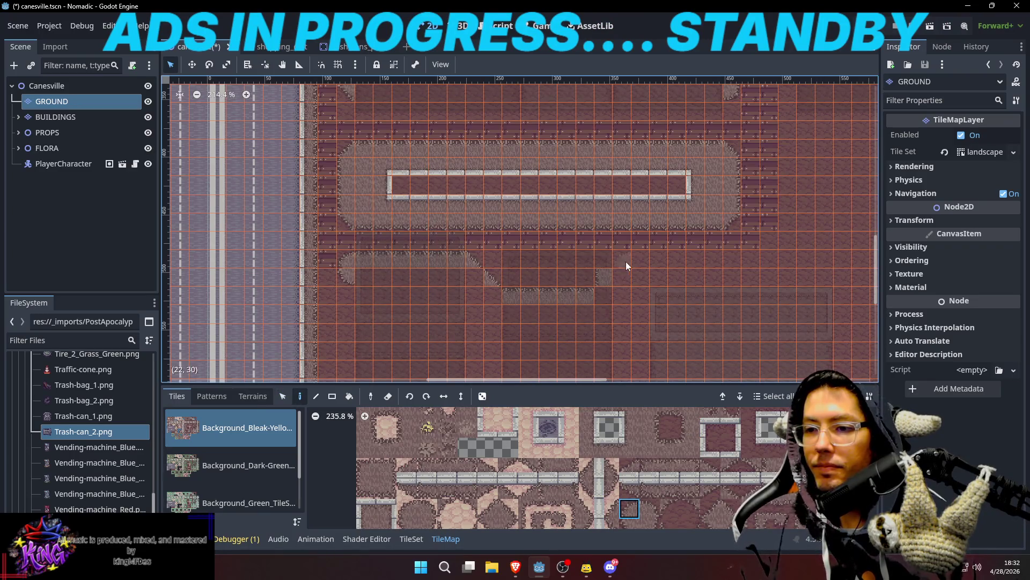
{"action": "left_click", "coordinate": [617, 234], "text": "ctrl"}
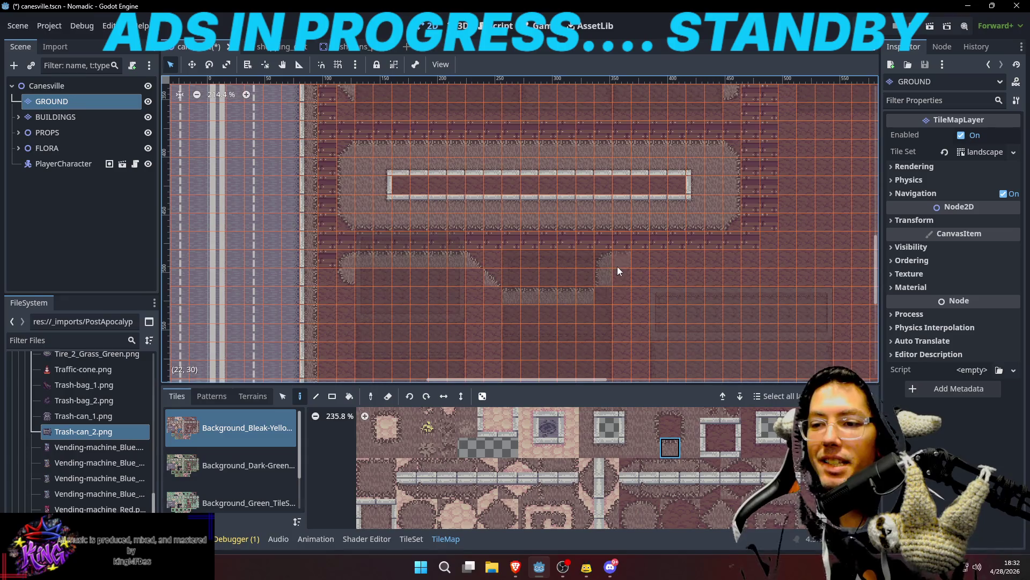
{"action": "left_click", "coordinate": [730, 151], "text": "ctrl"}
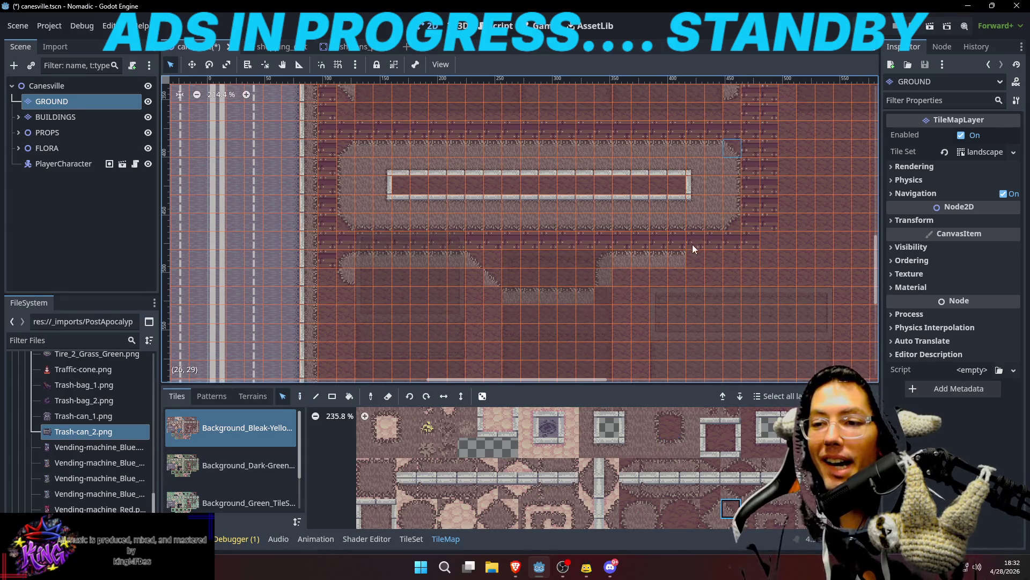
{"action": "mouse_move", "coordinate": [723, 253]}
{"action": "left_mouse_down"}
{"action": "mouse_move", "coordinate": [709, 205]}
{"action": "mouse_move", "coordinate": [697, 216]}
{"action": "left_mouse_up"}
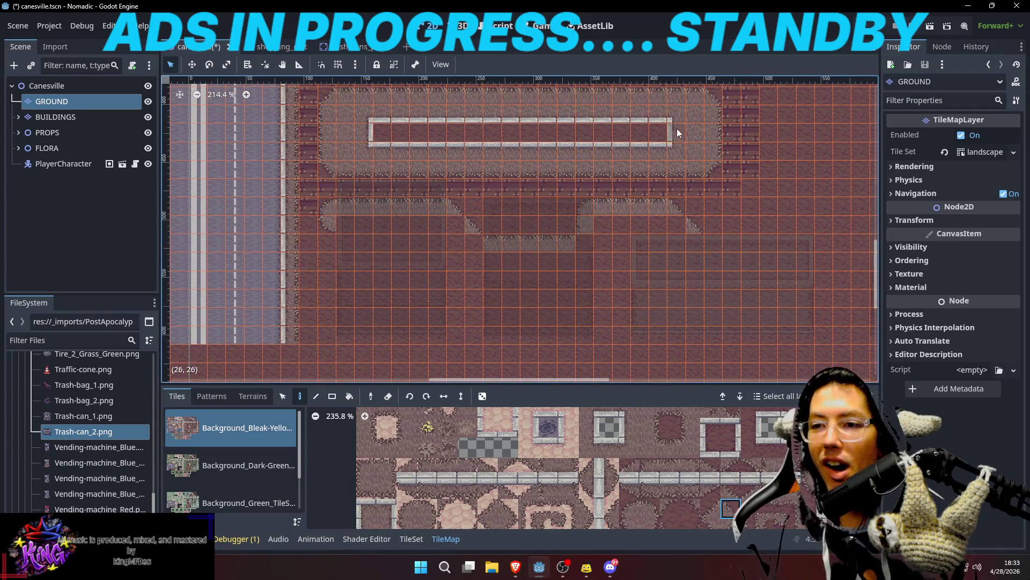
{"action": "left_click", "coordinate": [708, 268], "text": "ctrl"}
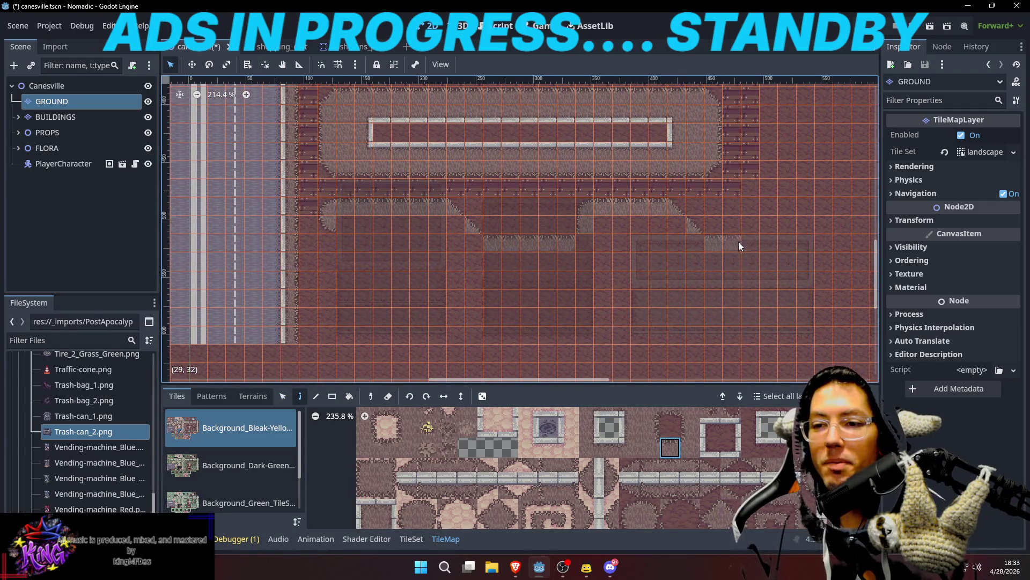
{"action": "left_click_drag", "start_coordinate": [741, 186], "coordinate": [754, 183]}
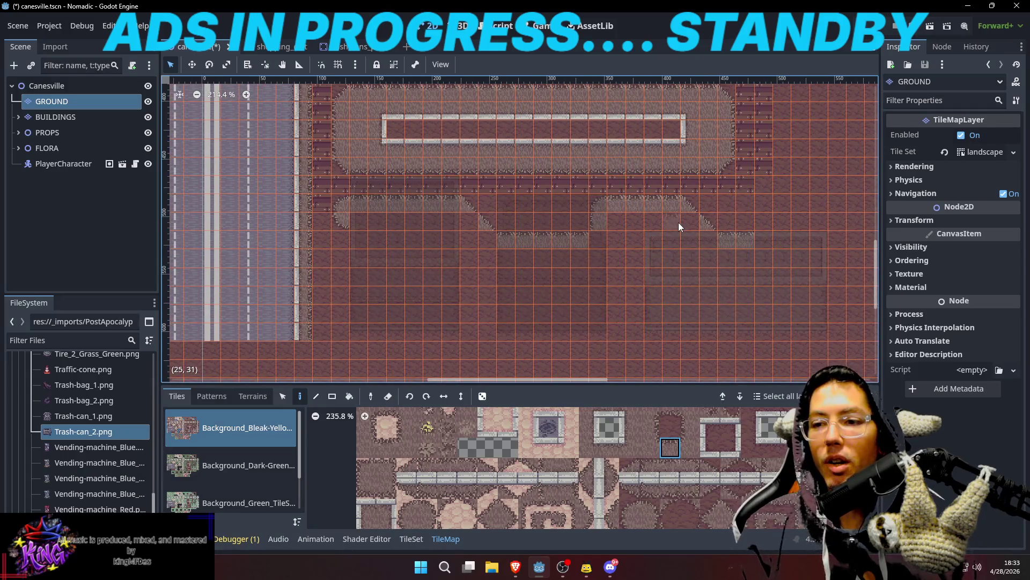
{"action": "left_click", "coordinate": [695, 233], "text": "ctrl"}
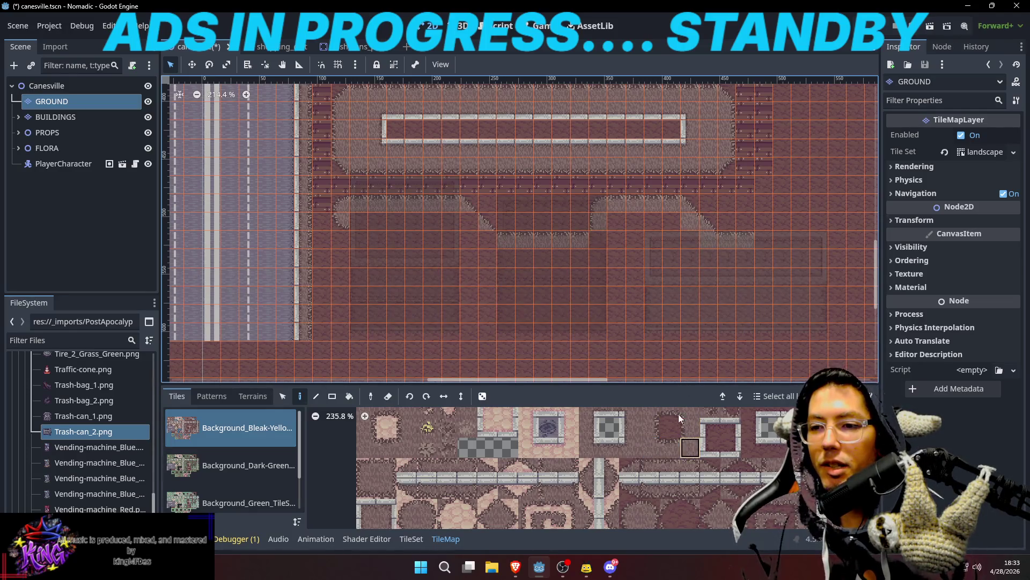
Step: Choose grass edge tiles from the Base Tiles atlas for the second rounded patch
{"action": "left_click", "coordinate": [653, 450]}
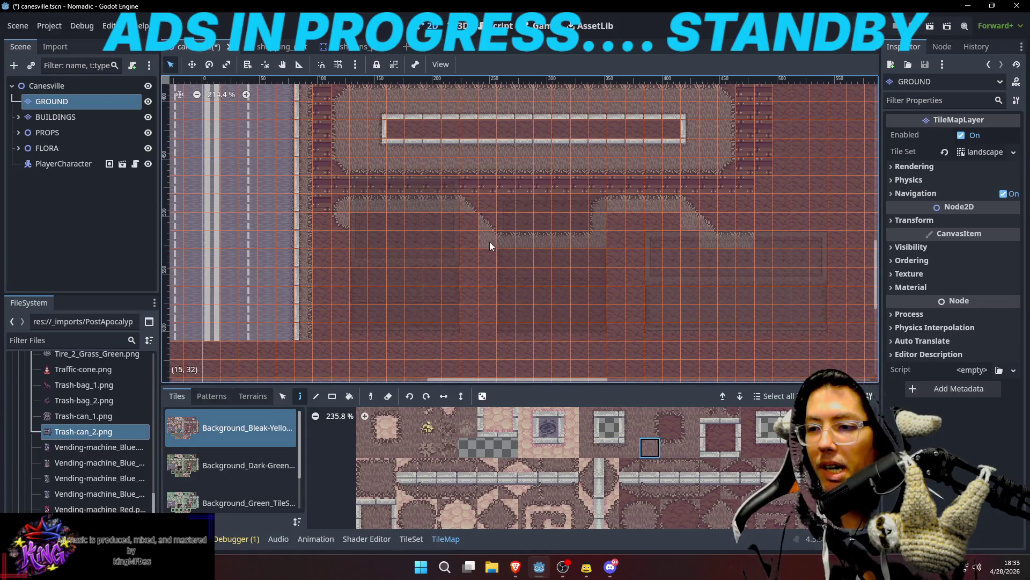
{"action": "scroll", "coordinate": [558, 295], "scroll_direction": "left", "scroll_amount": 3}
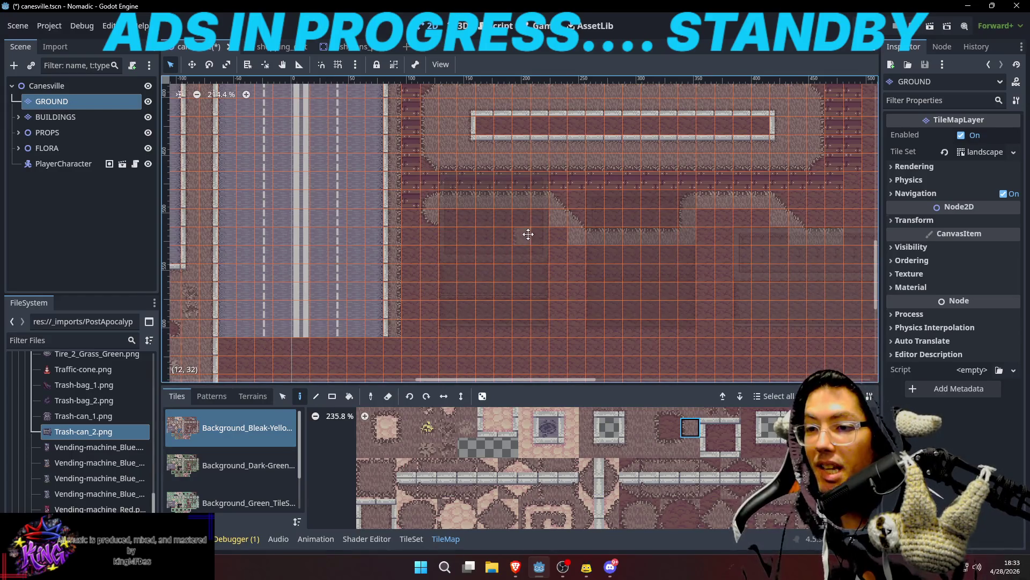
{"action": "left_click_drag", "start_coordinate": [528, 234], "coordinate": [473, 244]}
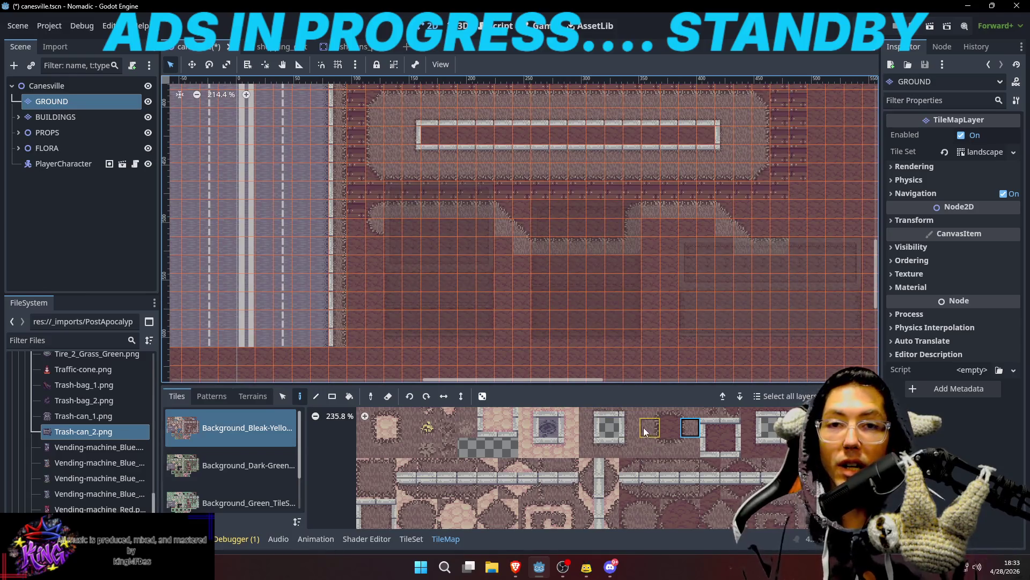
{"action": "scroll", "coordinate": [465, 428], "scroll_direction": "up", "scroll_amount": 2}
{"action": "left_click", "coordinate": [461, 450]}
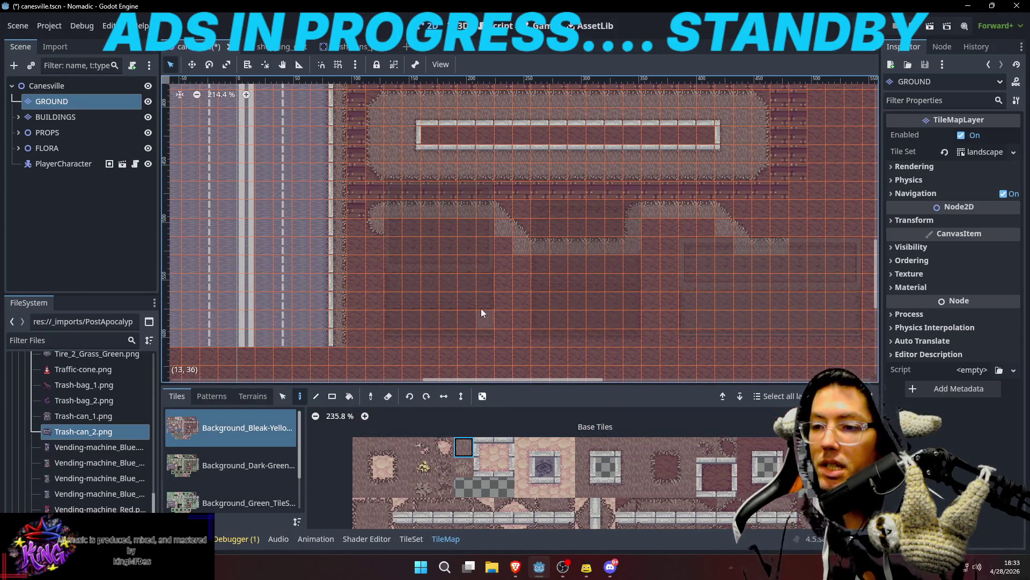
Step: Paint a rounded grass corner tile below the second grass section
{"action": "left_click_drag", "start_coordinate": [542, 291], "coordinate": [556, 274]}
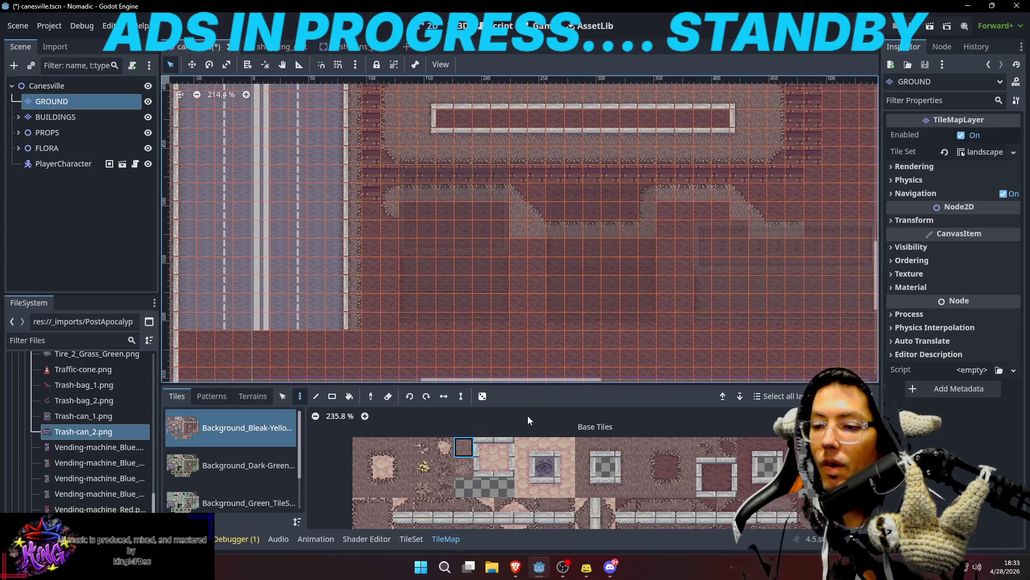
{"action": "left_click", "coordinate": [666, 446]}
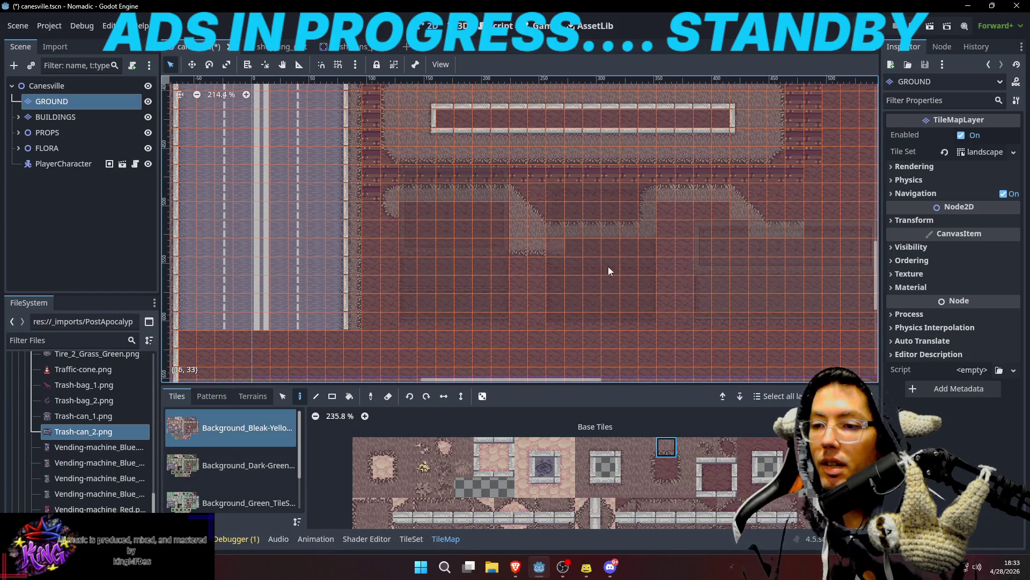
{"action": "left_click_drag", "start_coordinate": [681, 238], "coordinate": [558, 247]}
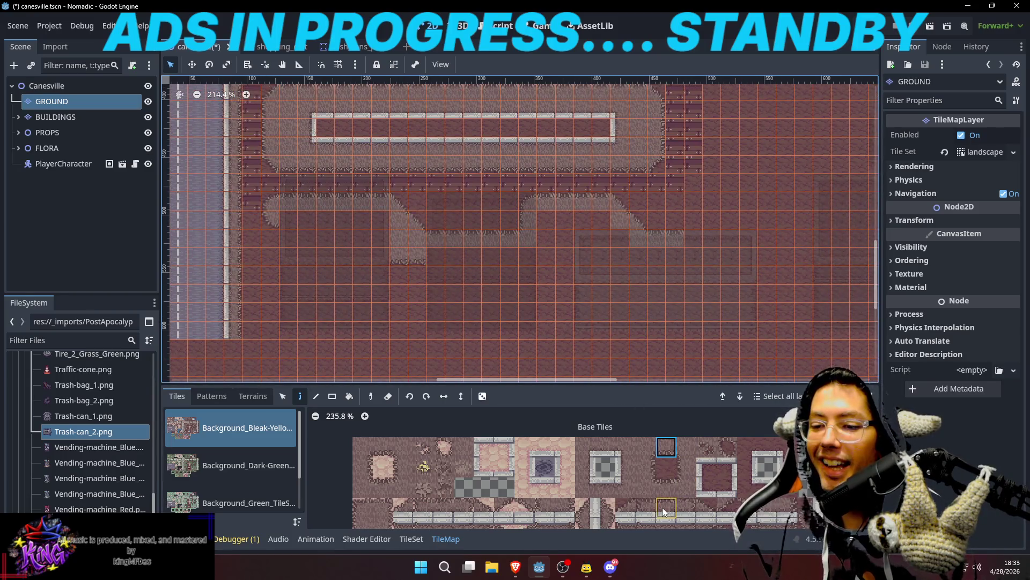
{"action": "scroll", "coordinate": [662, 507], "scroll_direction": "down", "scroll_amount": 2}
{"action": "left_click", "coordinate": [658, 515]}
{"action": "left_click", "coordinate": [551, 240]}
Step: Paint grass edge tiles directly under the second section's corner
{"action": "scroll", "coordinate": [698, 466], "scroll_direction": "up", "scroll_amount": 1}
{"action": "left_click", "coordinate": [659, 428]}
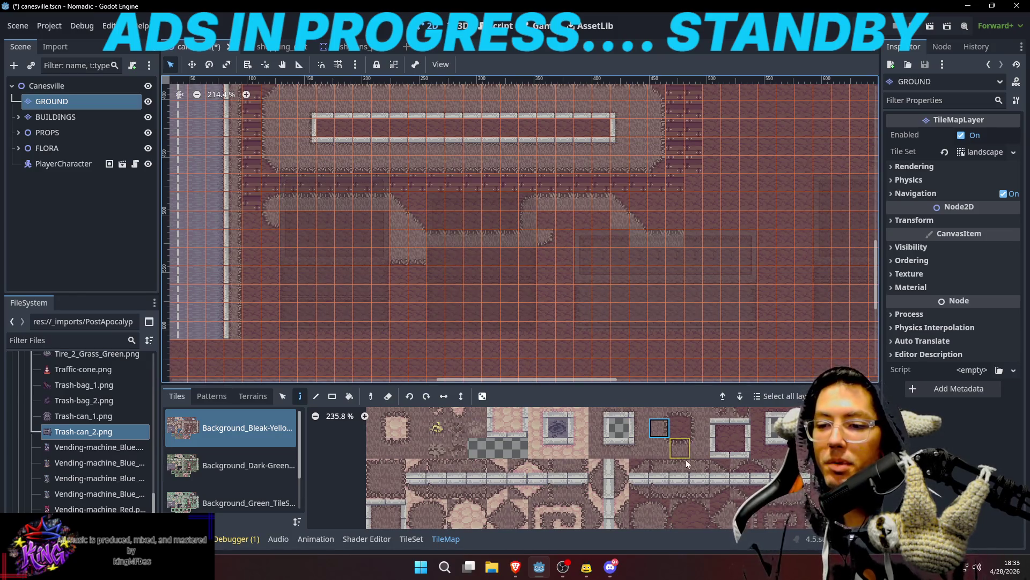
{"action": "scroll", "coordinate": [666, 479], "scroll_direction": "up", "scroll_amount": 1}
{"action": "scroll", "coordinate": [666, 493], "scroll_direction": "up", "scroll_amount": 1}
{"action": "left_click", "coordinate": [657, 418]}
{"action": "left_click", "coordinate": [697, 438]}
{"action": "left_click", "coordinate": [569, 241]}
{"action": "left_click", "coordinate": [692, 420]}
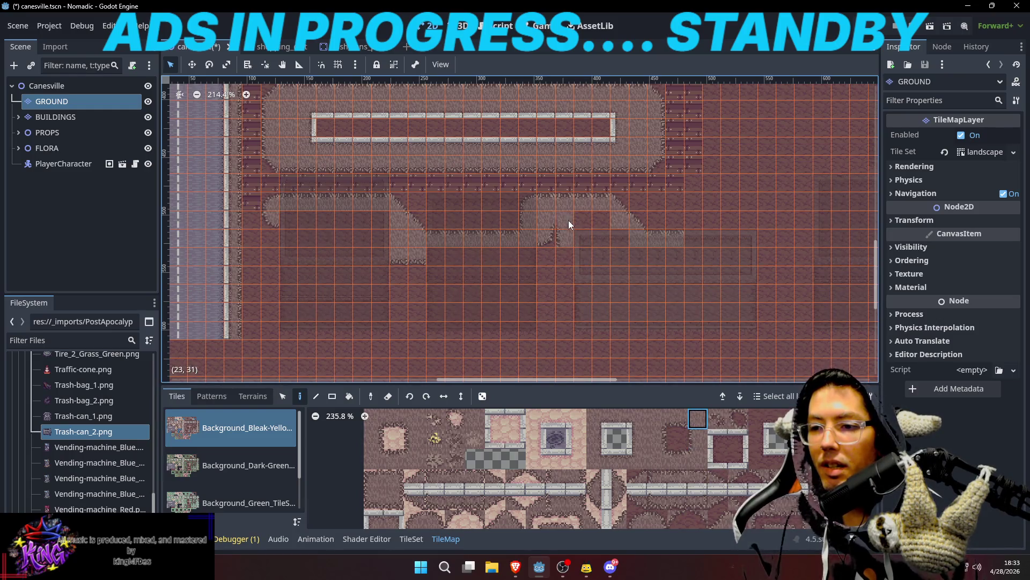
Step: Paint a vertical grass path running downward and cap it with a bottom tile
{"action": "left_click", "coordinate": [698, 439]}
{"action": "left_click_drag", "start_coordinate": [562, 256], "coordinate": [566, 288]}
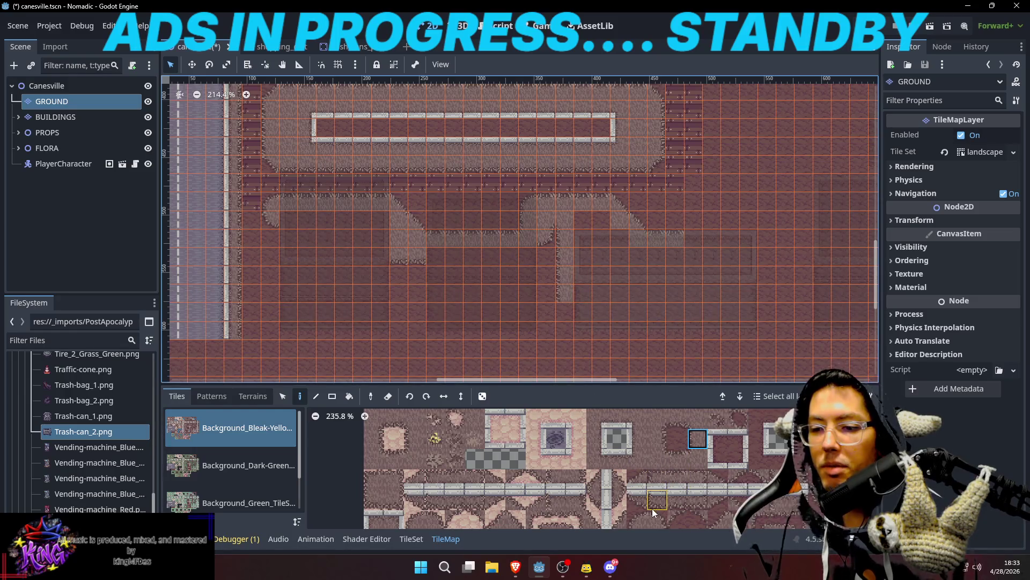
{"action": "scroll", "coordinate": [652, 507], "scroll_direction": "down", "scroll_amount": 2}
{"action": "left_click", "coordinate": [571, 317]}
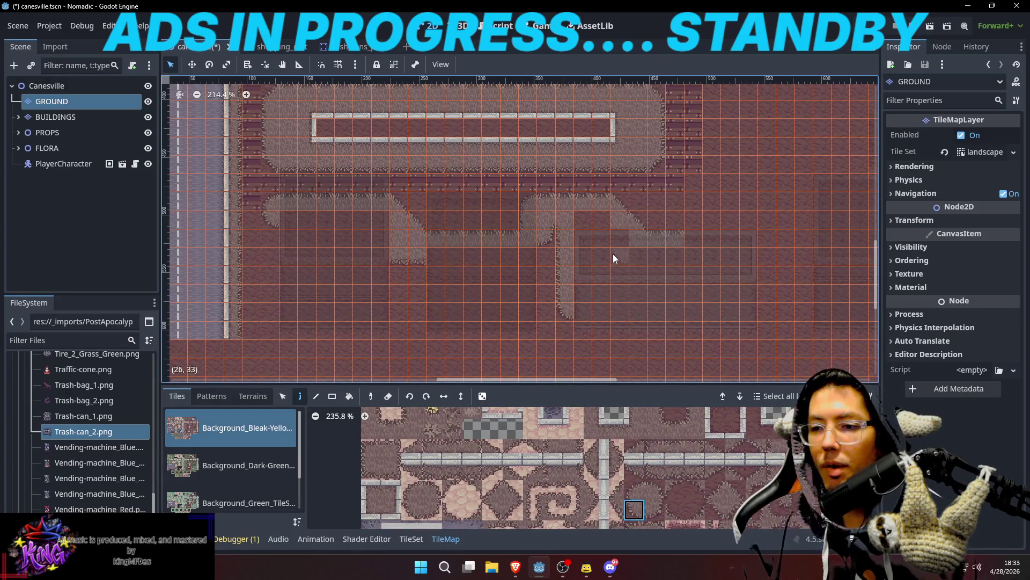
{"action": "left_click_drag", "start_coordinate": [613, 253], "coordinate": [614, 280]}
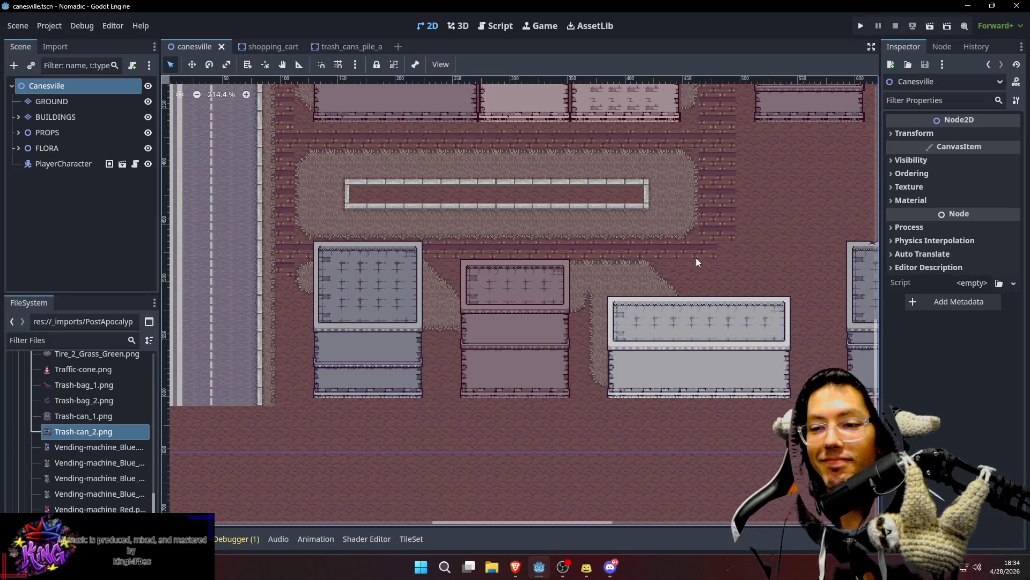
Step: Zoom in and select the GROUND layer in the Scene tree to resume tile painting
{"action": "scroll", "coordinate": [697, 260], "scroll_direction": "up", "scroll_amount": 2}
{"action": "scroll", "coordinate": [706, 268], "scroll_direction": "up", "scroll_amount": 1}
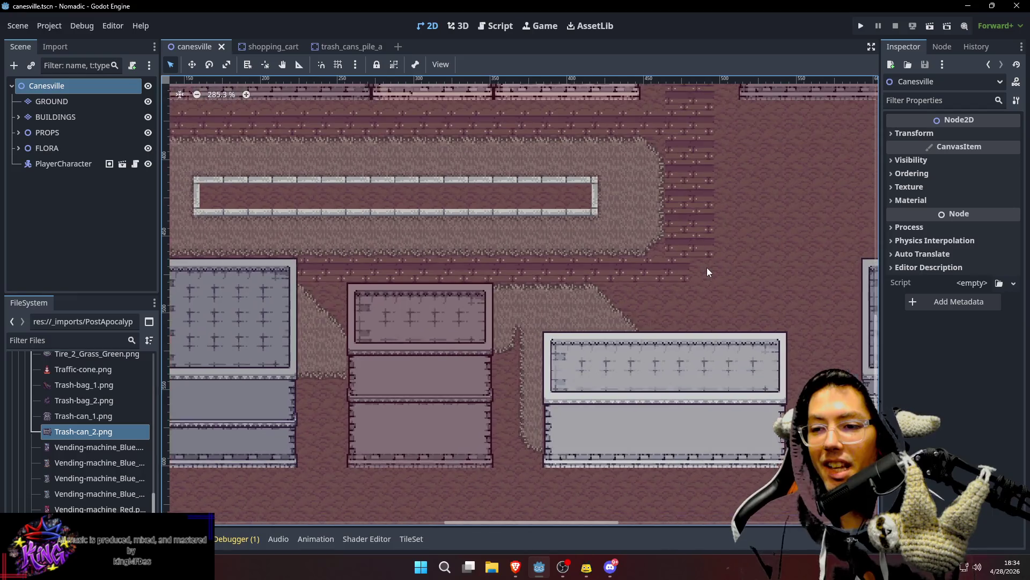
{"action": "left_click", "coordinate": [48, 102]}
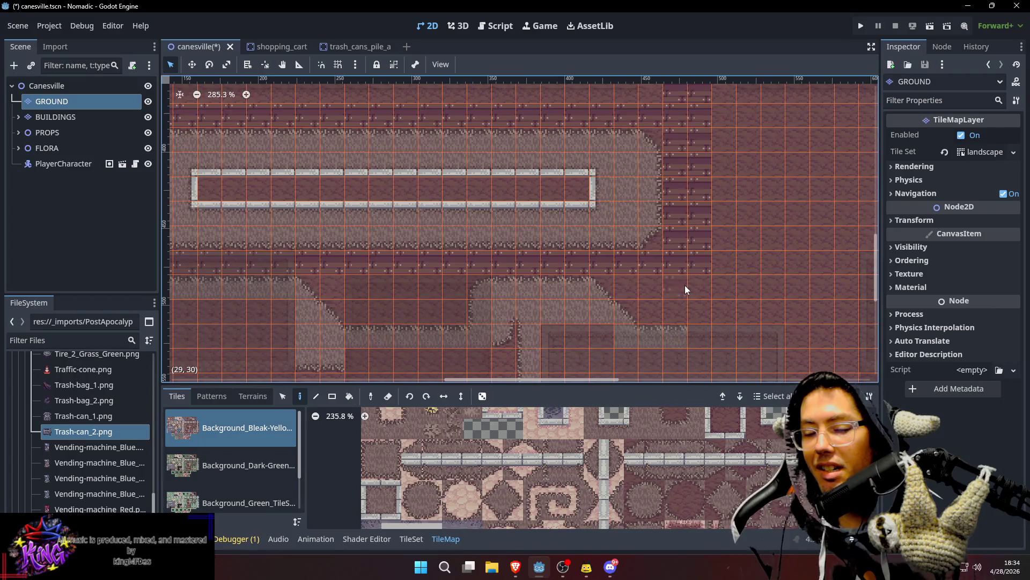
{"action": "left_click_drag", "start_coordinate": [698, 287], "coordinate": [654, 281]}
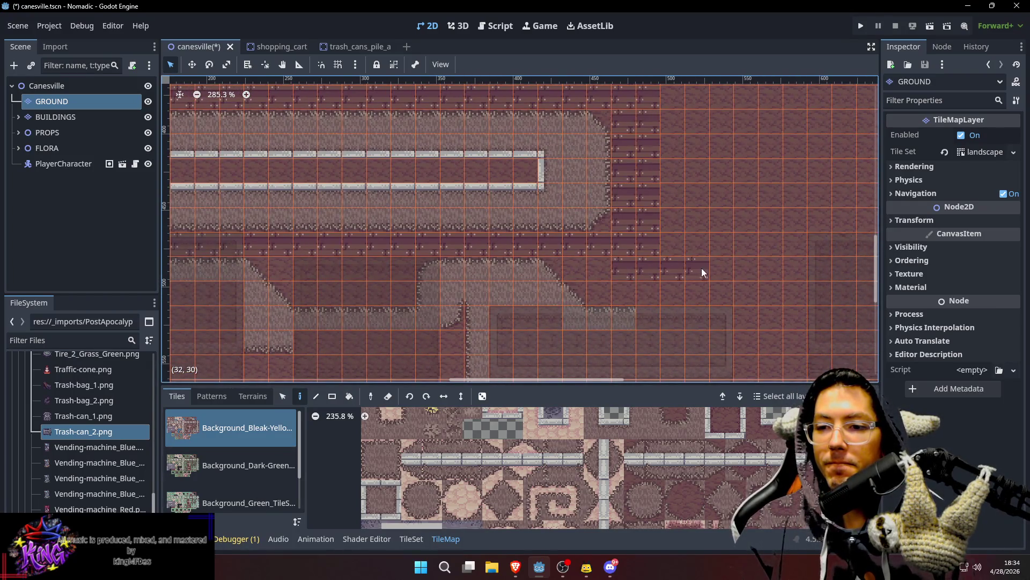
{"action": "scroll", "coordinate": [610, 307], "scroll_direction": "down", "scroll_amount": 2}
{"action": "scroll", "coordinate": [610, 307], "scroll_direction": "down", "scroll_amount": 1}
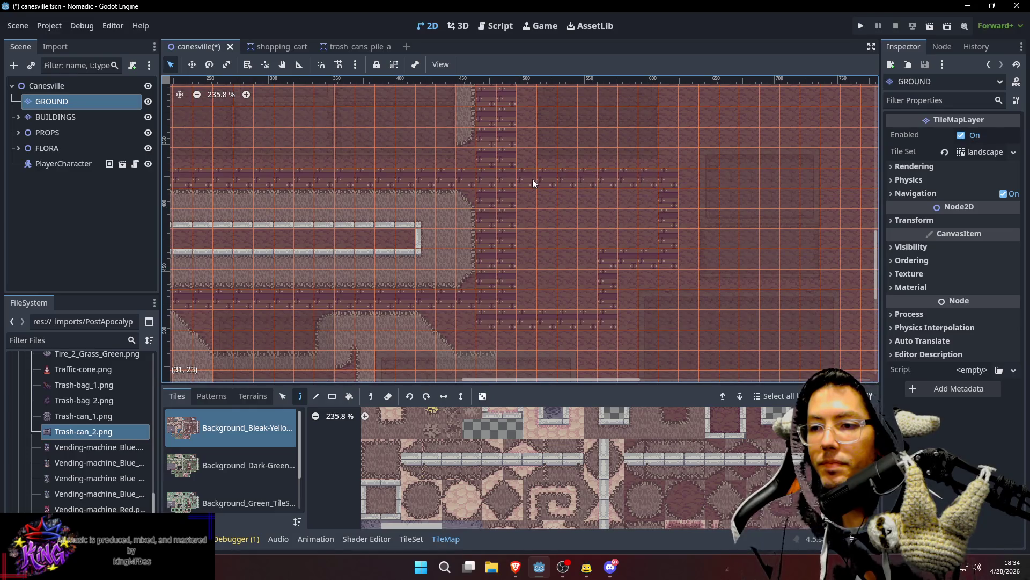
{"action": "left_click_drag", "start_coordinate": [558, 237], "coordinate": [593, 86]}
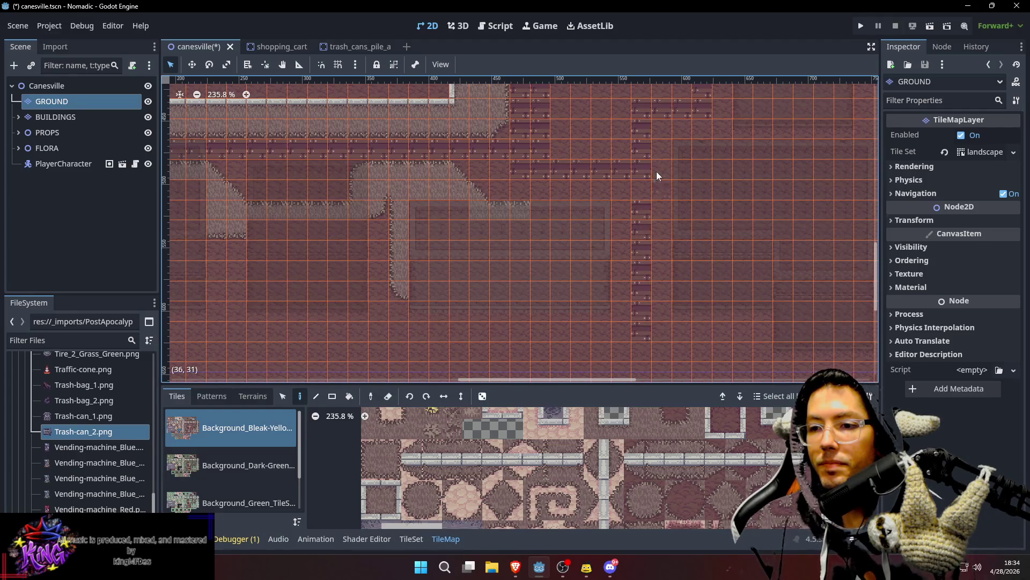
{"action": "scroll", "coordinate": [640, 188], "scroll_direction": "down", "scroll_amount": 3}
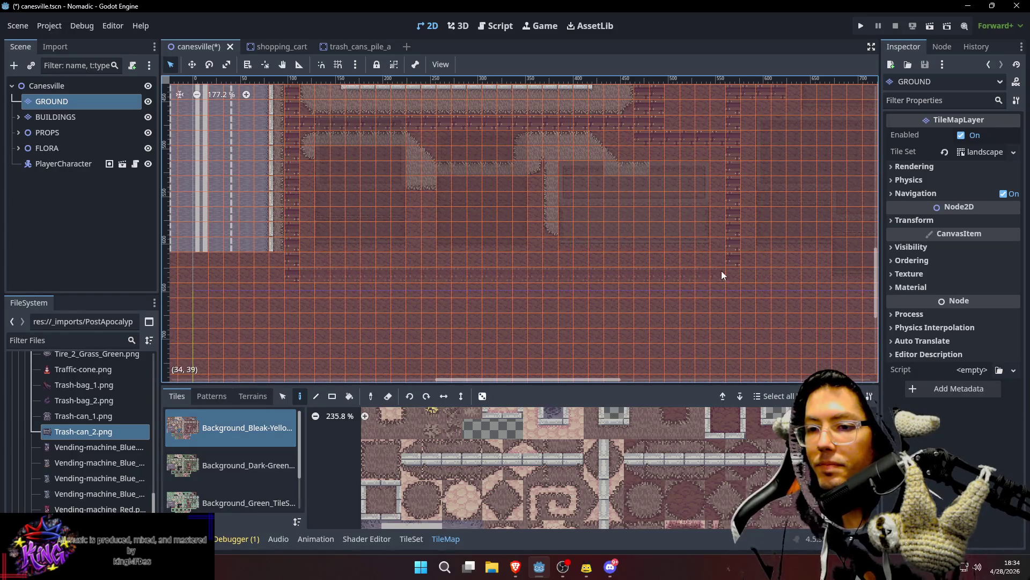
{"action": "scroll", "coordinate": [639, 230], "scroll_direction": "up", "scroll_amount": 4}
{"action": "scroll", "coordinate": [601, 215], "scroll_direction": "right", "scroll_amount": 2}
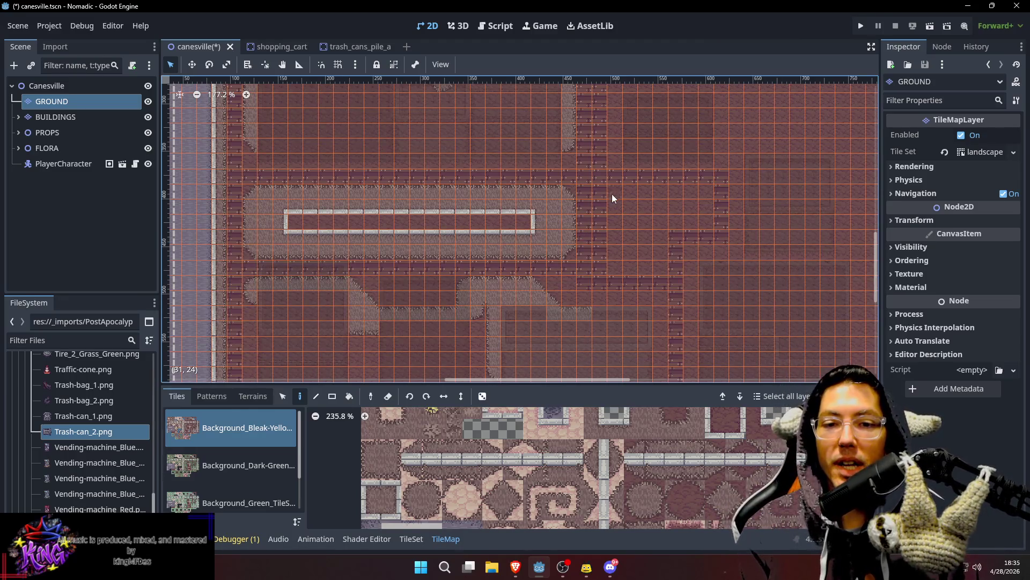
{"action": "scroll", "coordinate": [615, 249], "scroll_direction": "up", "scroll_amount": 6}
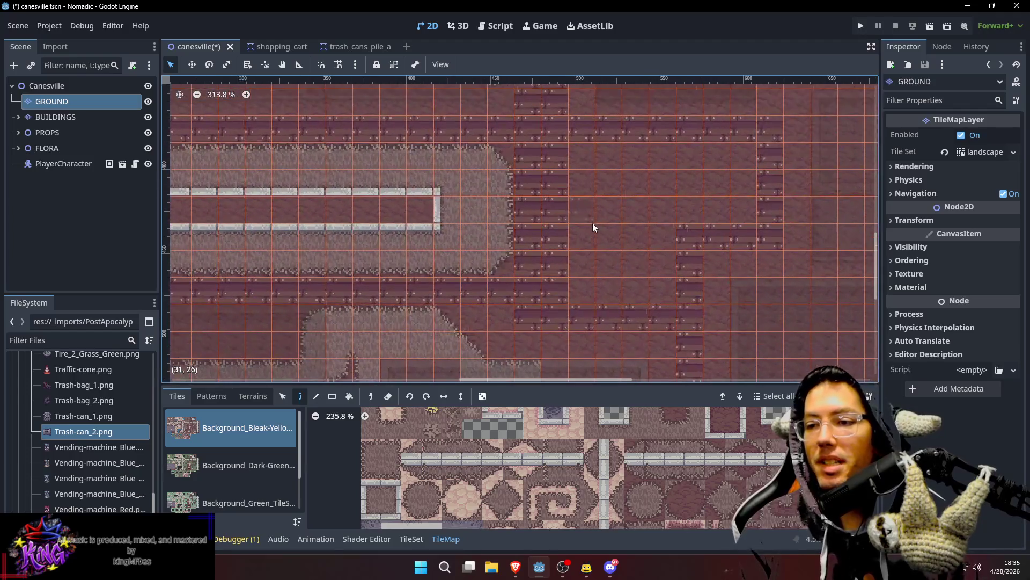
Step: Paint light sidewalk and sidewalk edge tiles beside the new east road junction
{"action": "mouse_move", "coordinate": [594, 211]}
{"action": "left_mouse_down"}
{"action": "mouse_move", "coordinate": [736, 230]}
{"action": "mouse_move", "coordinate": [496, 204]}
{"action": "mouse_move", "coordinate": [748, 203]}
{"action": "mouse_move", "coordinate": [366, 199]}
{"action": "mouse_move", "coordinate": [750, 210]}
{"action": "mouse_move", "coordinate": [745, 268]}
{"action": "left_mouse_up"}
{"action": "key", "text": "d"}
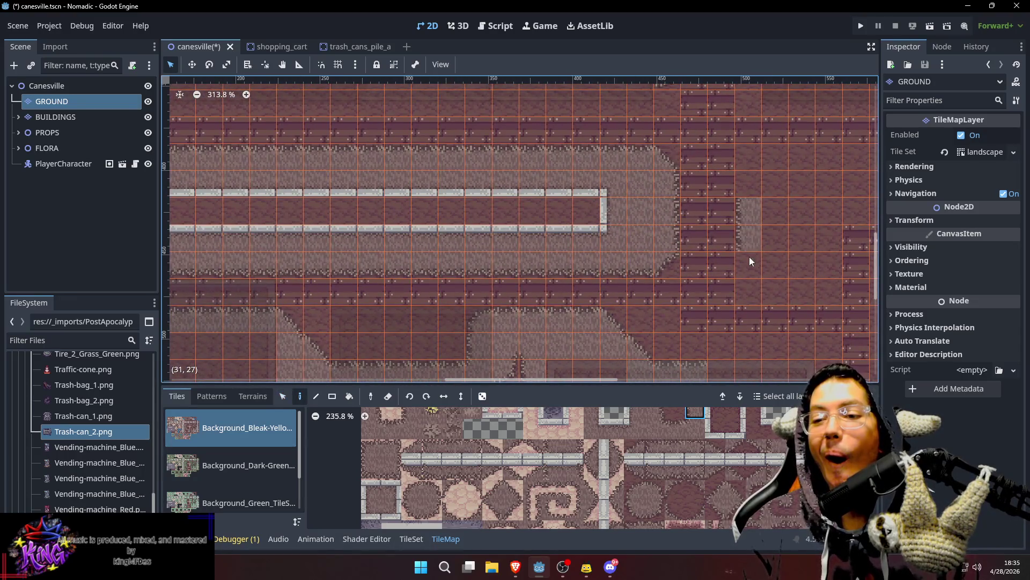
{"action": "left_click_drag", "start_coordinate": [790, 306], "coordinate": [578, 222]}
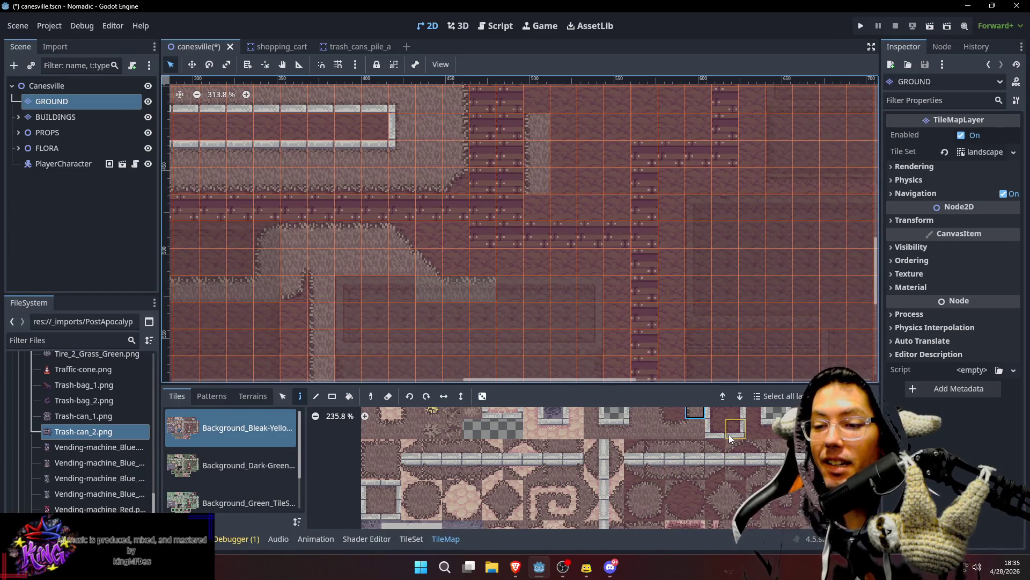
{"action": "scroll", "coordinate": [722, 483], "scroll_direction": "down", "scroll_amount": 2}
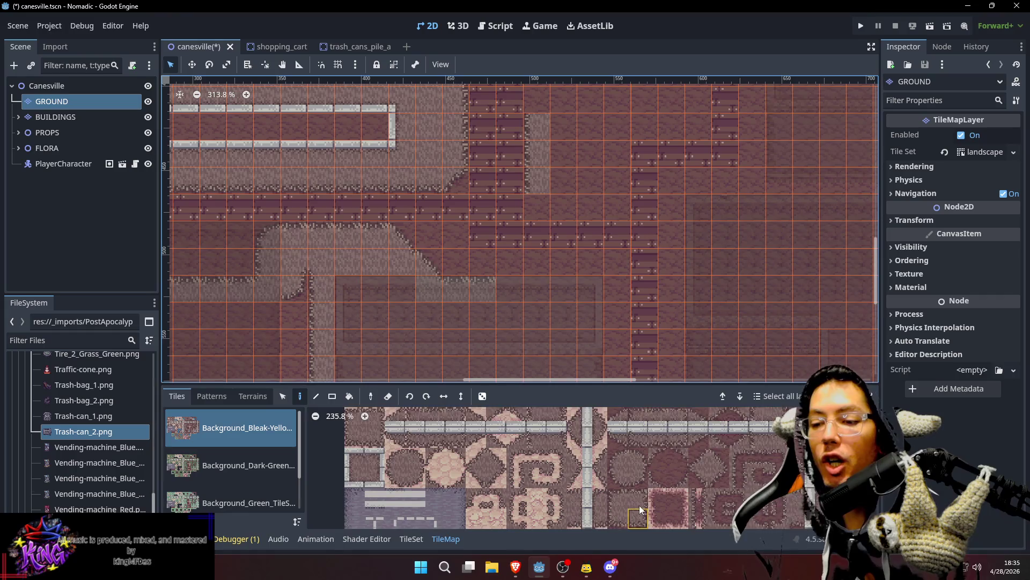
{"action": "scroll", "coordinate": [639, 504], "scroll_direction": "down", "scroll_amount": 2}
{"action": "left_click", "coordinate": [532, 208]}
{"action": "left_click", "coordinate": [636, 474]}
{"action": "left_click", "coordinate": [656, 474]}
{"action": "left_click", "coordinate": [620, 208]}
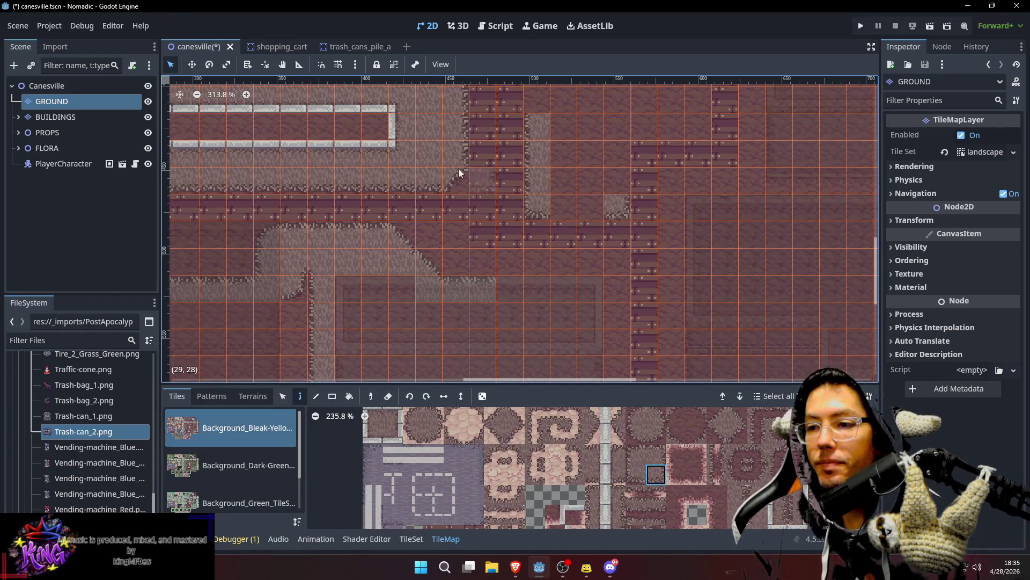
{"action": "left_click_drag", "start_coordinate": [495, 73], "coordinate": [501, 173]}
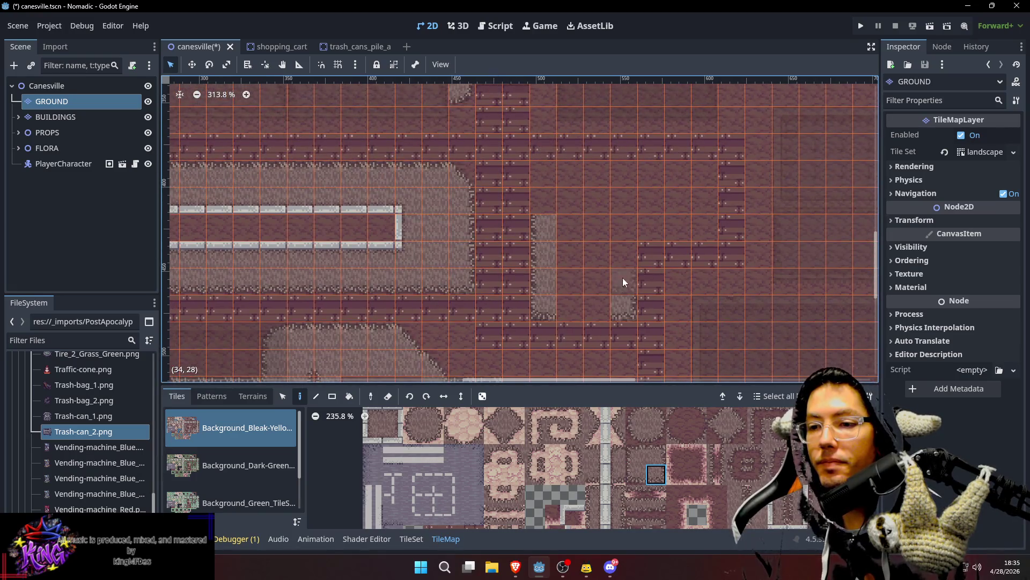
{"action": "left_click", "coordinate": [712, 235]}
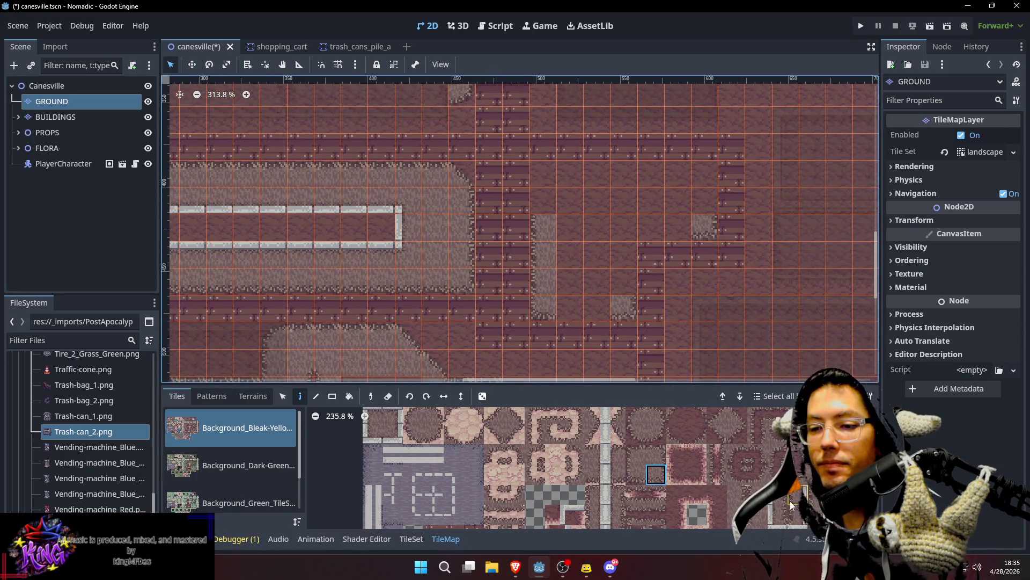
Step: Add a diagonal grass corner at the sidewalk edge and a row of grass edging along the road
{"action": "scroll", "coordinate": [740, 435], "scroll_direction": "up", "scroll_amount": 2}
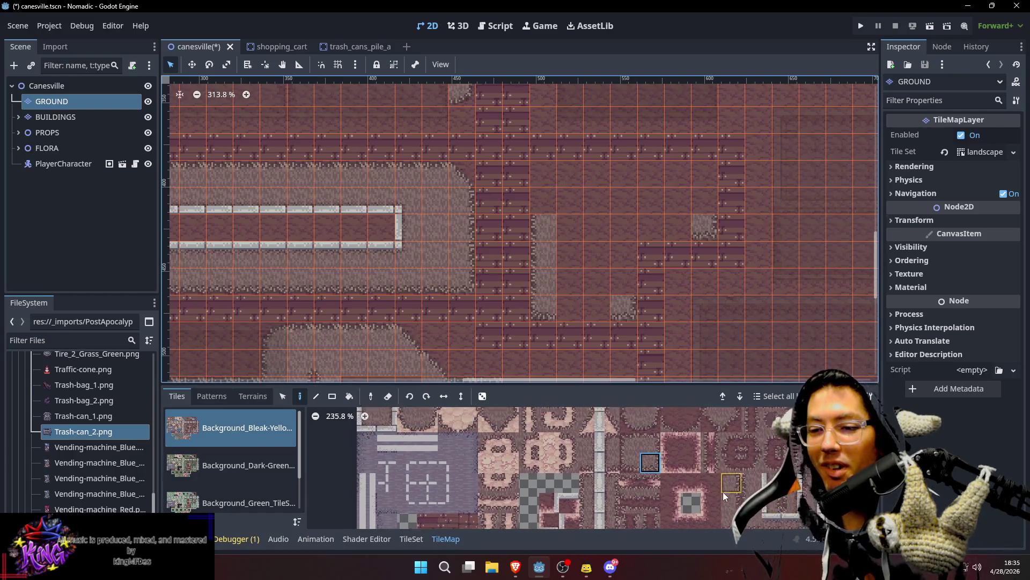
{"action": "scroll", "coordinate": [715, 472], "scroll_direction": "up", "scroll_amount": 1}
{"action": "left_click", "coordinate": [738, 427]}
{"action": "left_click", "coordinate": [703, 183]}
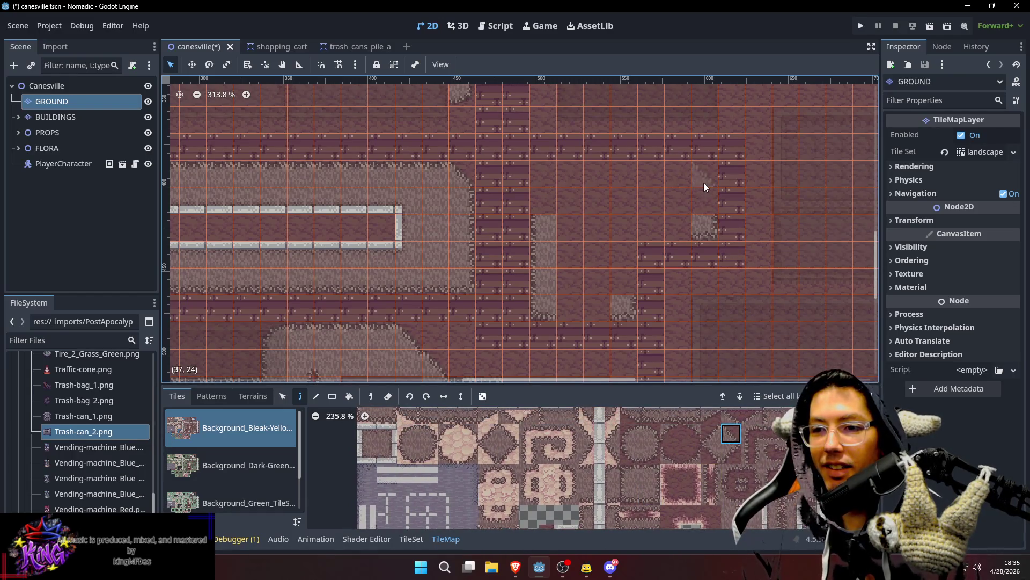
{"action": "left_click_drag", "start_coordinate": [688, 236], "coordinate": [691, 272]}
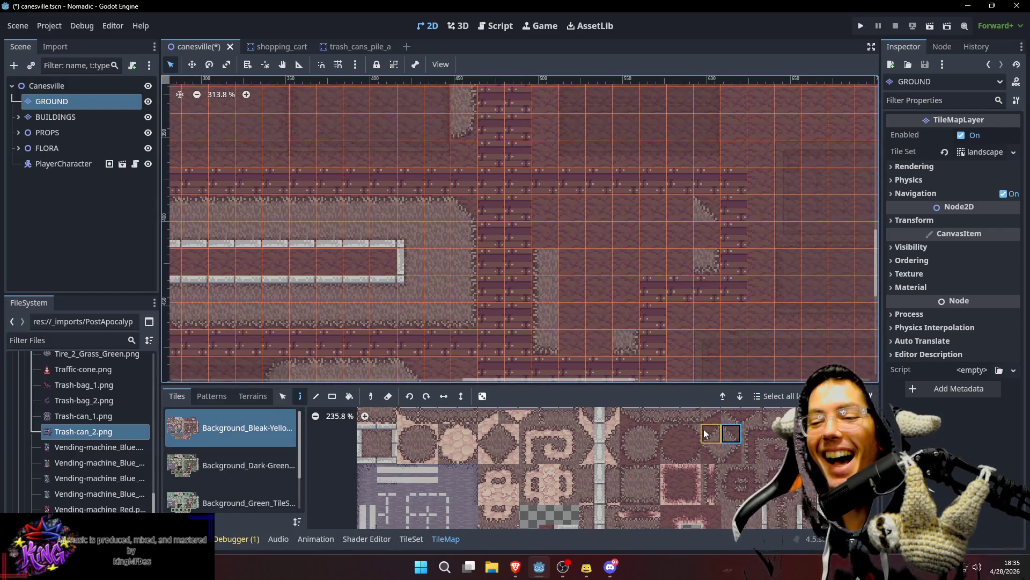
{"action": "scroll", "coordinate": [703, 437], "scroll_direction": "up", "scroll_amount": 2}
{"action": "scroll", "coordinate": [681, 458], "scroll_direction": "up", "scroll_amount": 2}
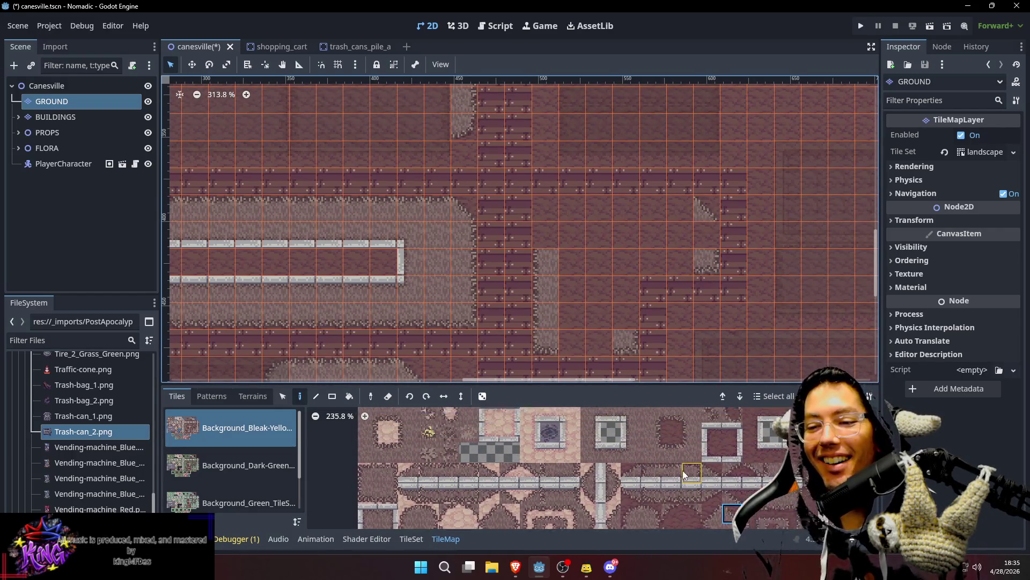
{"action": "left_click", "coordinate": [679, 458]}
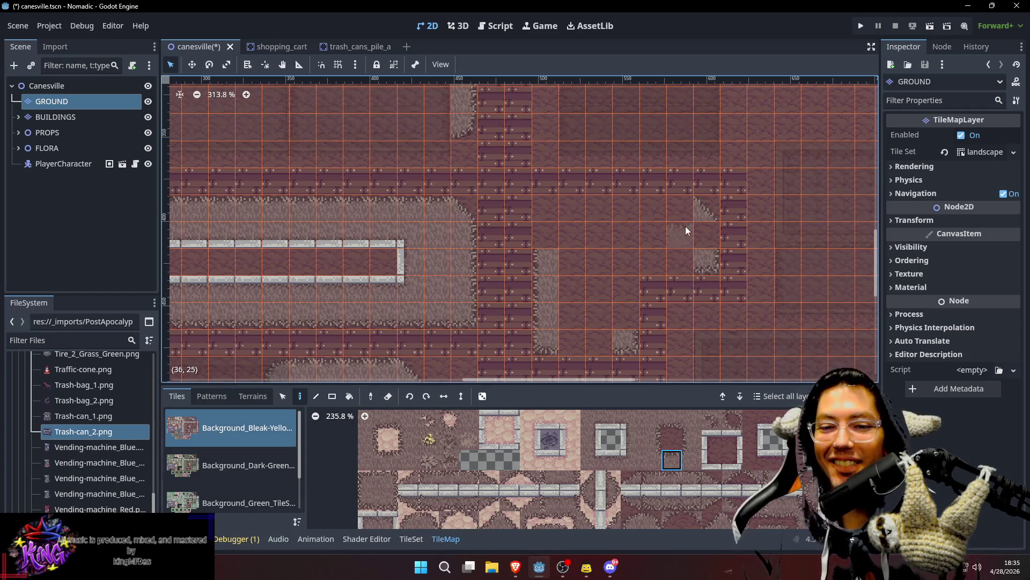
{"action": "mouse_move", "coordinate": [682, 210]}
{"action": "left_mouse_down"}
{"action": "mouse_move", "coordinate": [600, 208]}
{"action": "mouse_move", "coordinate": [583, 220]}
{"action": "left_mouse_up"}
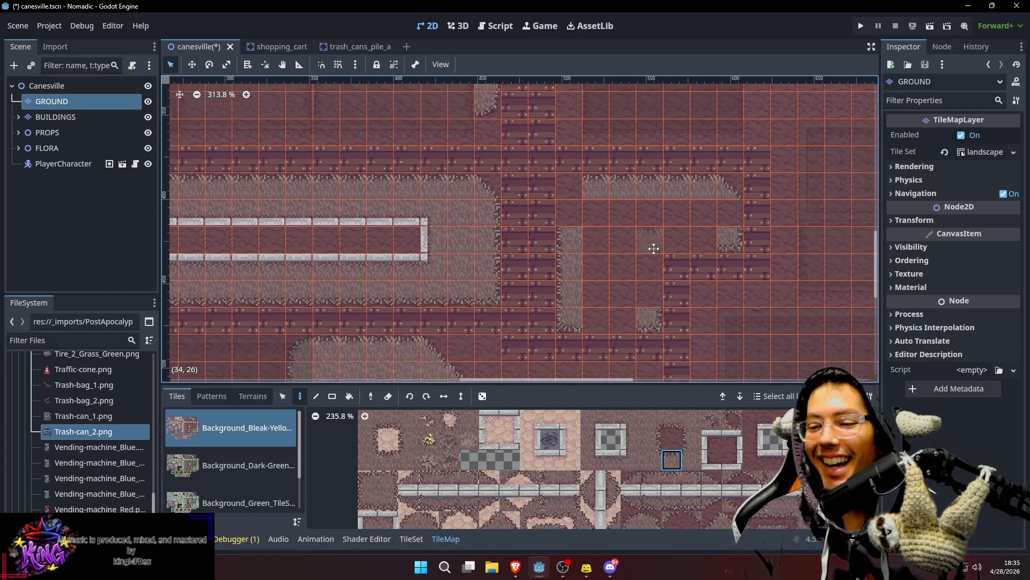
Step: Paint a gravel sidewalk column down the road edge
{"action": "scroll", "coordinate": [658, 430], "scroll_direction": "down", "scroll_amount": 3}
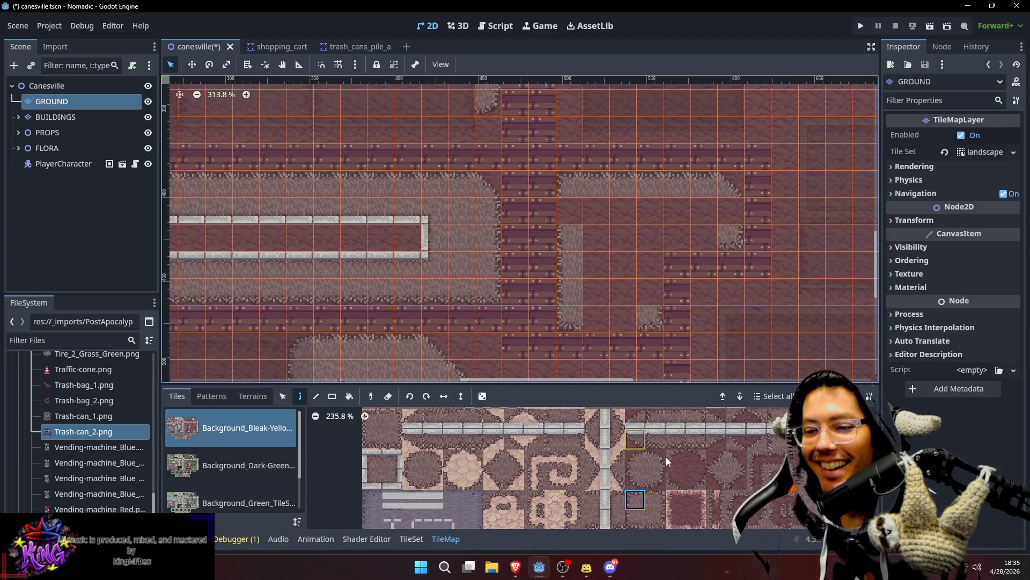
{"action": "left_click", "coordinate": [635, 499]}
{"action": "scroll", "coordinate": [685, 488], "scroll_direction": "up", "scroll_amount": 3}
{"action": "left_click", "coordinate": [685, 450]}
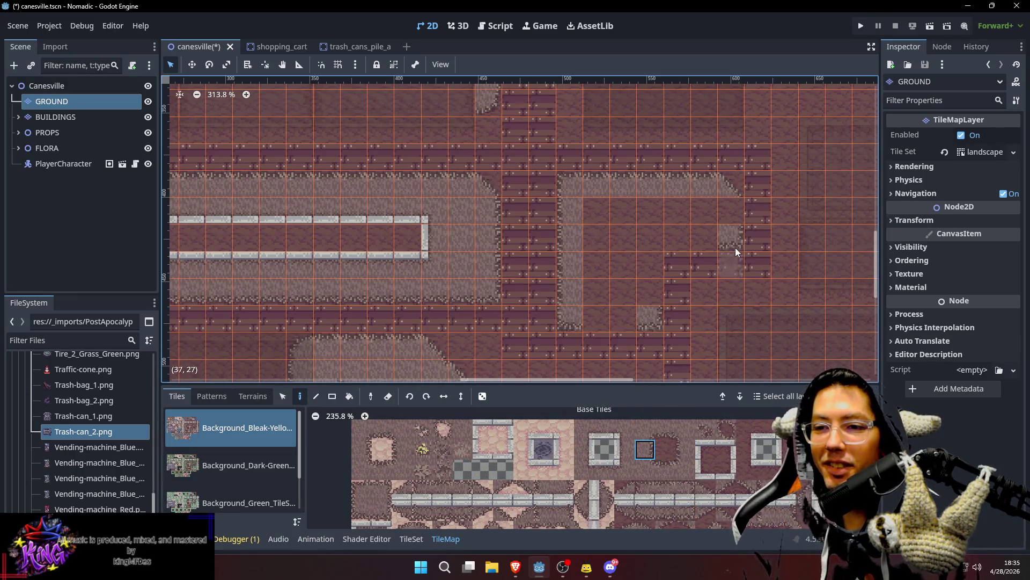
{"action": "left_click_drag", "start_coordinate": [735, 248], "coordinate": [735, 214]}
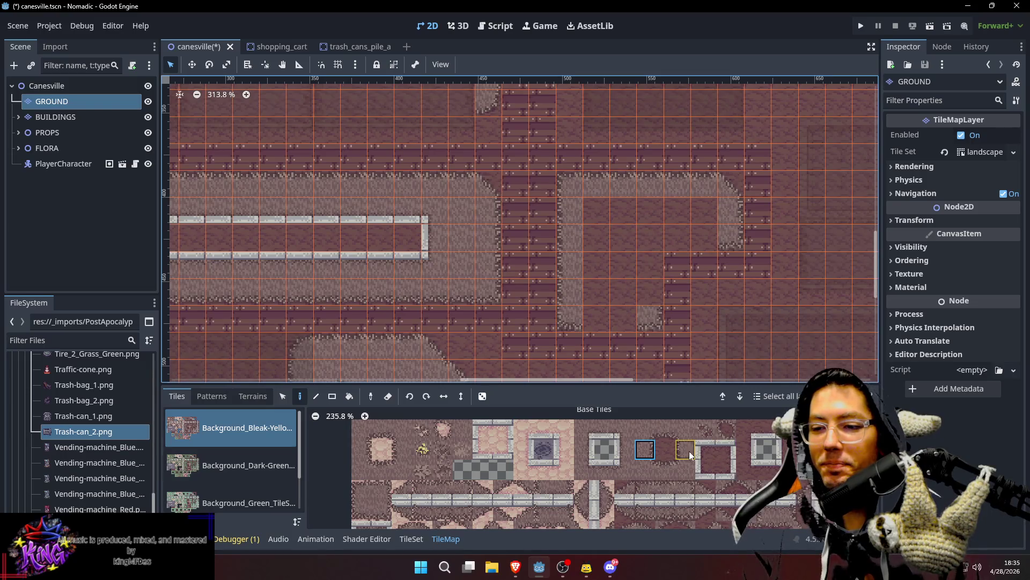
Step: Extend the sidewalk around the corner and further down the road
{"action": "scroll", "coordinate": [689, 460], "scroll_direction": "down", "scroll_amount": 5}
{"action": "left_click", "coordinate": [643, 497]}
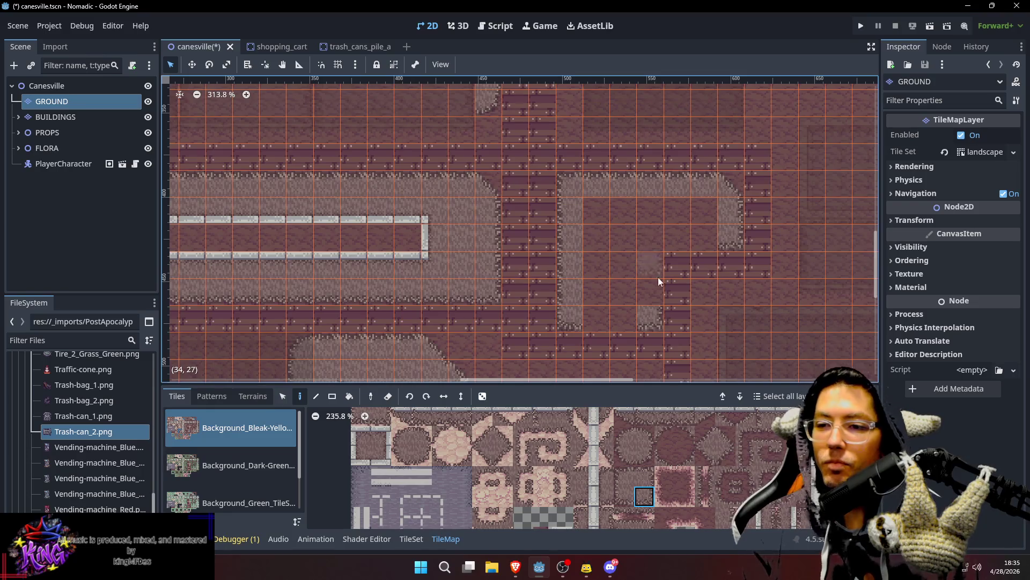
{"action": "scroll", "coordinate": [692, 462], "scroll_direction": "up", "scroll_amount": 3}
{"action": "scroll", "coordinate": [659, 423], "scroll_direction": "up", "scroll_amount": 1}
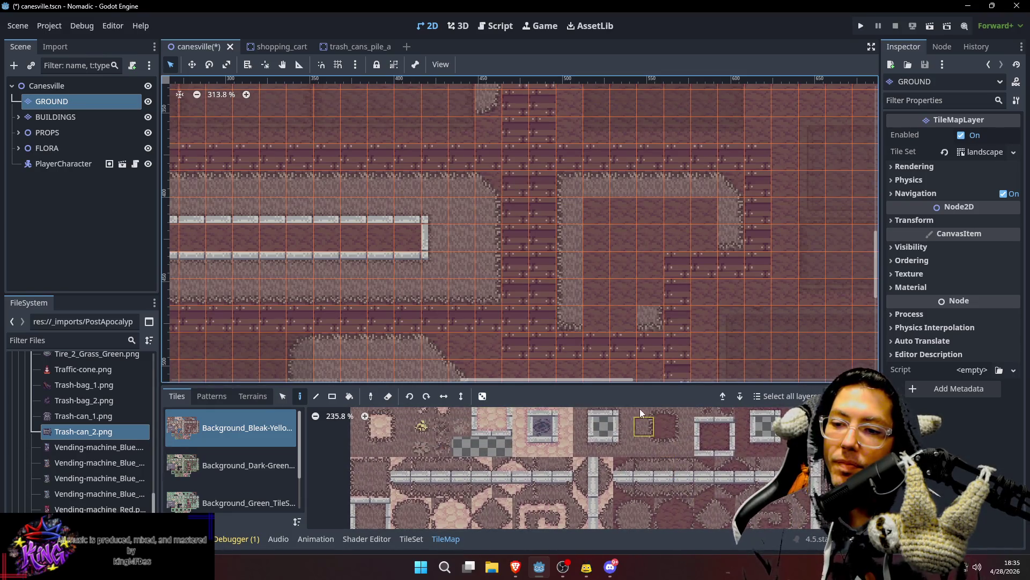
{"action": "left_click", "coordinate": [643, 408]}
{"action": "left_click", "coordinate": [641, 230]}
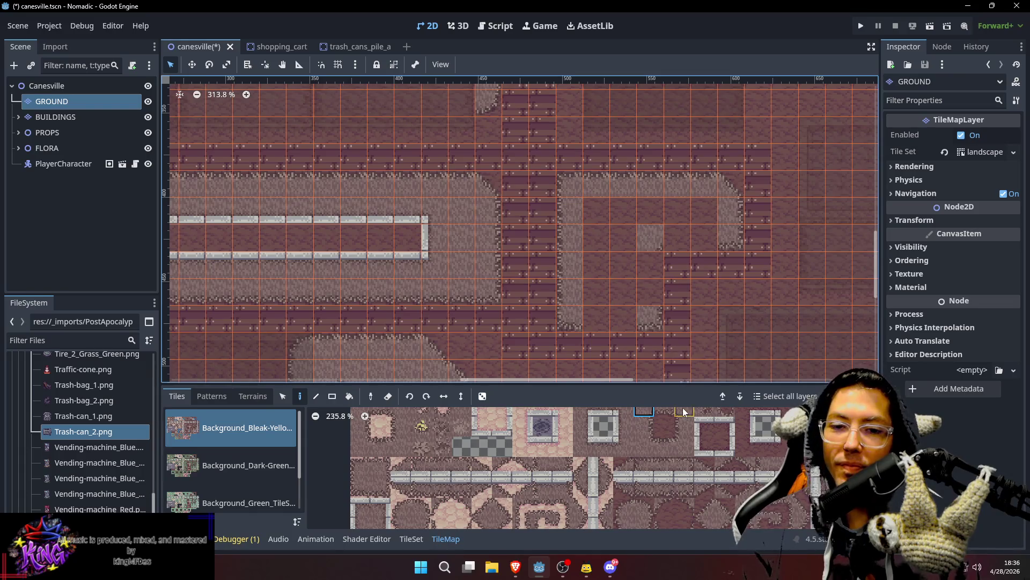
{"action": "left_click", "coordinate": [661, 416]}
{"action": "mouse_move", "coordinate": [677, 250]}
{"action": "left_mouse_down"}
{"action": "mouse_move", "coordinate": [678, 230]}
{"action": "mouse_move", "coordinate": [693, 233]}
{"action": "left_mouse_up"}
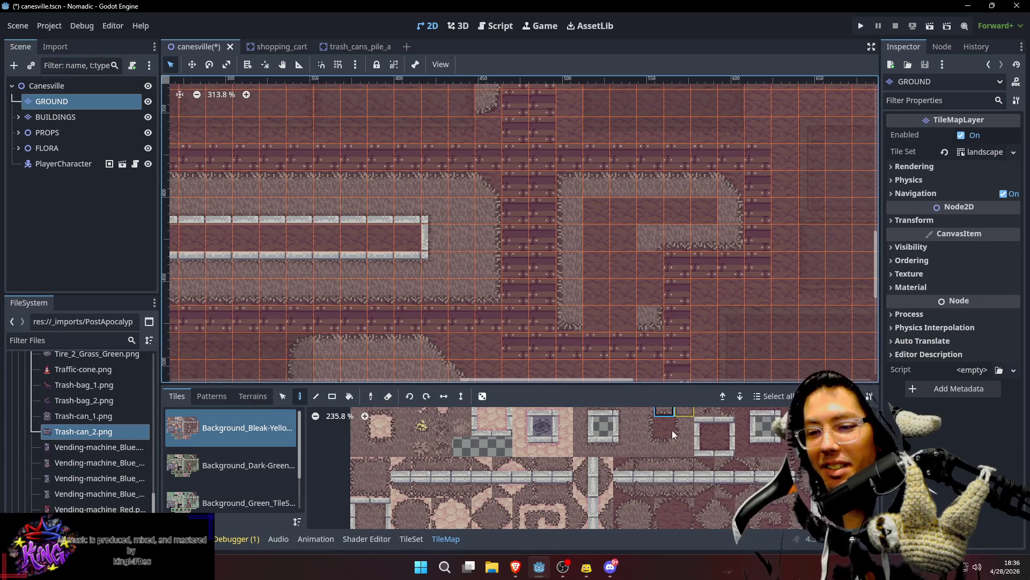
{"action": "left_click", "coordinate": [649, 429]}
{"action": "left_click_drag", "start_coordinate": [644, 266], "coordinate": [645, 300]}
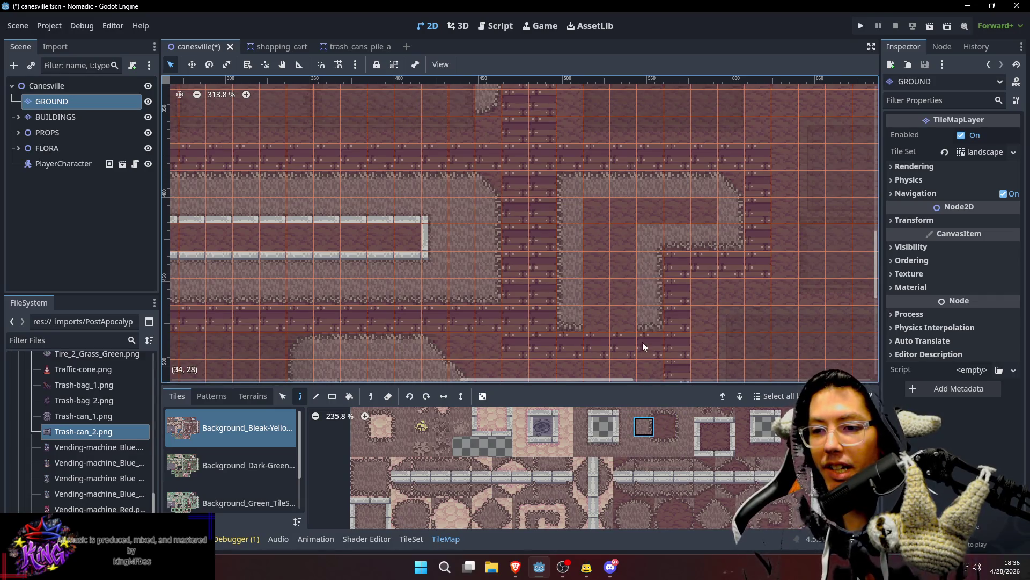
Step: Fill the empty block inside the sidewalk with plain gravel and save the scene
{"action": "scroll", "coordinate": [671, 435], "scroll_direction": "up", "scroll_amount": 2}
{"action": "left_click_drag", "start_coordinate": [667, 468], "coordinate": [660, 443]}
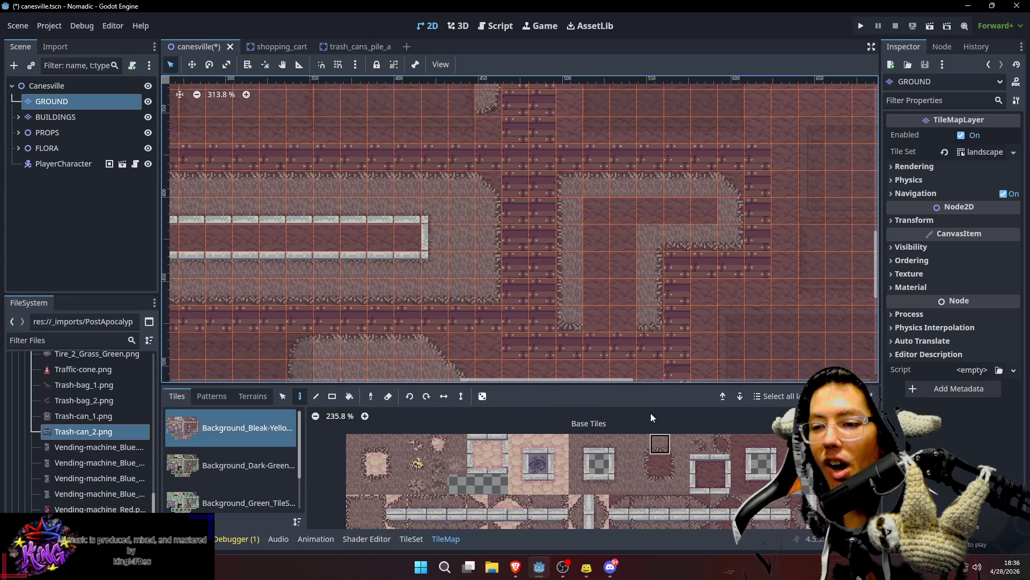
{"action": "left_click", "coordinate": [457, 444]}
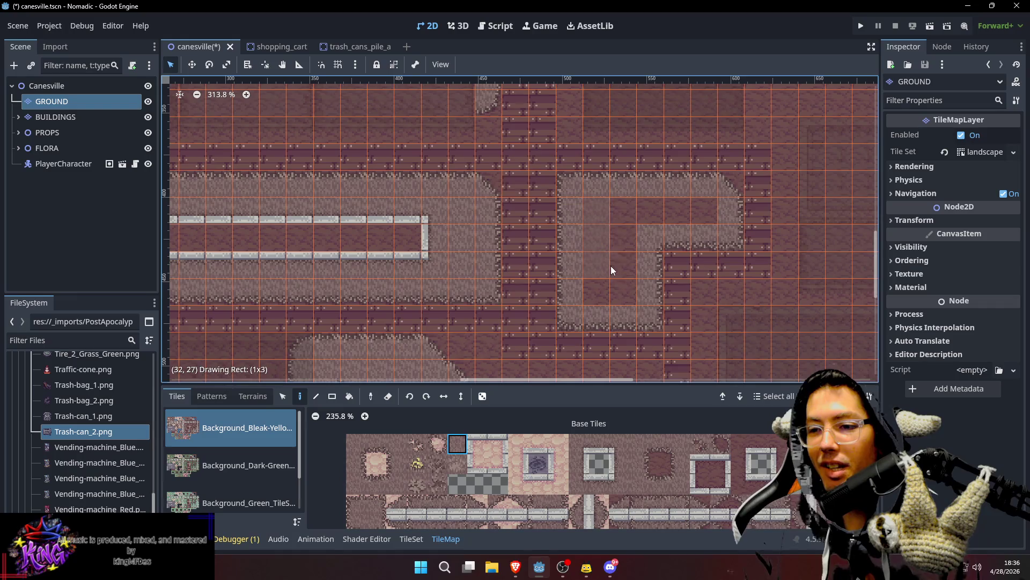
{"action": "left_click_drag", "start_coordinate": [611, 265], "coordinate": [635, 249]}
{"action": "scroll", "coordinate": [697, 220], "scroll_direction": "down", "scroll_amount": 3}
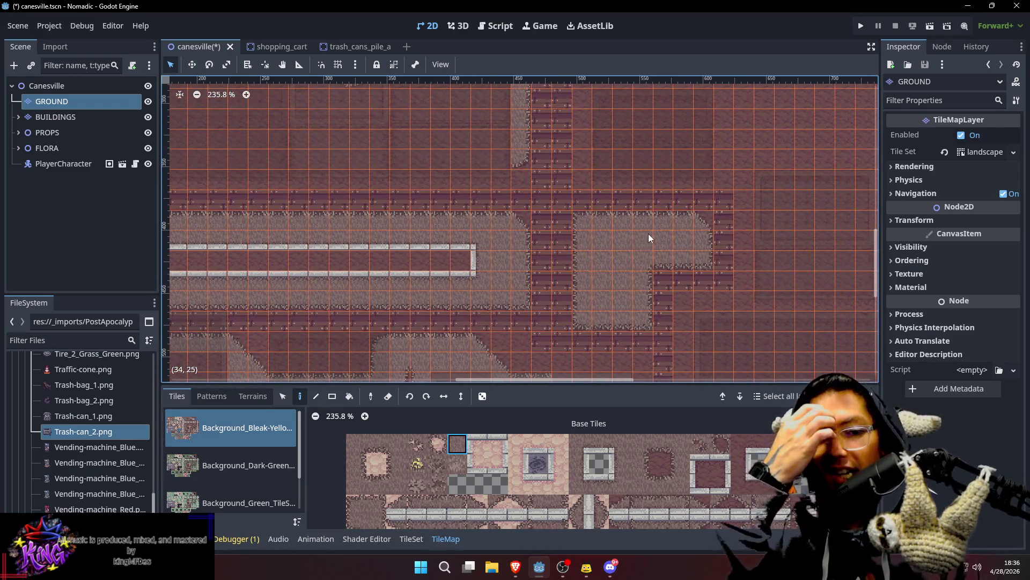
{"action": "mouse_move", "coordinate": [652, 256]}
{"action": "left_mouse_down"}
{"action": "mouse_move", "coordinate": [678, 211]}
{"action": "mouse_move", "coordinate": [658, 221]}
{"action": "left_mouse_up"}
{"action": "key", "text": "ctrl+s"}
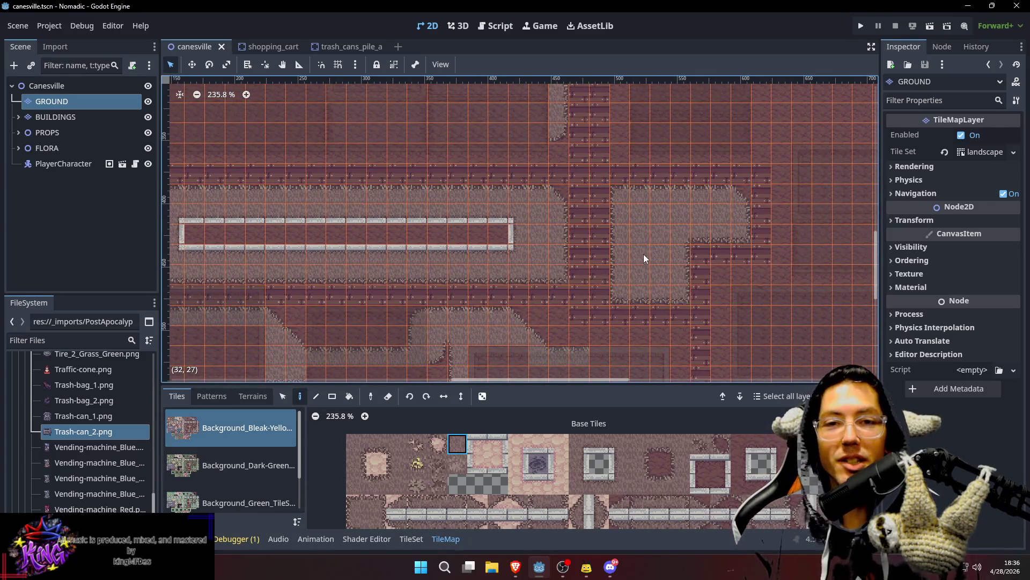
Step: Paint three crack tiles onto the grey pavement and save the scene
{"action": "left_click", "coordinate": [719, 444]}
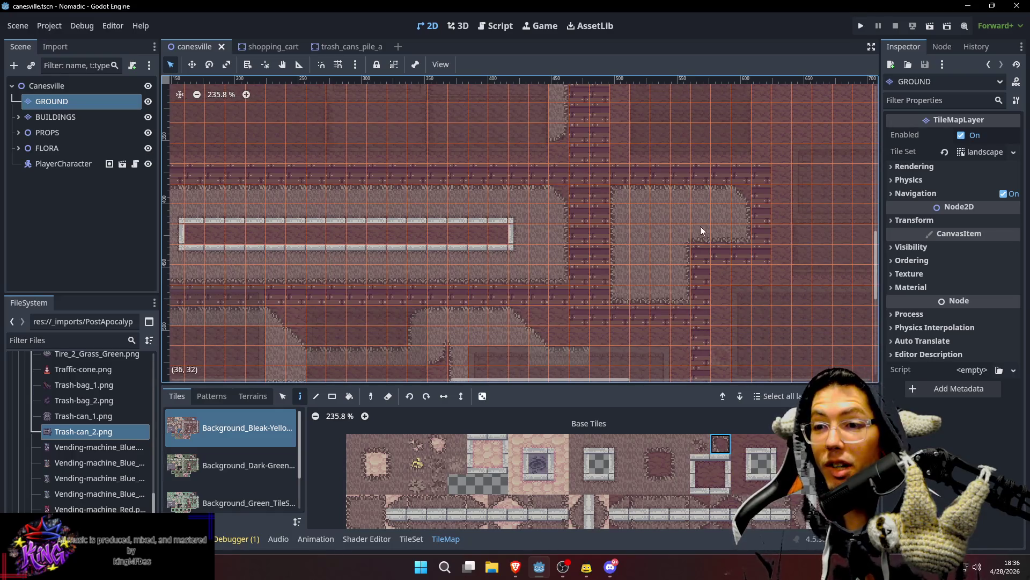
{"action": "left_click", "coordinate": [664, 222]}
{"action": "left_click", "coordinate": [700, 443]}
{"action": "left_click", "coordinate": [652, 260]}
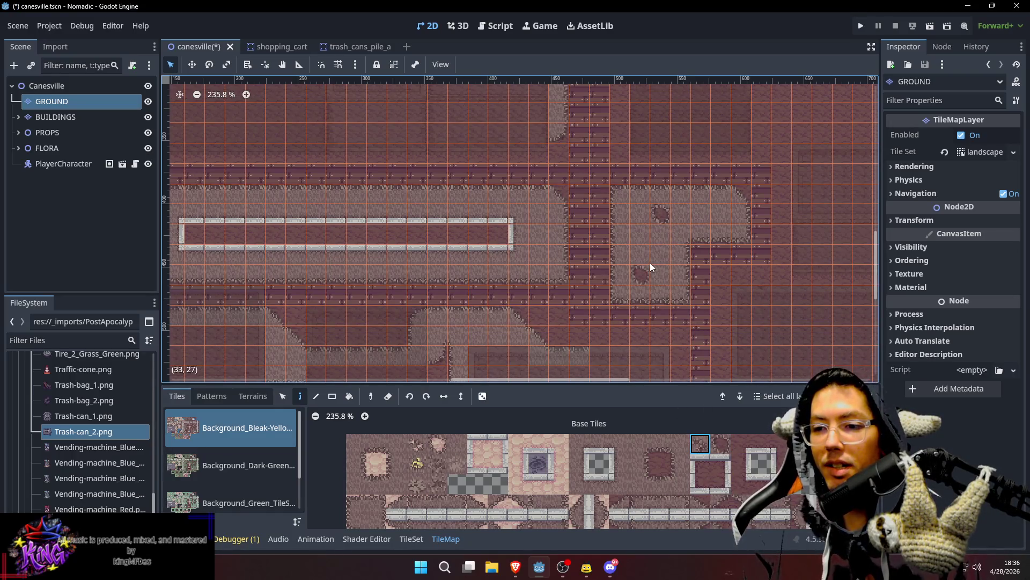
{"action": "key", "text": "ctrl+s"}
Step: Review the town map, save again, and select the Canesville root node
{"action": "scroll", "coordinate": [590, 257], "scroll_direction": "down", "scroll_amount": 6}
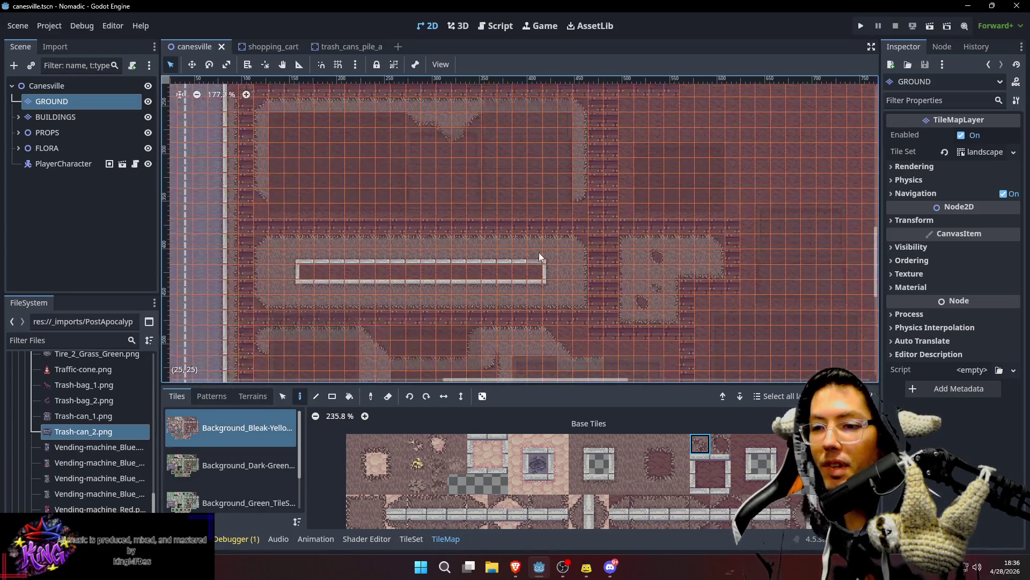
{"action": "left_click_drag", "start_coordinate": [570, 256], "coordinate": [602, 234]}
{"action": "scroll", "coordinate": [590, 228], "scroll_direction": "up", "scroll_amount": 4}
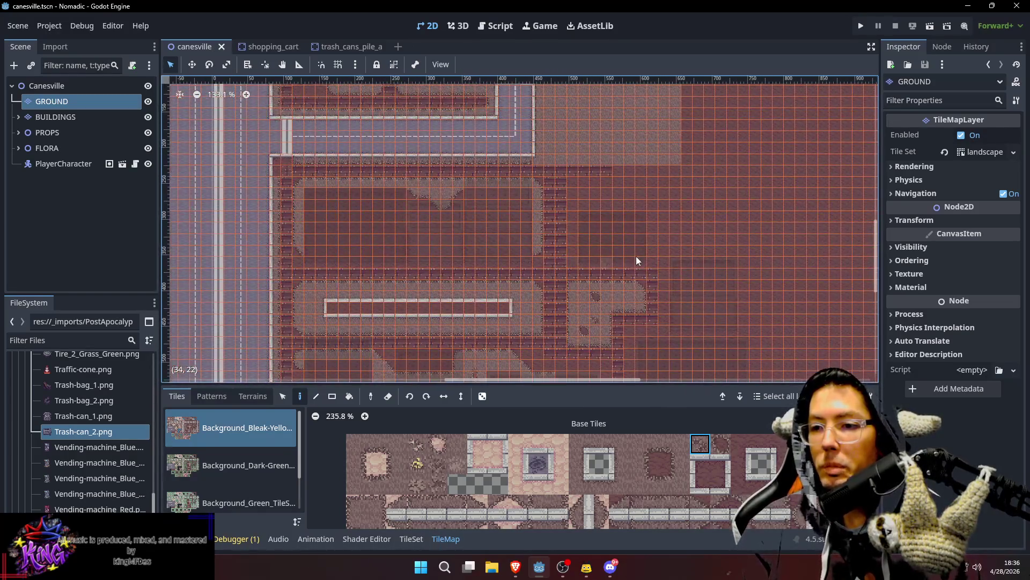
{"action": "scroll", "coordinate": [616, 205], "scroll_direction": "up", "scroll_amount": 2}
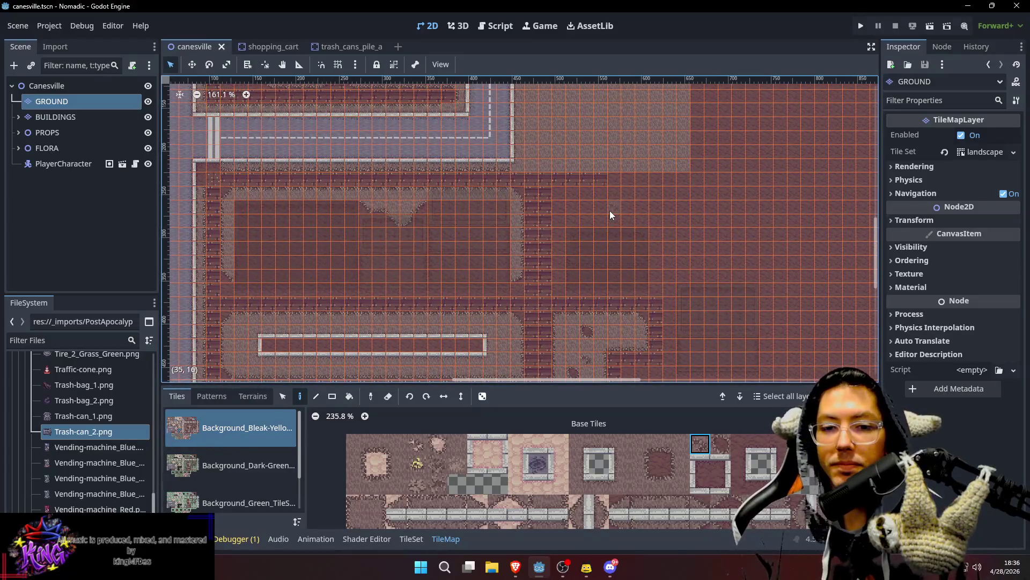
{"action": "scroll", "coordinate": [610, 210], "scroll_direction": "down", "scroll_amount": 3}
{"action": "key", "text": "ctrl+s"}
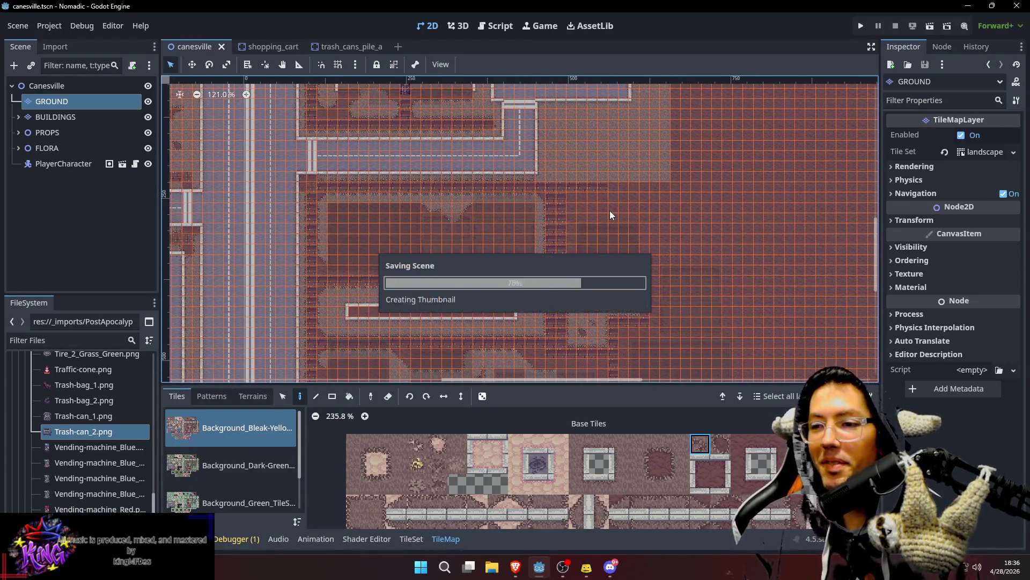
{"action": "left_click", "coordinate": [113, 87]}
{"action": "scroll", "coordinate": [498, 233], "scroll_direction": "up", "scroll_amount": 3}
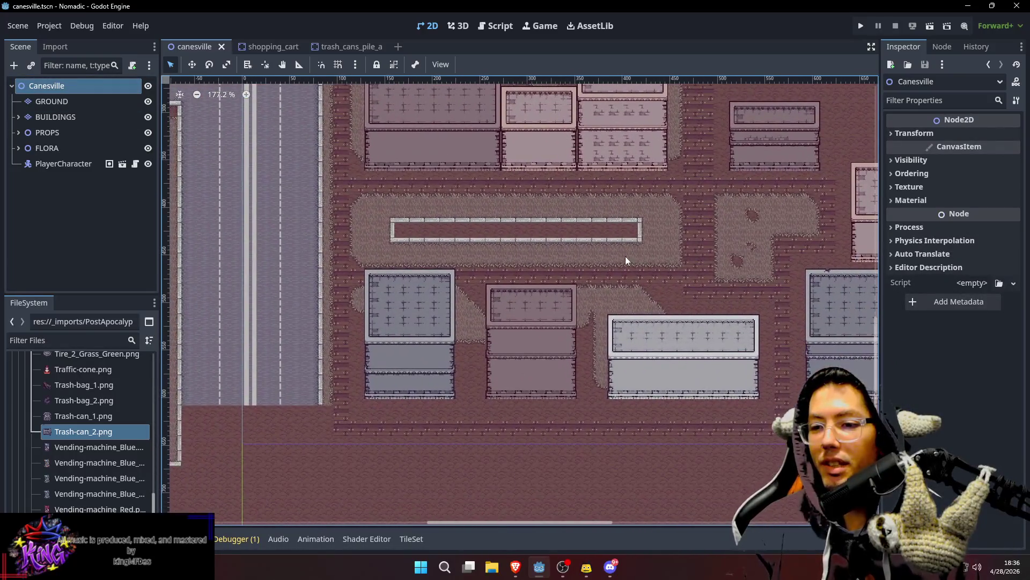
{"action": "scroll", "coordinate": [652, 270], "scroll_direction": "up", "scroll_amount": 1}
{"action": "scroll", "coordinate": [651, 274], "scroll_direction": "down", "scroll_amount": 4}
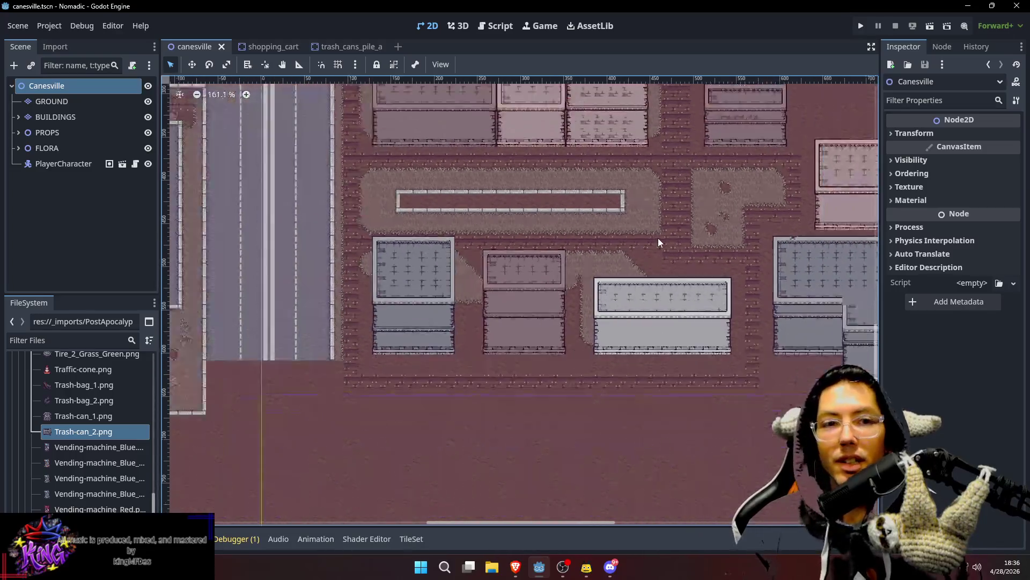
{"action": "scroll", "coordinate": [659, 242], "scroll_direction": "down", "scroll_amount": 4}
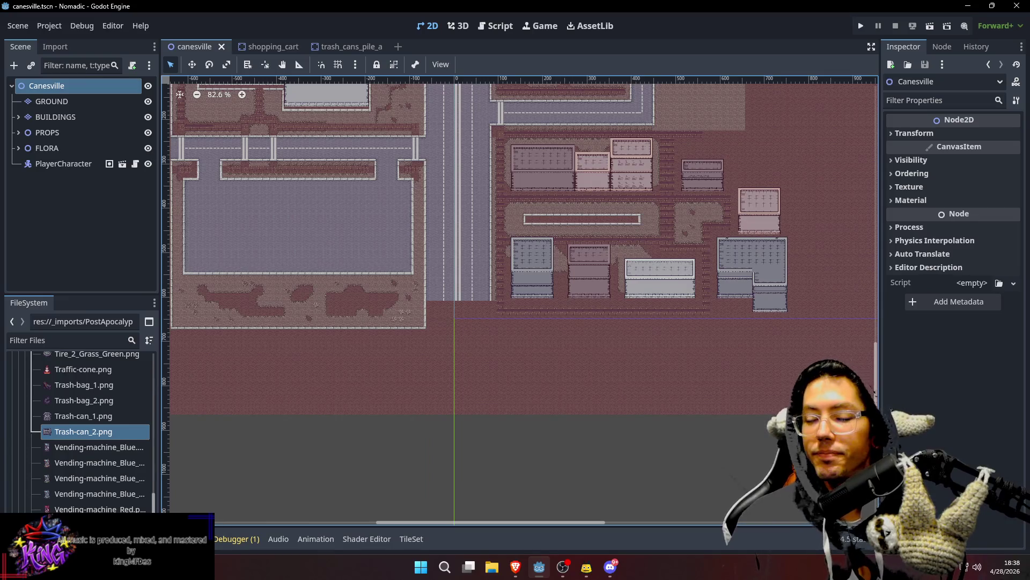
Step: Select the GROUND layer and paint a tile beside the brick path in the east lot
{"action": "scroll", "coordinate": [659, 239], "scroll_direction": "up", "scroll_amount": 3}
{"action": "scroll", "coordinate": [632, 314], "scroll_direction": "up", "scroll_amount": 5}
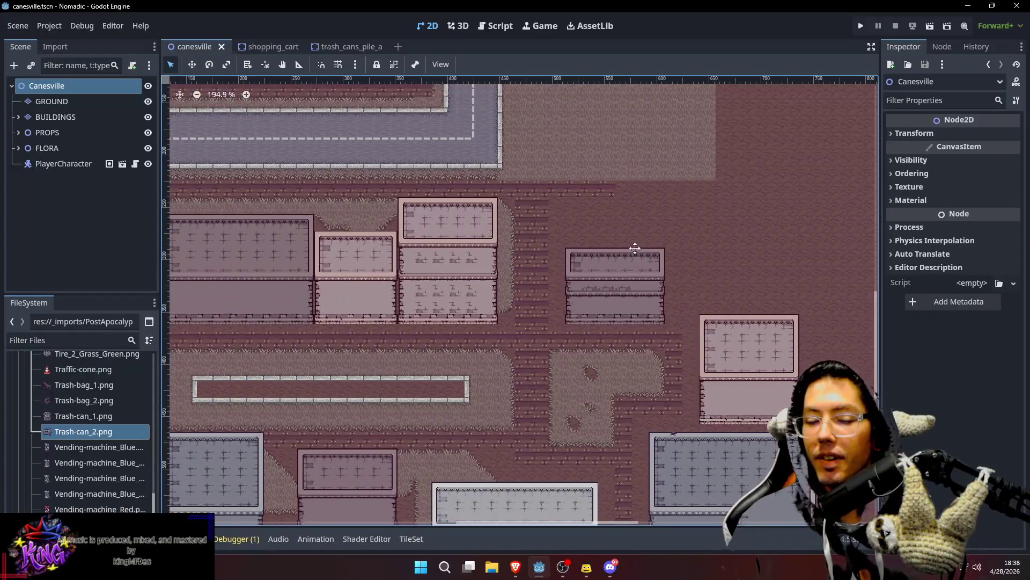
{"action": "scroll", "coordinate": [639, 268], "scroll_direction": "up", "scroll_amount": 3}
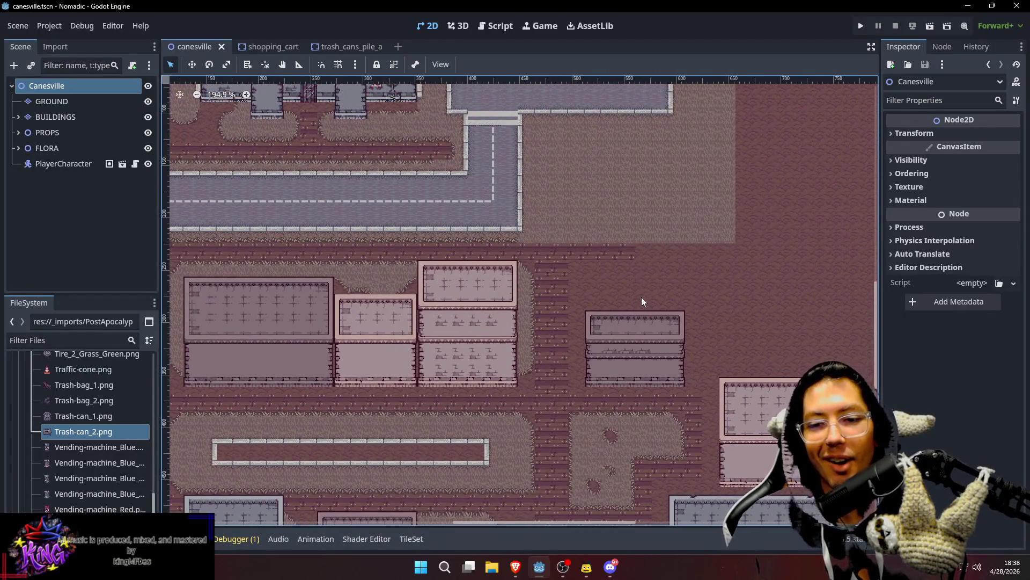
{"action": "scroll", "coordinate": [641, 298], "scroll_direction": "up", "scroll_amount": 3}
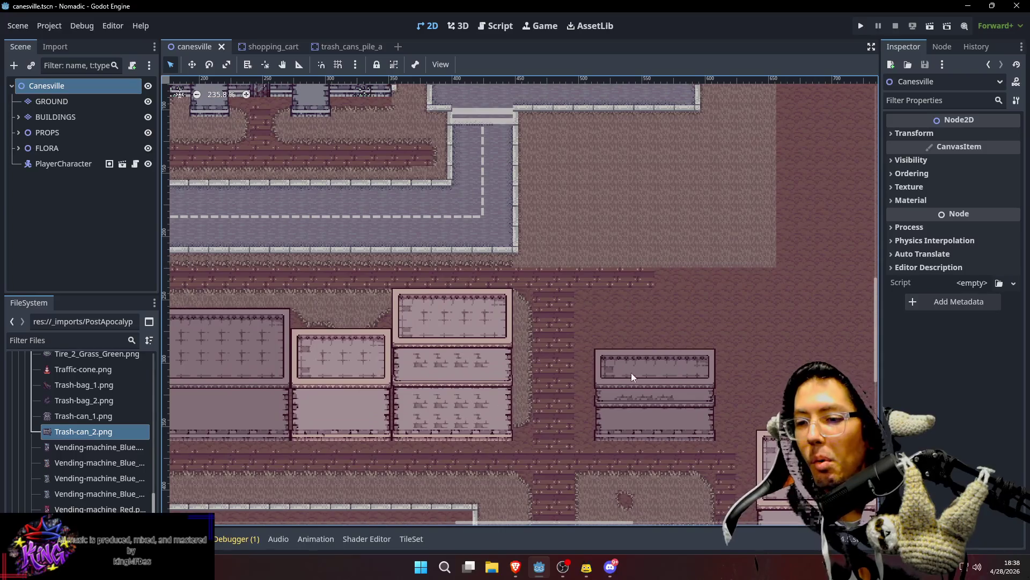
{"action": "scroll", "coordinate": [631, 376], "scroll_direction": "down", "scroll_amount": 2}
{"action": "left_click", "coordinate": [52, 101]}
{"action": "scroll", "coordinate": [643, 201], "scroll_direction": "down", "scroll_amount": 2}
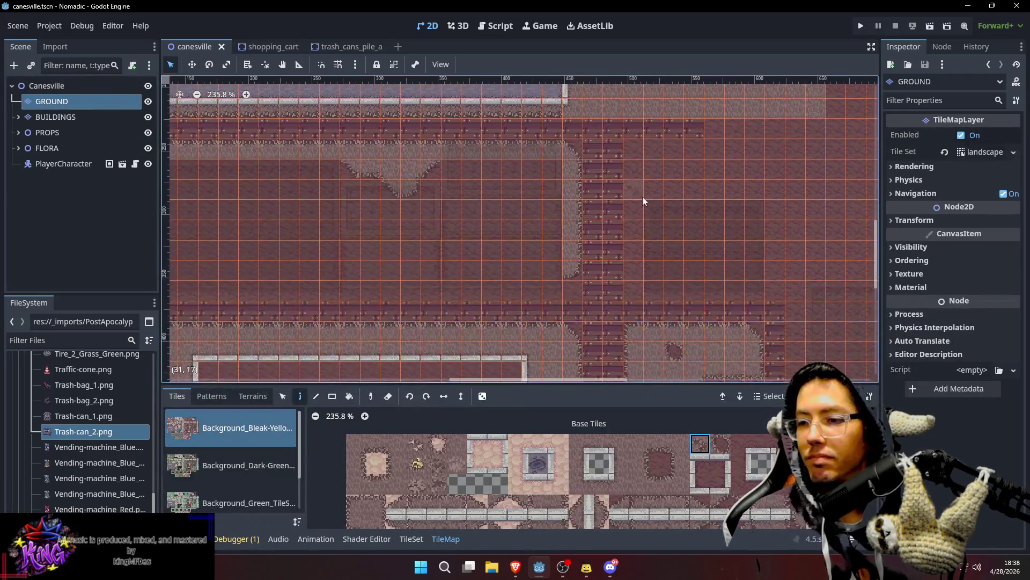
{"action": "scroll", "coordinate": [644, 201], "scroll_direction": "down", "scroll_amount": 1}
{"action": "scroll", "coordinate": [619, 220], "scroll_direction": "down", "scroll_amount": 4}
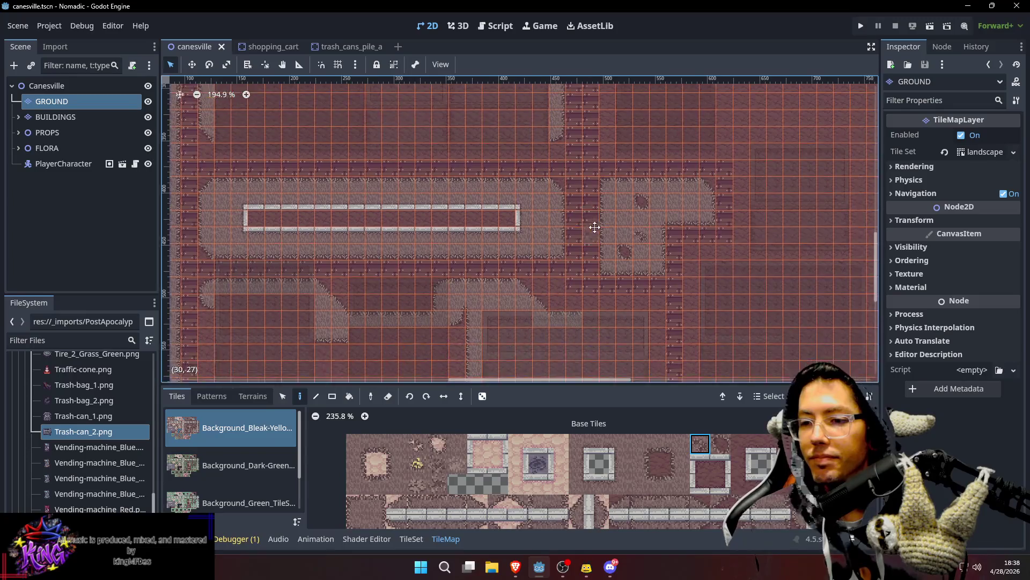
{"action": "left_click_drag", "start_coordinate": [594, 227], "coordinate": [557, 330]}
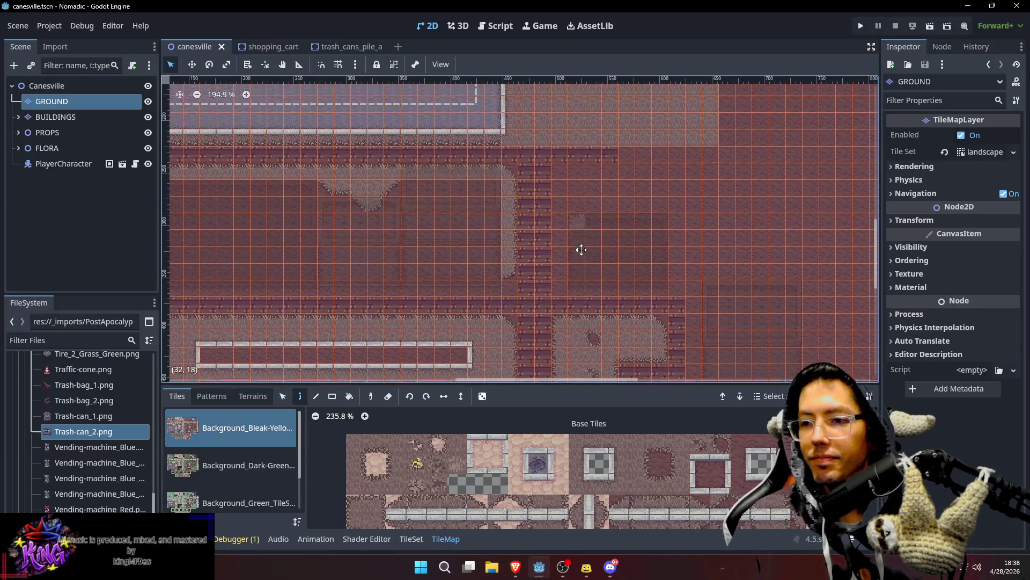
{"action": "scroll", "coordinate": [579, 231], "scroll_direction": "up", "scroll_amount": 2}
{"action": "left_click", "coordinate": [554, 194]}
Step: Paint a grey rounded sidewalk corner and fill the gap between the sidewalk pieces
{"action": "left_click_drag", "start_coordinate": [615, 260], "coordinate": [593, 240]}
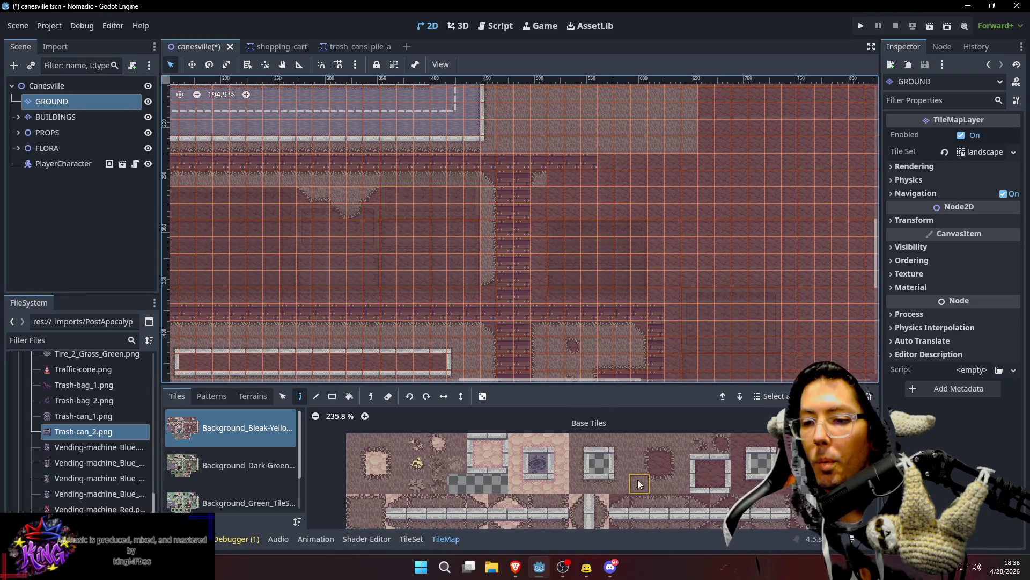
{"action": "scroll", "coordinate": [644, 467], "scroll_direction": "down", "scroll_amount": 2}
{"action": "scroll", "coordinate": [673, 476], "scroll_direction": "down", "scroll_amount": 1}
{"action": "left_click", "coordinate": [614, 478]}
{"action": "left_click", "coordinate": [535, 227]}
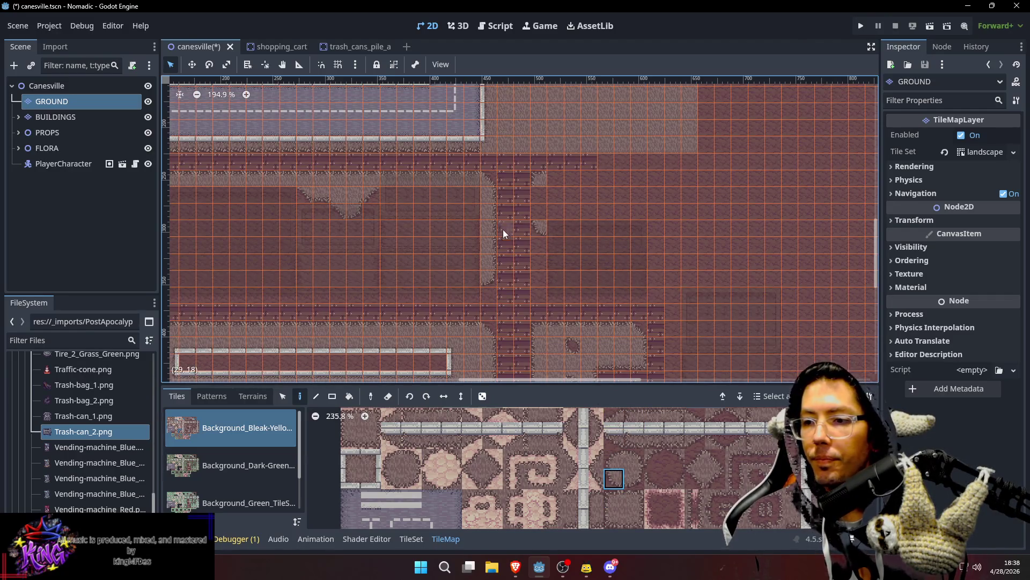
{"action": "key", "text": "Escape"}
{"action": "left_click", "coordinate": [542, 201]}
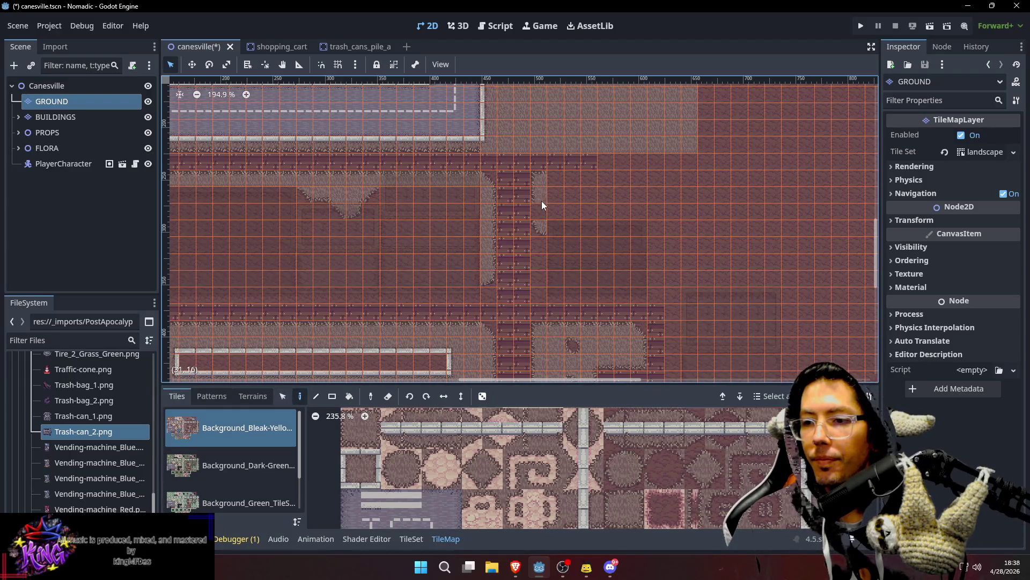
Step: Paint a row of grey sidewalk edge tiles rightward along the top of the lot
{"action": "scroll", "coordinate": [606, 440], "scroll_direction": "up", "scroll_amount": 1}
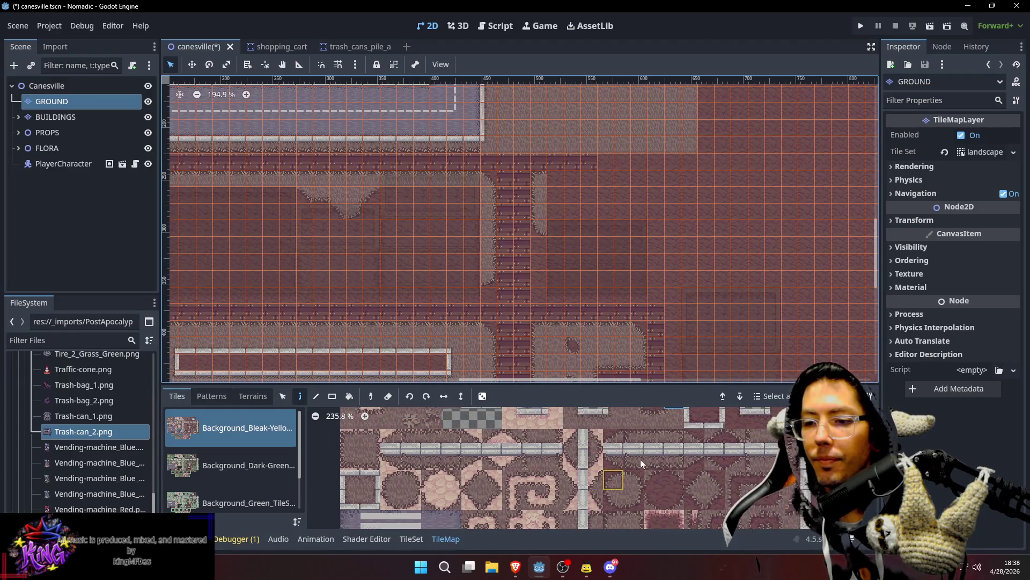
{"action": "scroll", "coordinate": [652, 435], "scroll_direction": "up", "scroll_amount": 2}
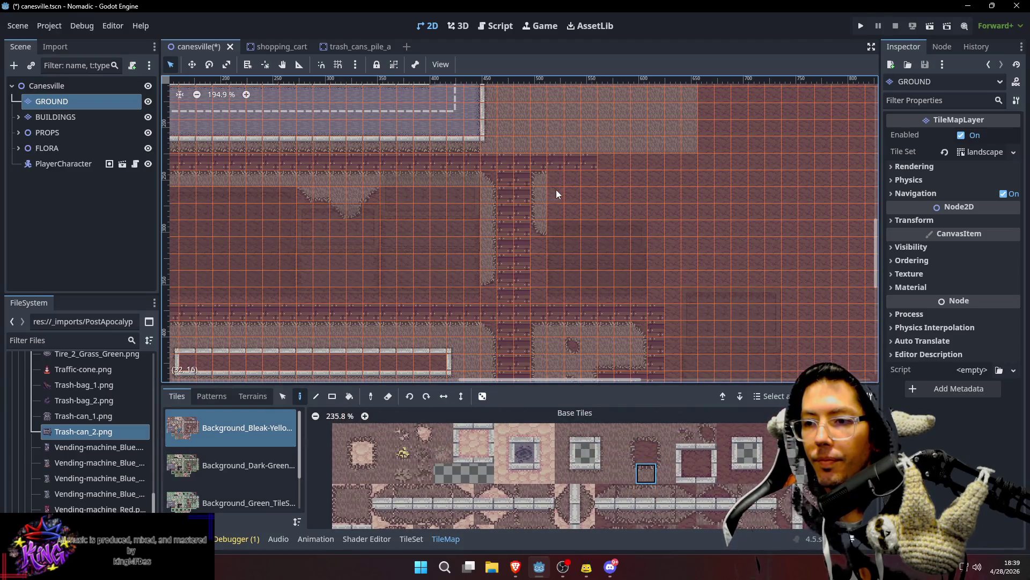
{"action": "left_click_drag", "start_coordinate": [555, 179], "coordinate": [672, 181]}
{"action": "scroll", "coordinate": [660, 178], "scroll_direction": "down", "scroll_amount": 1}
{"action": "scroll", "coordinate": [660, 179], "scroll_direction": "down", "scroll_amount": 2}
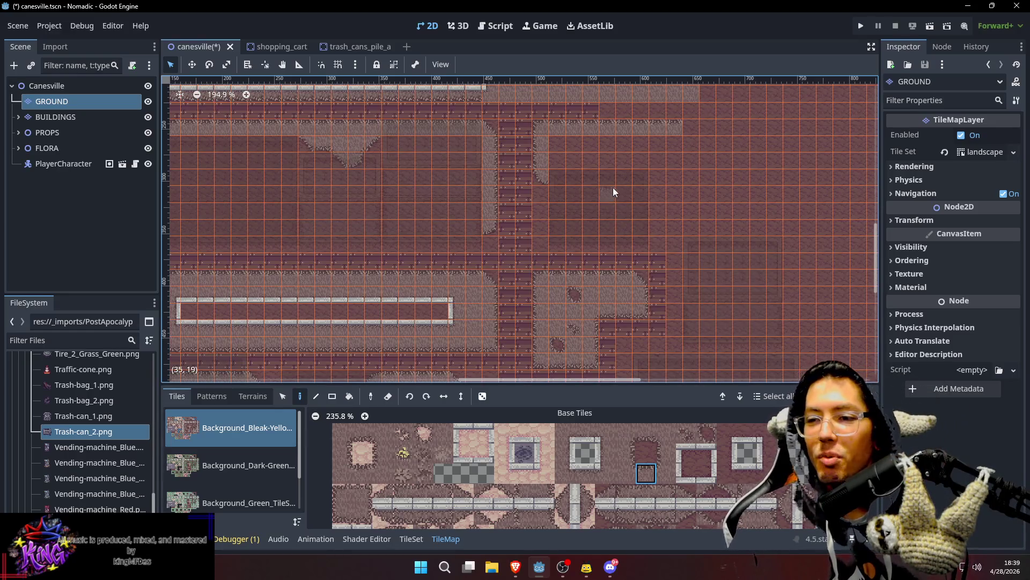
Step: Inspect the new sidewalk edging and pick another tile from the atlas
{"action": "scroll", "coordinate": [678, 217], "scroll_direction": "up", "scroll_amount": 2}
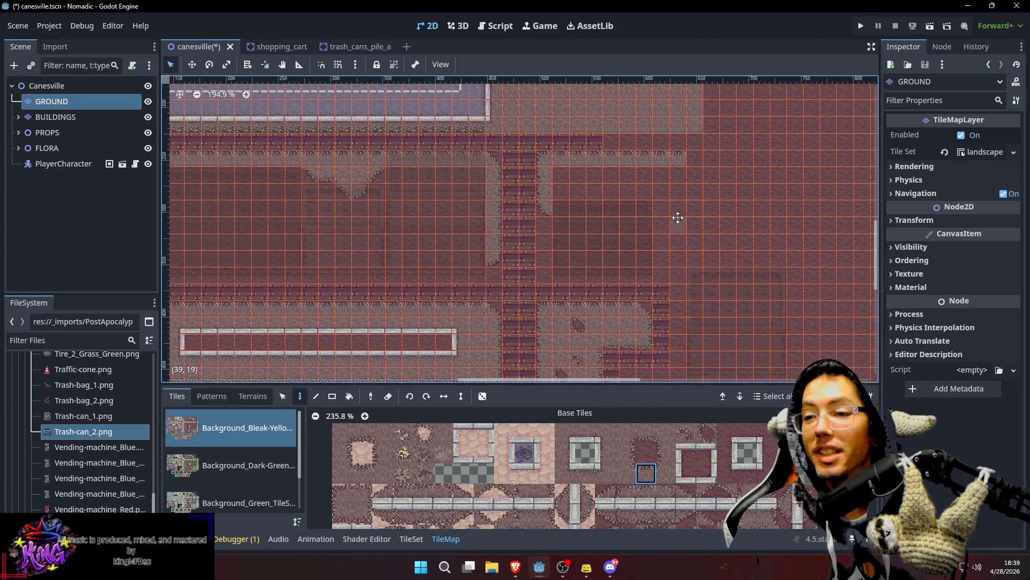
{"action": "left_click_drag", "start_coordinate": [678, 217], "coordinate": [626, 217]}
{"action": "left_click_drag", "start_coordinate": [542, 203], "coordinate": [565, 200]}
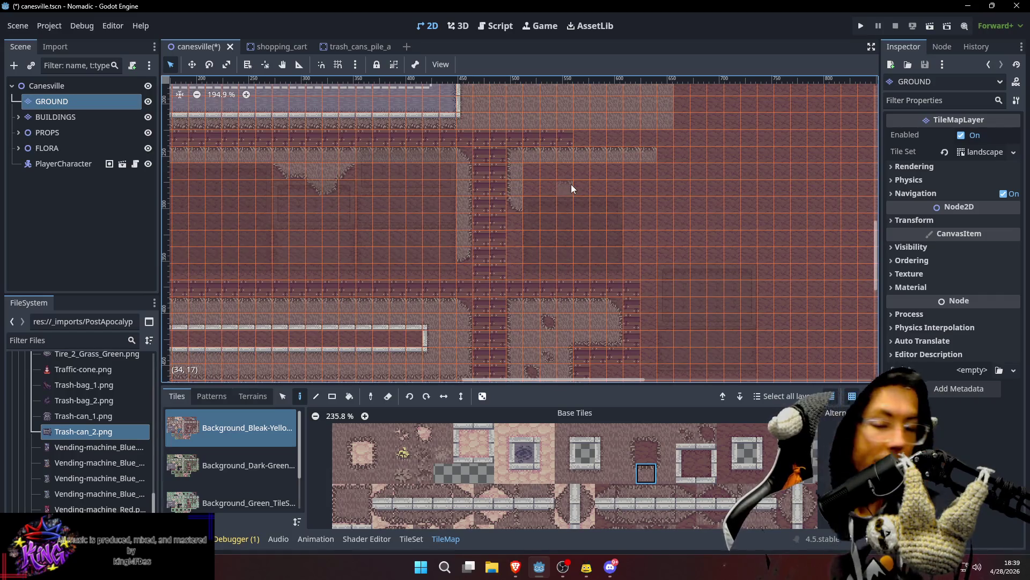
{"action": "mouse_move", "coordinate": [600, 175]}
{"action": "left_mouse_down"}
{"action": "mouse_move", "coordinate": [597, 166]}
{"action": "mouse_move", "coordinate": [584, 172]}
{"action": "left_mouse_up"}
{"action": "left_click_drag", "start_coordinate": [670, 181], "coordinate": [647, 174]}
{"action": "mouse_move", "coordinate": [665, 472]}
{"action": "left_mouse_down"}
{"action": "mouse_move", "coordinate": [659, 456]}
{"action": "mouse_move", "coordinate": [658, 476]}
{"action": "left_mouse_up"}
{"action": "left_click", "coordinate": [657, 430]}
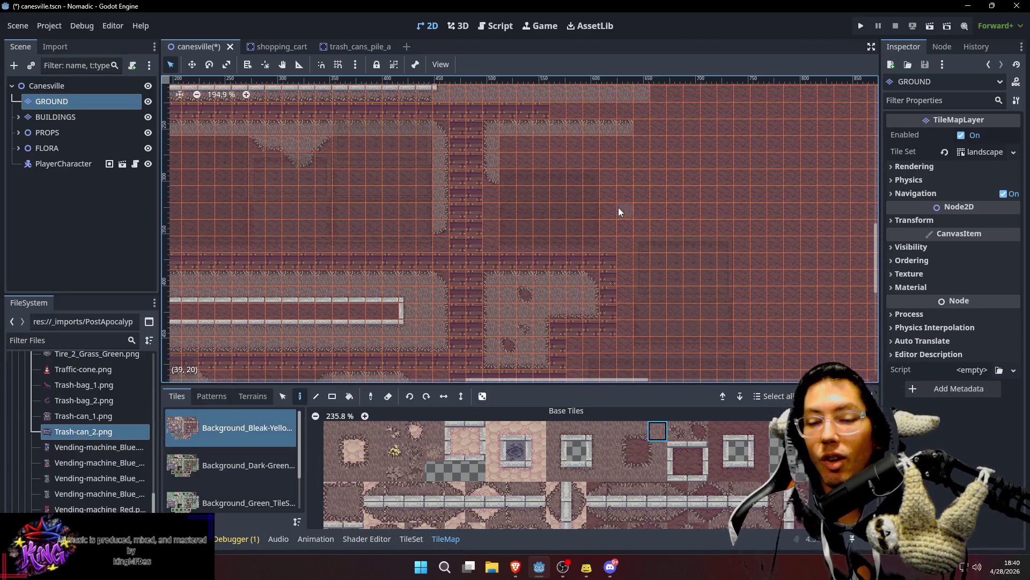
Step: Pick a grass path tile from the atlas and paint a vertical grass strip beside the east road
{"action": "left_click_drag", "start_coordinate": [651, 200], "coordinate": [613, 200]}
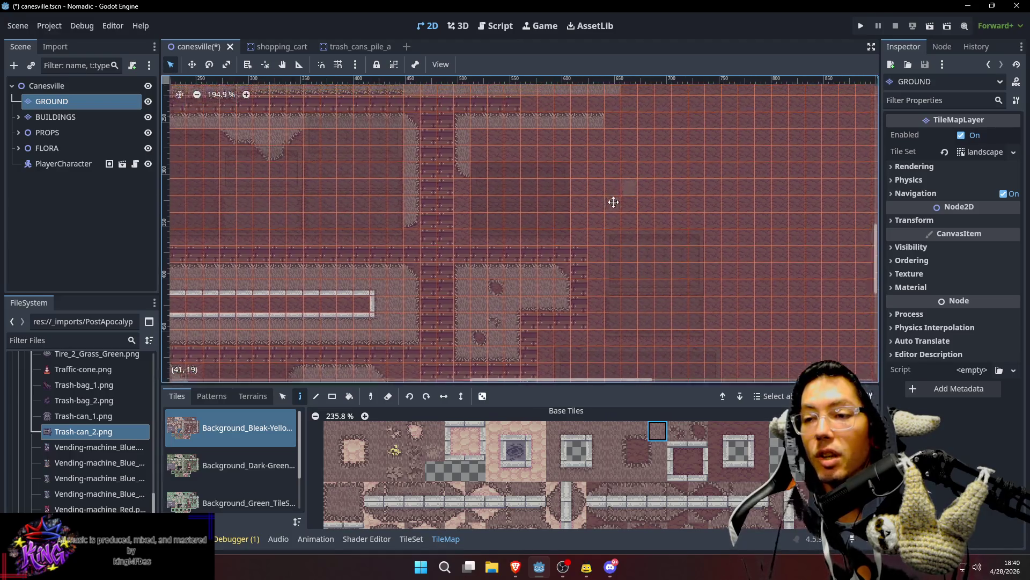
{"action": "left_click_drag", "start_coordinate": [599, 257], "coordinate": [603, 224]}
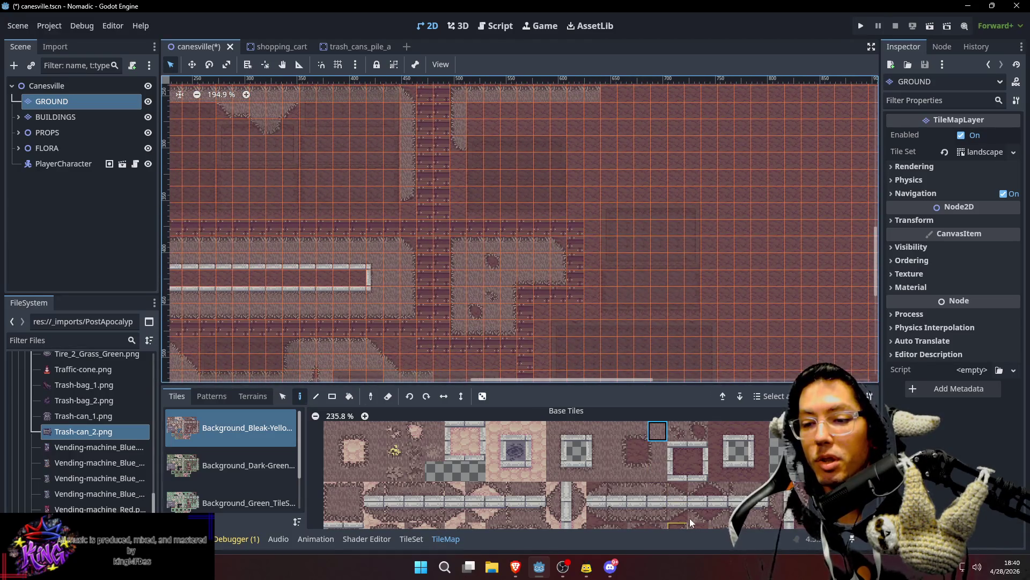
{"action": "scroll", "coordinate": [690, 517], "scroll_direction": "down", "scroll_amount": 2}
{"action": "left_click", "coordinate": [670, 520]}
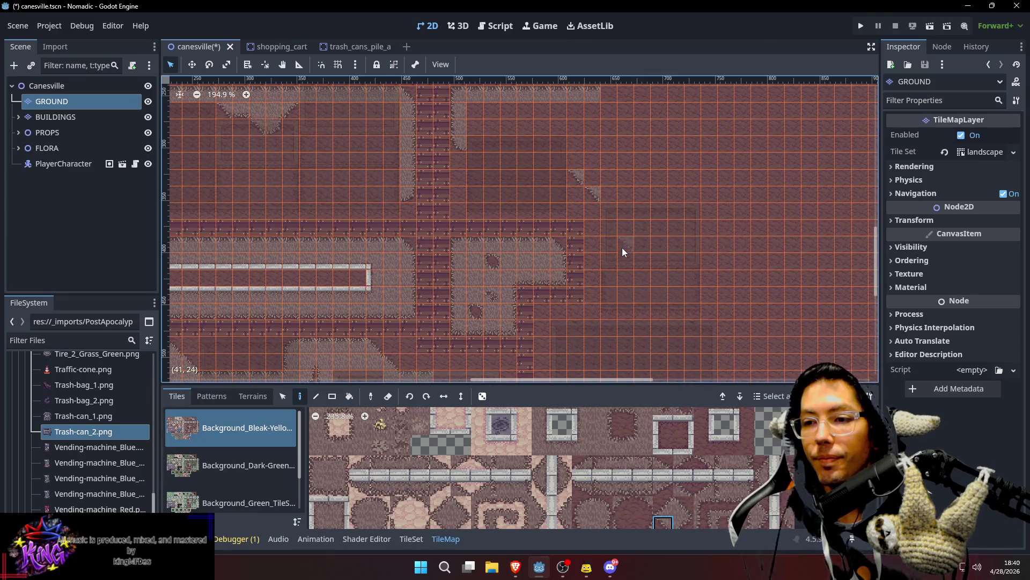
{"action": "scroll", "coordinate": [649, 456], "scroll_direction": "down", "scroll_amount": 3}
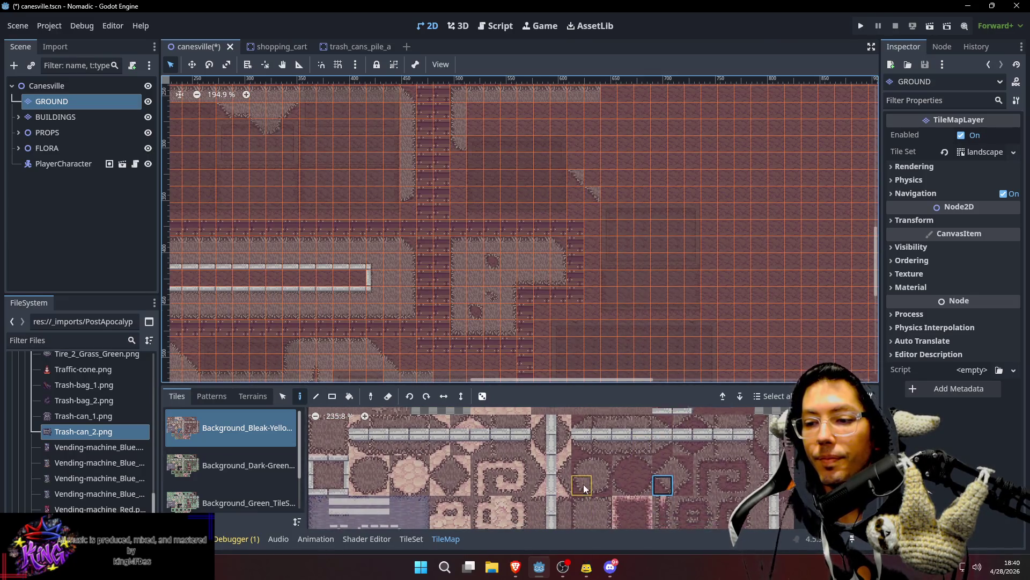
{"action": "scroll", "coordinate": [583, 484], "scroll_direction": "down", "scroll_amount": 1}
{"action": "left_click", "coordinate": [583, 512]}
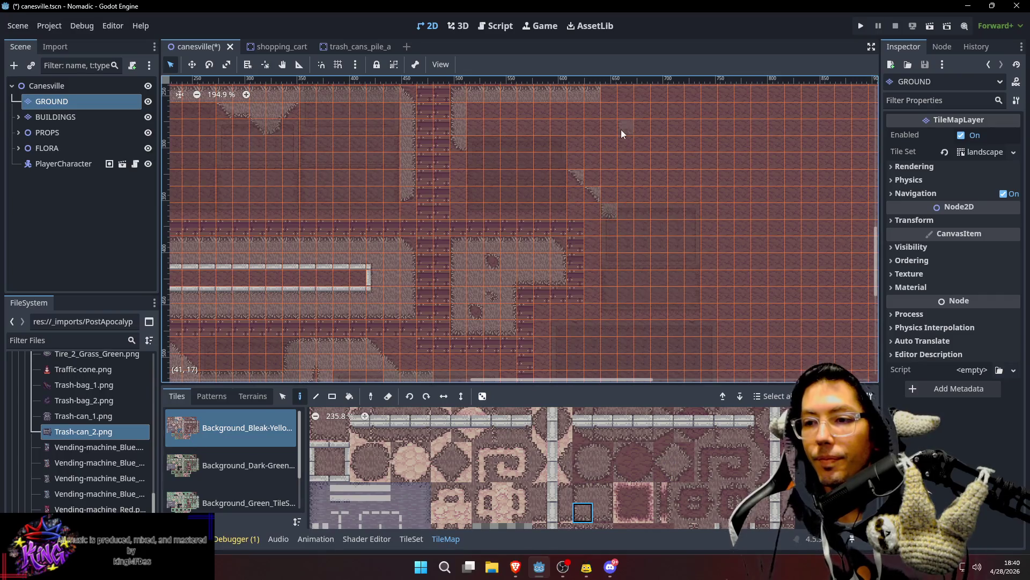
{"action": "scroll", "coordinate": [613, 230], "scroll_direction": "up", "scroll_amount": 2}
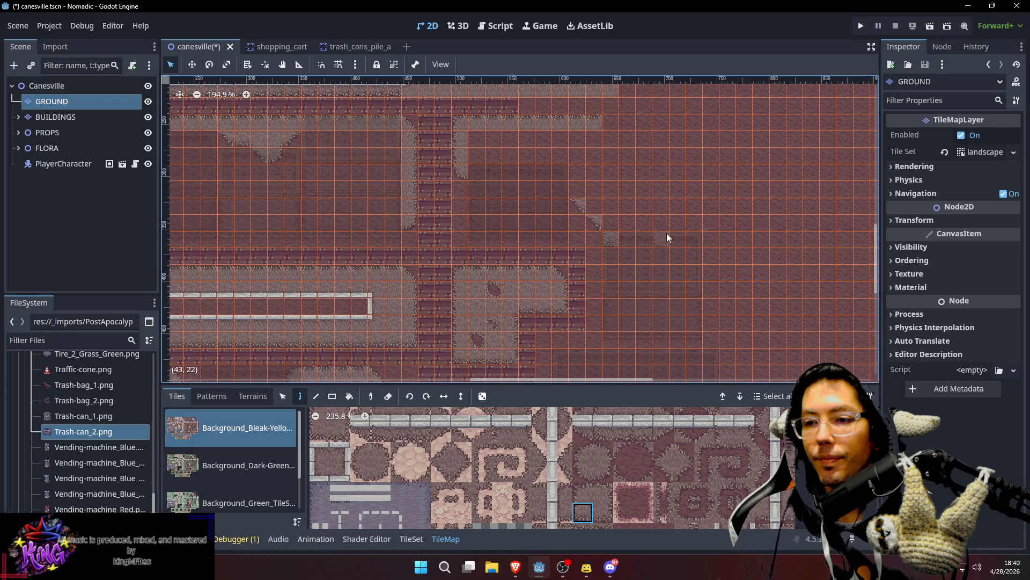
{"action": "left_click", "coordinate": [603, 471]}
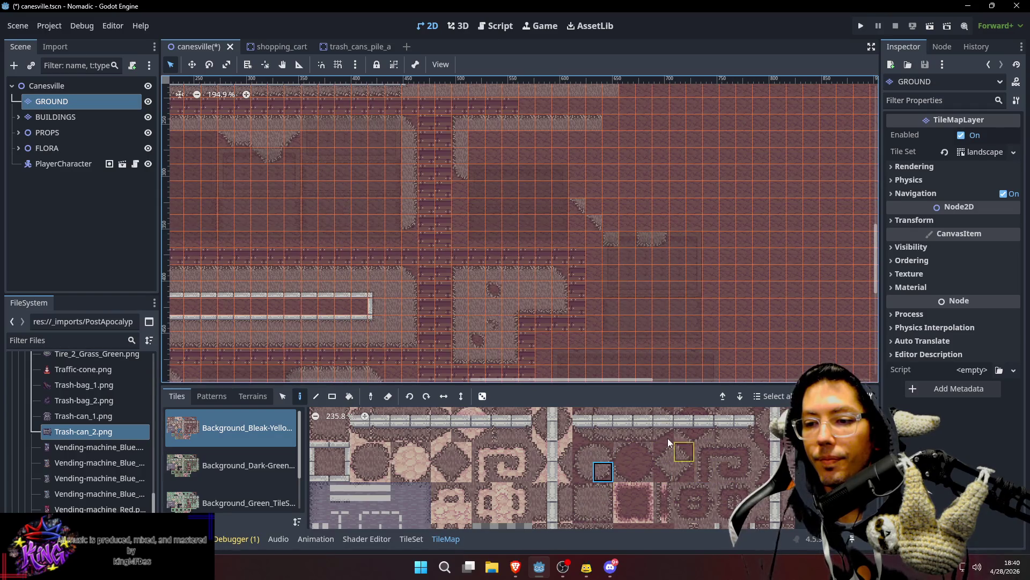
{"action": "scroll", "coordinate": [666, 445], "scroll_direction": "up", "scroll_amount": 3}
{"action": "left_click", "coordinate": [619, 421]}
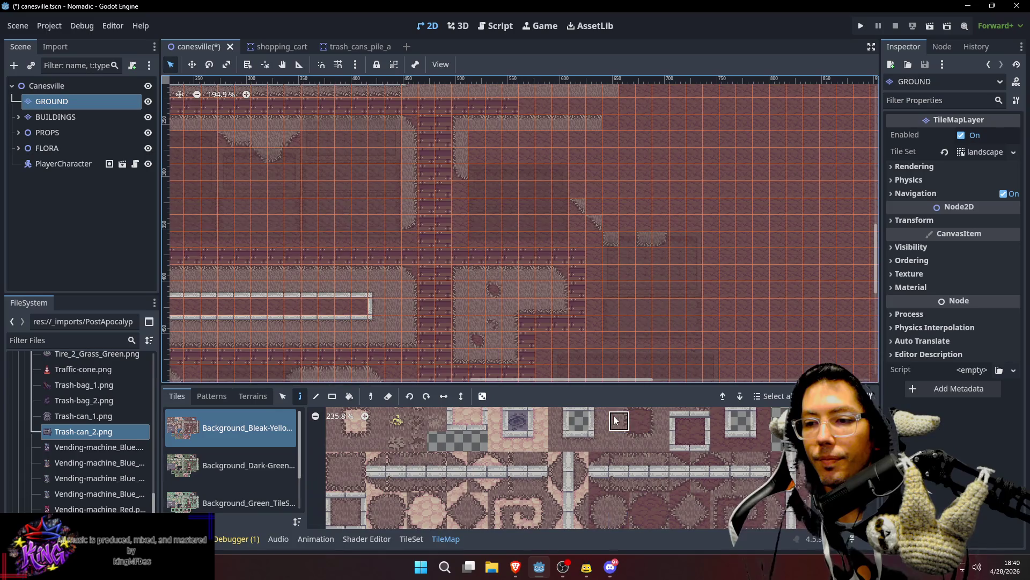
{"action": "left_click_drag", "start_coordinate": [665, 224], "coordinate": [661, 193]}
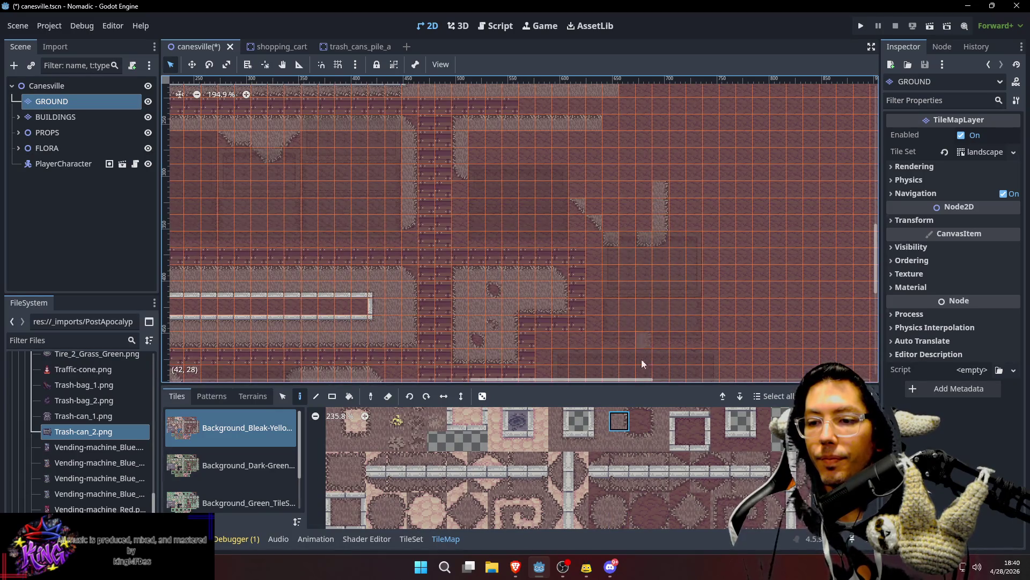
Step: Paint an 11x3 block of grass ground tiles plus one extra row below it
{"action": "left_click", "coordinate": [700, 521]}
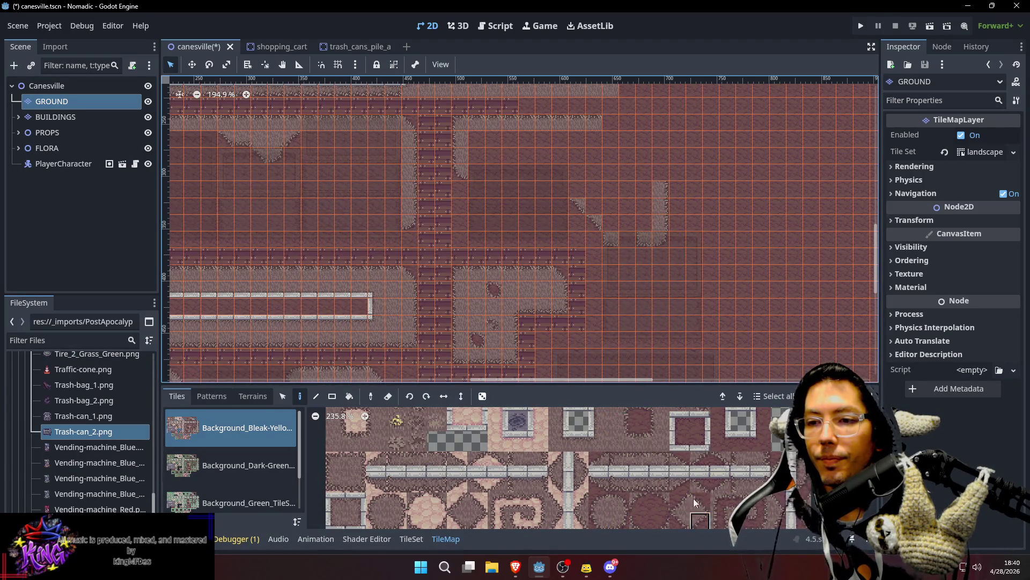
{"action": "scroll", "coordinate": [713, 162], "scroll_direction": "up", "scroll_amount": 2}
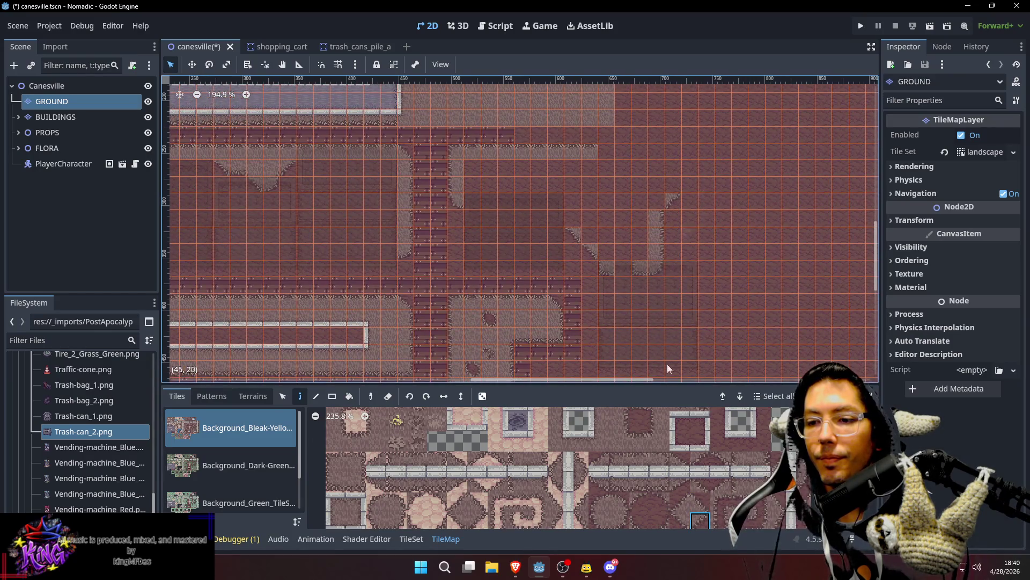
{"action": "left_click", "coordinate": [616, 427]}
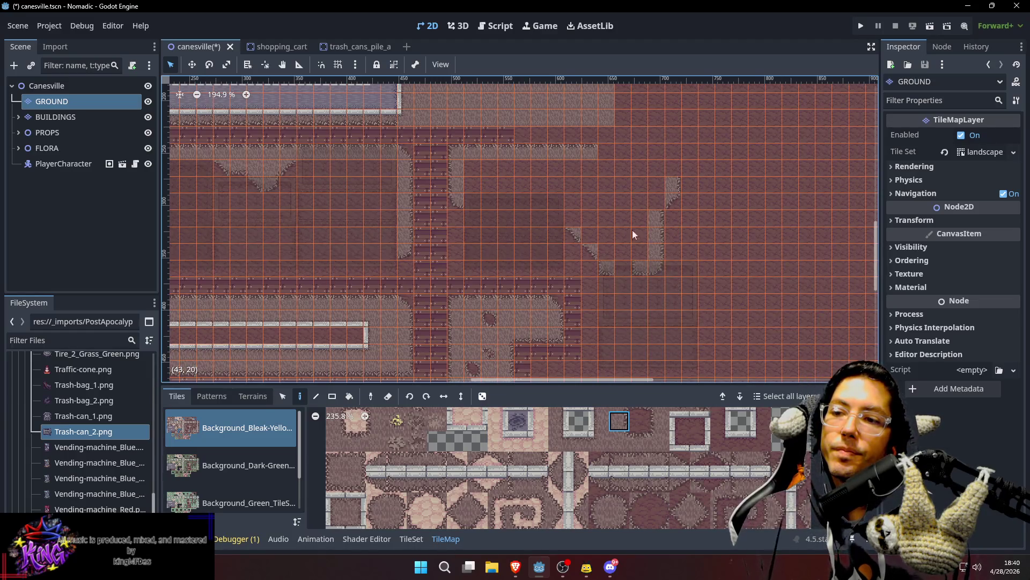
{"action": "scroll", "coordinate": [632, 230], "scroll_direction": "left", "scroll_amount": 3}
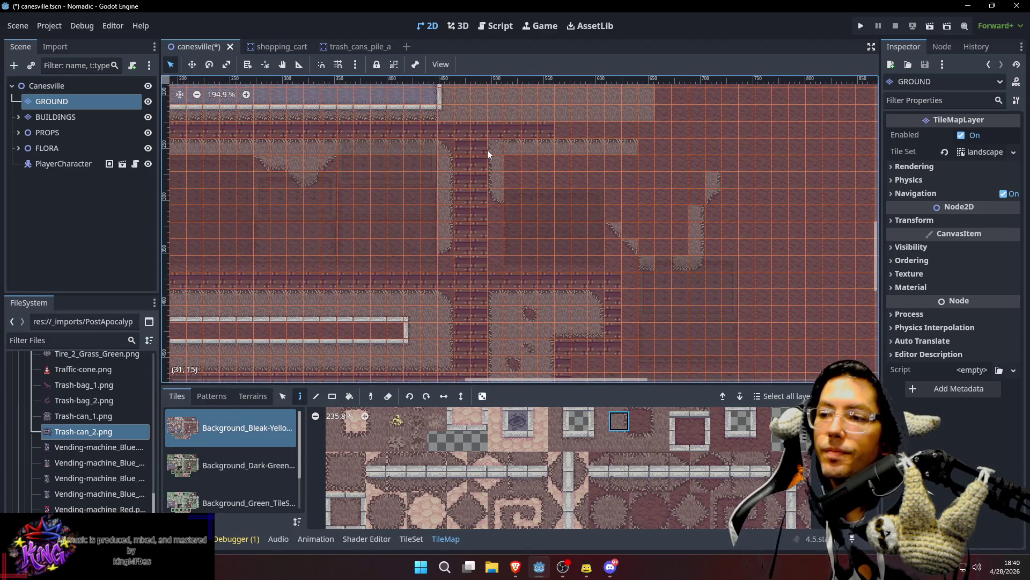
{"action": "scroll", "coordinate": [537, 164], "scroll_direction": "up", "scroll_amount": 5}
{"action": "scroll", "coordinate": [592, 266], "scroll_direction": "down", "scroll_amount": 4}
{"action": "left_click_drag", "start_coordinate": [508, 173], "coordinate": [682, 198]}
{"action": "left_click_drag", "start_coordinate": [615, 221], "coordinate": [658, 225]}
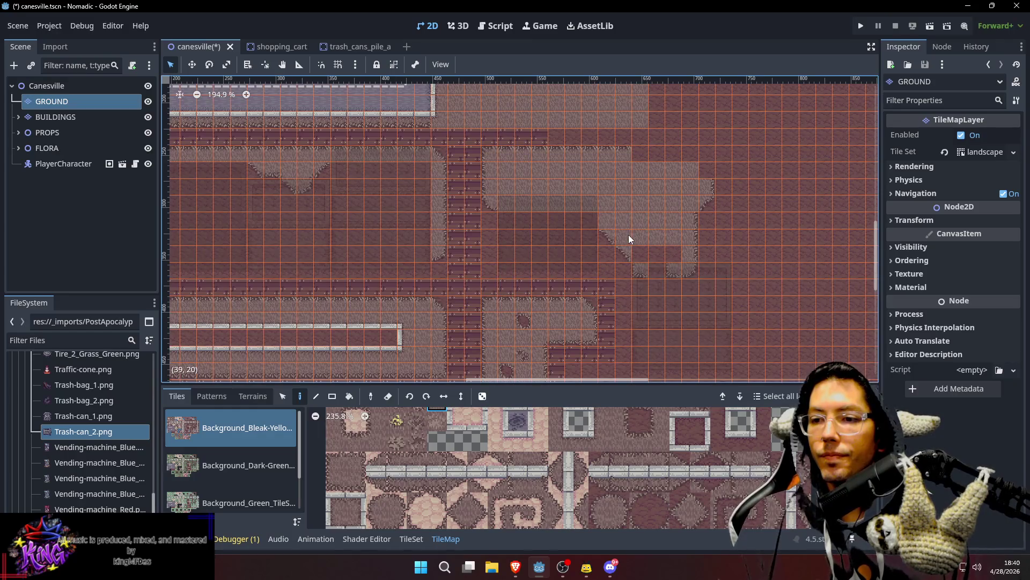
Step: Fill the gap in the grass edge at cell (41,22) with a matching gravel tile
{"action": "scroll", "coordinate": [654, 429], "scroll_direction": "up", "scroll_amount": 2}
{"action": "left_click", "coordinate": [655, 420]}
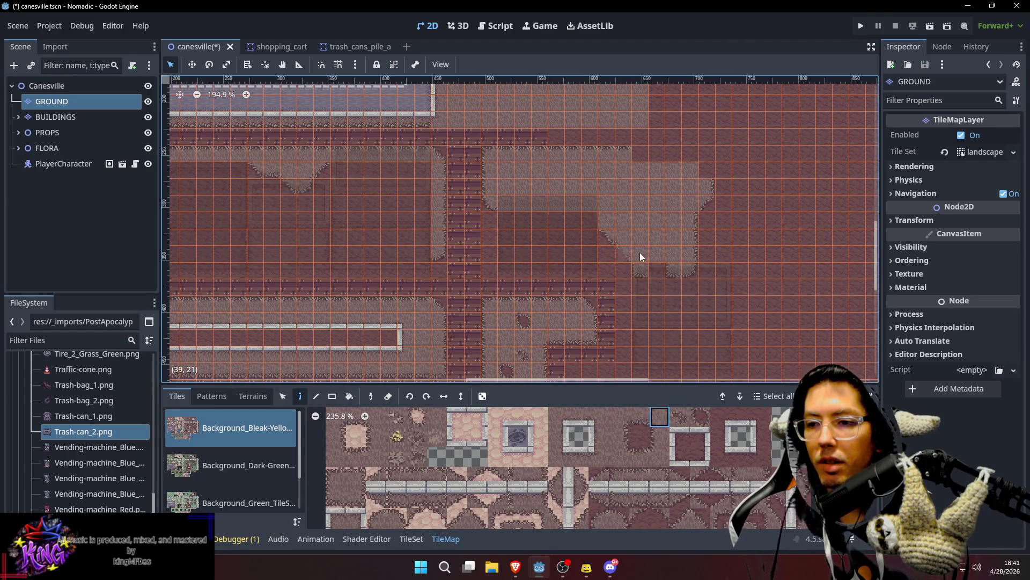
{"action": "scroll", "coordinate": [656, 221], "scroll_direction": "left", "scroll_amount": 1}
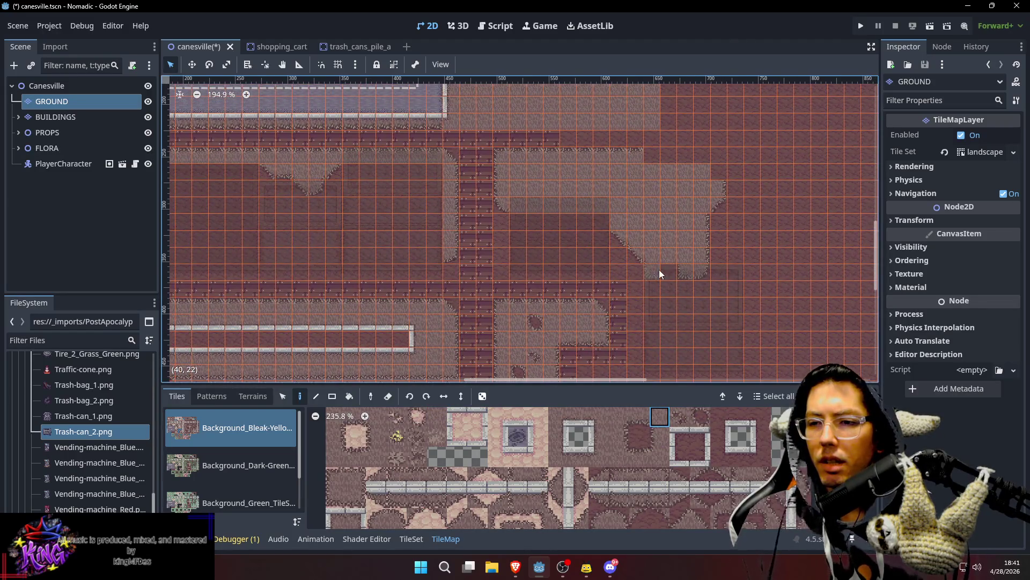
{"action": "scroll", "coordinate": [660, 273], "scroll_direction": "up", "scroll_amount": 3}
{"action": "mouse_move", "coordinate": [685, 226]}
{"action": "left_mouse_down"}
{"action": "mouse_move", "coordinate": [679, 212]}
{"action": "mouse_move", "coordinate": [656, 206]}
{"action": "left_mouse_up"}
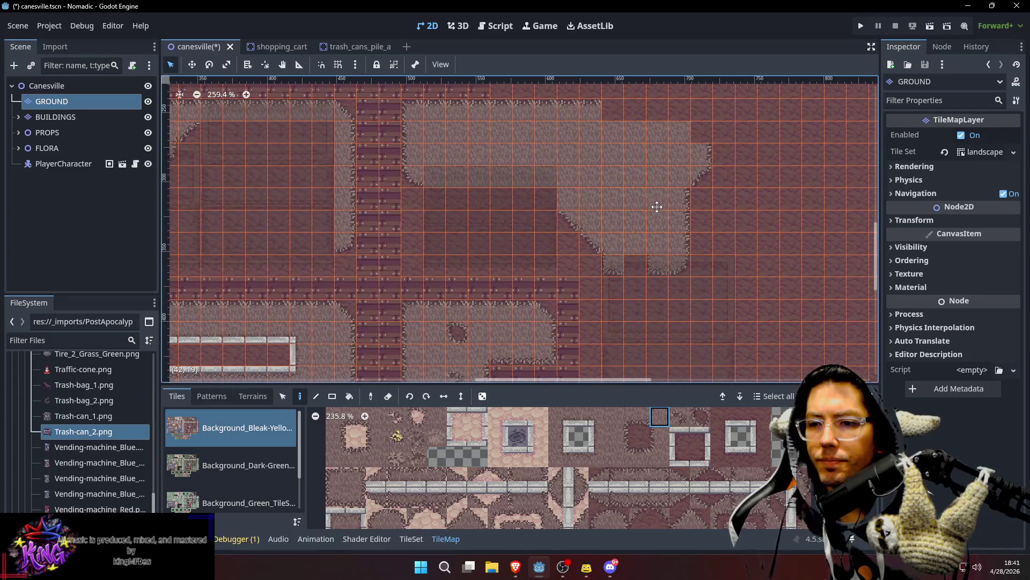
{"action": "scroll", "coordinate": [666, 260], "scroll_direction": "up", "scroll_amount": 3}
{"action": "left_click_drag", "start_coordinate": [661, 263], "coordinate": [666, 247]}
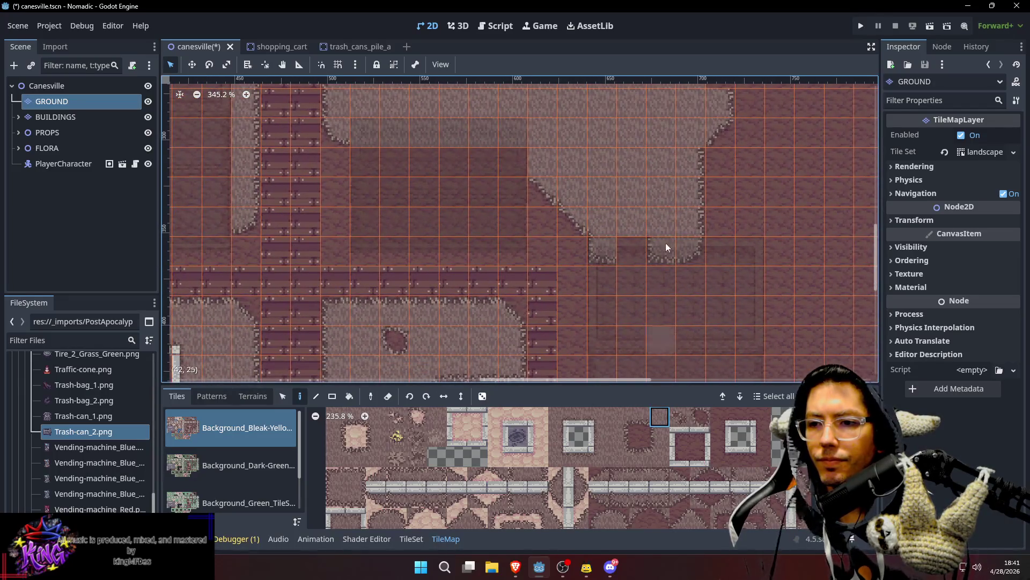
{"action": "left_click", "coordinate": [640, 418]}
{"action": "left_click", "coordinate": [630, 240]}
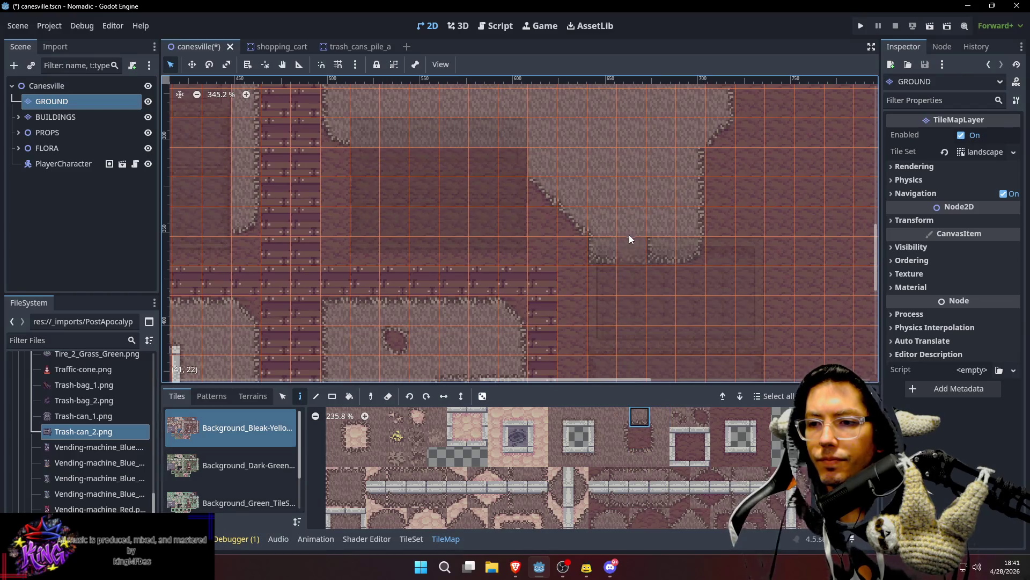
Step: Save canesville, zoom out to review the painted verges, and select the scene root
{"action": "scroll", "coordinate": [664, 210], "scroll_direction": "up", "scroll_amount": 3}
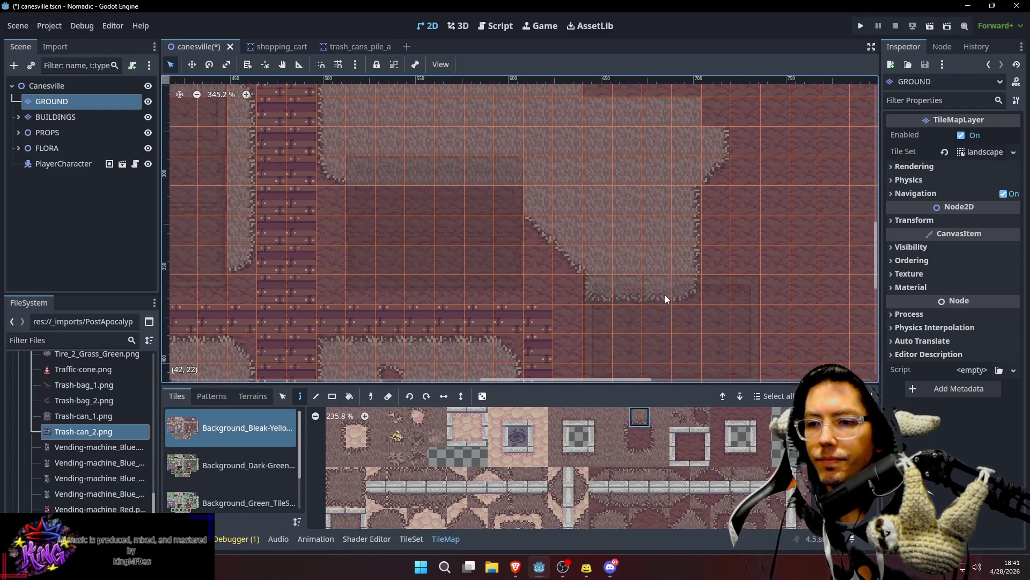
{"action": "key", "text": "ctrl+s"}
{"action": "scroll", "coordinate": [660, 172], "scroll_direction": "down", "scroll_amount": 2}
{"action": "mouse_move", "coordinate": [630, 240]}
{"action": "left_mouse_down"}
{"action": "mouse_move", "coordinate": [647, 219]}
{"action": "mouse_move", "coordinate": [562, 229]}
{"action": "left_mouse_up"}
{"action": "scroll", "coordinate": [563, 229], "scroll_direction": "down", "scroll_amount": 2}
{"action": "left_click", "coordinate": [129, 86]}
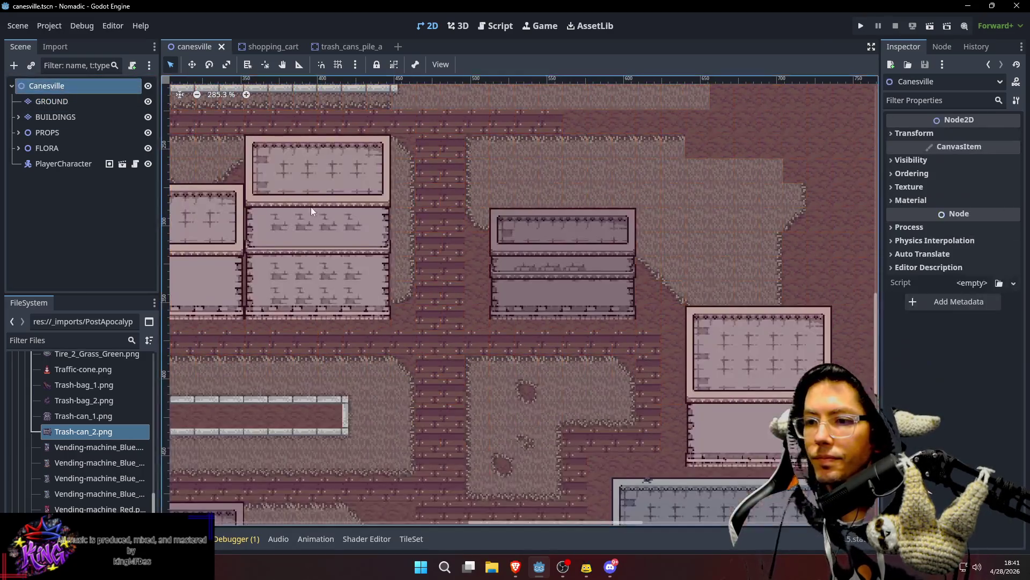
Step: On the GROUND layer, paint an atlas tile beside the central planter and save canesville again
{"action": "scroll", "coordinate": [579, 246], "scroll_direction": "down", "scroll_amount": 3}
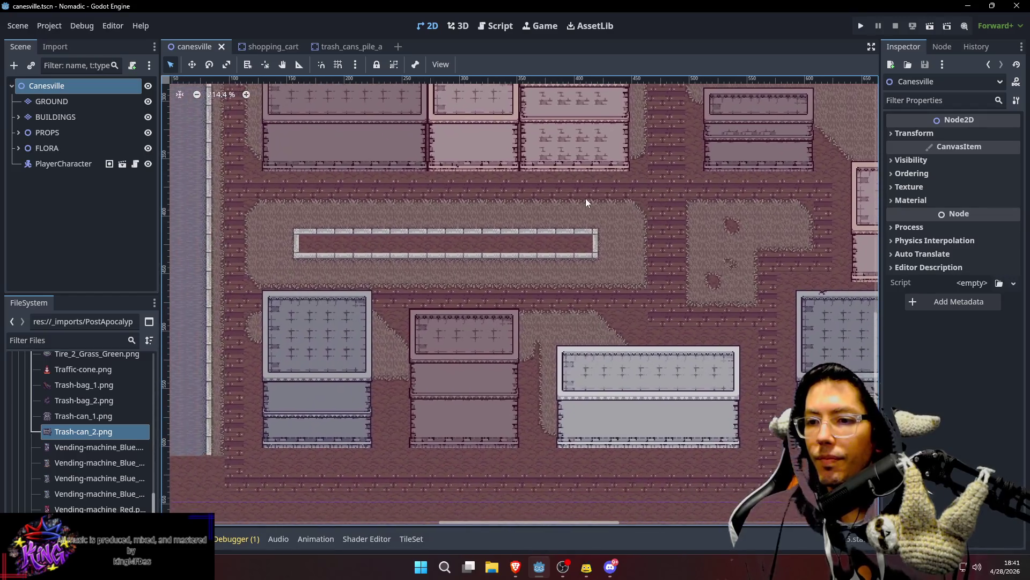
{"action": "scroll", "coordinate": [591, 231], "scroll_direction": "up", "scroll_amount": 3}
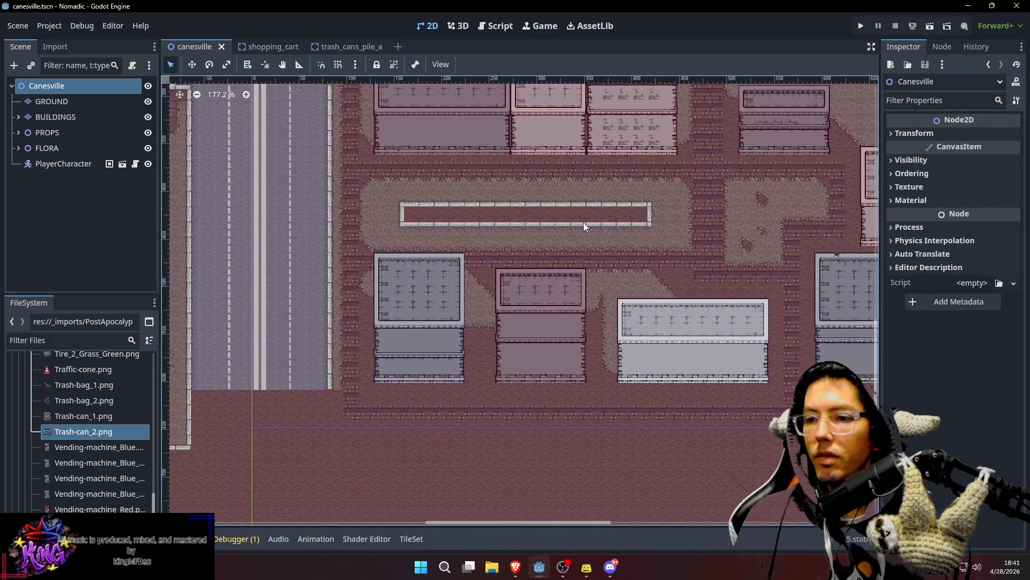
{"action": "left_click", "coordinate": [82, 102]}
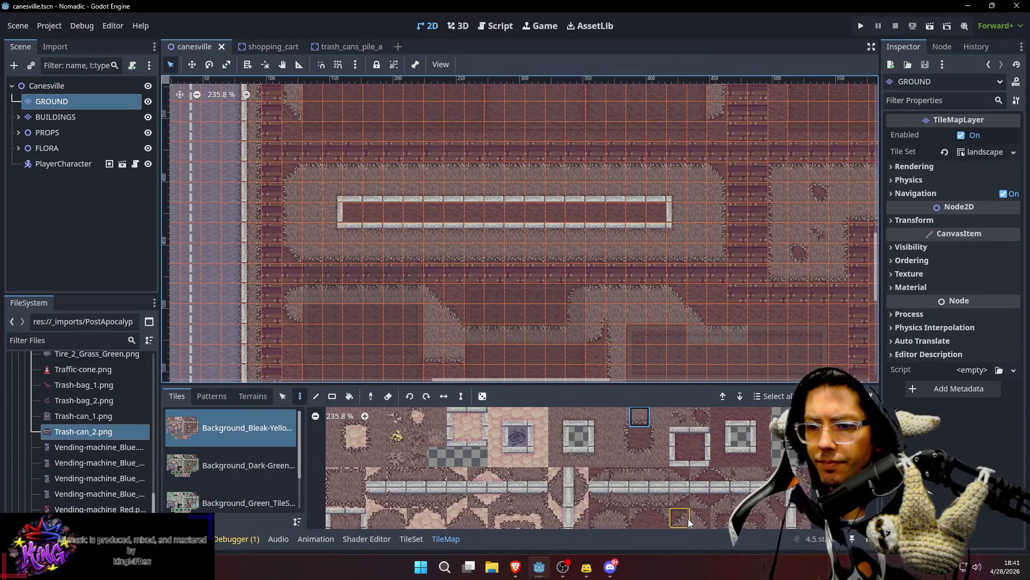
{"action": "scroll", "coordinate": [669, 511], "scroll_direction": "down", "scroll_amount": 2}
{"action": "key", "text": "s"}
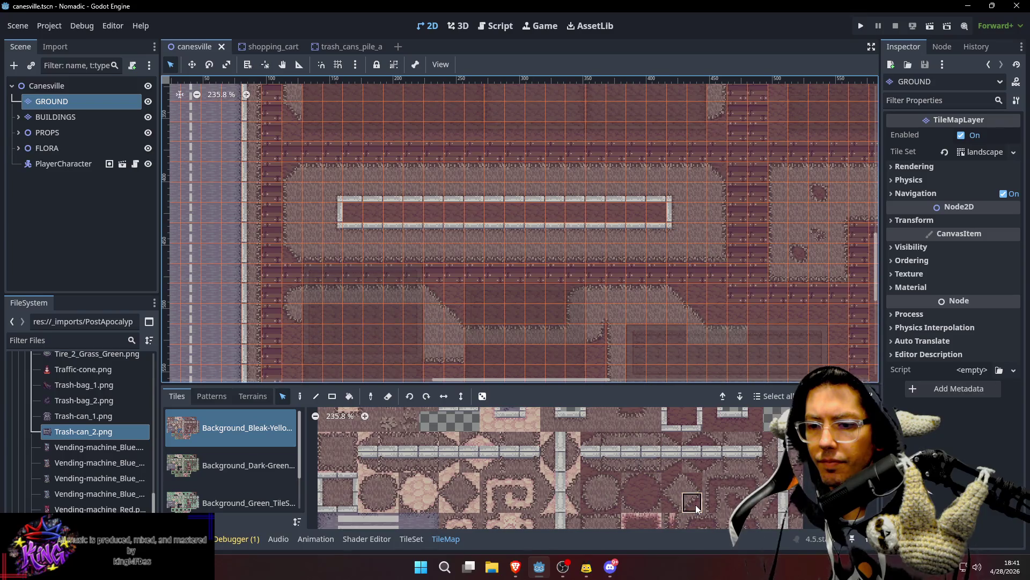
{"action": "left_click", "coordinate": [695, 505]}
{"action": "left_click", "coordinate": [714, 257]}
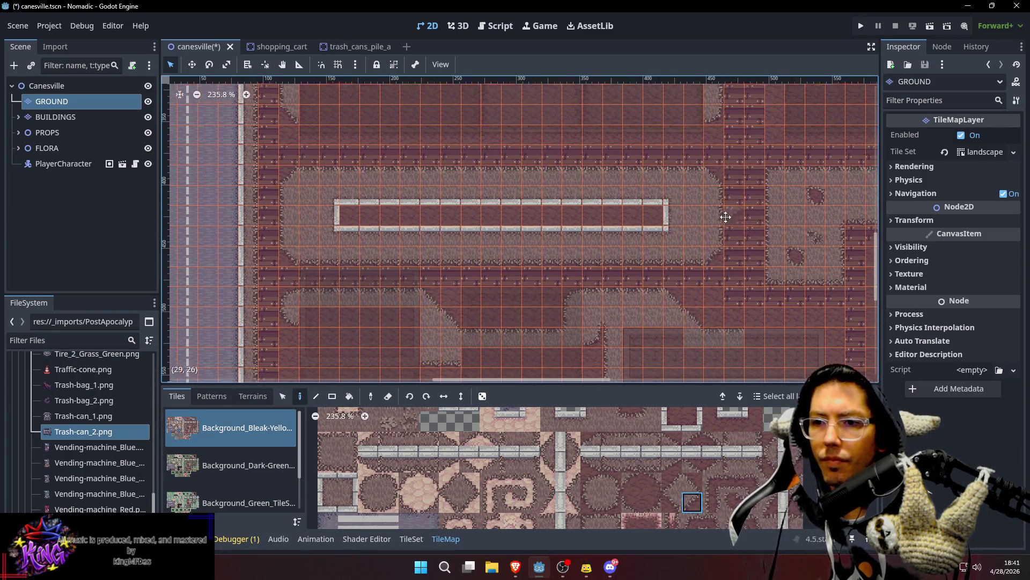
{"action": "key", "text": "ctrl+s"}
{"action": "scroll", "coordinate": [578, 244], "scroll_direction": "down", "scroll_amount": 4}
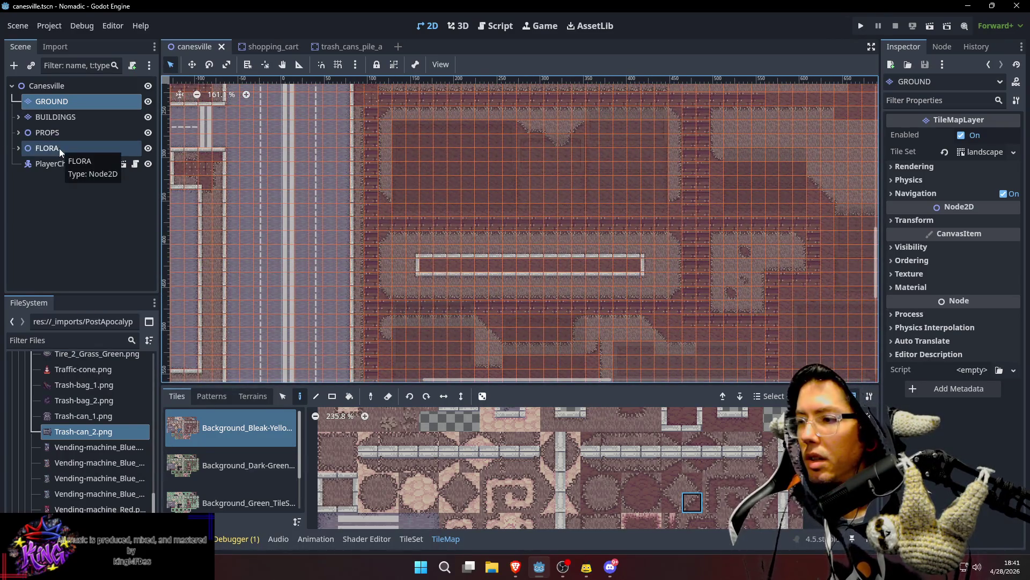
Step: Duplicate Tree_Big as Tree_Big2 and move the copy down into the railed planter
{"action": "scroll", "coordinate": [539, 228], "scroll_direction": "down", "scroll_amount": 6}
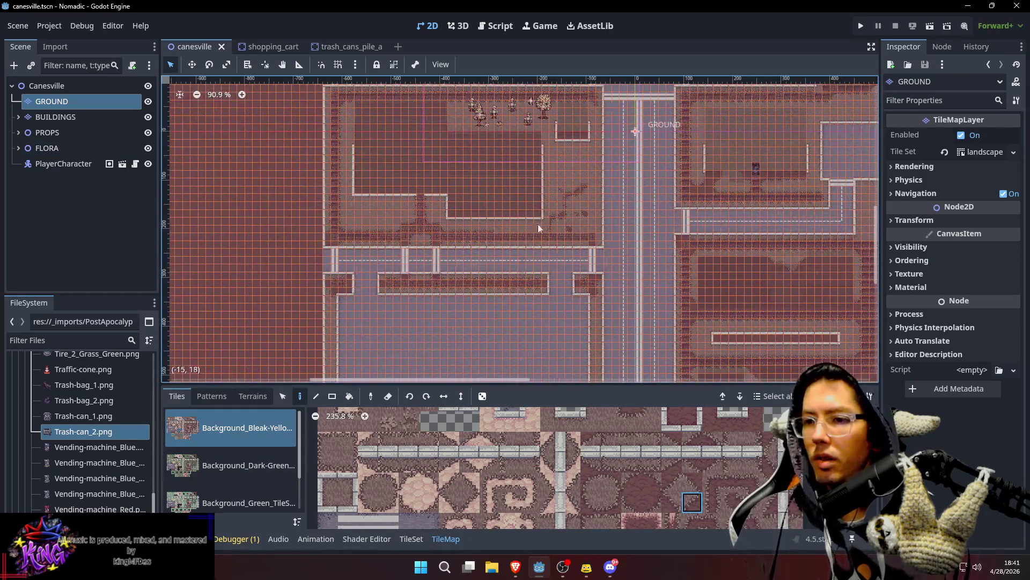
{"action": "scroll", "coordinate": [539, 227], "scroll_direction": "up", "scroll_amount": 3}
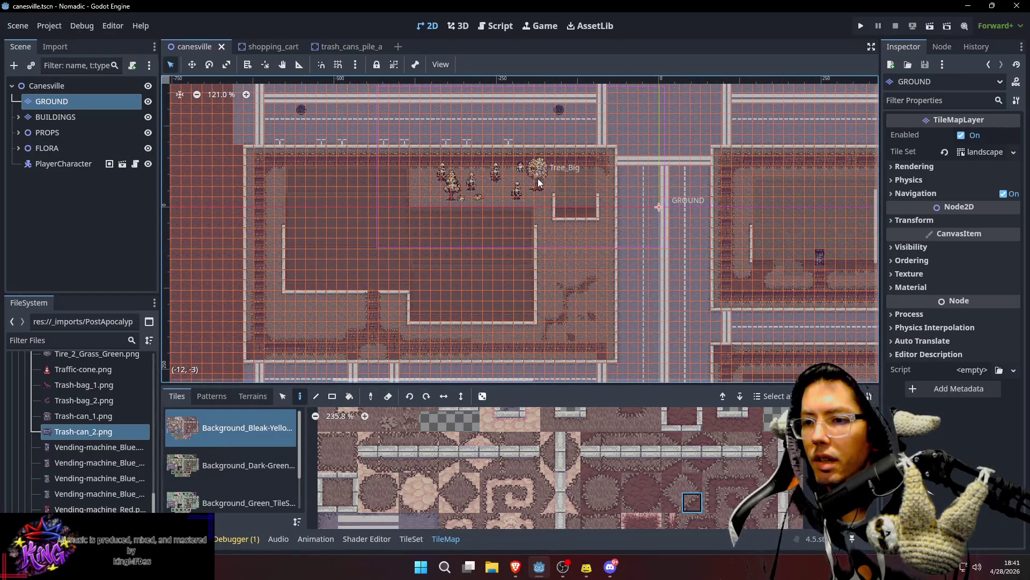
{"action": "left_click", "coordinate": [110, 84]}
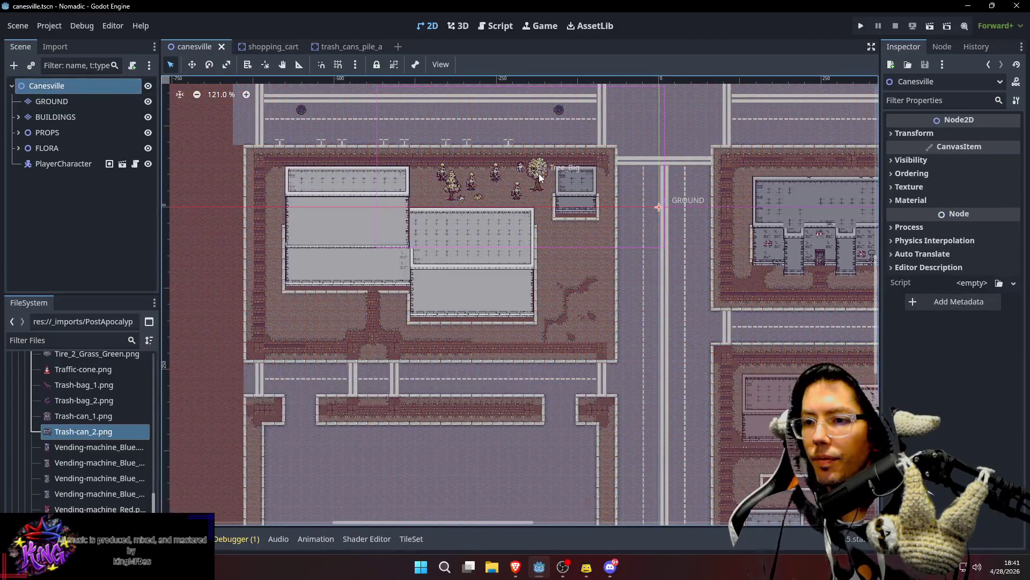
{"action": "left_click", "coordinate": [539, 177]}
{"action": "scroll", "coordinate": [571, 234], "scroll_direction": "right", "scroll_amount": 5}
{"action": "scroll", "coordinate": [571, 234], "scroll_direction": "down", "scroll_amount": 3}
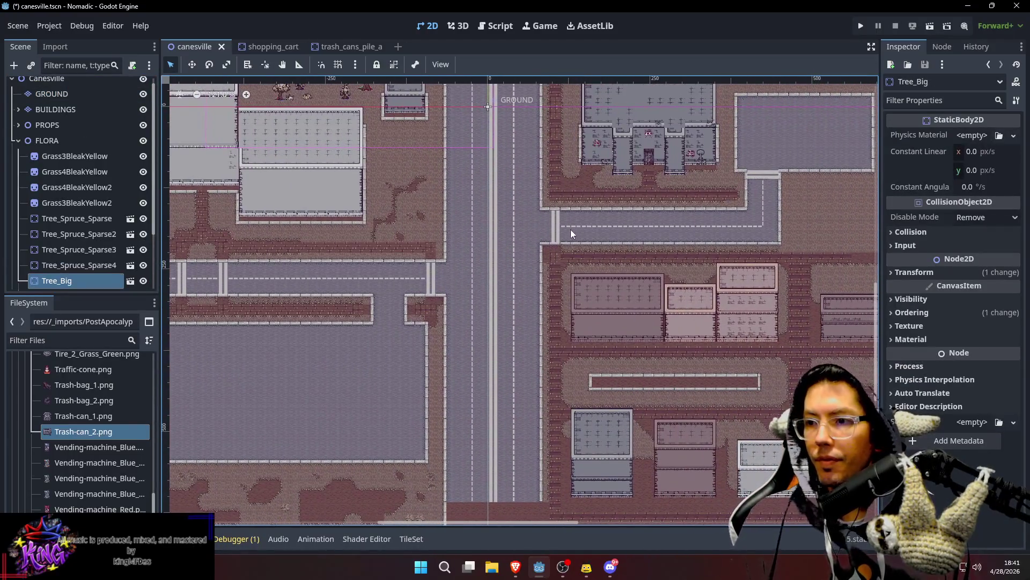
{"action": "key", "text": "ctrl+d"}
{"action": "key", "text": "w"}
{"action": "left_click_drag", "start_coordinate": [648, 344], "coordinate": [644, 413]}
{"action": "left_click", "coordinate": [355, 64]}
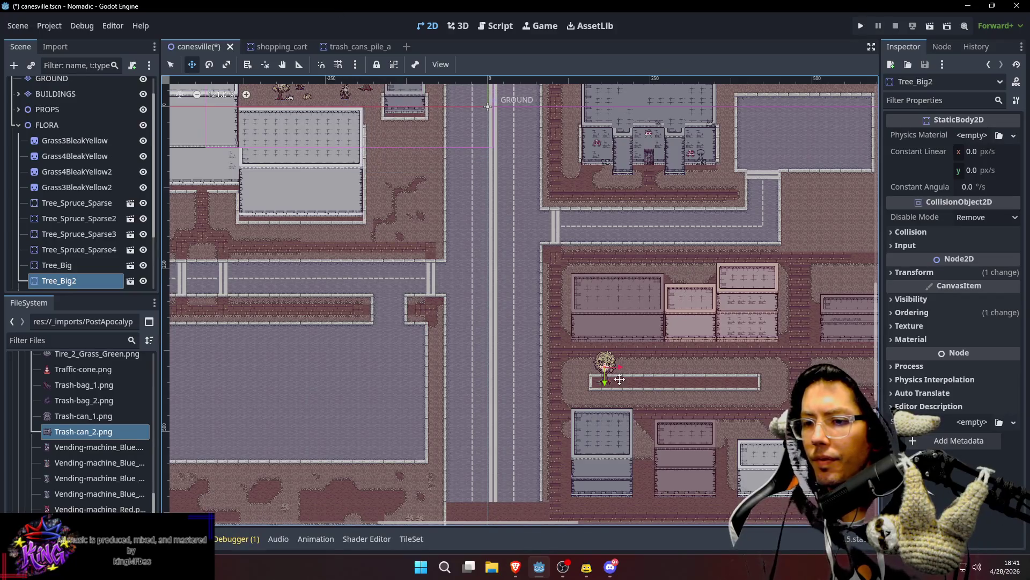
Step: Shift Tree_Big2 right within the planter and duplicate it as Tree_Big3
{"action": "scroll", "coordinate": [619, 379], "scroll_direction": "up", "scroll_amount": 7}
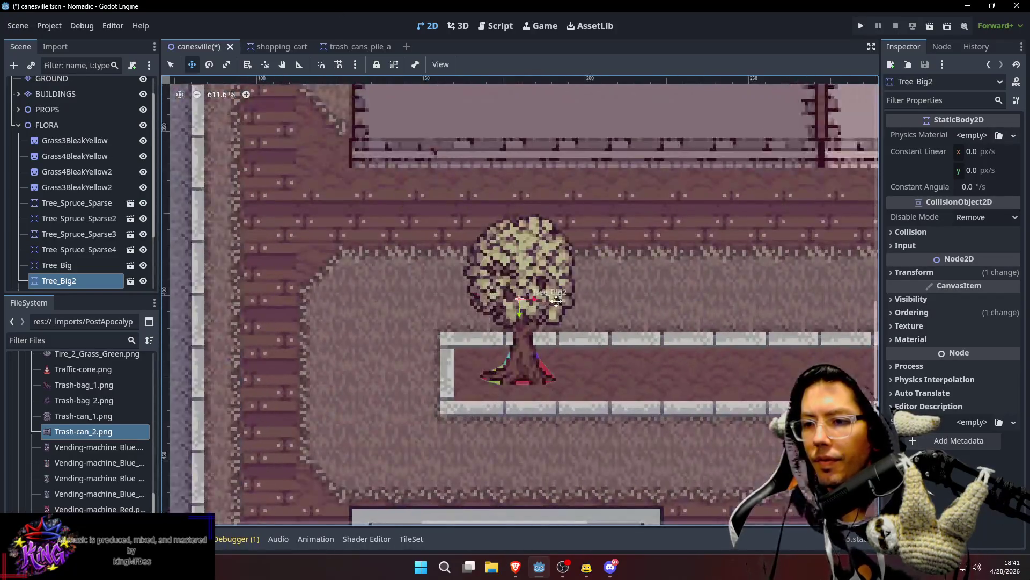
{"action": "scroll", "coordinate": [554, 306], "scroll_direction": "up", "scroll_amount": 3}
{"action": "mouse_move", "coordinate": [527, 347]}
{"action": "left_mouse_down"}
{"action": "mouse_move", "coordinate": [552, 361]}
{"action": "mouse_move", "coordinate": [544, 362]}
{"action": "mouse_move", "coordinate": [708, 365]}
{"action": "left_mouse_up"}
{"action": "key", "text": "ctrl+d"}
{"action": "key", "text": "Escape"}
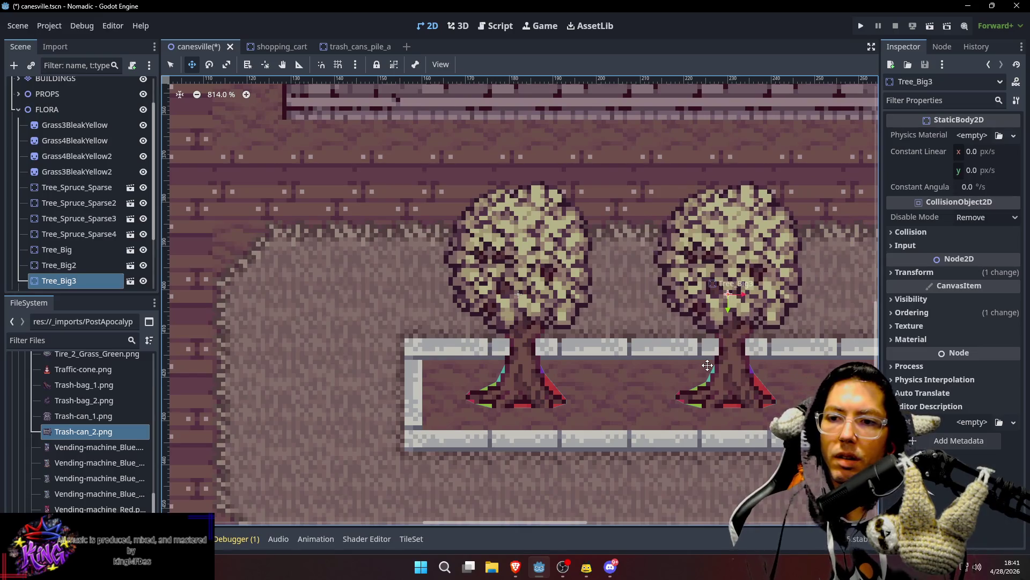
Step: Nudge Tree_Big3 right, then duplicate into Tree_Big4 and Tree_Big5, sliding each along the planter
{"action": "key", "text": "shift+Right"}
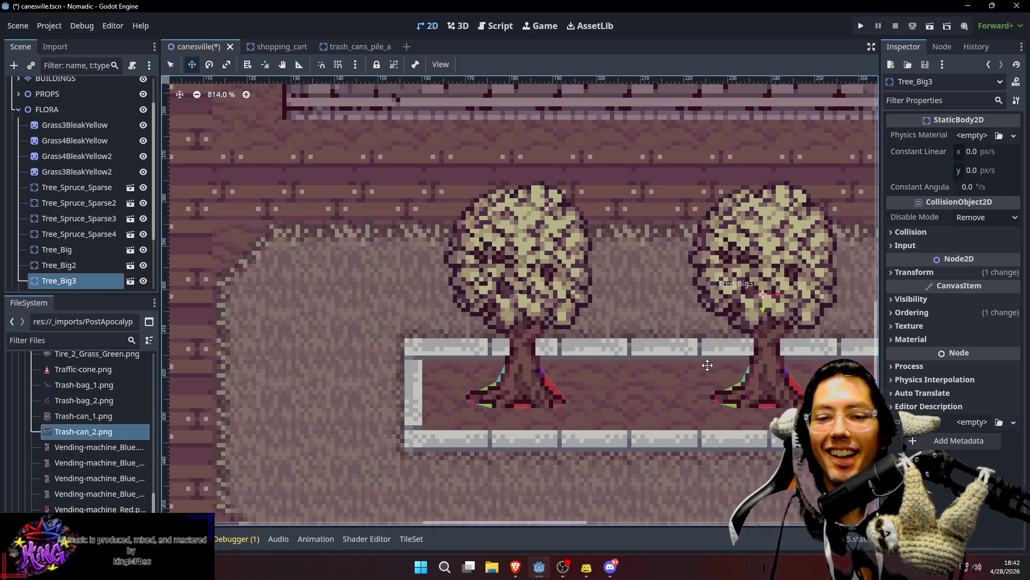
{"action": "scroll", "coordinate": [708, 365], "scroll_direction": "down", "scroll_amount": 4}
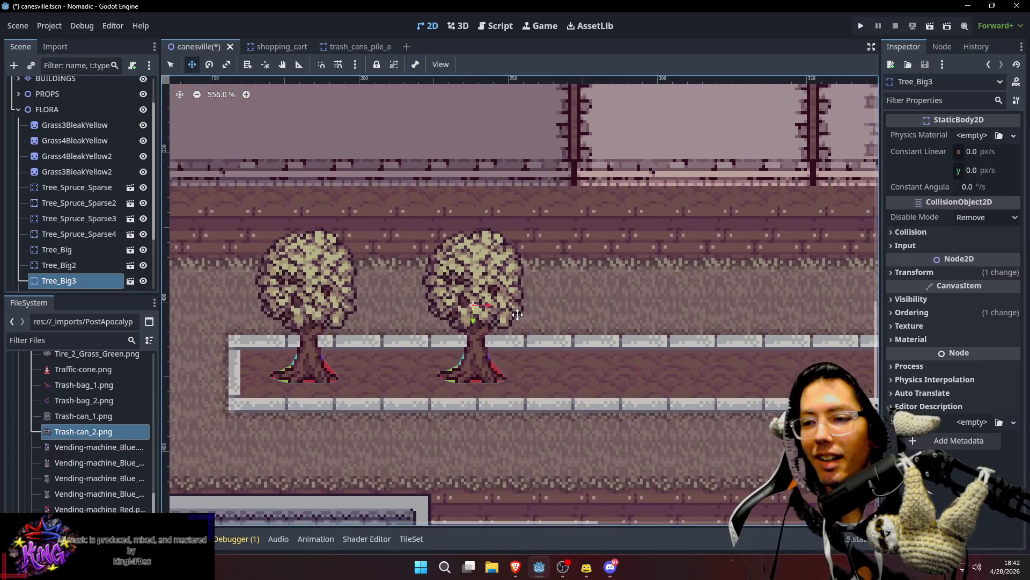
{"action": "key", "text": "ctrl+d"}
{"action": "key", "text": "Right"}
{"action": "key", "text": "Right"}
{"action": "key", "text": "Right"}
{"action": "key", "text": "Right"}
{"action": "key", "text": "Right"}
{"action": "key", "text": "Right"}
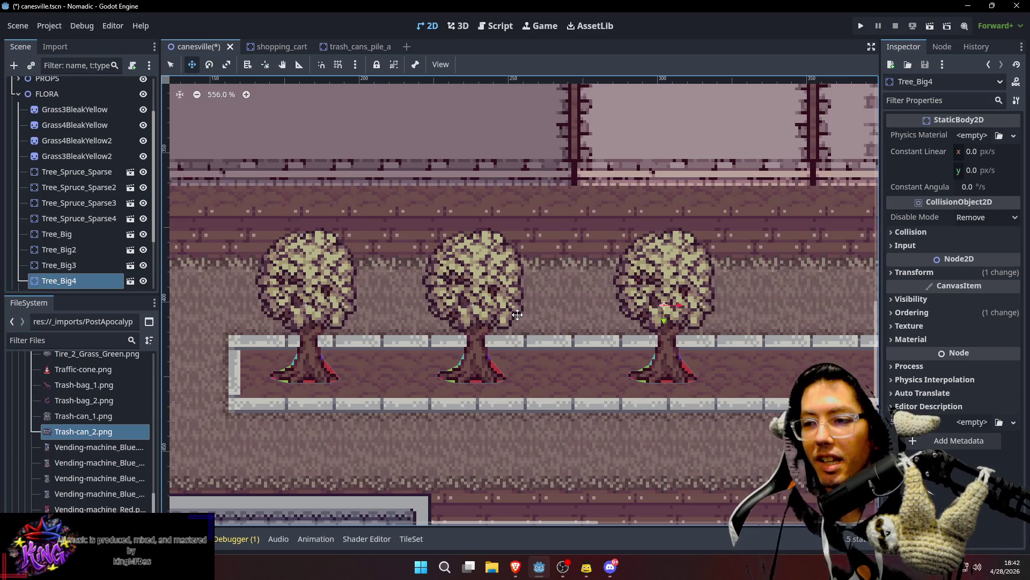
{"action": "key", "text": "ctrl+d"}
{"action": "key", "text": "Right"}
{"action": "key", "text": "Right"}
{"action": "key", "text": "Right"}
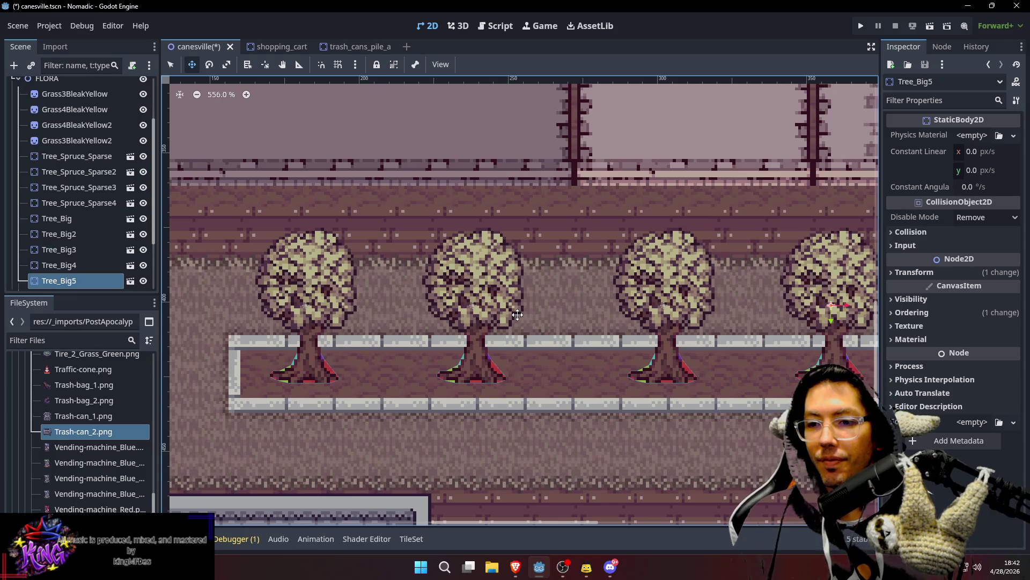
{"action": "key", "text": "Right"}
{"action": "key", "text": "Right"}
{"action": "key", "text": "Right"}
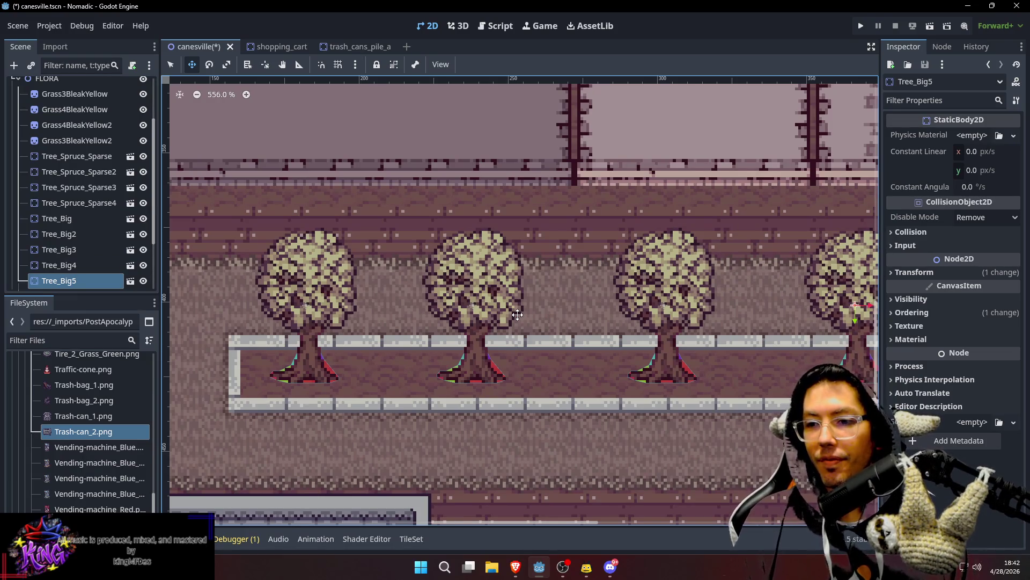
{"action": "scroll", "coordinate": [517, 314], "scroll_direction": "down", "scroll_amount": 4}
{"action": "scroll", "coordinate": [524, 319], "scroll_direction": "right", "scroll_amount": 3}
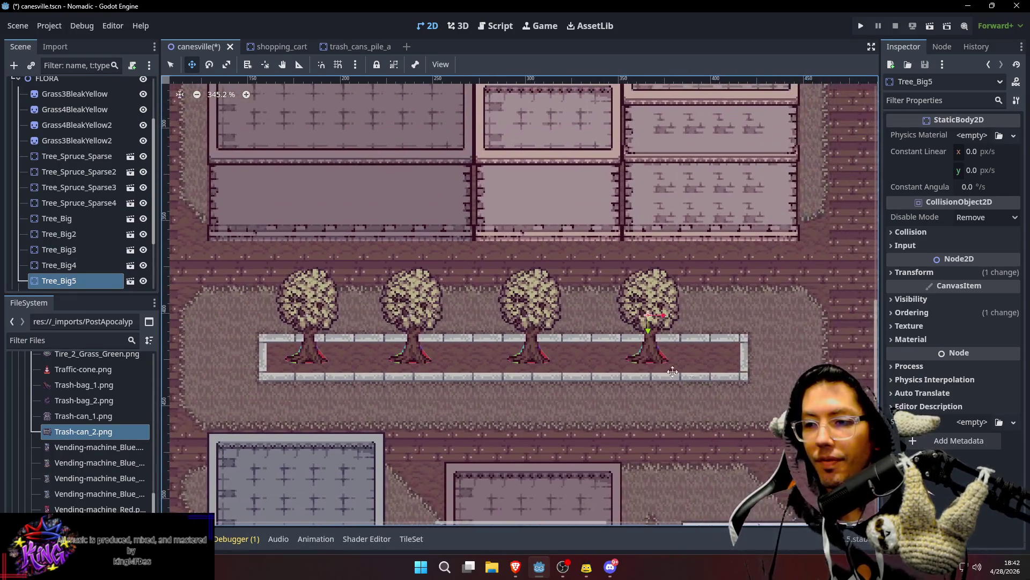
Step: Select the four planter trees together and nudge them right then left to centre them
{"action": "key", "text": "q"}
{"action": "left_click", "coordinate": [530, 308], "text": "shift"}
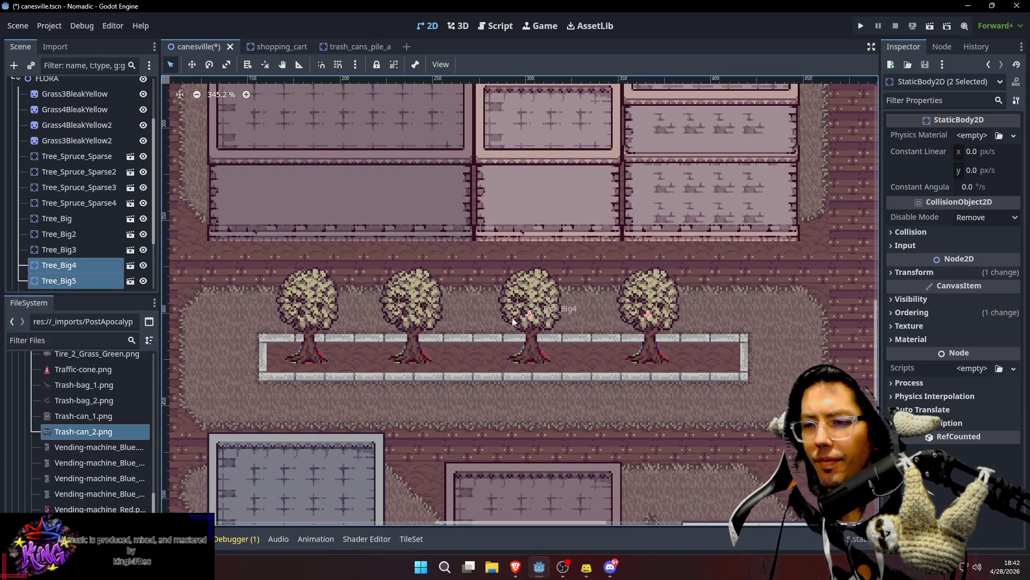
{"action": "left_click", "coordinate": [410, 310], "text": "shift"}
{"action": "left_click", "coordinate": [306, 309], "text": "shift"}
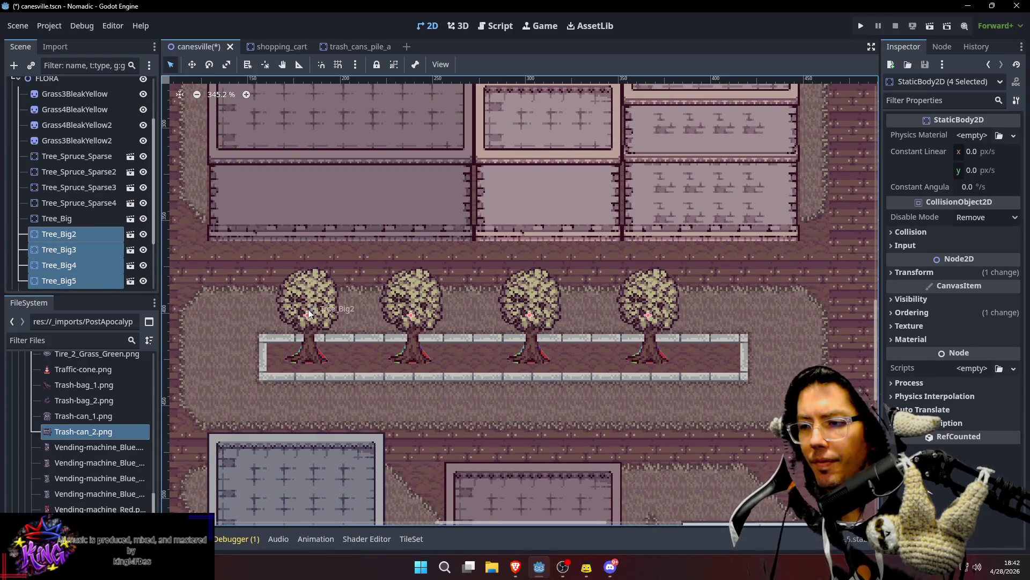
{"action": "key", "text": "shift+Right"}
{"action": "key", "text": "shift+Right"}
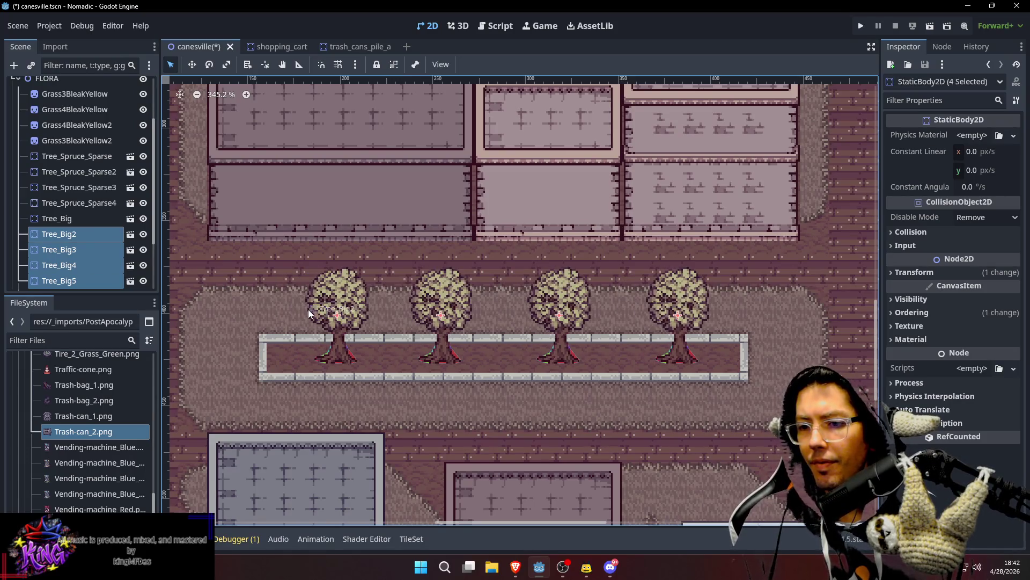
{"action": "key", "text": "Left"}
{"action": "key", "text": "Left"}
{"action": "key", "text": "Left"}
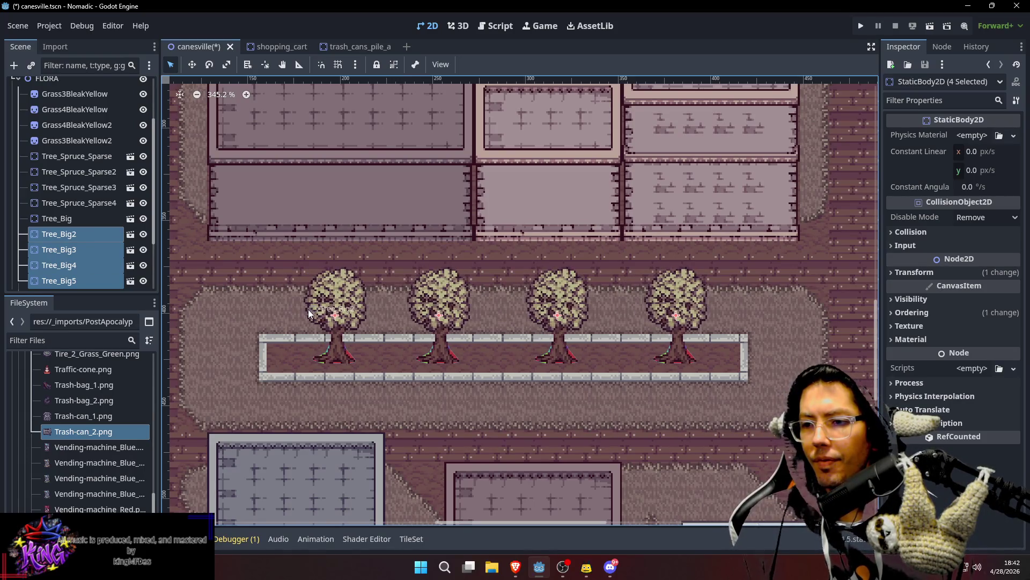
{"action": "scroll", "coordinate": [308, 309], "scroll_direction": "down", "scroll_amount": 5}
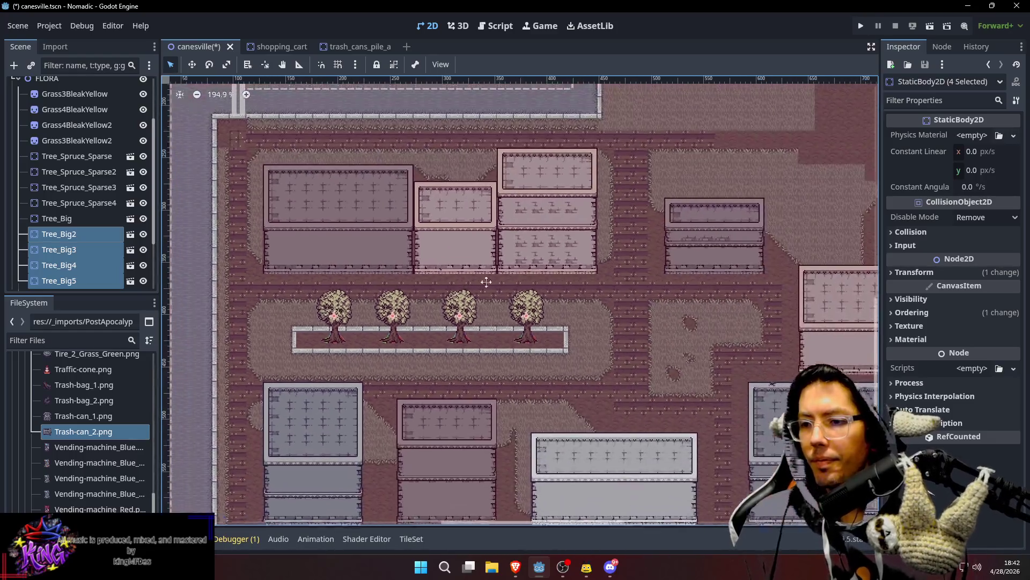
{"action": "scroll", "coordinate": [547, 285], "scroll_direction": "down", "scroll_amount": 6}
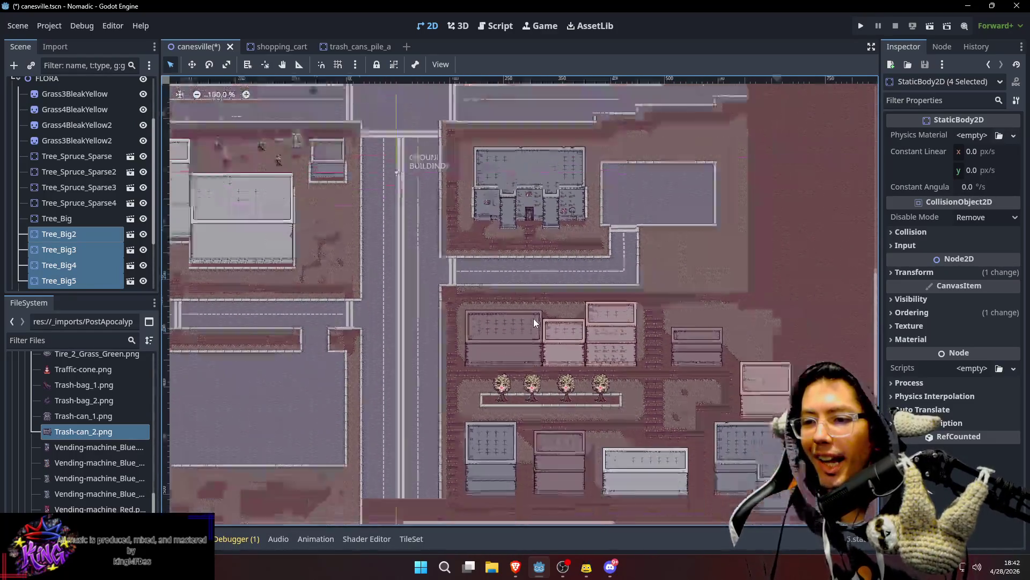
{"action": "scroll", "coordinate": [526, 339], "scroll_direction": "down", "scroll_amount": 3}
{"action": "left_click", "coordinate": [554, 144]}
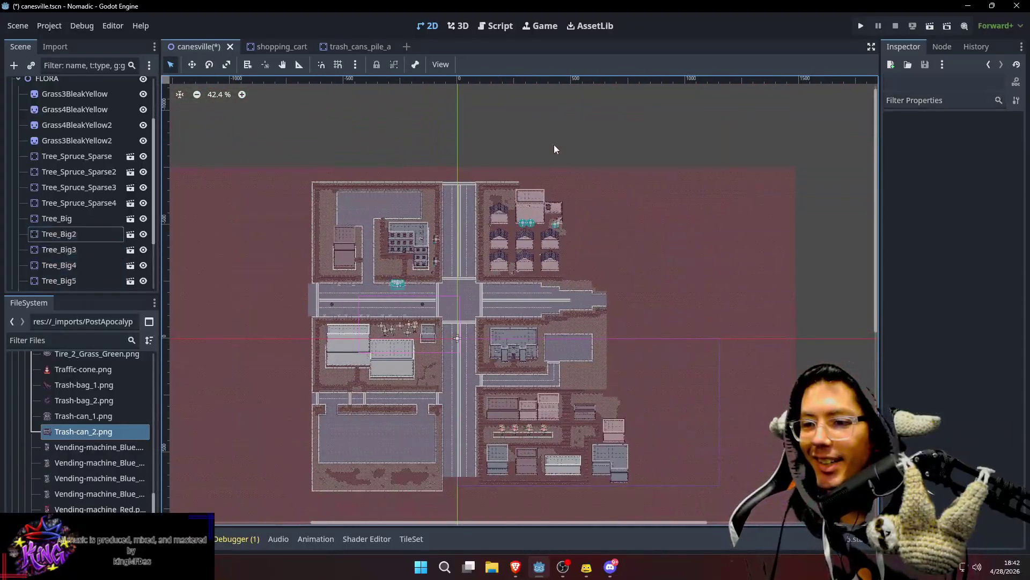
Step: Save the scene and pan over the area east of the tree planter
{"action": "left_click_drag", "start_coordinate": [536, 441], "coordinate": [552, 323]}
{"action": "key", "text": "ctrl+s"}
{"action": "scroll", "coordinate": [500, 307], "scroll_direction": "up", "scroll_amount": 2}
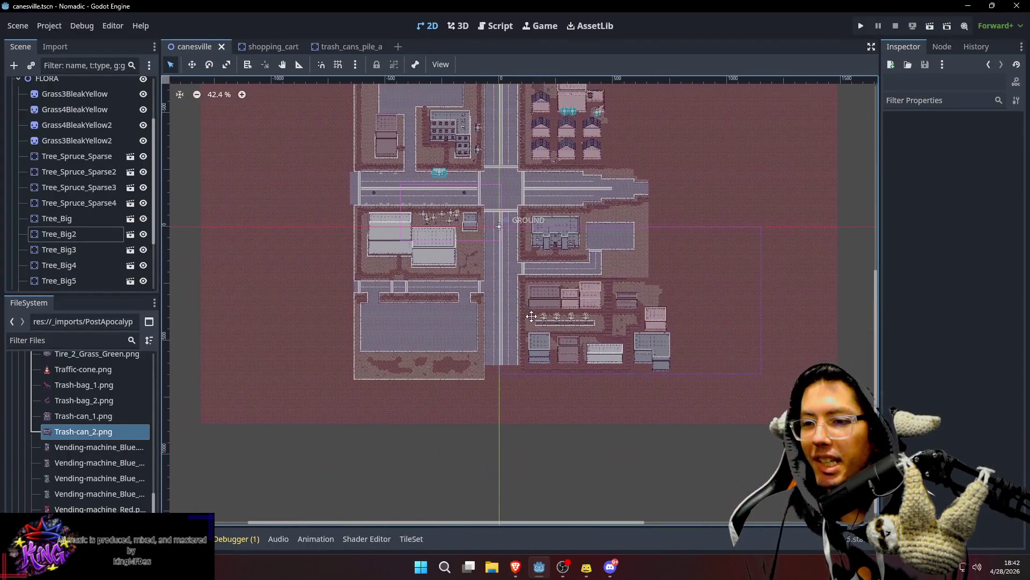
{"action": "scroll", "coordinate": [533, 317], "scroll_direction": "up", "scroll_amount": 3}
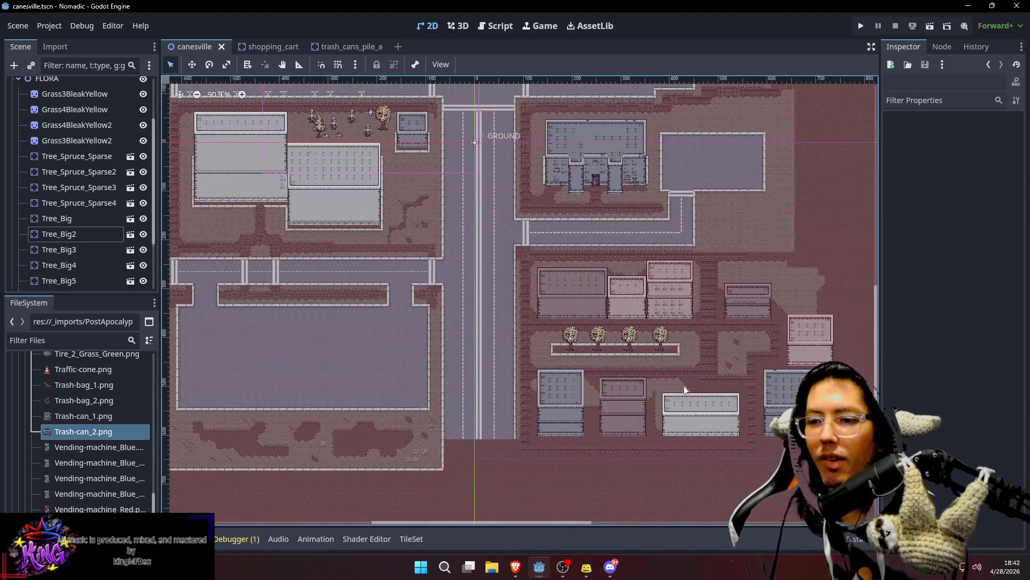
{"action": "scroll", "coordinate": [691, 381], "scroll_direction": "up", "scroll_amount": 3}
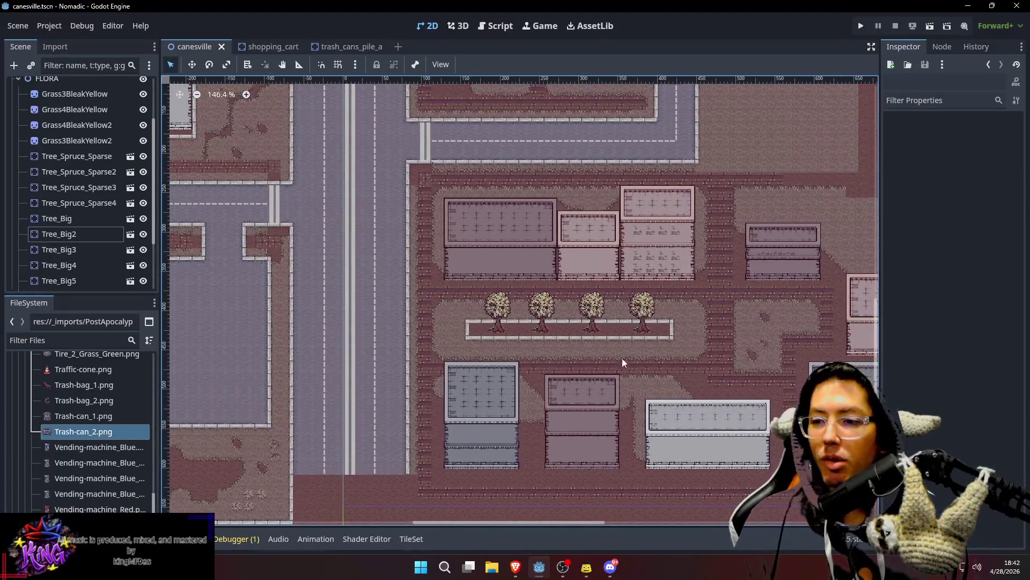
{"action": "scroll", "coordinate": [623, 363], "scroll_direction": "up", "scroll_amount": 4}
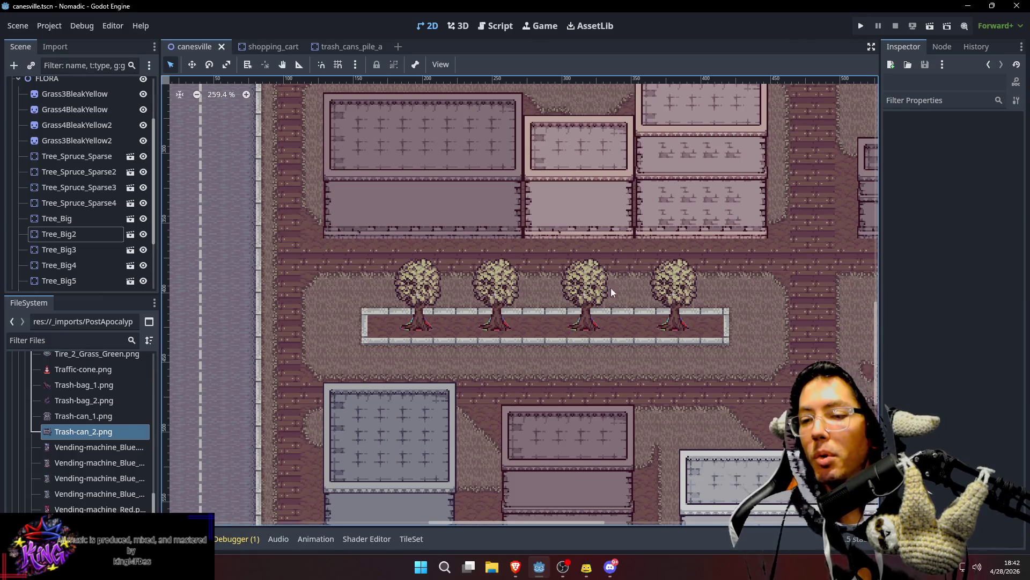
{"action": "mouse_move", "coordinate": [545, 262]}
{"action": "left_mouse_down"}
{"action": "mouse_move", "coordinate": [577, 300]}
{"action": "mouse_move", "coordinate": [594, 350]}
{"action": "left_mouse_up"}
{"action": "mouse_move", "coordinate": [711, 330]}
{"action": "left_mouse_down"}
{"action": "mouse_move", "coordinate": [624, 237]}
{"action": "mouse_move", "coordinate": [612, 299]}
{"action": "mouse_move", "coordinate": [655, 265]}
{"action": "mouse_move", "coordinate": [653, 336]}
{"action": "mouse_move", "coordinate": [595, 318]}
{"action": "mouse_move", "coordinate": [537, 320]}
{"action": "left_mouse_up"}
{"action": "mouse_move", "coordinate": [395, 320]}
{"action": "left_mouse_down"}
{"action": "mouse_move", "coordinate": [683, 349]}
{"action": "mouse_move", "coordinate": [644, 327]}
{"action": "left_mouse_up"}
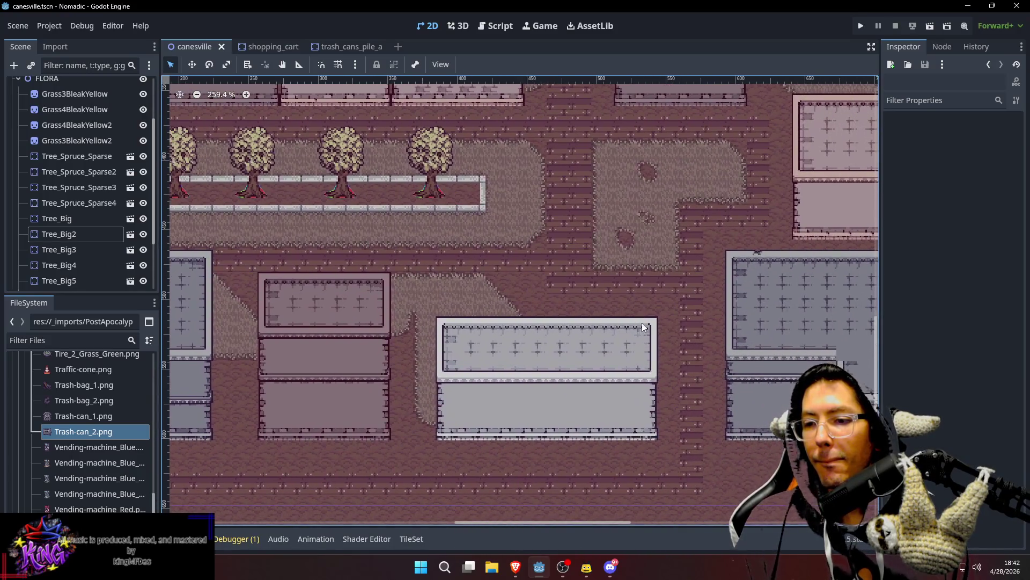
{"action": "scroll", "coordinate": [93, 141], "scroll_direction": "up", "scroll_amount": 3}
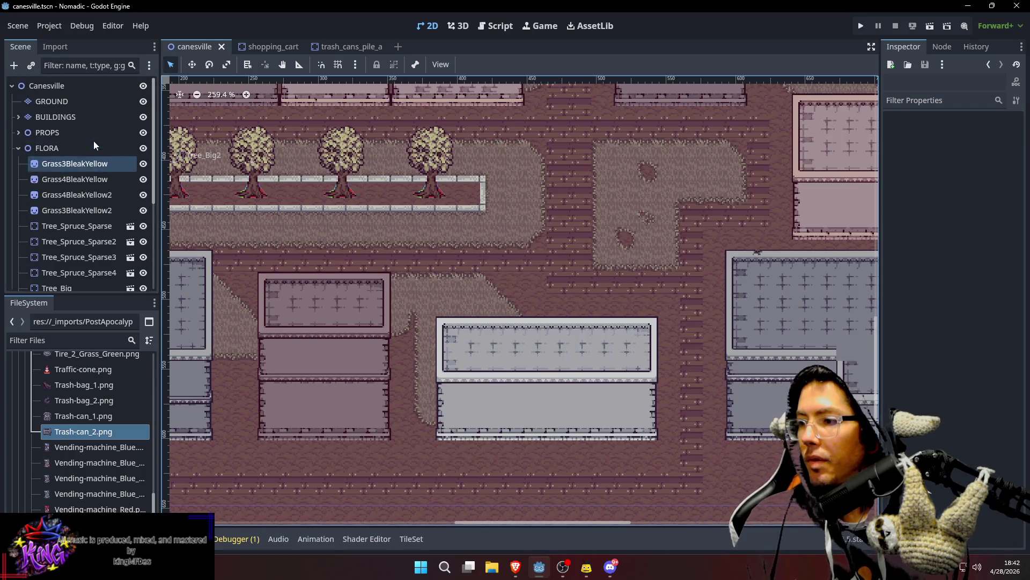
Step: Collapse FLORA, select the GROUND layer, and paint a wooden plank tile onto the map
{"action": "left_click", "coordinate": [18, 148]}
{"action": "left_click", "coordinate": [52, 104]}
{"action": "left_click", "coordinate": [52, 102]}
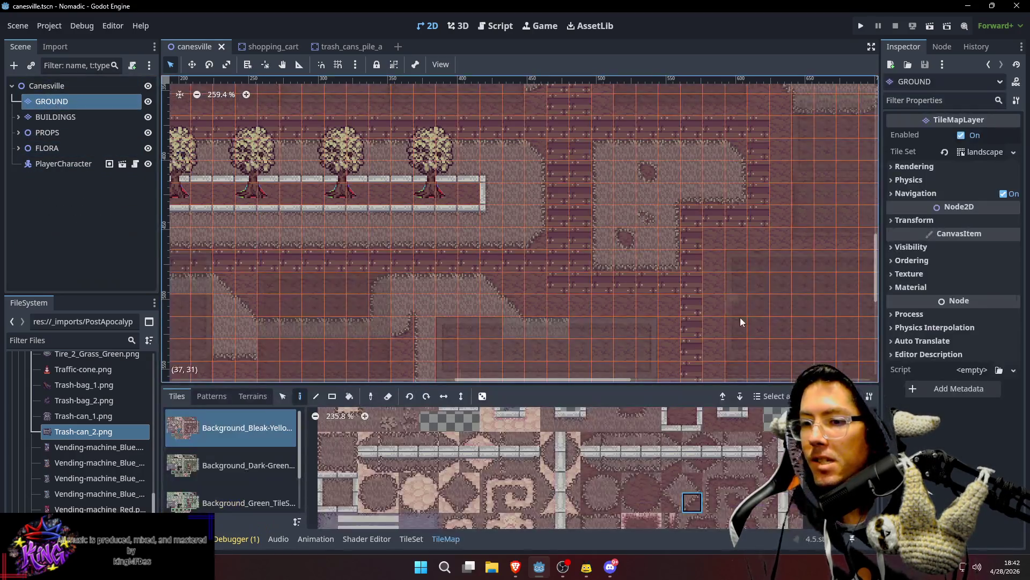
{"action": "left_click", "coordinate": [619, 306]}
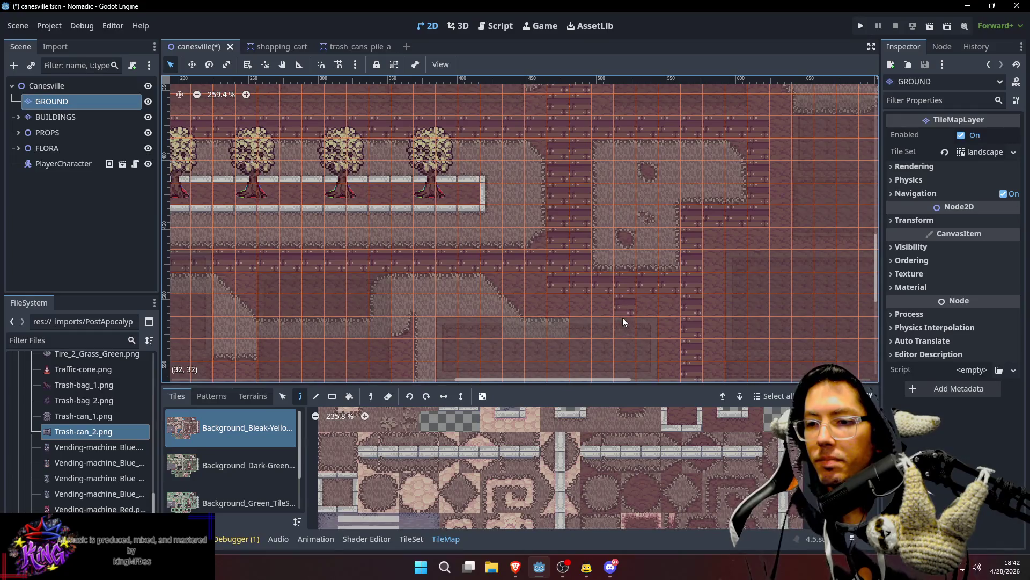
{"action": "scroll", "coordinate": [681, 353], "scroll_direction": "down", "scroll_amount": 5}
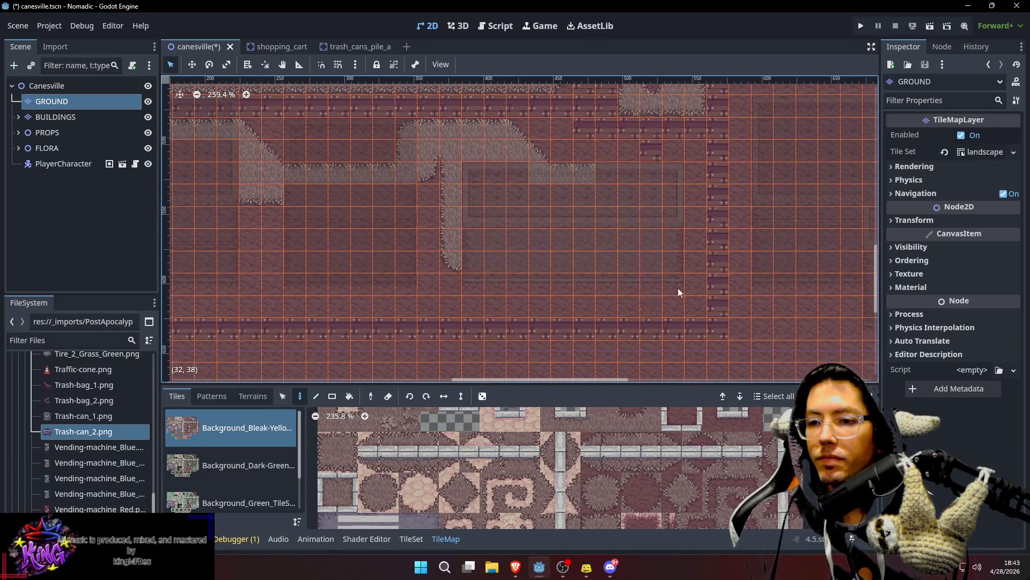
{"action": "scroll", "coordinate": [671, 257], "scroll_direction": "up", "scroll_amount": 5}
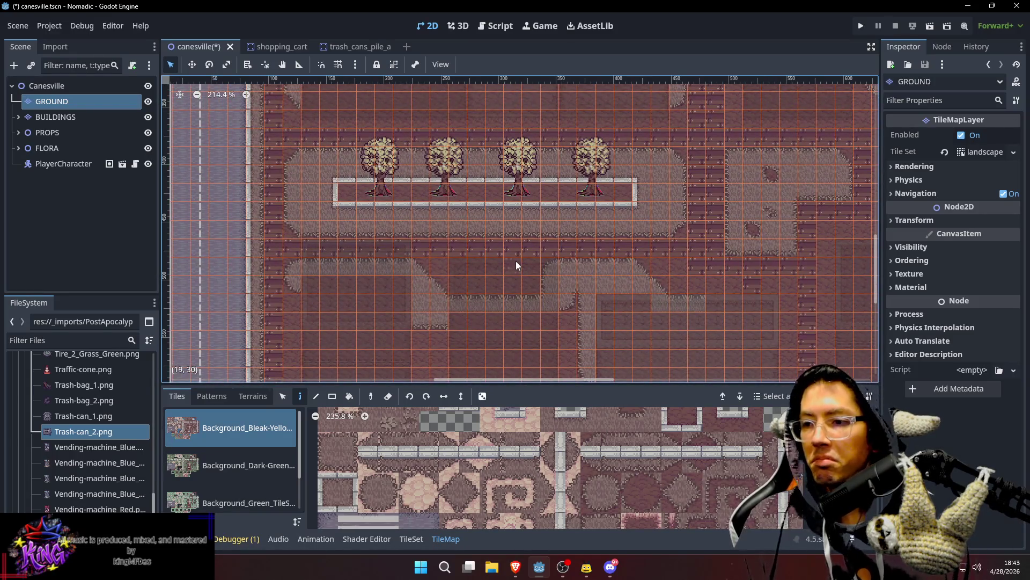
{"action": "scroll", "coordinate": [532, 266], "scroll_direction": "up", "scroll_amount": 4}
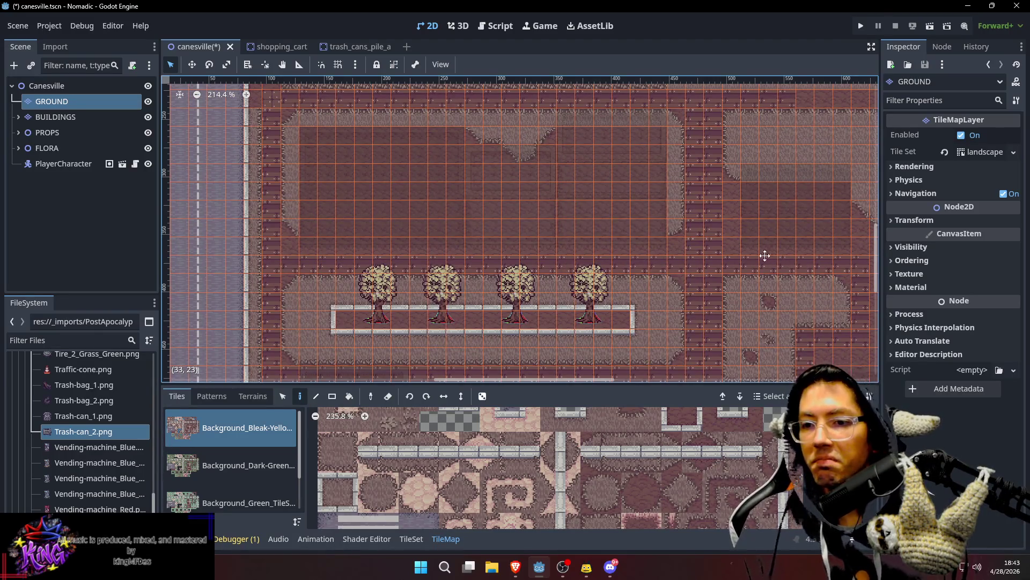
Step: Review the ground tiles east of the planter and save the scene
{"action": "left_click_drag", "start_coordinate": [763, 256], "coordinate": [441, 201]}
{"action": "scroll", "coordinate": [442, 201], "scroll_direction": "down", "scroll_amount": 2}
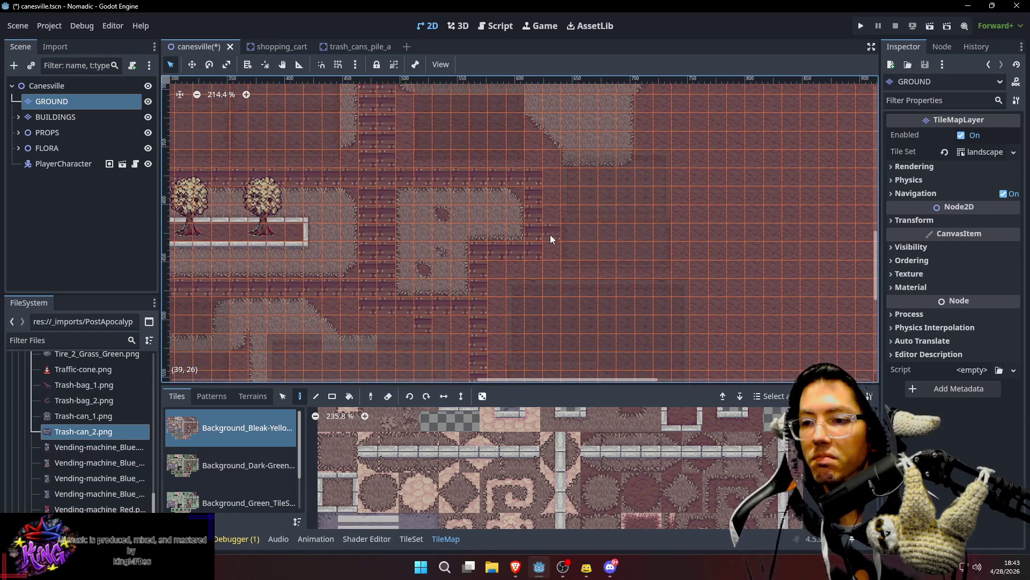
{"action": "scroll", "coordinate": [585, 220], "scroll_direction": "down", "scroll_amount": 3}
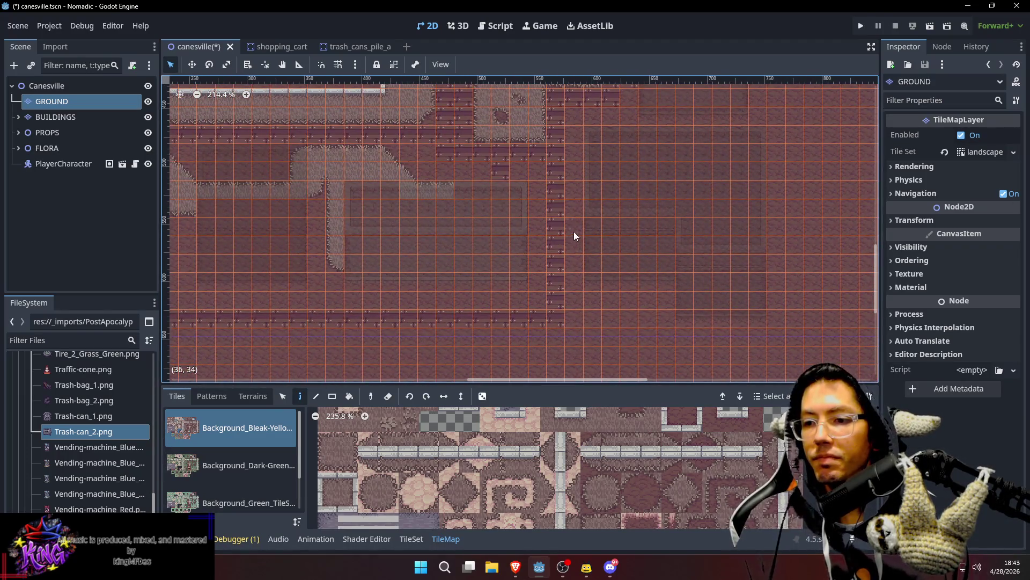
{"action": "scroll", "coordinate": [617, 258], "scroll_direction": "up", "scroll_amount": 2}
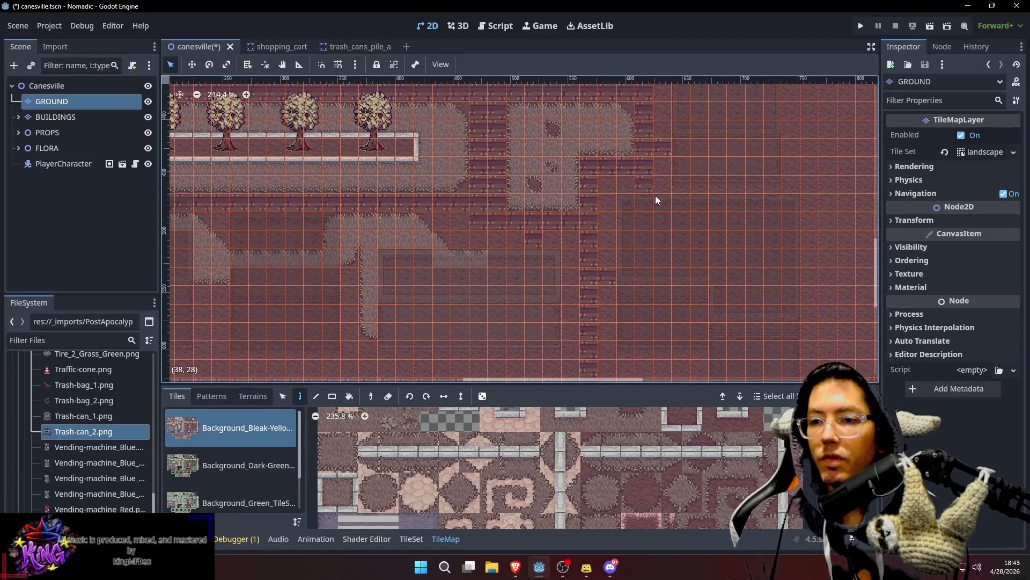
{"action": "scroll", "coordinate": [688, 259], "scroll_direction": "up", "scroll_amount": 1}
{"action": "key", "text": "ctrl+s"}
Step: Select the Canesville root, then pan to and select the player character
{"action": "left_click", "coordinate": [47, 86]}
{"action": "scroll", "coordinate": [548, 368], "scroll_direction": "up", "scroll_amount": 5}
{"action": "scroll", "coordinate": [548, 368], "scroll_direction": "down", "scroll_amount": 3}
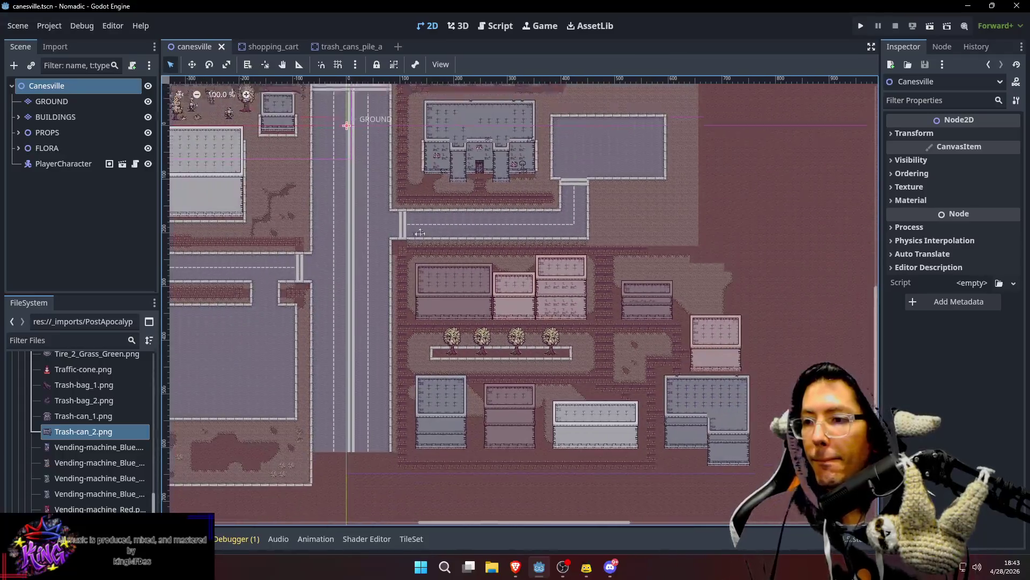
{"action": "left_click_drag", "start_coordinate": [419, 233], "coordinate": [466, 351]}
{"action": "left_click", "coordinate": [277, 212]}
Step: Move the player character down-right to a new start spot, run the game, and walk east
{"action": "key", "text": "w"}
{"action": "mouse_move", "coordinate": [306, 247]}
{"action": "left_mouse_down"}
{"action": "mouse_move", "coordinate": [523, 375]}
{"action": "mouse_move", "coordinate": [518, 352]}
{"action": "mouse_move", "coordinate": [474, 339]}
{"action": "left_mouse_up"}
{"action": "key", "text": "F5"}
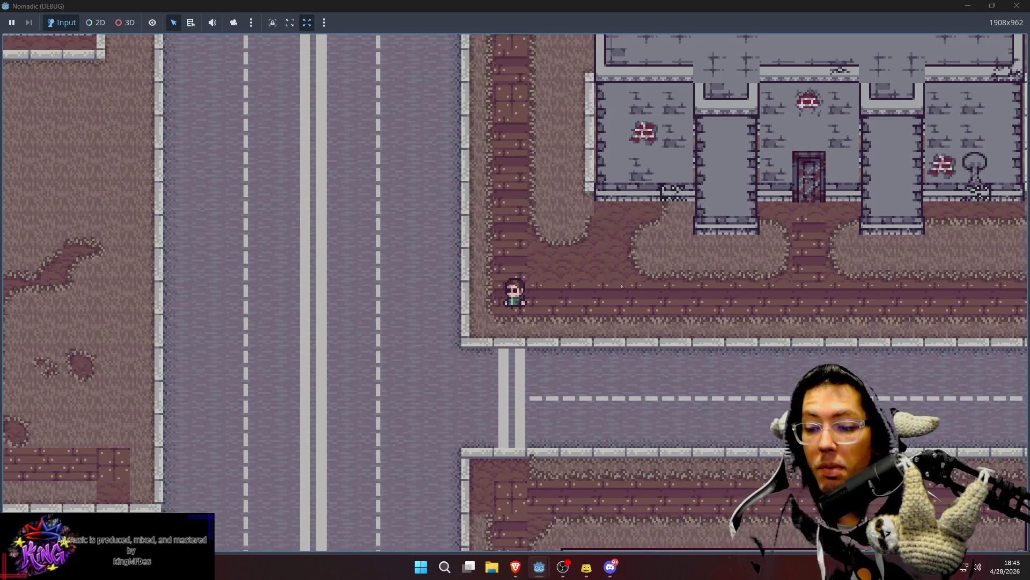
{"action": "key", "text": "Right"}
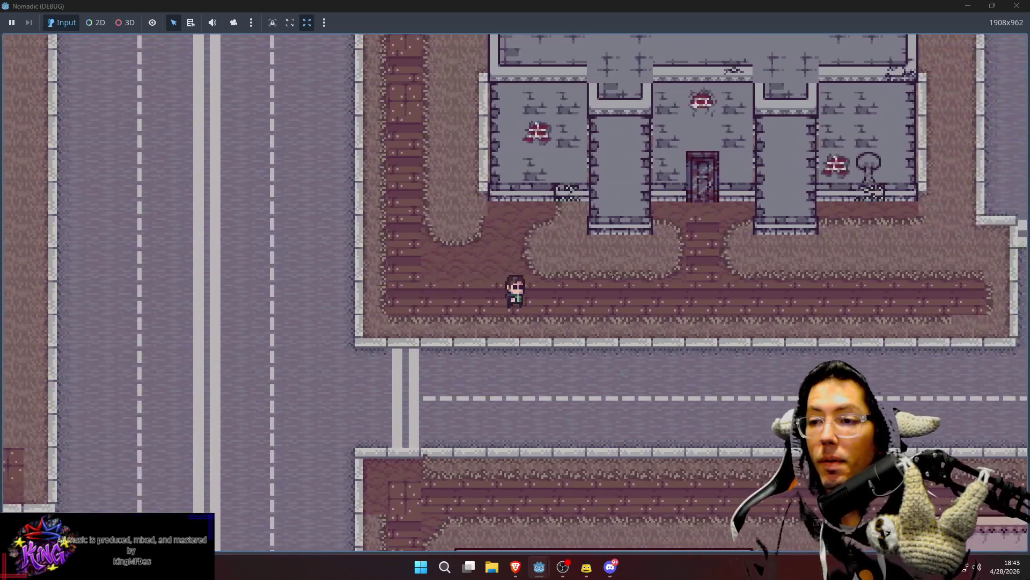
{"action": "key", "text": "Right"}
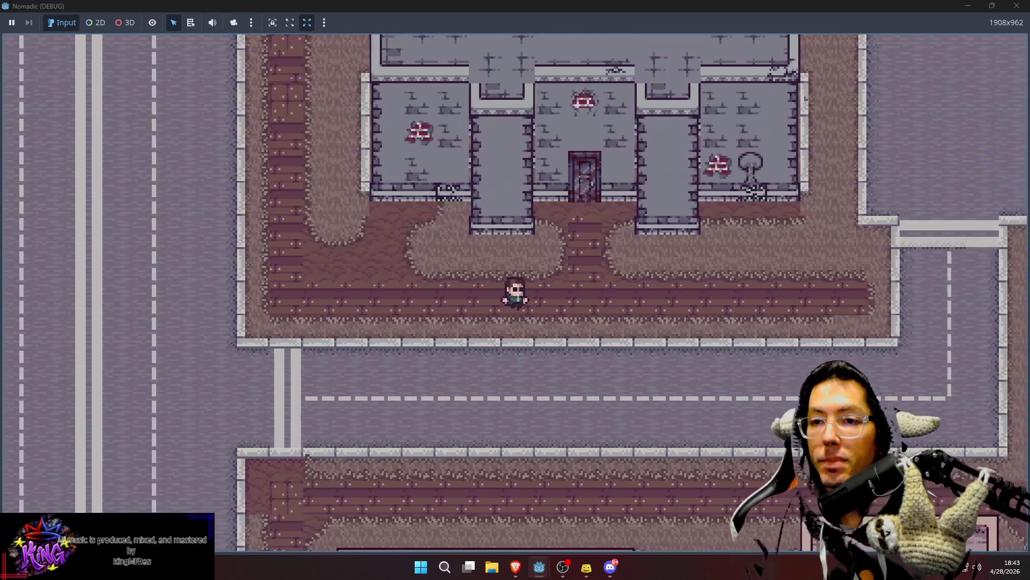
{"action": "key", "text": "Right"}
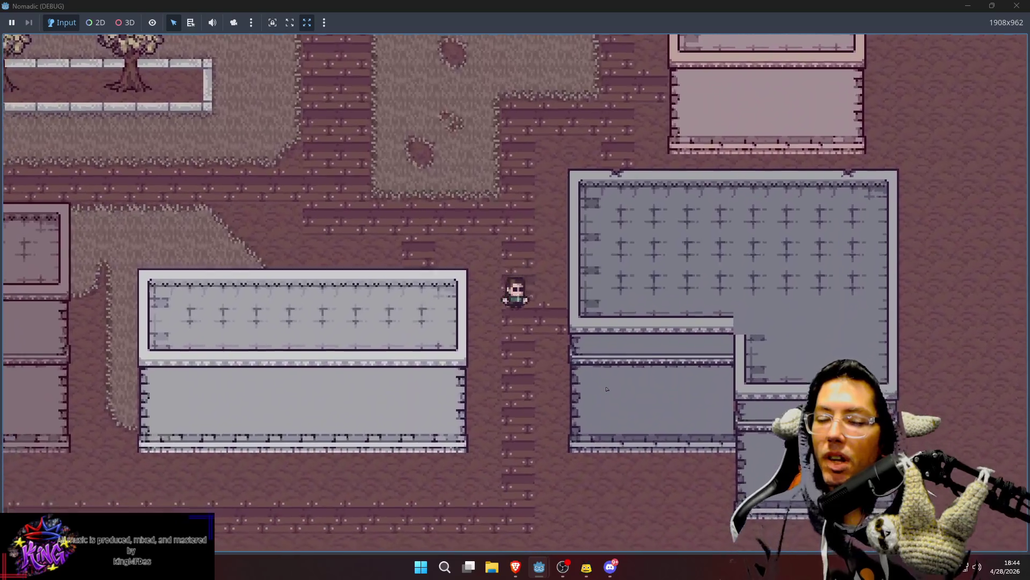
{"action": "key", "text": "s"}
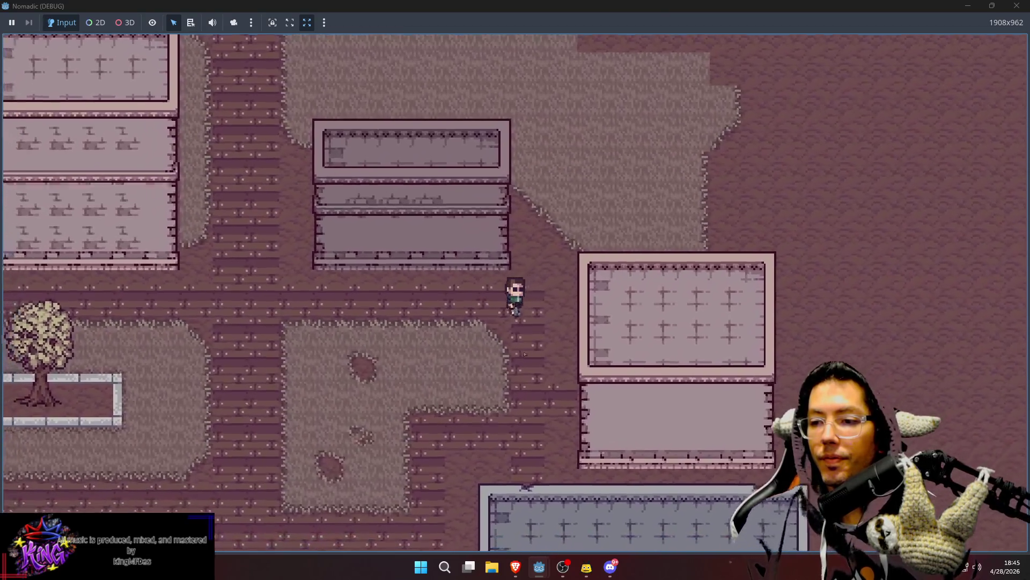
Step: Walk the character south, up-left, then west past the trees, and stop the game with F8
{"action": "key", "text": "s"}
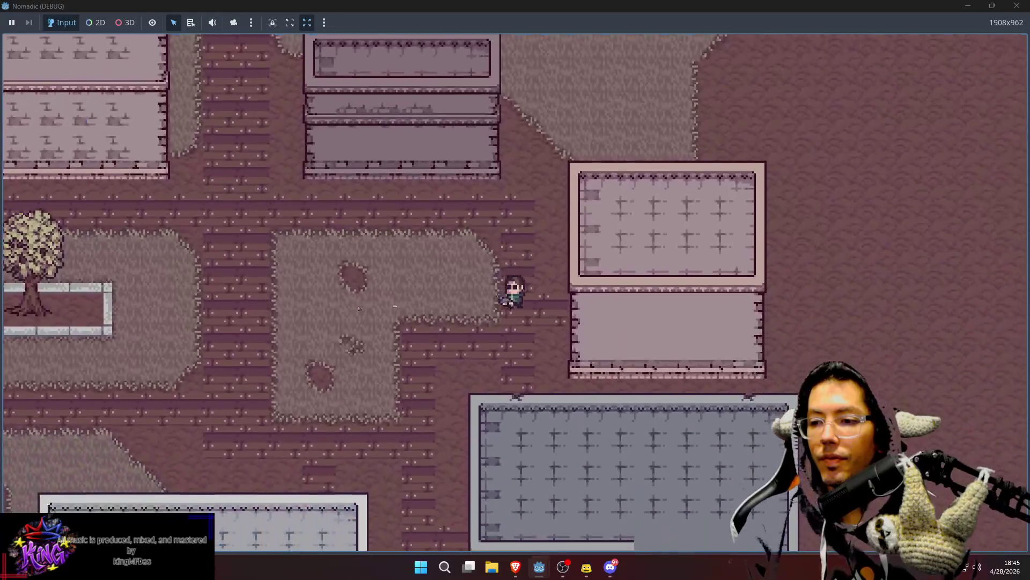
{"action": "key", "text": "a"}
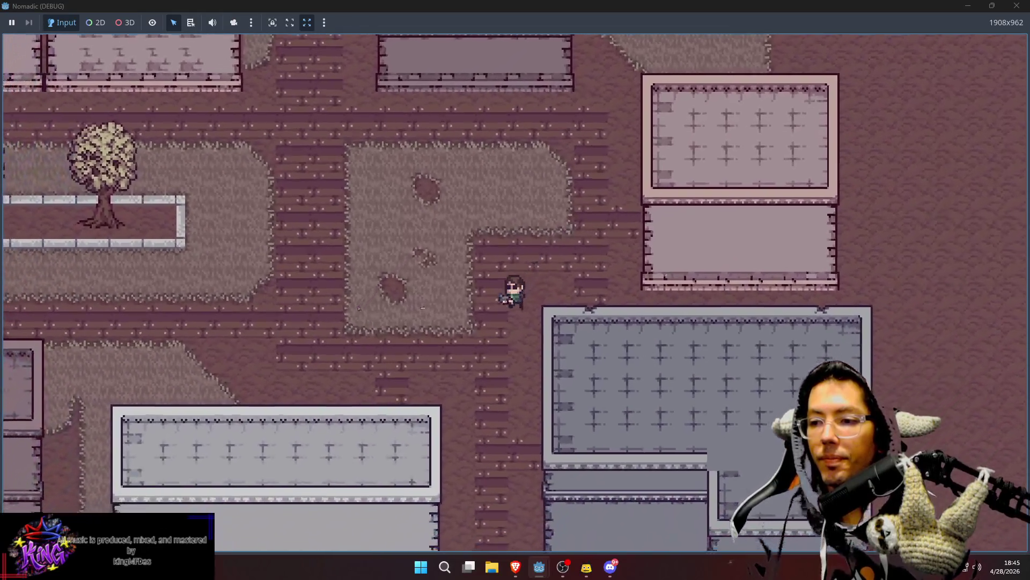
{"action": "key", "text": "w"}
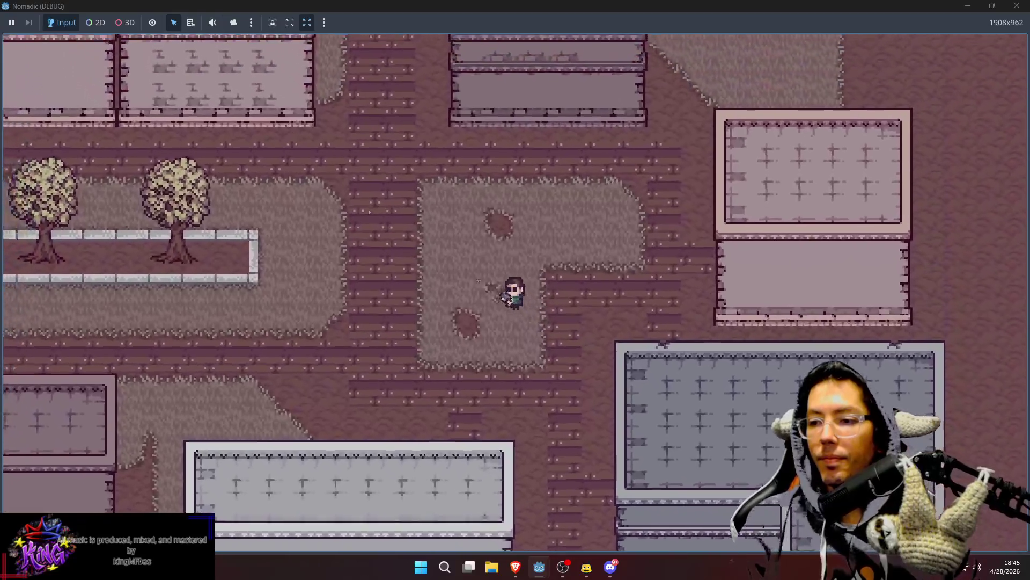
{"action": "key", "text": "w"}
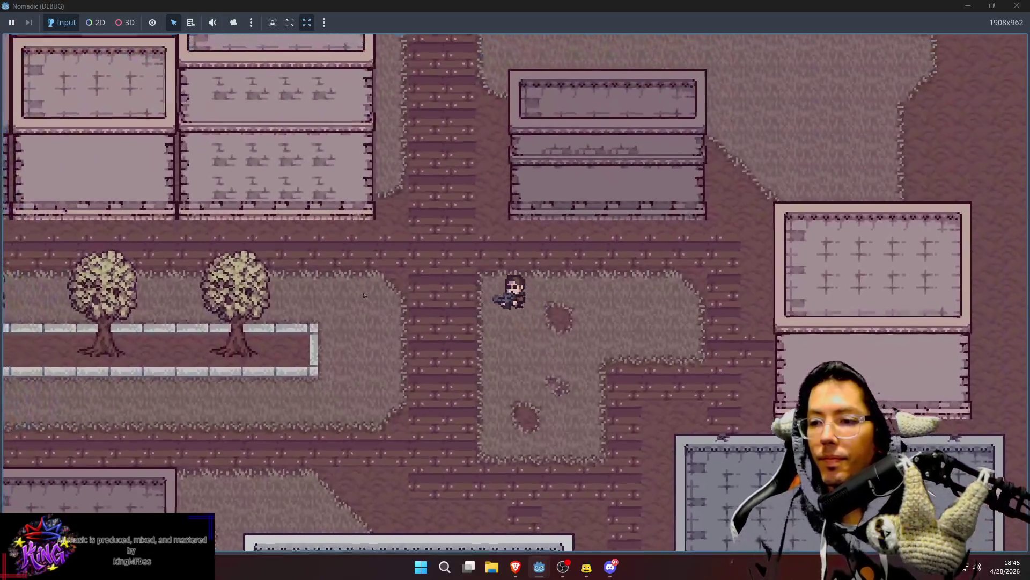
{"action": "key", "text": "a"}
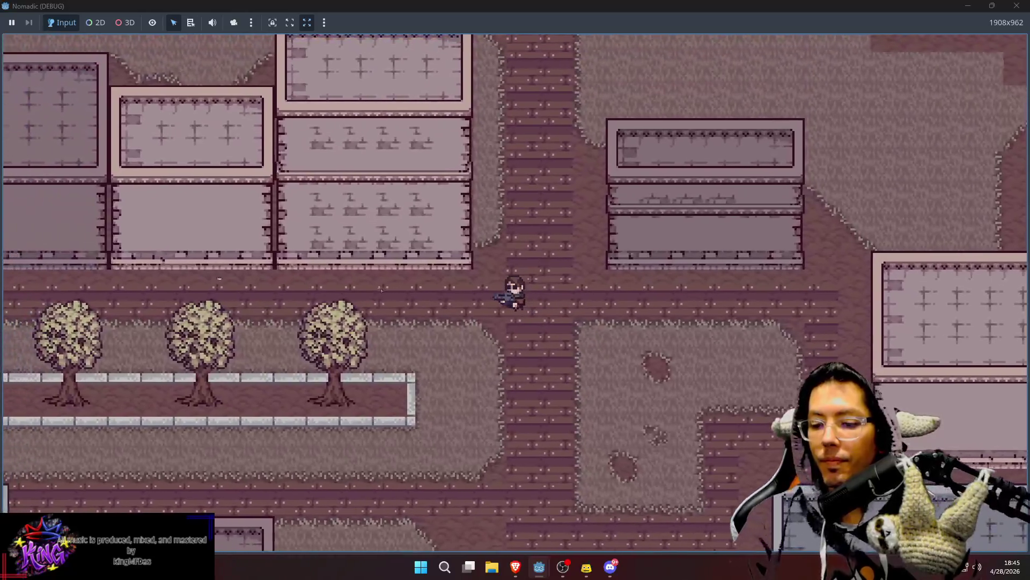
{"action": "key", "text": "a"}
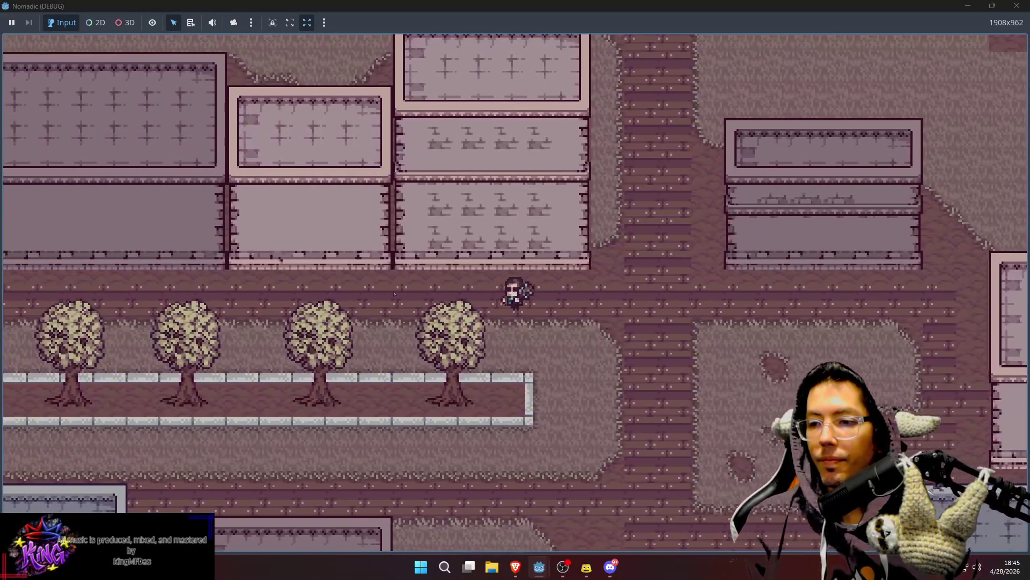
{"action": "key", "text": "a"}
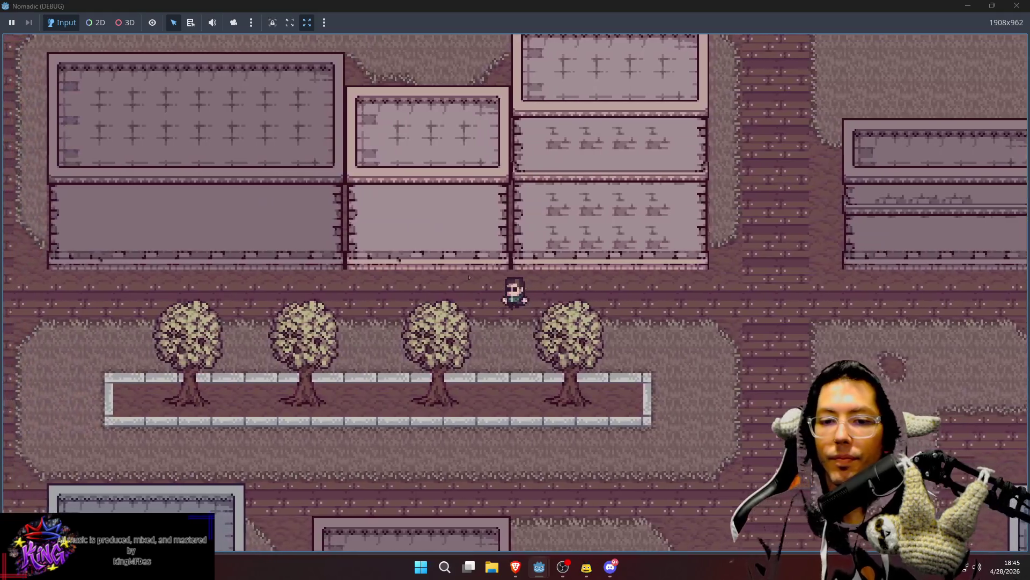
{"action": "key", "text": "a"}
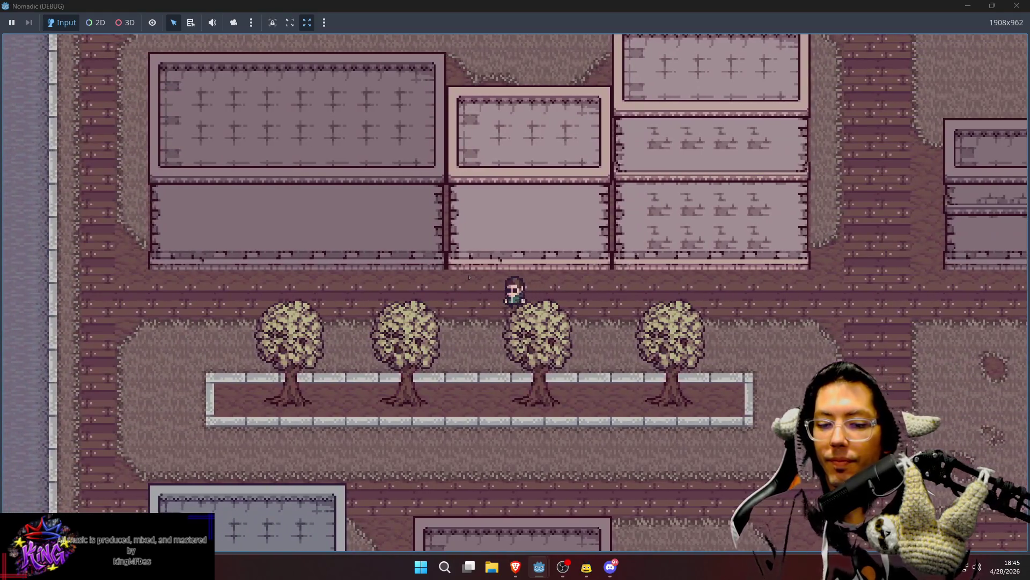
{"action": "key", "text": "F8"}
{"action": "scroll", "coordinate": [547, 262], "scroll_direction": "down", "scroll_amount": 6}
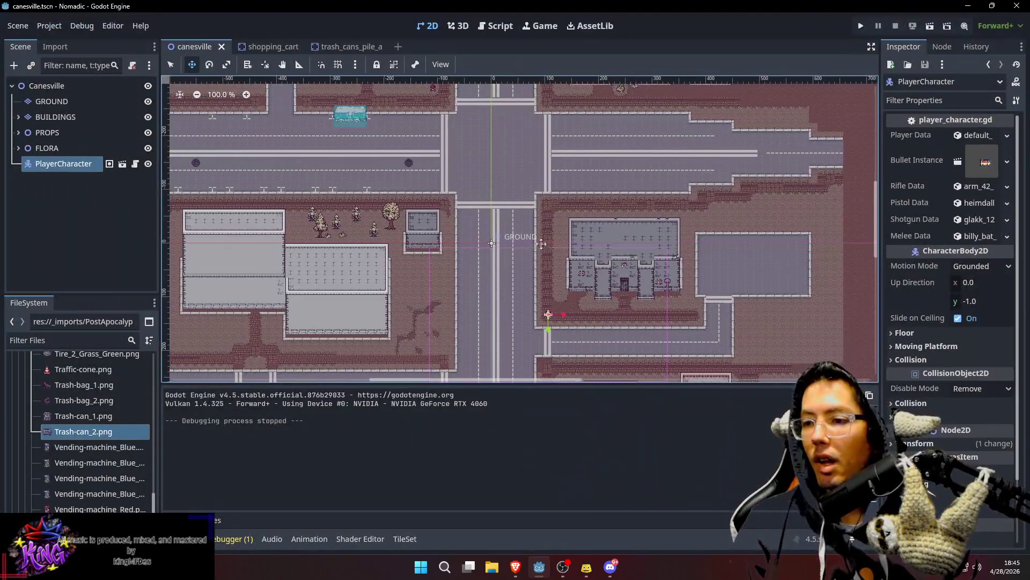
Step: On the GROUND layer, paint plain ground over the two fence posts by the front yard
{"action": "scroll", "coordinate": [547, 261], "scroll_direction": "right", "scroll_amount": 4}
{"action": "scroll", "coordinate": [591, 190], "scroll_direction": "down", "scroll_amount": 1}
{"action": "scroll", "coordinate": [591, 189], "scroll_direction": "up", "scroll_amount": 3}
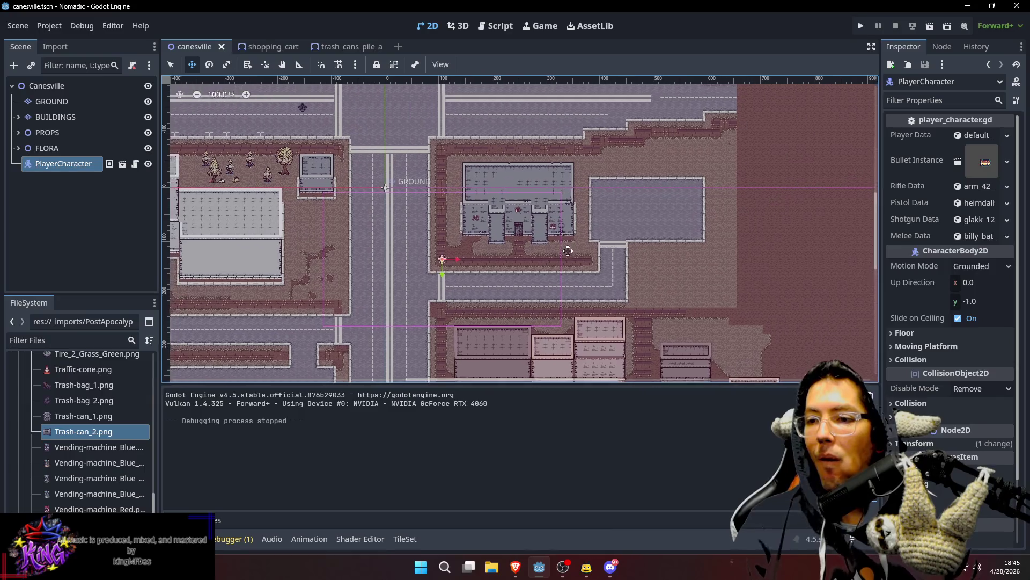
{"action": "scroll", "coordinate": [569, 191], "scroll_direction": "up", "scroll_amount": 3, "text": "ctrl"}
{"action": "scroll", "coordinate": [564, 192], "scroll_direction": "up", "scroll_amount": 7, "text": "ctrl"}
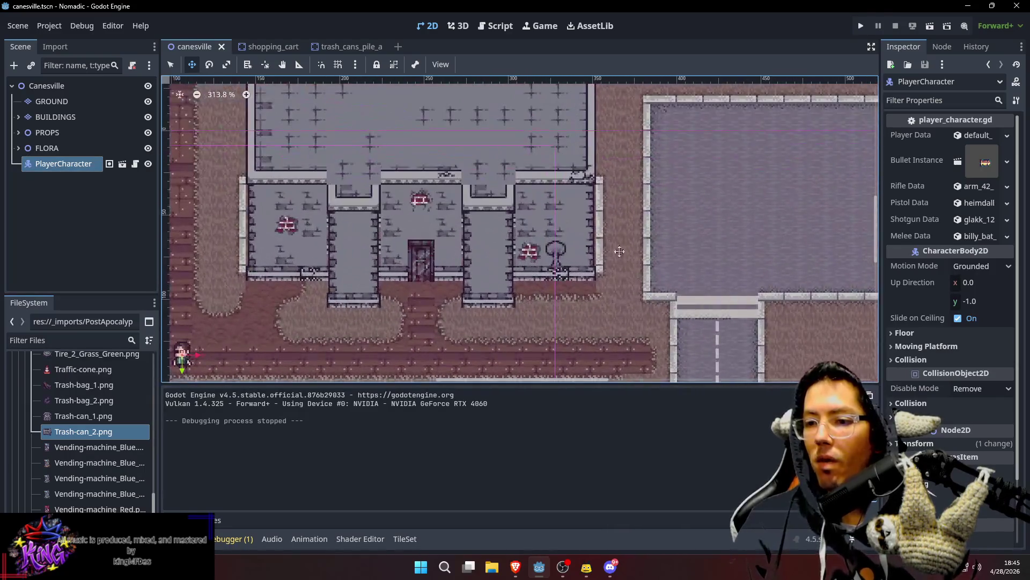
{"action": "left_click", "coordinate": [87, 101]}
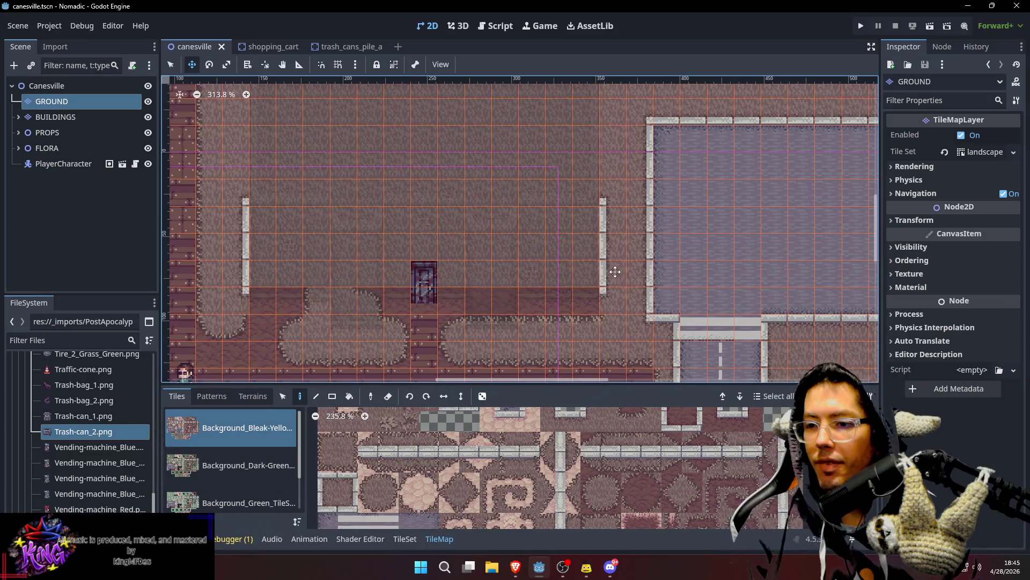
{"action": "scroll", "coordinate": [607, 278], "scroll_direction": "right", "scroll_amount": 1}
{"action": "scroll", "coordinate": [607, 278], "scroll_direction": "up", "scroll_amount": 1}
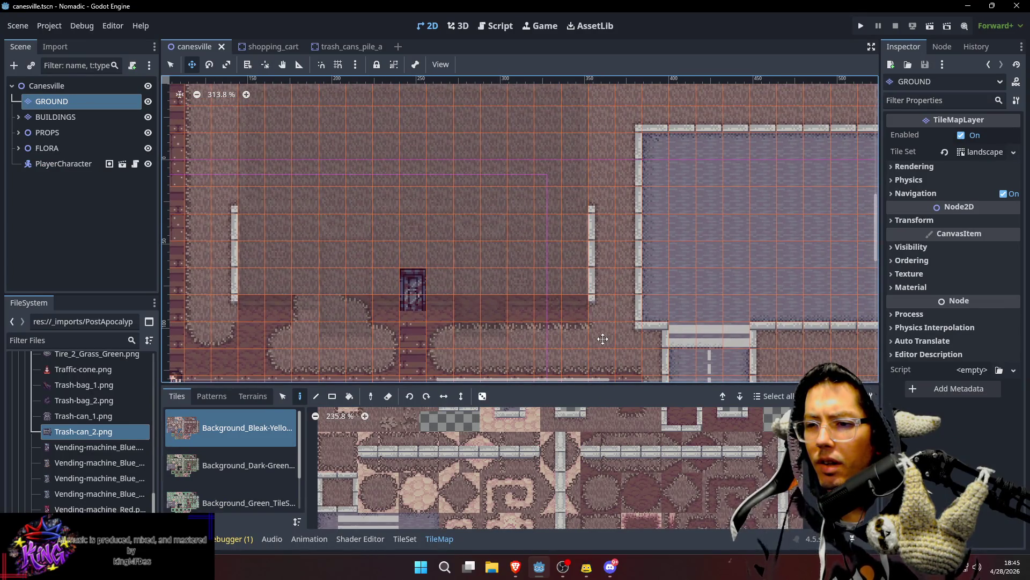
{"action": "scroll", "coordinate": [626, 424], "scroll_direction": "up", "scroll_amount": 2}
{"action": "left_click", "coordinate": [652, 441]}
{"action": "key", "text": "q"}
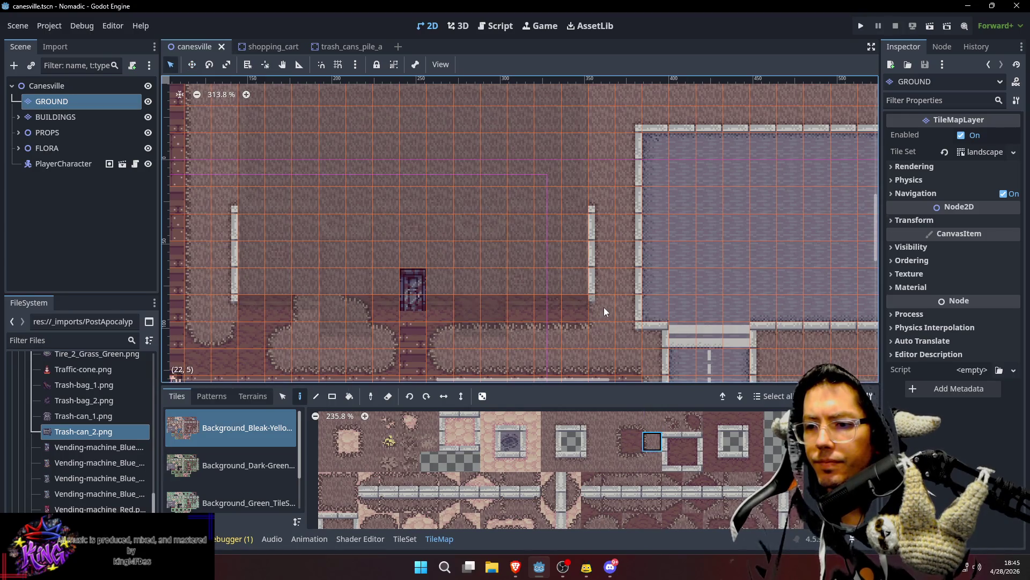
{"action": "left_click", "coordinate": [601, 222]}
{"action": "left_click", "coordinate": [606, 199]}
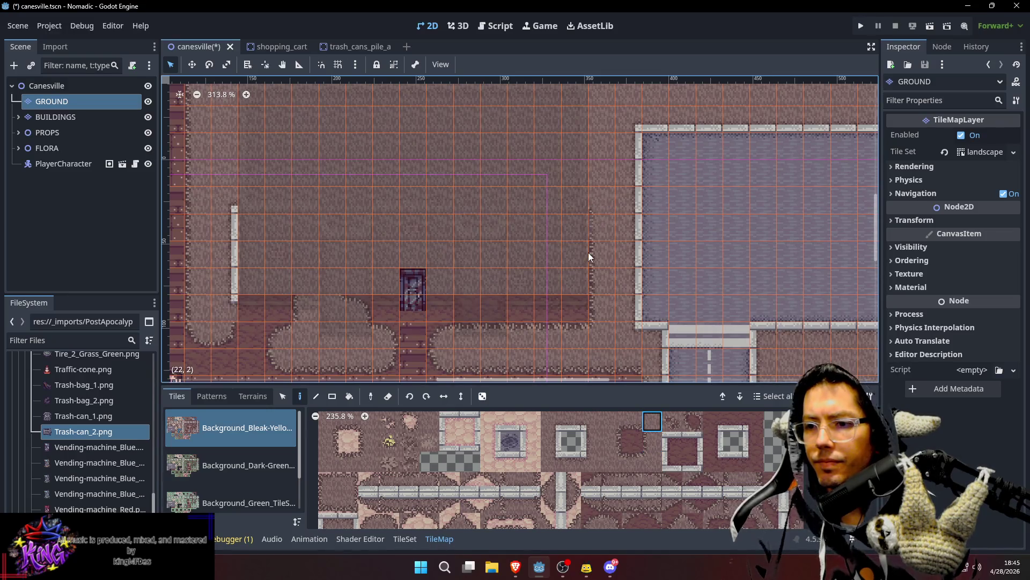
Step: Paint ground over the vertical fence column and save the Canesville scene
{"action": "scroll", "coordinate": [588, 256], "scroll_direction": "left", "scroll_amount": 5}
{"action": "scroll", "coordinate": [674, 273], "scroll_direction": "down", "scroll_amount": 1}
{"action": "left_click", "coordinate": [611, 441]}
{"action": "left_click_drag", "start_coordinate": [403, 271], "coordinate": [404, 183]}
{"action": "left_click", "coordinate": [612, 422]}
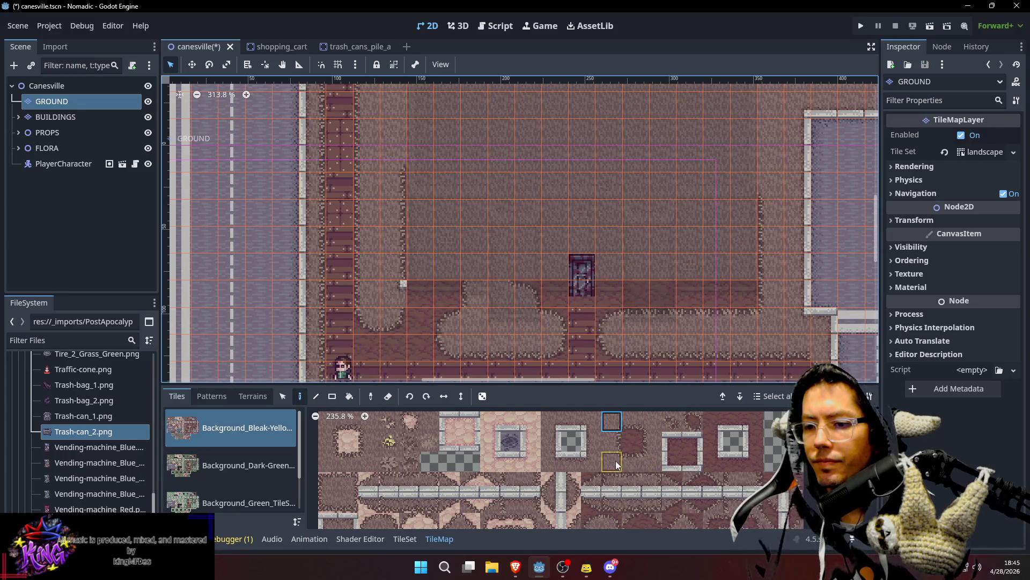
{"action": "left_click", "coordinate": [612, 441]}
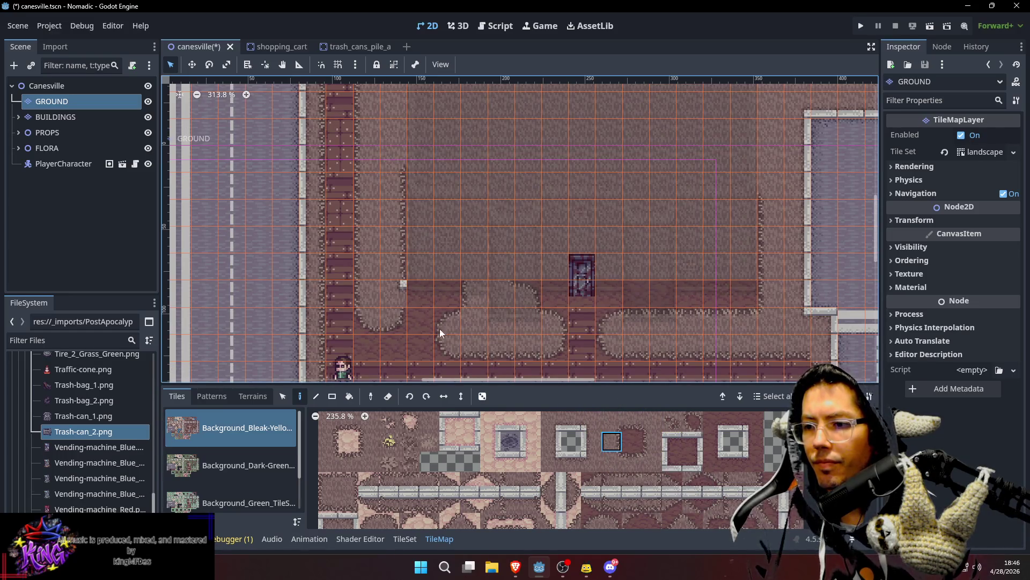
{"action": "scroll", "coordinate": [742, 269], "scroll_direction": "down", "scroll_amount": 2}
{"action": "key", "text": "ctrl+s"}
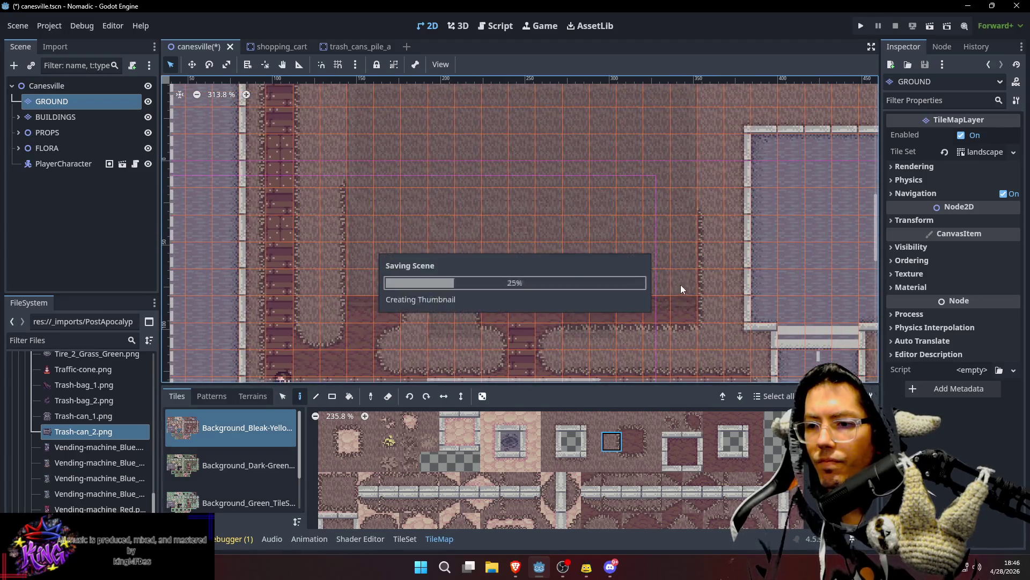
Step: Select the Canesville root node and shift the map view south
{"action": "left_click", "coordinate": [44, 87]}
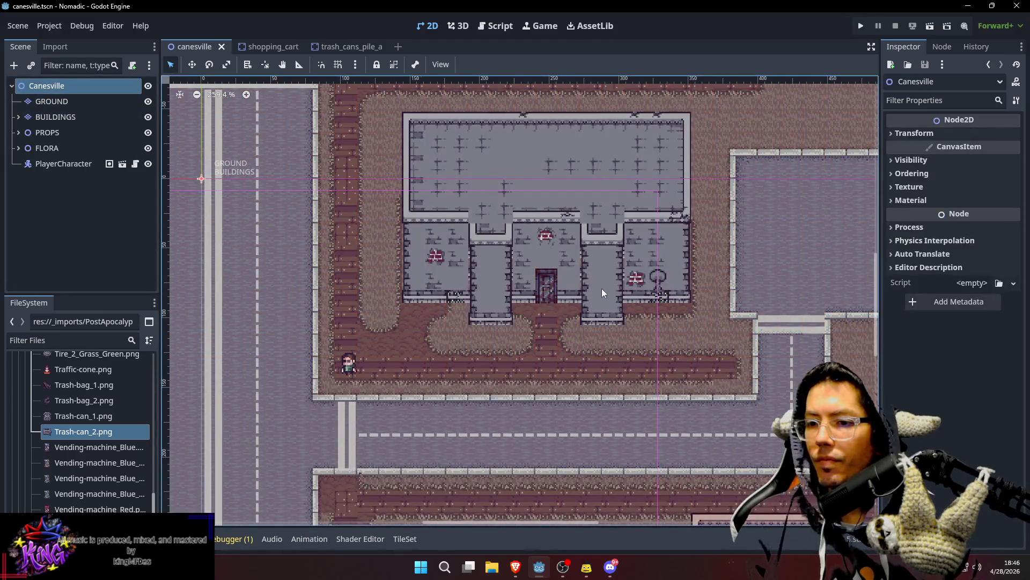
{"action": "scroll", "coordinate": [622, 311], "scroll_direction": "down", "scroll_amount": 3}
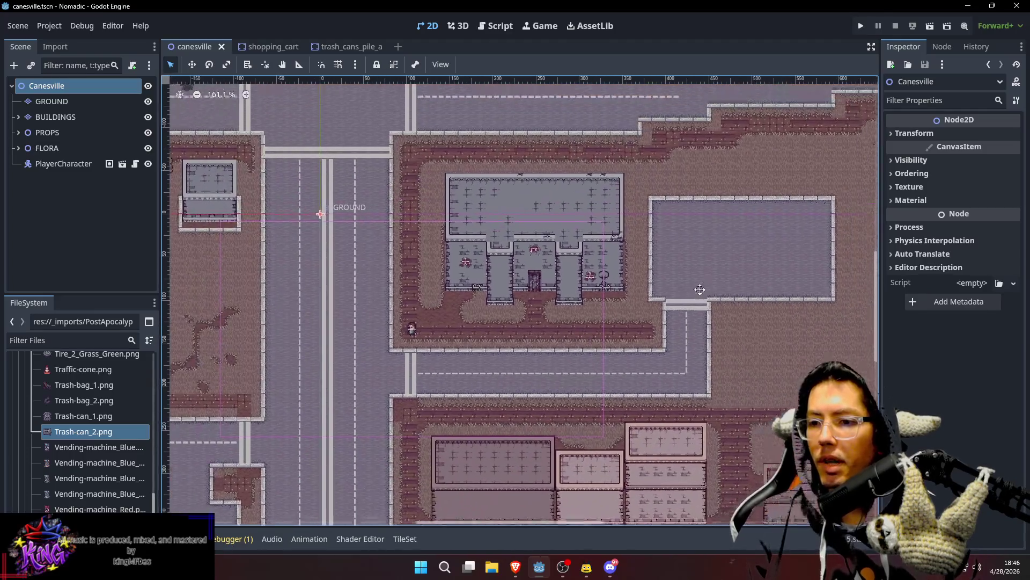
{"action": "scroll", "coordinate": [700, 288], "scroll_direction": "right", "scroll_amount": 1}
{"action": "scroll", "coordinate": [699, 287], "scroll_direction": "up", "scroll_amount": 1}
{"action": "scroll", "coordinate": [630, 308], "scroll_direction": "down", "scroll_amount": 7}
{"action": "scroll", "coordinate": [629, 308], "scroll_direction": "right", "scroll_amount": 1}
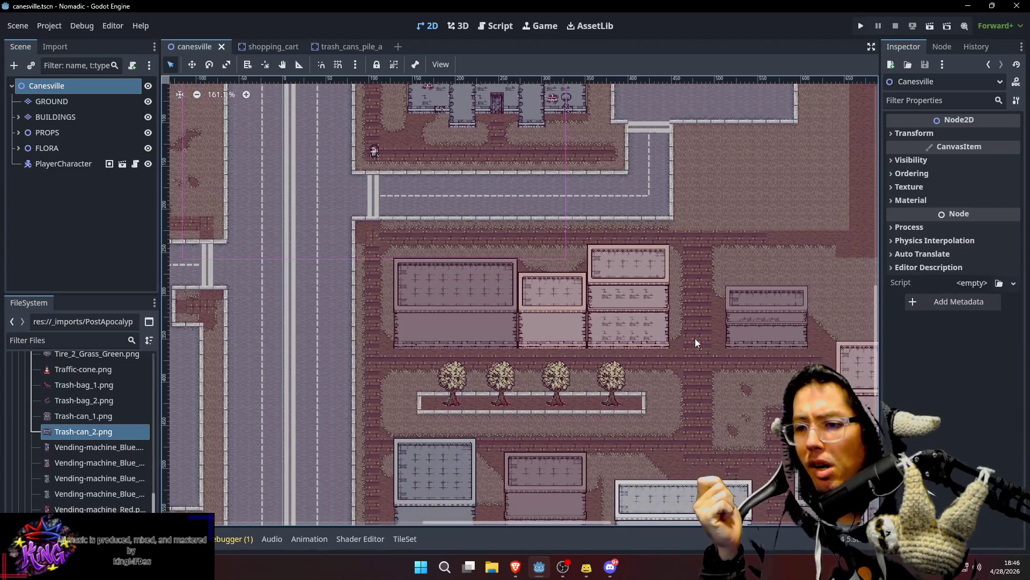
{"action": "left_click_drag", "start_coordinate": [694, 338], "coordinate": [707, 312]}
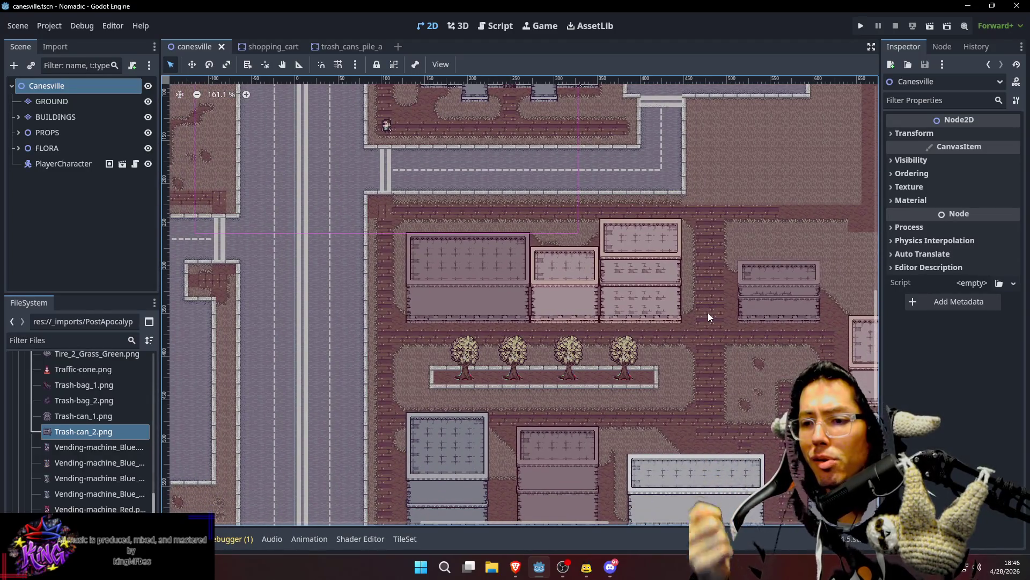
Step: Bring the north–south road's south end into view and select the GROUND layer
{"action": "scroll", "coordinate": [707, 312], "scroll_direction": "up", "scroll_amount": 3}
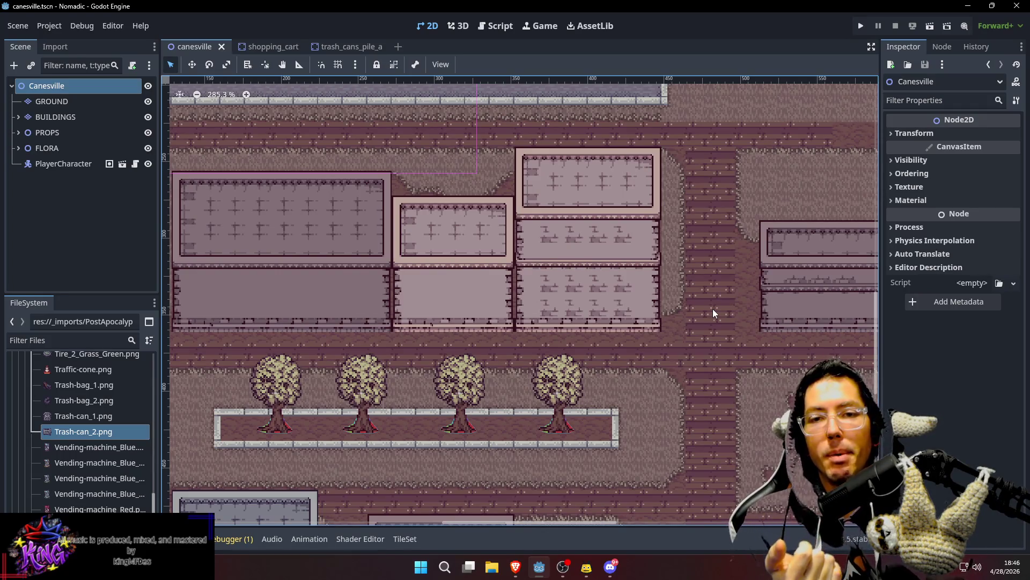
{"action": "mouse_move", "coordinate": [716, 311]}
{"action": "left_mouse_down"}
{"action": "mouse_move", "coordinate": [699, 324]}
{"action": "mouse_move", "coordinate": [643, 326]}
{"action": "left_mouse_up"}
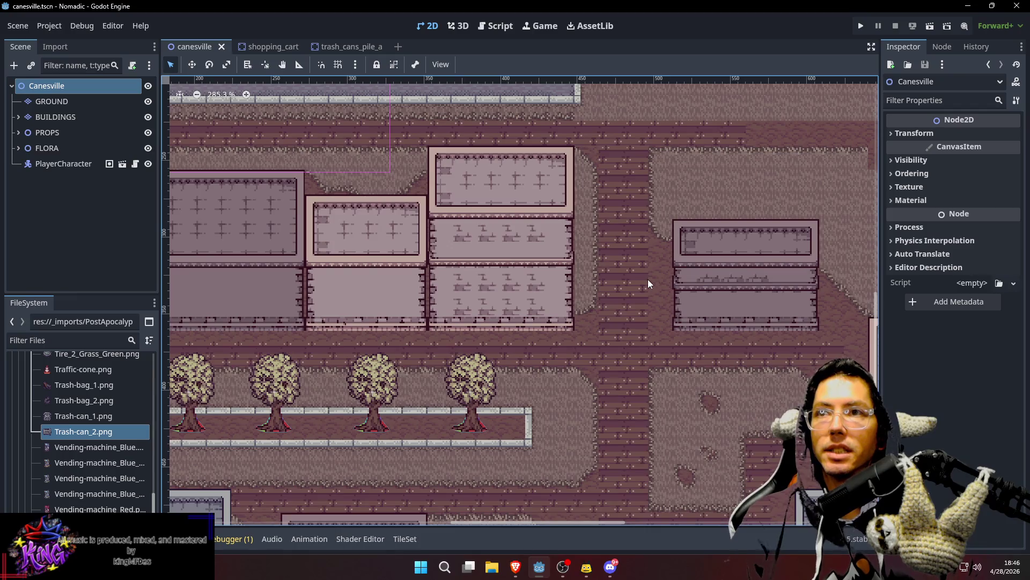
{"action": "scroll", "coordinate": [672, 289], "scroll_direction": "down", "scroll_amount": 5}
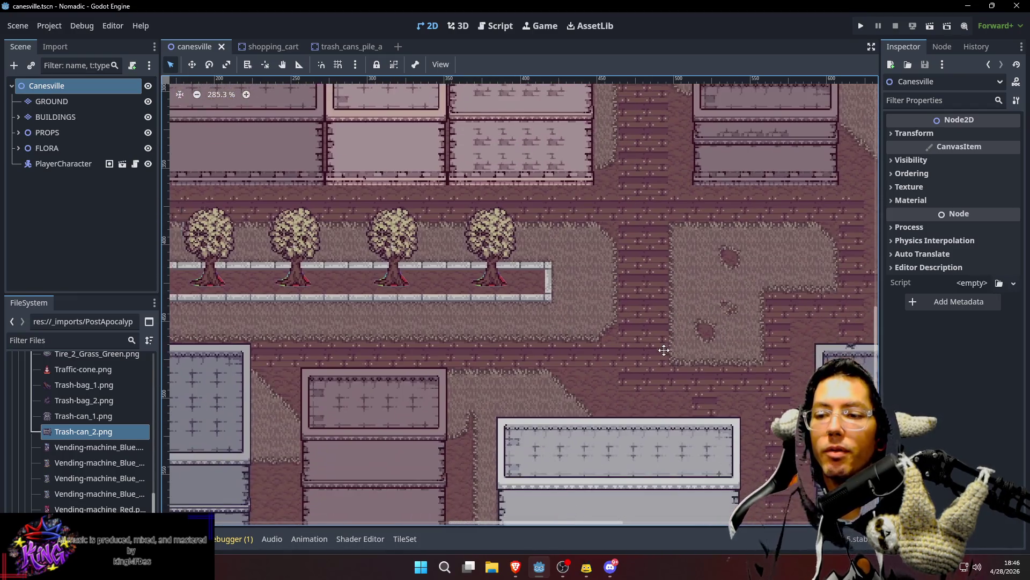
{"action": "scroll", "coordinate": [632, 291], "scroll_direction": "down", "scroll_amount": 5}
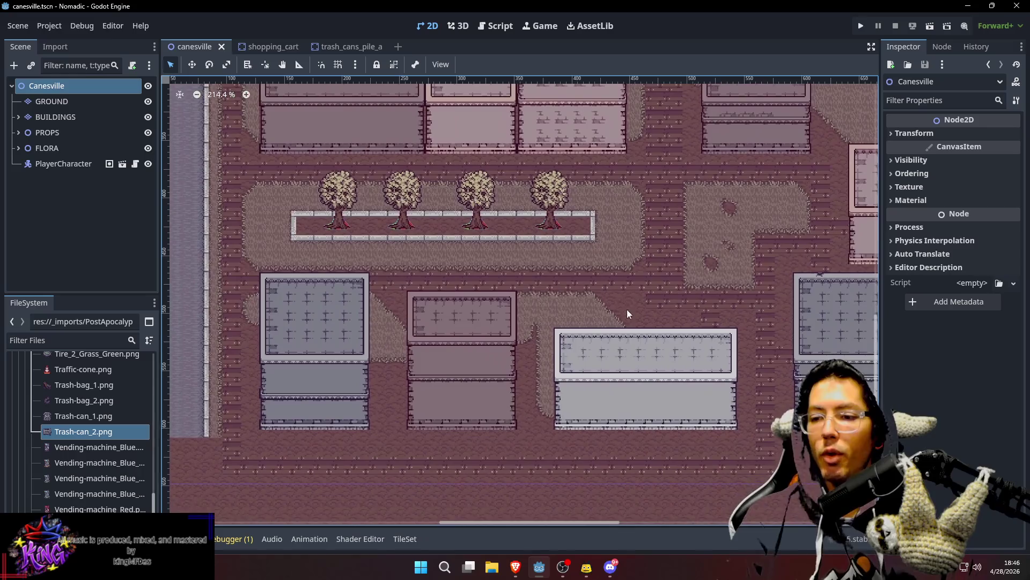
{"action": "scroll", "coordinate": [640, 309], "scroll_direction": "down", "scroll_amount": 5}
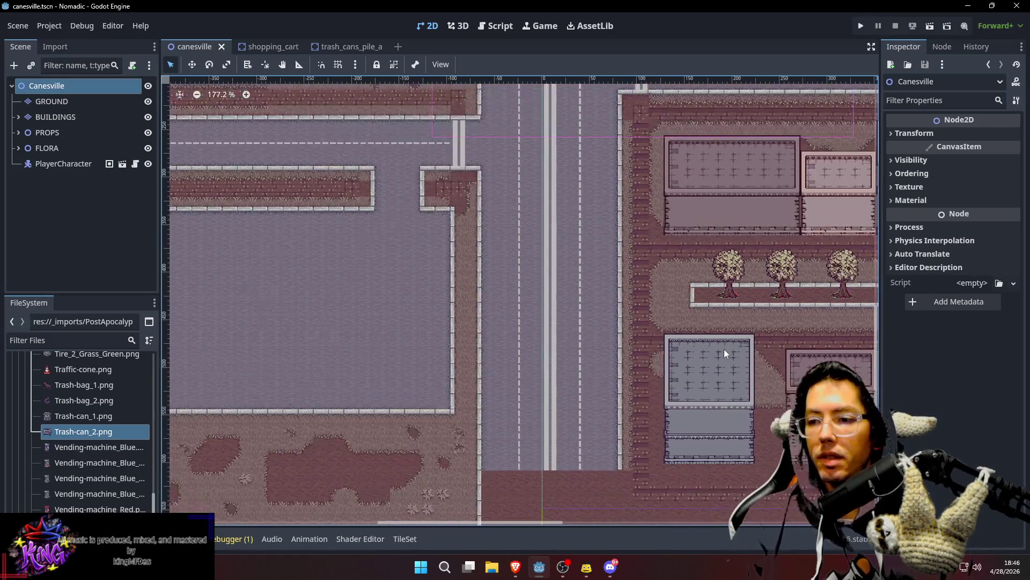
{"action": "scroll", "coordinate": [593, 278], "scroll_direction": "up", "scroll_amount": 7}
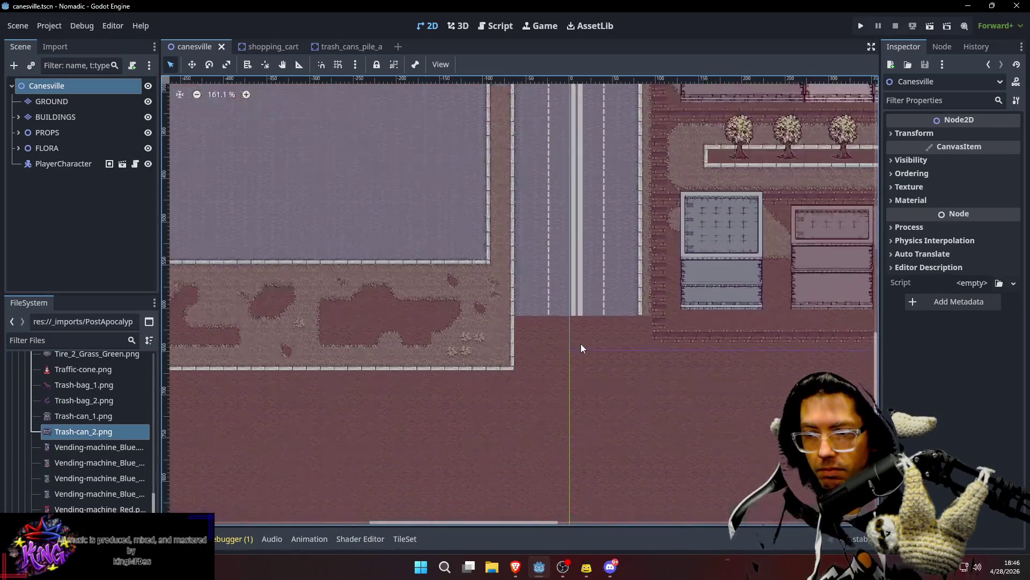
{"action": "mouse_move", "coordinate": [565, 309]}
{"action": "left_mouse_down"}
{"action": "mouse_move", "coordinate": [490, 322]}
{"action": "mouse_move", "coordinate": [581, 320]}
{"action": "left_mouse_up"}
{"action": "left_click", "coordinate": [64, 101]}
Step: Paint the copied bottom road row pattern on GROUND and save the scene
{"action": "key", "text": "d"}
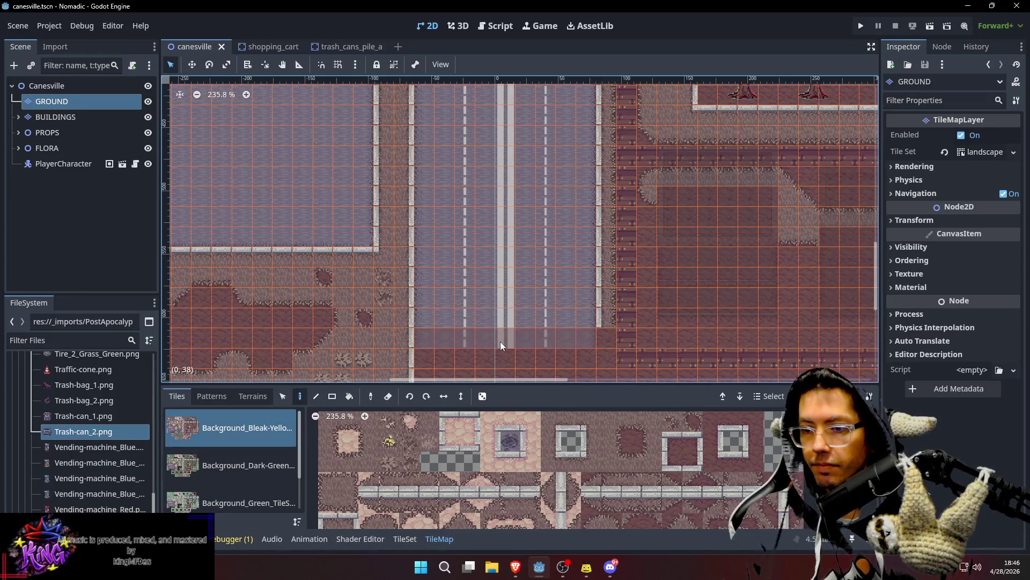
{"action": "scroll", "coordinate": [501, 341], "scroll_direction": "down", "scroll_amount": 2}
{"action": "mouse_move", "coordinate": [500, 342]}
{"action": "left_mouse_down"}
{"action": "mouse_move", "coordinate": [492, 162]}
{"action": "mouse_move", "coordinate": [492, 207]}
{"action": "left_mouse_up"}
{"action": "scroll", "coordinate": [589, 303], "scroll_direction": "up", "scroll_amount": 3}
{"action": "key", "text": "s"}
{"action": "key", "text": "d"}
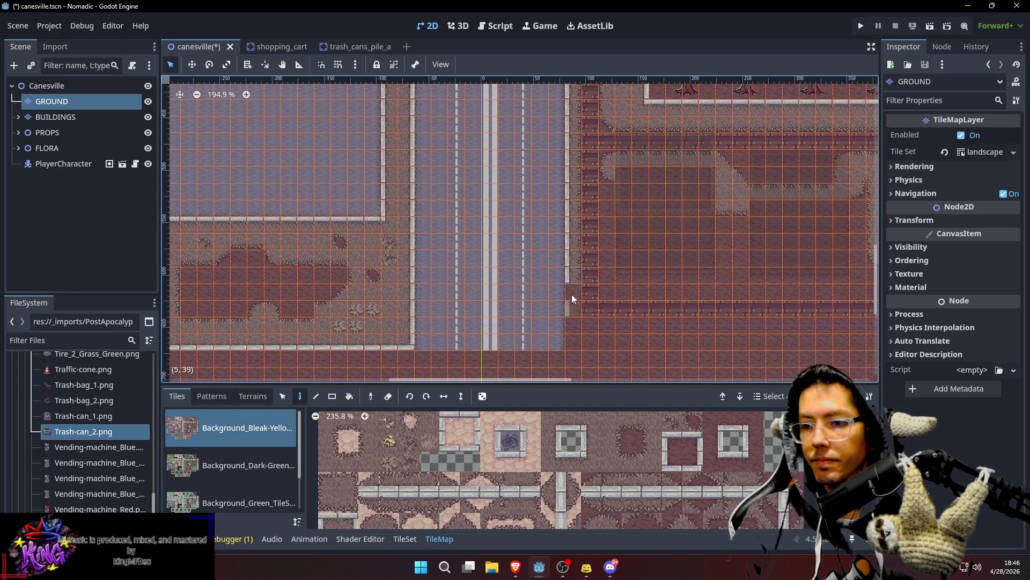
{"action": "scroll", "coordinate": [566, 252], "scroll_direction": "down", "scroll_amount": 5}
{"action": "key", "text": "ctrl+s"}
Step: Select the road-end tile column and extend the dashed road about five tiles east
{"action": "mouse_move", "coordinate": [508, 183]}
{"action": "left_mouse_down"}
{"action": "mouse_move", "coordinate": [507, 303]}
{"action": "mouse_move", "coordinate": [532, 488]}
{"action": "left_mouse_up"}
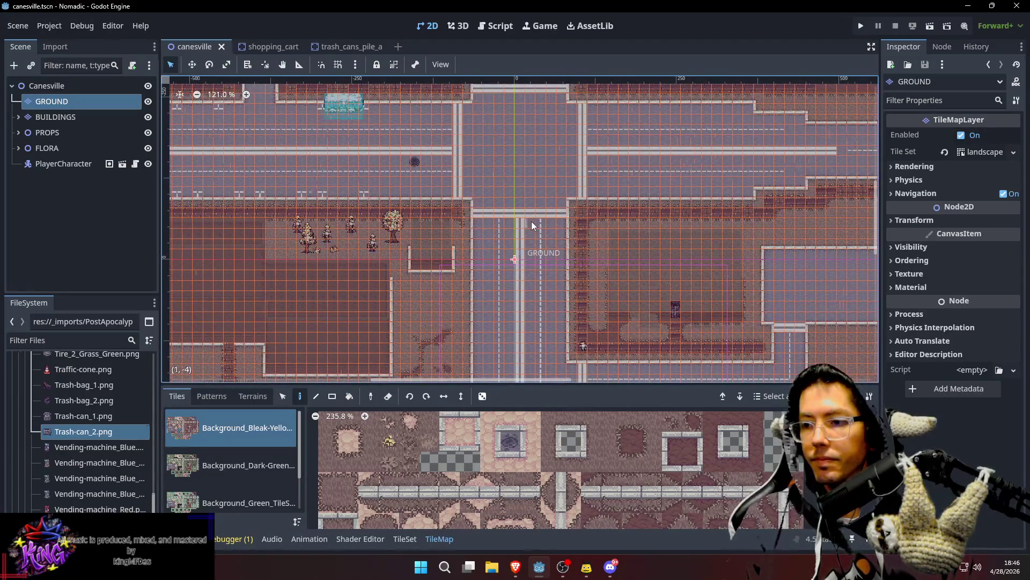
{"action": "scroll", "coordinate": [469, 256], "scroll_direction": "up", "scroll_amount": 3}
{"action": "scroll", "coordinate": [598, 253], "scroll_direction": "right", "scroll_amount": 6}
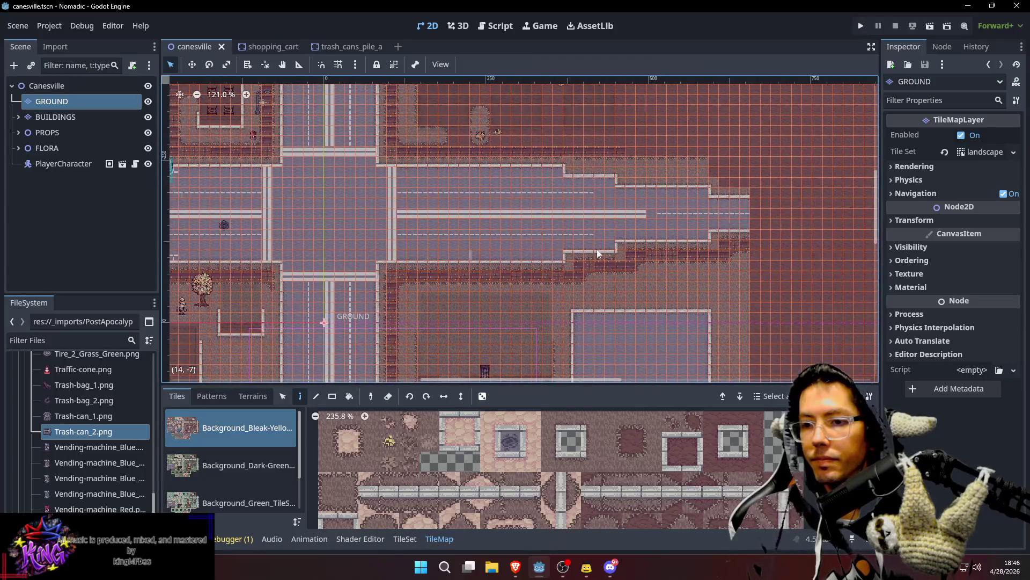
{"action": "scroll", "coordinate": [646, 163], "scroll_direction": "up", "scroll_amount": 3}
{"action": "scroll", "coordinate": [647, 271], "scroll_direction": "right", "scroll_amount": 4}
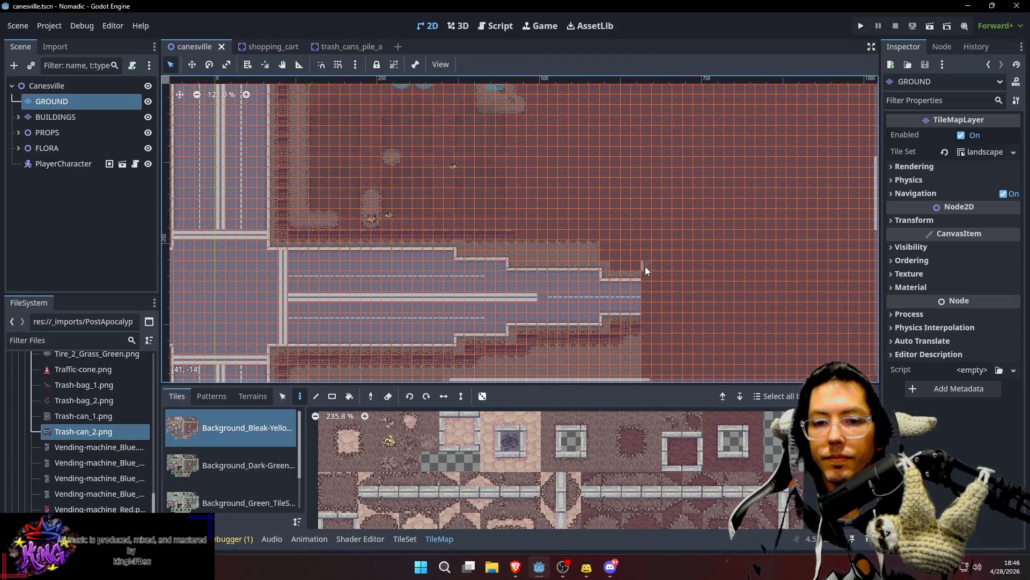
{"action": "scroll", "coordinate": [645, 266], "scroll_direction": "up", "scroll_amount": 4, "text": "ctrl"}
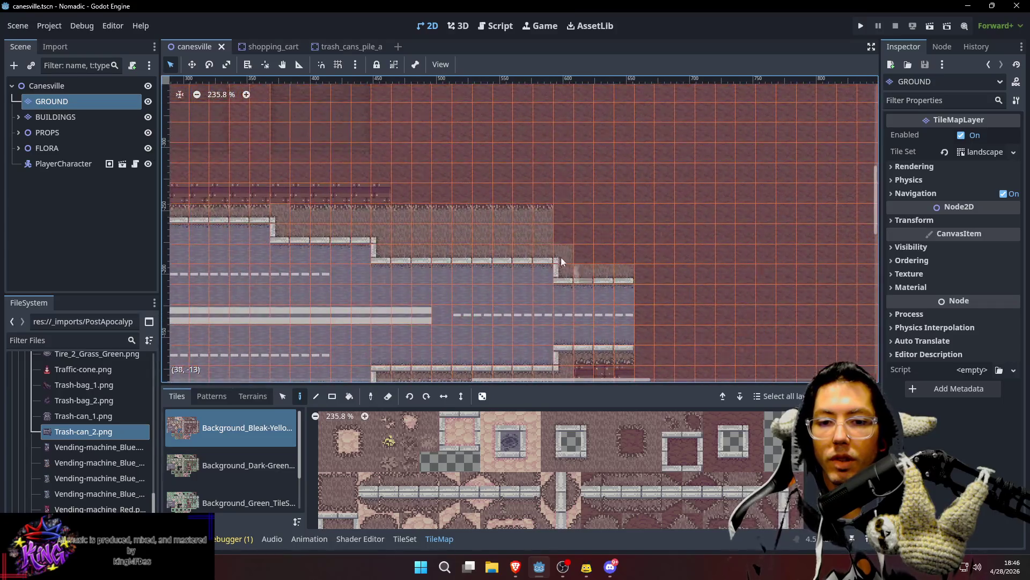
{"action": "left_click_drag", "start_coordinate": [539, 209], "coordinate": [579, 250]}
{"action": "scroll", "coordinate": [563, 237], "scroll_direction": "down", "scroll_amount": 2}
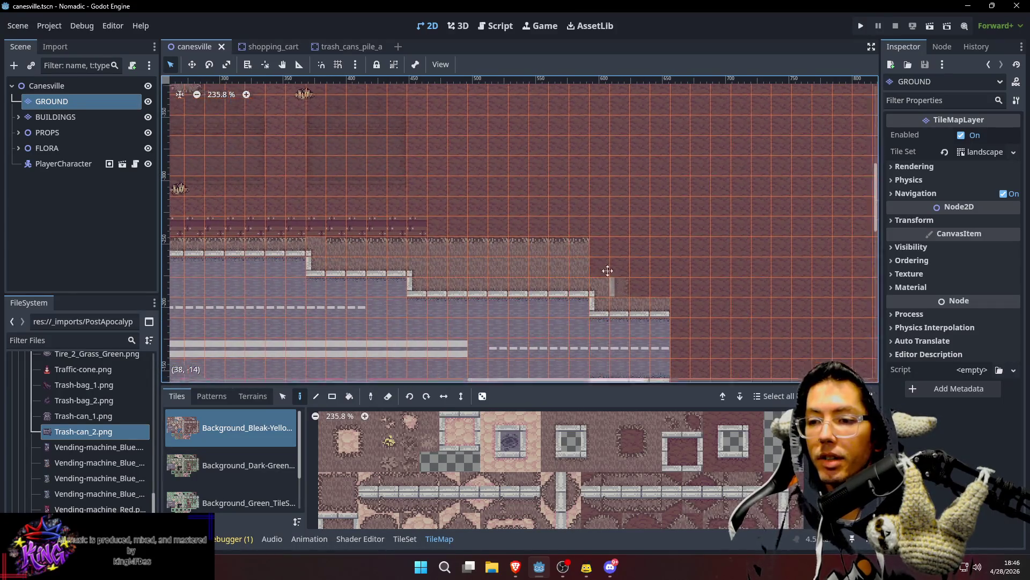
{"action": "scroll", "coordinate": [531, 208], "scroll_direction": "right", "scroll_amount": 2}
{"action": "scroll", "coordinate": [565, 191], "scroll_direction": "down", "scroll_amount": 4}
{"action": "scroll", "coordinate": [547, 210], "scroll_direction": "right", "scroll_amount": 6}
{"action": "mouse_move", "coordinate": [530, 207]}
{"action": "left_mouse_down"}
{"action": "mouse_move", "coordinate": [532, 253]}
{"action": "mouse_move", "coordinate": [552, 240]}
{"action": "mouse_move", "coordinate": [612, 237]}
{"action": "mouse_move", "coordinate": [784, 243]}
{"action": "left_mouse_up"}
{"action": "scroll", "coordinate": [551, 285], "scroll_direction": "down", "scroll_amount": 2}
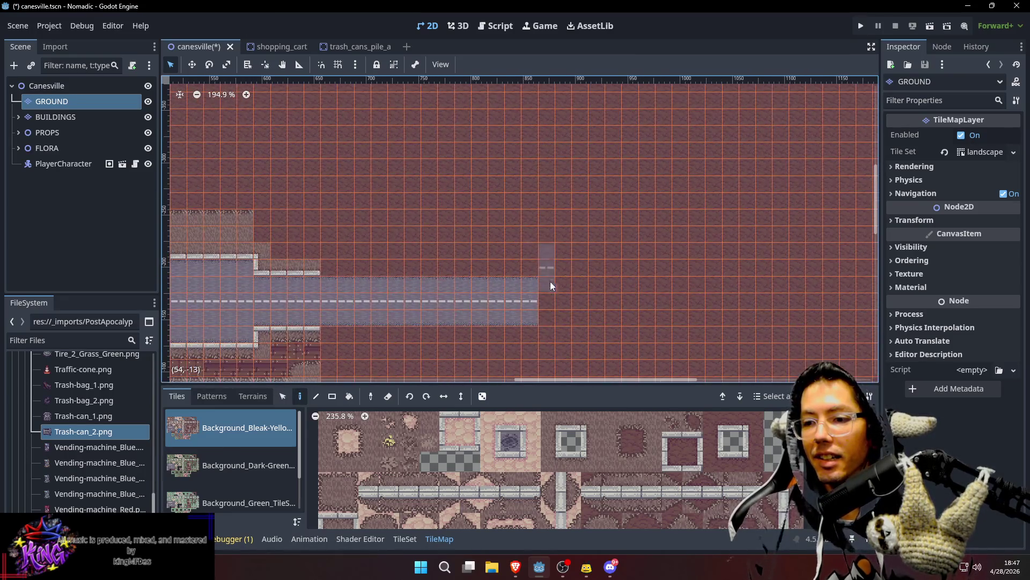
{"action": "left_click_drag", "start_coordinate": [552, 302], "coordinate": [613, 304]}
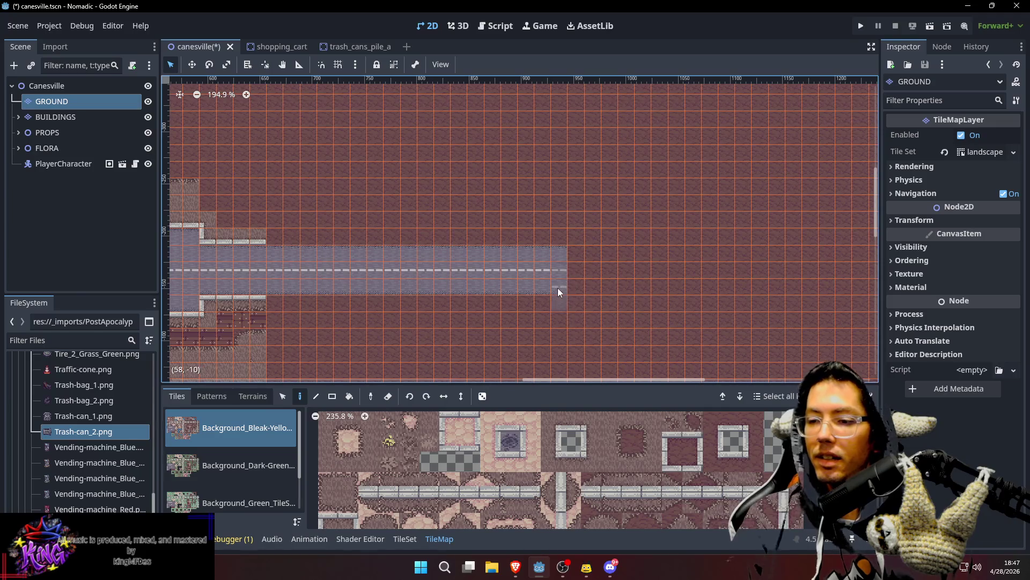
Step: Paint plain and dashed road tiles past the road end to start the intersection
{"action": "left_click_drag", "start_coordinate": [556, 516], "coordinate": [643, 420]}
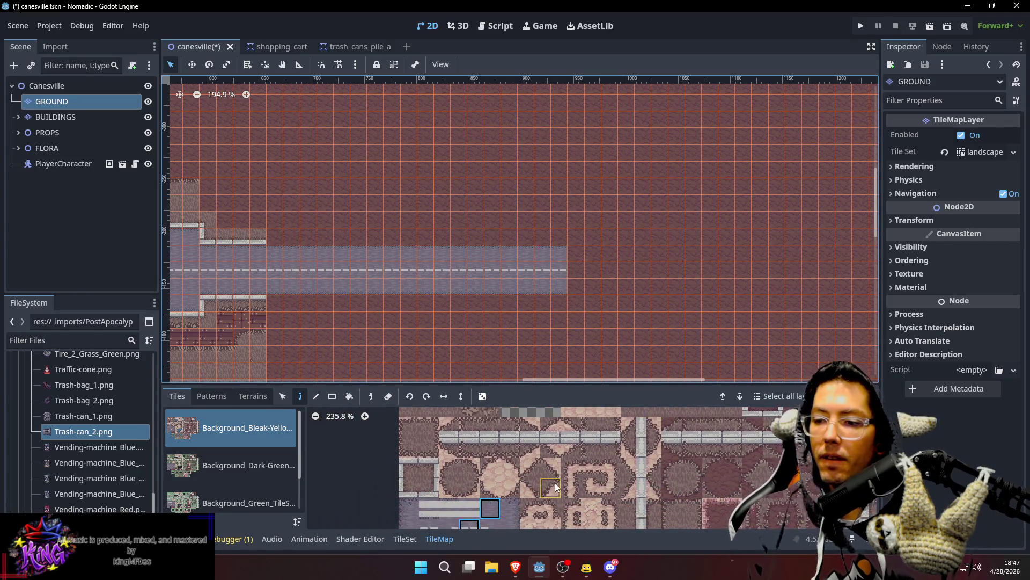
{"action": "left_click_drag", "start_coordinate": [556, 487], "coordinate": [584, 462]}
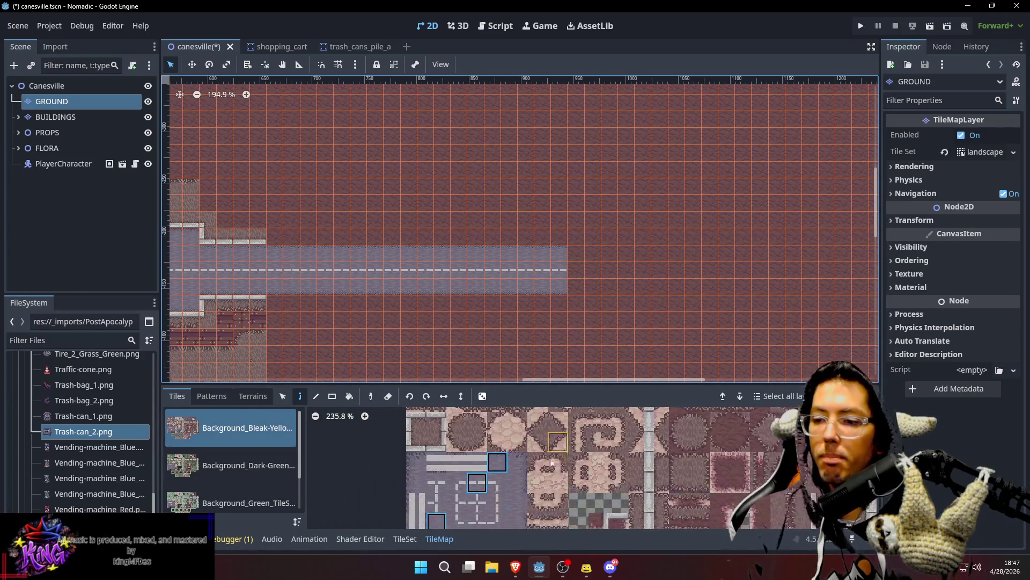
{"action": "left_click", "coordinate": [615, 238]}
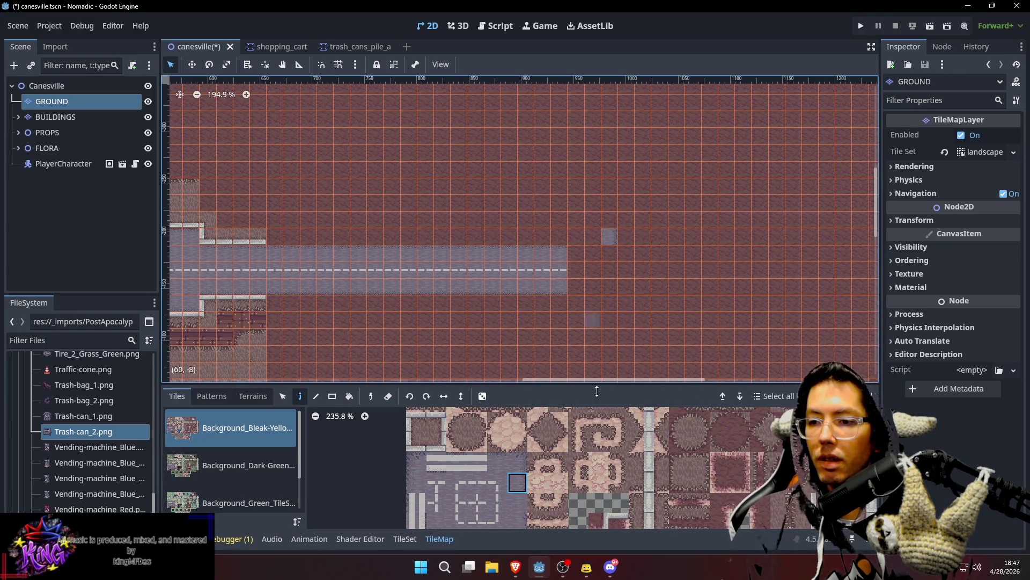
{"action": "left_click", "coordinate": [416, 483]}
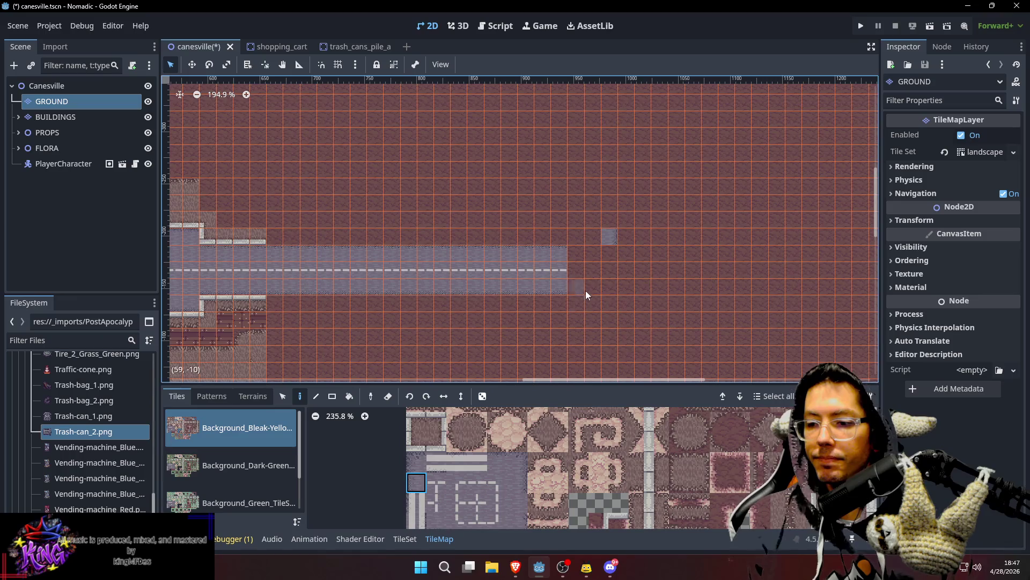
{"action": "left_click", "coordinate": [578, 240]}
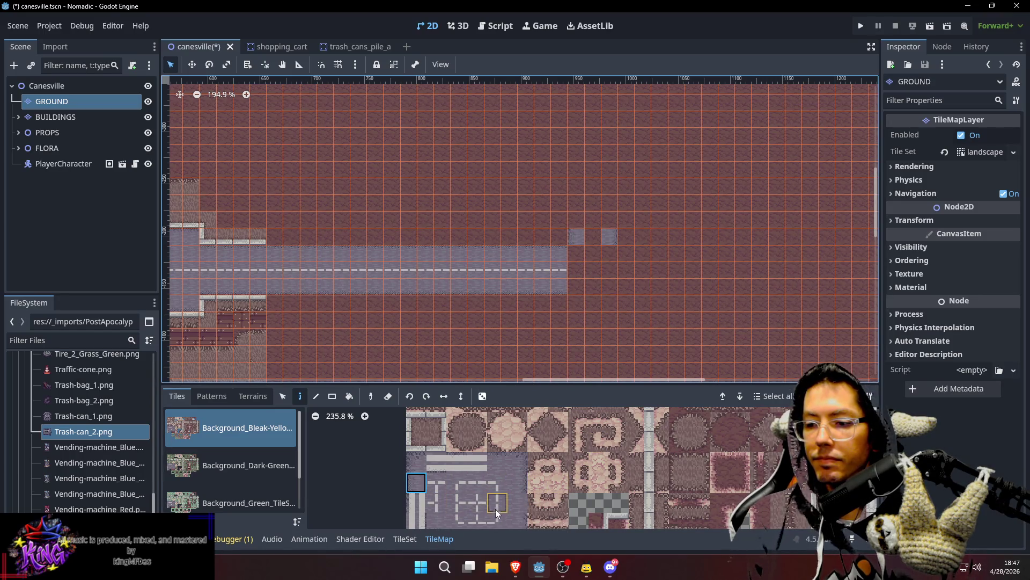
{"action": "left_click", "coordinate": [597, 237]}
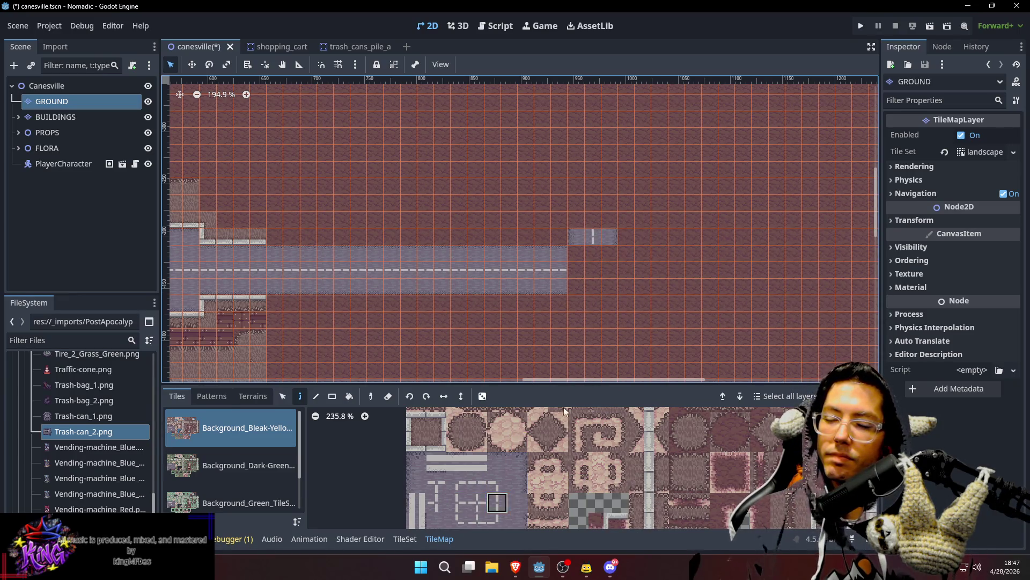
{"action": "left_click_drag", "start_coordinate": [574, 239], "coordinate": [605, 237]}
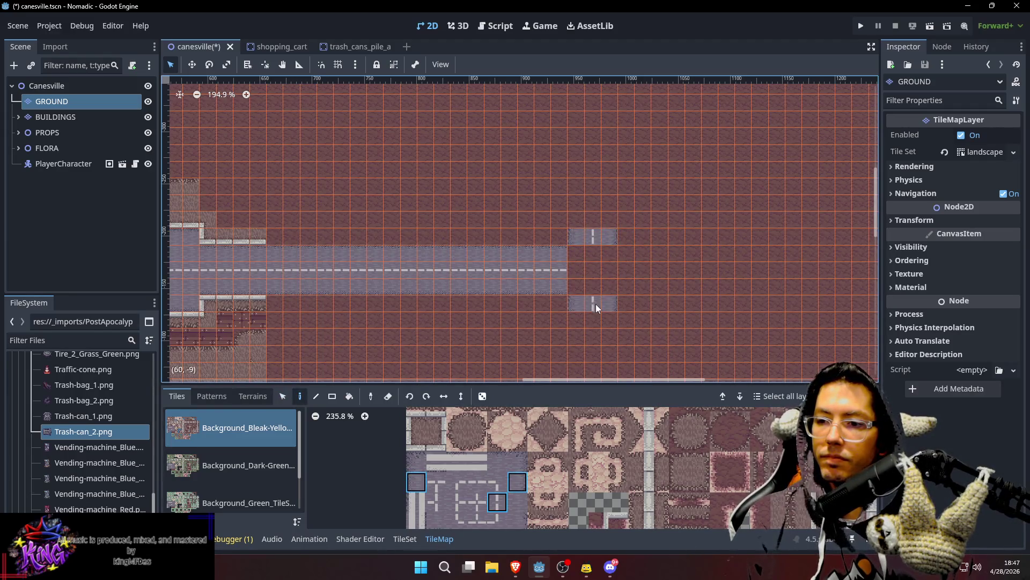
{"action": "left_click_drag", "start_coordinate": [558, 252], "coordinate": [558, 285]}
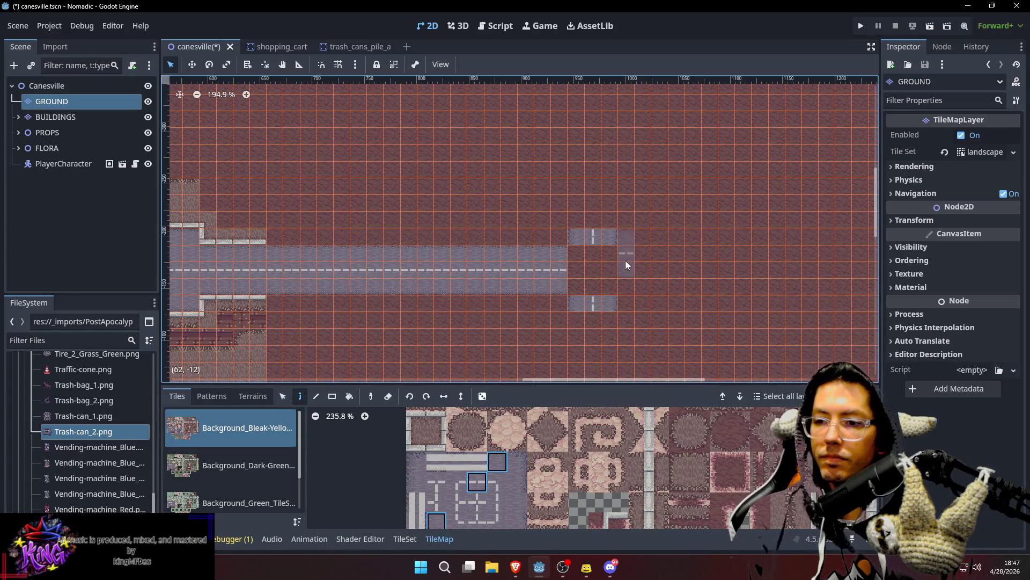
Step: Fill the remaining gap in the intersection with a plain road tile
{"action": "left_click_drag", "start_coordinate": [677, 275], "coordinate": [697, 246]}
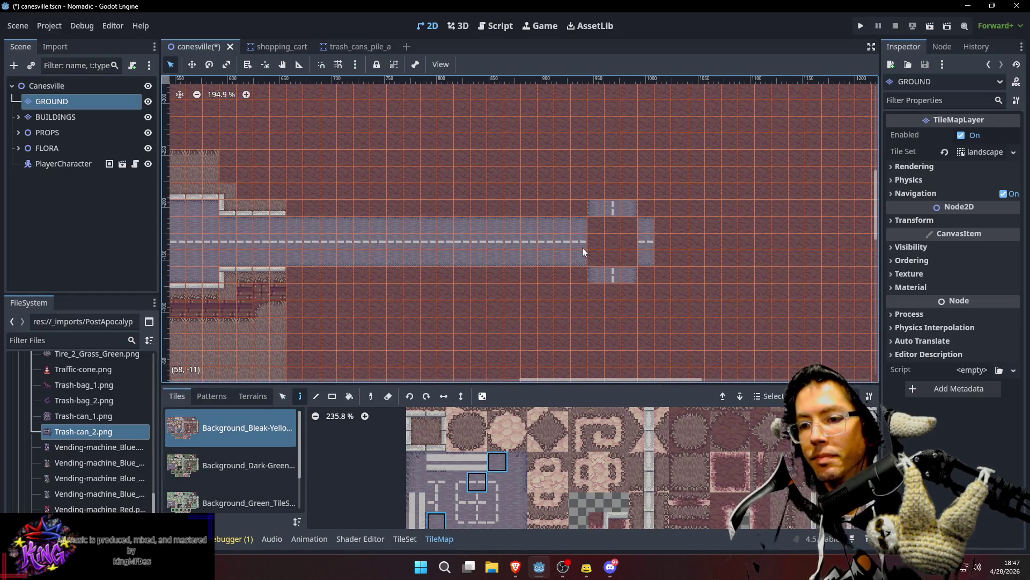
{"action": "scroll", "coordinate": [628, 246], "scroll_direction": "left", "scroll_amount": 5}
{"action": "left_click", "coordinate": [324, 224], "text": "ctrl"}
{"action": "scroll", "coordinate": [333, 231], "scroll_direction": "right", "scroll_amount": 7}
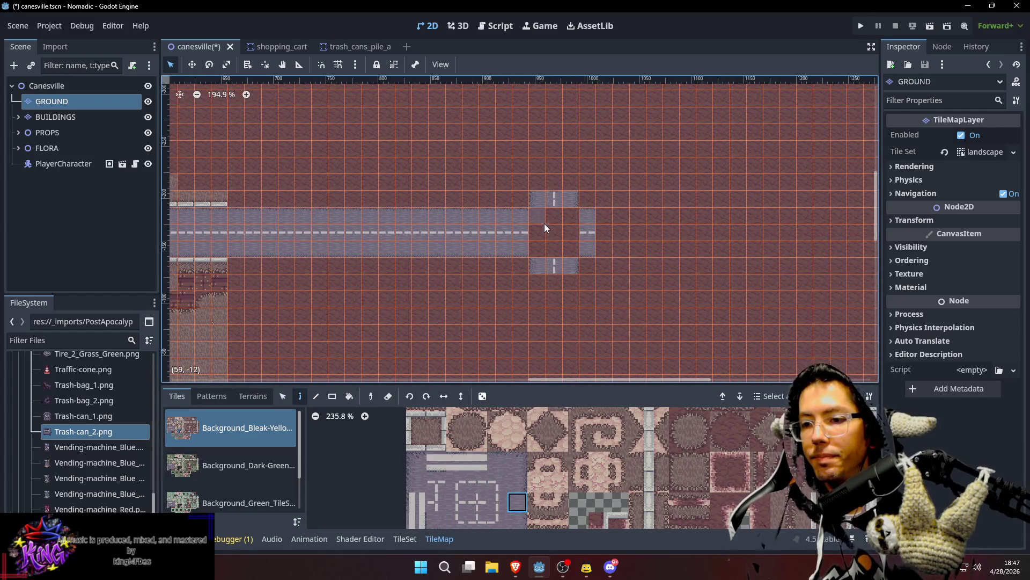
{"action": "left_click", "coordinate": [567, 241]}
{"action": "scroll", "coordinate": [590, 263], "scroll_direction": "left", "scroll_amount": 1}
{"action": "scroll", "coordinate": [596, 268], "scroll_direction": "up", "scroll_amount": 1}
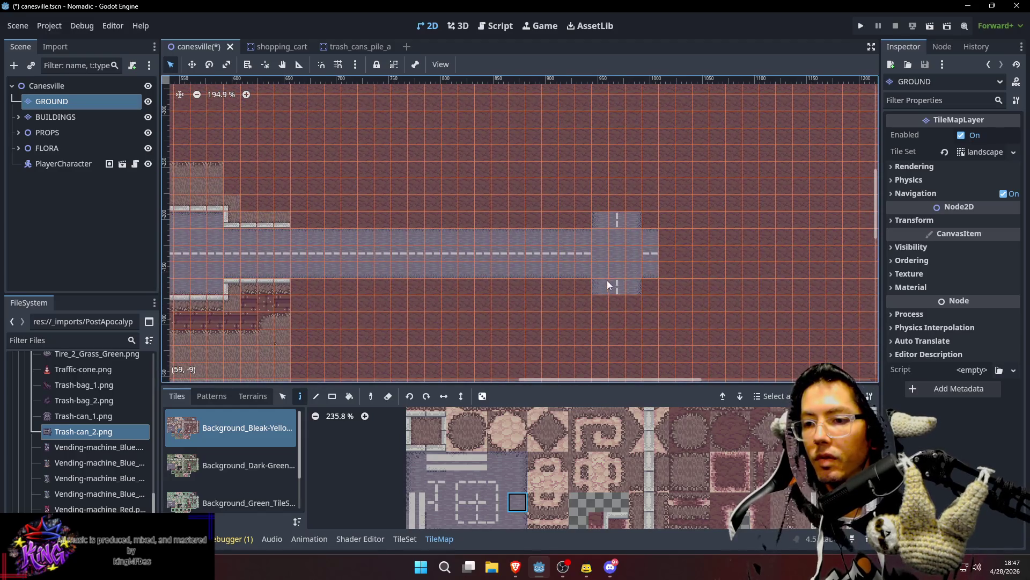
{"action": "scroll", "coordinate": [593, 260], "scroll_direction": "right", "scroll_amount": 1}
{"action": "scroll", "coordinate": [592, 260], "scroll_direction": "up", "scroll_amount": 1}
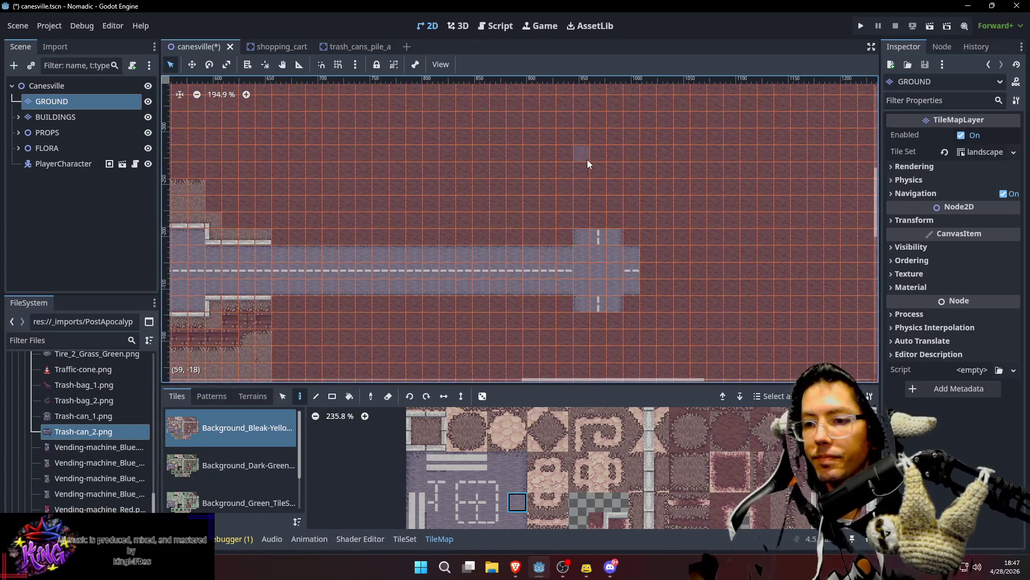
{"action": "scroll", "coordinate": [587, 159], "scroll_direction": "up", "scroll_amount": 2}
{"action": "scroll", "coordinate": [585, 215], "scroll_direction": "right", "scroll_amount": 1}
Step: Copy the vertical road strip to extend the road north from the intersection
{"action": "key", "text": "s"}
{"action": "mouse_move", "coordinate": [578, 276]}
{"action": "left_mouse_down"}
{"action": "mouse_move", "coordinate": [603, 278]}
{"action": "mouse_move", "coordinate": [602, 130]}
{"action": "left_mouse_up"}
{"action": "key", "text": "d"}
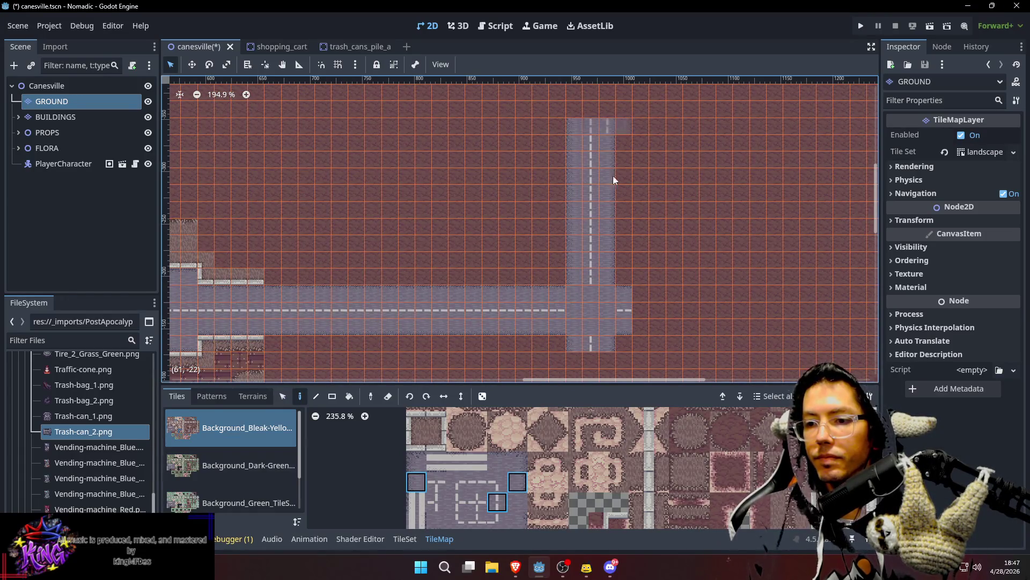
{"action": "scroll", "coordinate": [615, 180], "scroll_direction": "down", "scroll_amount": 8}
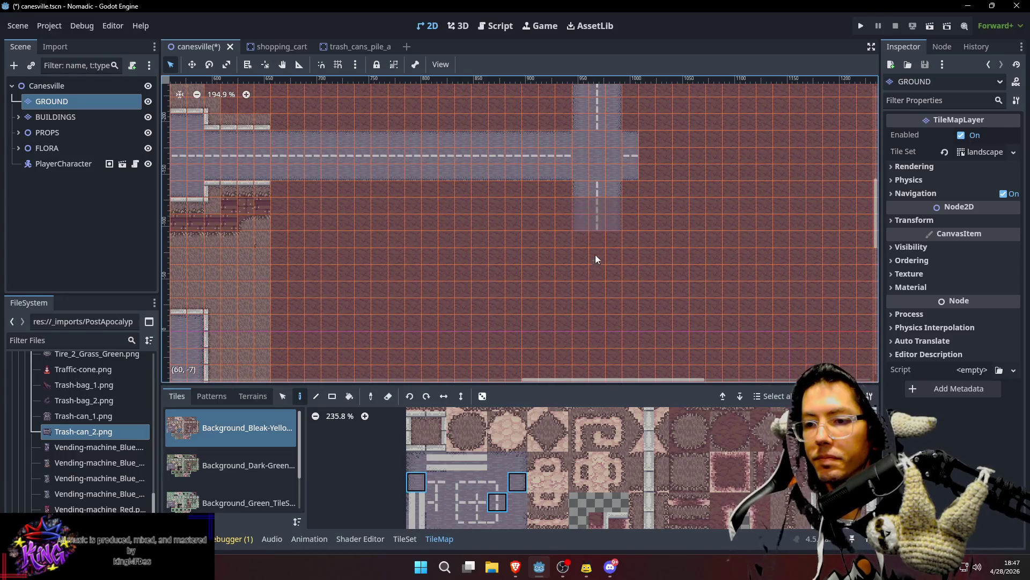
{"action": "mouse_move", "coordinate": [682, 322]}
{"action": "left_mouse_down"}
{"action": "mouse_move", "coordinate": [679, 210]}
{"action": "mouse_move", "coordinate": [590, 308]}
{"action": "left_mouse_up"}
{"action": "scroll", "coordinate": [589, 308], "scroll_direction": "up", "scroll_amount": 4}
Step: Copy a road tile column to continue the road east past the intersection
{"action": "key", "text": "s"}
{"action": "mouse_move", "coordinate": [506, 200]}
{"action": "left_mouse_down"}
{"action": "mouse_move", "coordinate": [510, 221]}
{"action": "mouse_move", "coordinate": [762, 213]}
{"action": "left_mouse_up"}
{"action": "key", "text": "d"}
{"action": "scroll", "coordinate": [770, 184], "scroll_direction": "down", "scroll_amount": 3}
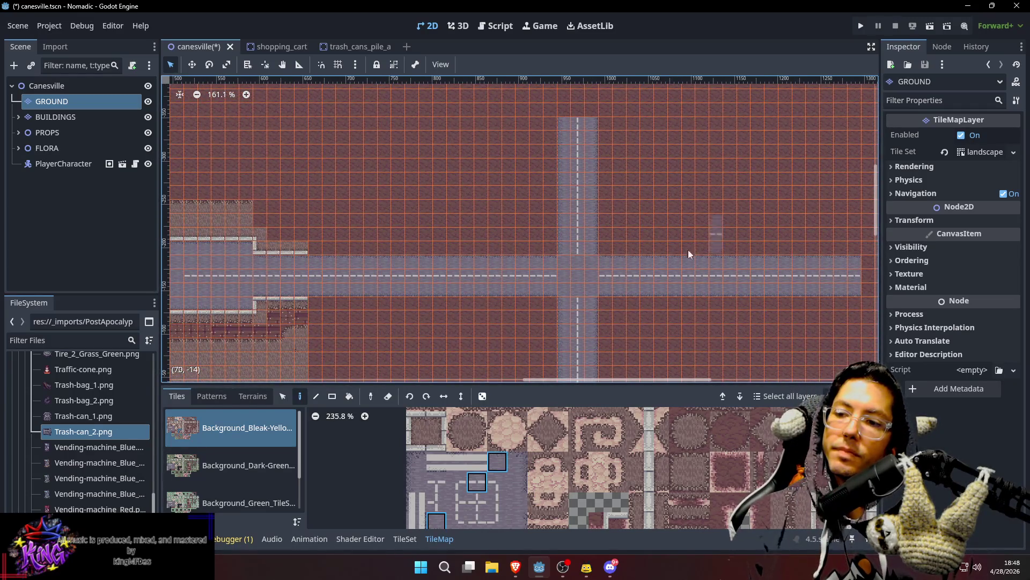
Step: Try vertical and horizontal crosswalk stripe tiles, undoing the stripes painted
{"action": "scroll", "coordinate": [673, 260], "scroll_direction": "up", "scroll_amount": 8}
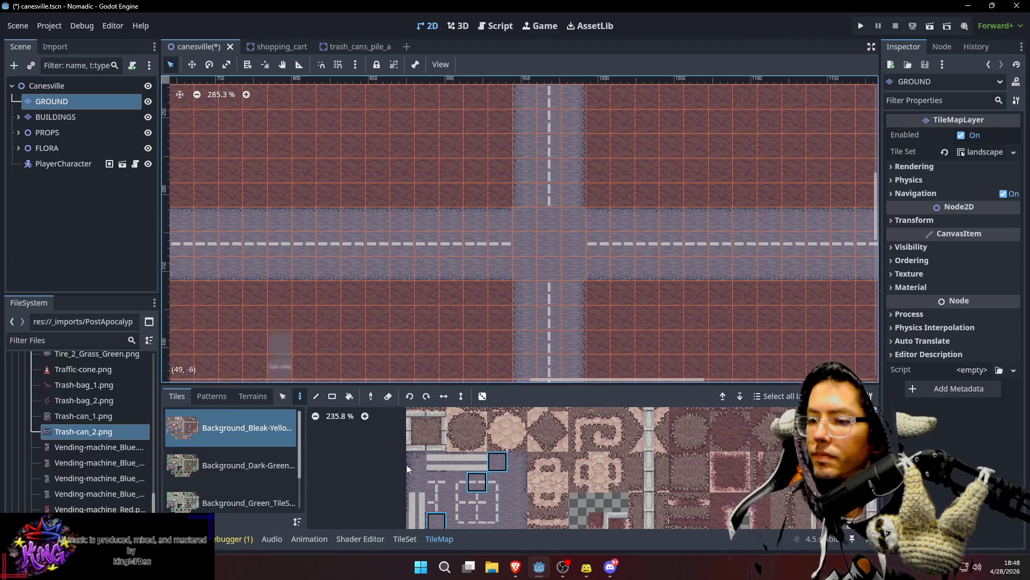
{"action": "scroll", "coordinate": [456, 452], "scroll_direction": "down", "scroll_amount": 2}
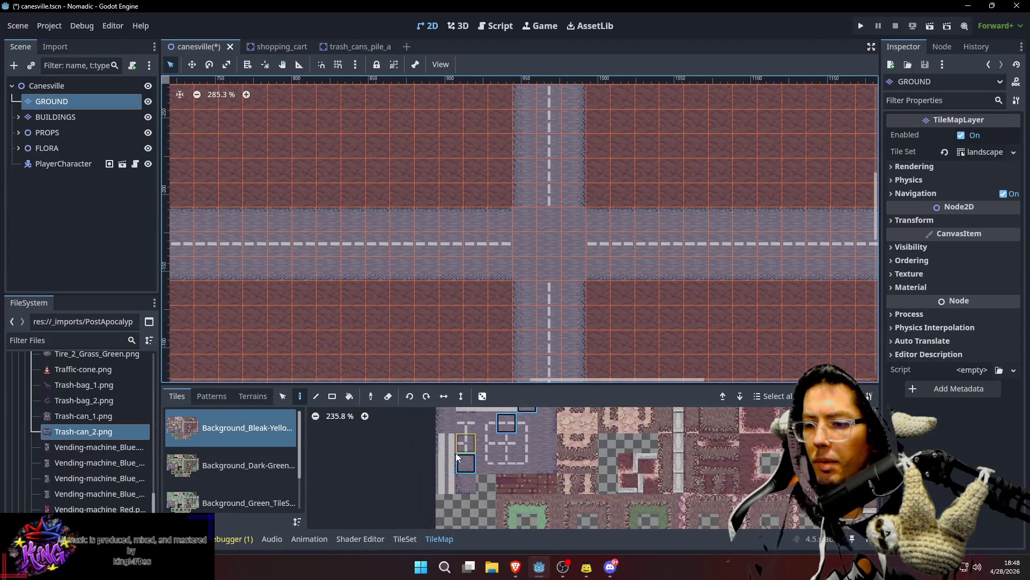
{"action": "left_click", "coordinate": [452, 484]}
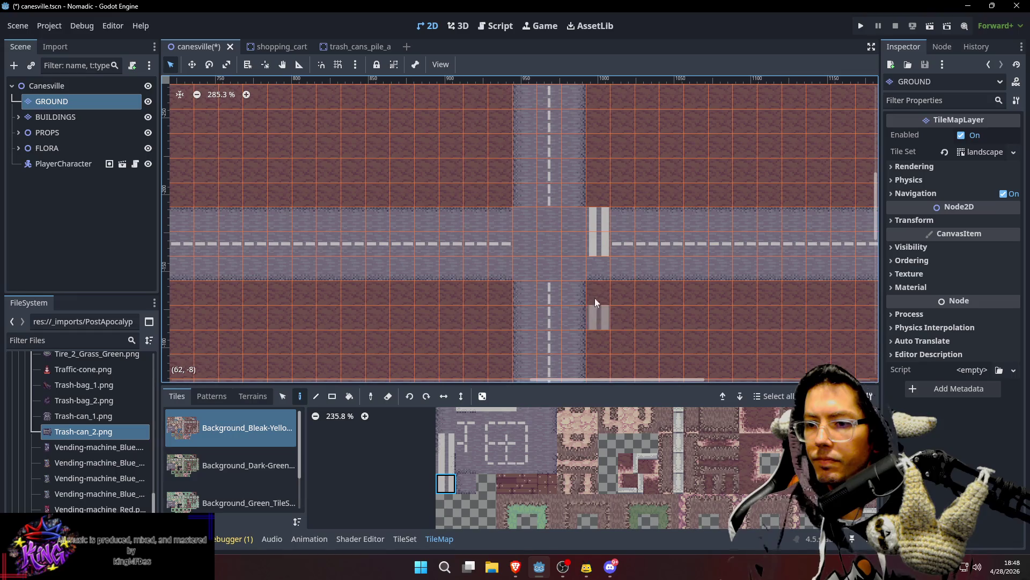
{"action": "scroll", "coordinate": [603, 314], "scroll_direction": "left", "scroll_amount": 2}
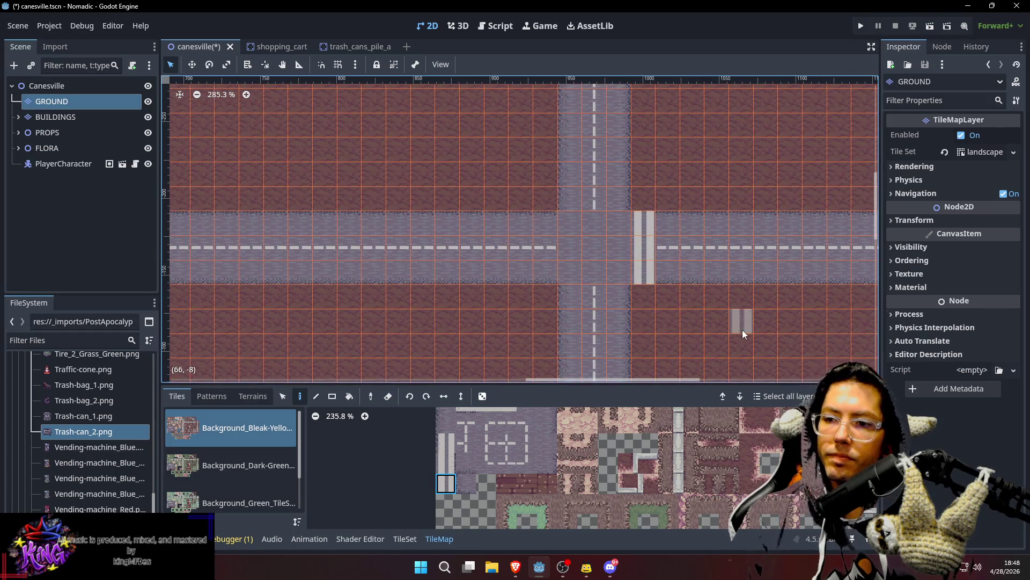
{"action": "key", "text": "ctrl+z"}
{"action": "key", "text": "ctrl+z"}
{"action": "key", "text": "ctrl+z"}
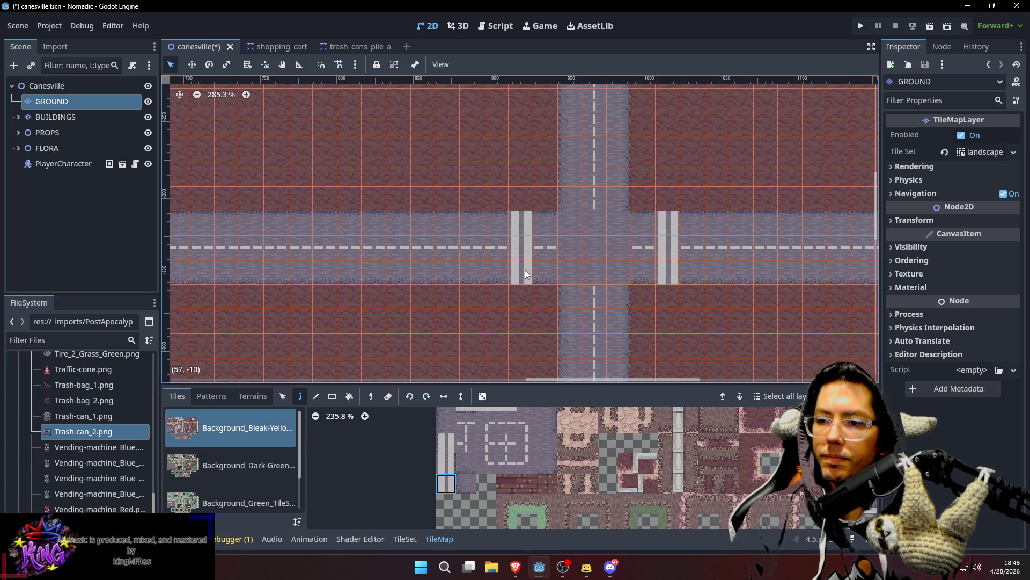
{"action": "scroll", "coordinate": [468, 430], "scroll_direction": "up", "scroll_amount": 2}
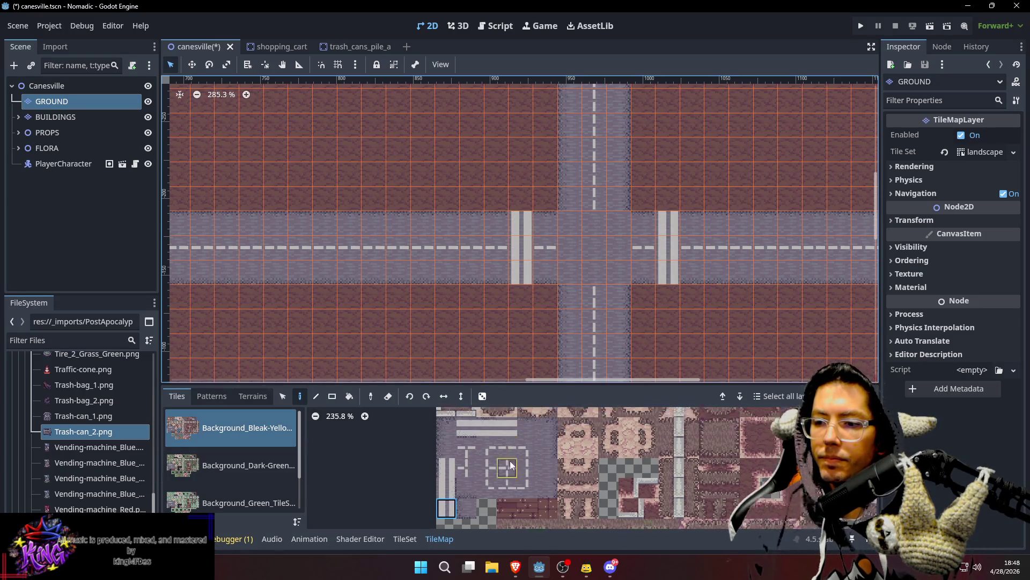
{"action": "left_click", "coordinate": [508, 445]}
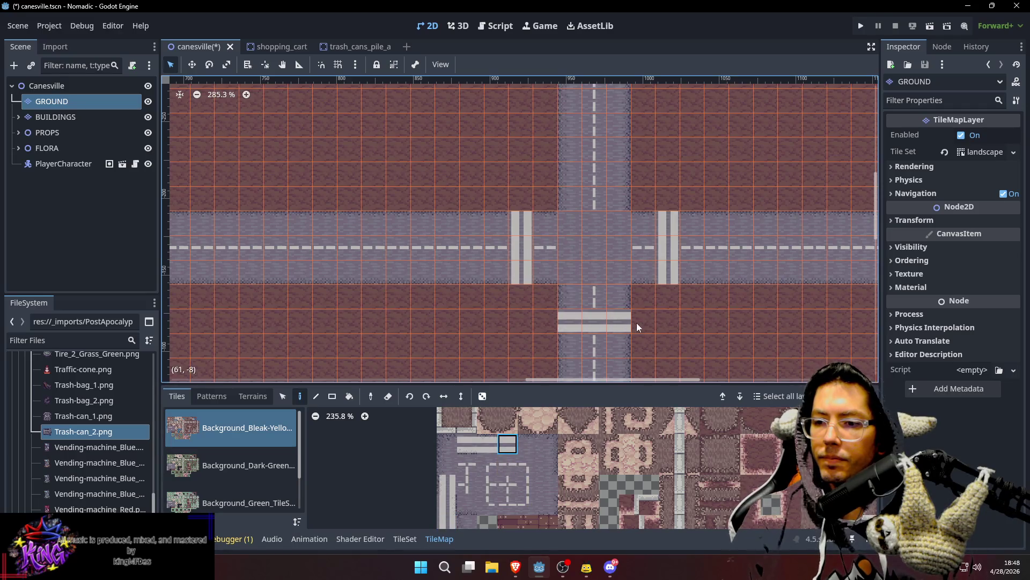
{"action": "key", "text": "ctrl+z"}
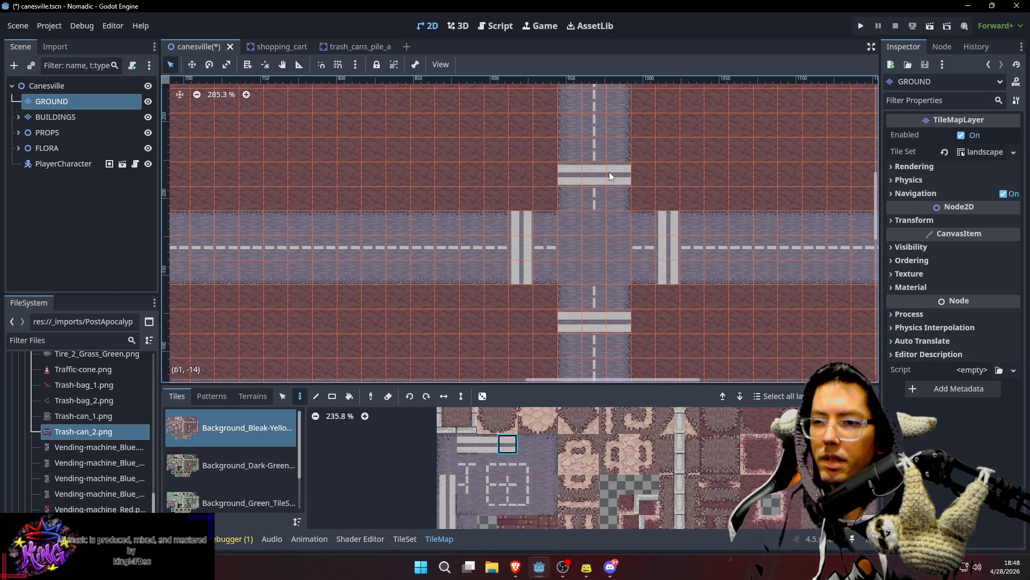
Step: Pick the plain road tile and save canesville.tscn
{"action": "left_click", "coordinate": [597, 211], "text": "ctrl"}
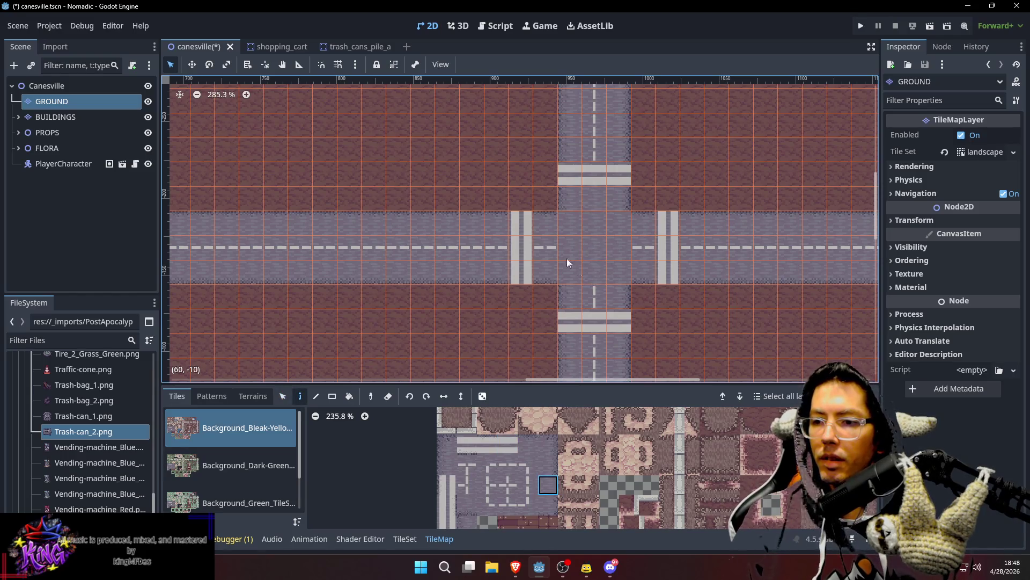
{"action": "scroll", "coordinate": [711, 265], "scroll_direction": "down", "scroll_amount": 5}
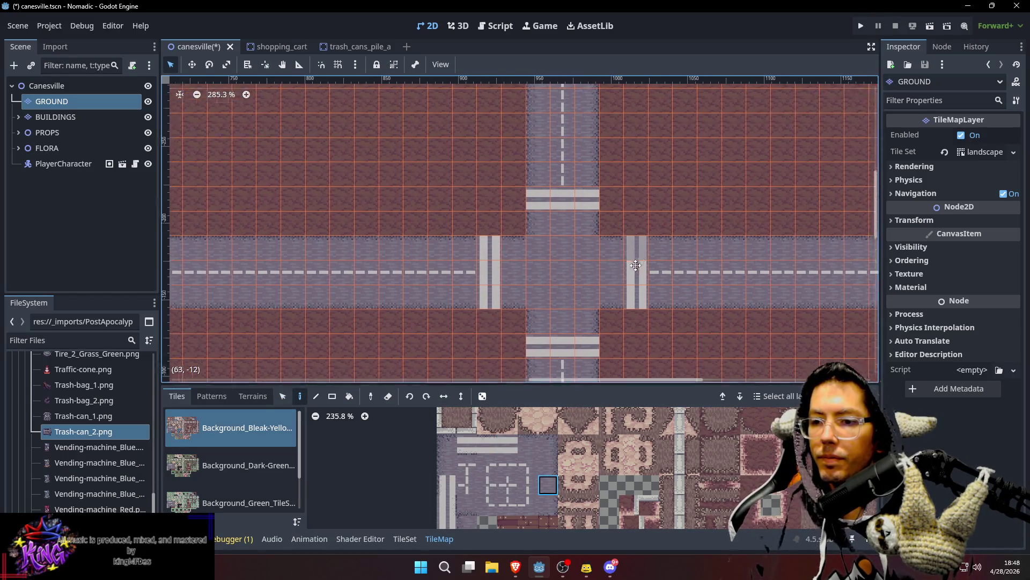
{"action": "key", "text": "ctrl+s"}
{"action": "mouse_move", "coordinate": [635, 178]}
{"action": "left_mouse_down"}
{"action": "mouse_move", "coordinate": [550, 213]}
{"action": "mouse_move", "coordinate": [578, 212]}
{"action": "left_mouse_up"}
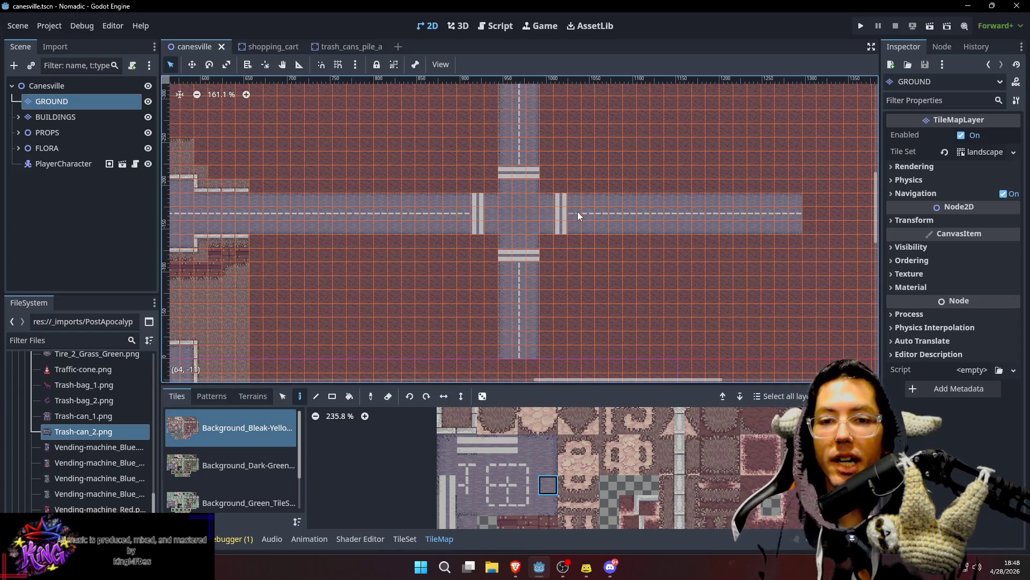
{"action": "scroll", "coordinate": [456, 198], "scroll_direction": "down", "scroll_amount": 2}
{"action": "scroll", "coordinate": [456, 199], "scroll_direction": "left", "scroll_amount": 5}
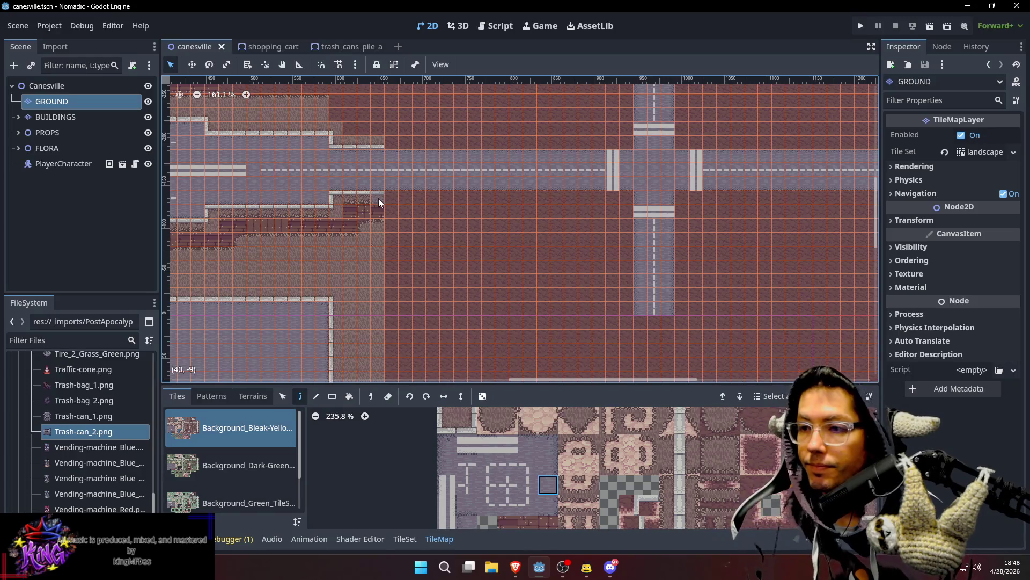
{"action": "scroll", "coordinate": [404, 163], "scroll_direction": "left", "scroll_amount": 1}
{"action": "scroll", "coordinate": [404, 164], "scroll_direction": "up", "scroll_amount": 1}
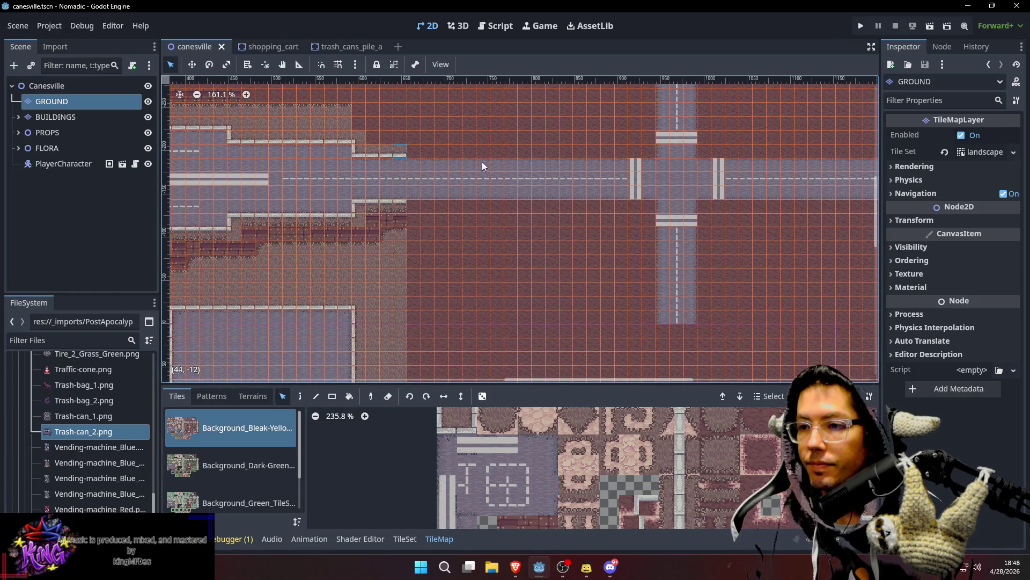
Step: Paint a curb row along the east road's top edge
{"action": "mouse_move", "coordinate": [412, 152]}
{"action": "left_mouse_down"}
{"action": "mouse_move", "coordinate": [633, 142]}
{"action": "mouse_move", "coordinate": [623, 156]}
{"action": "mouse_move", "coordinate": [659, 162]}
{"action": "left_mouse_up"}
{"action": "scroll", "coordinate": [644, 164], "scroll_direction": "right", "scroll_amount": 1}
{"action": "scroll", "coordinate": [644, 163], "scroll_direction": "down", "scroll_amount": 1}
{"action": "scroll", "coordinate": [621, 165], "scroll_direction": "right", "scroll_amount": 1}
{"action": "scroll", "coordinate": [622, 165], "scroll_direction": "up", "scroll_amount": 1}
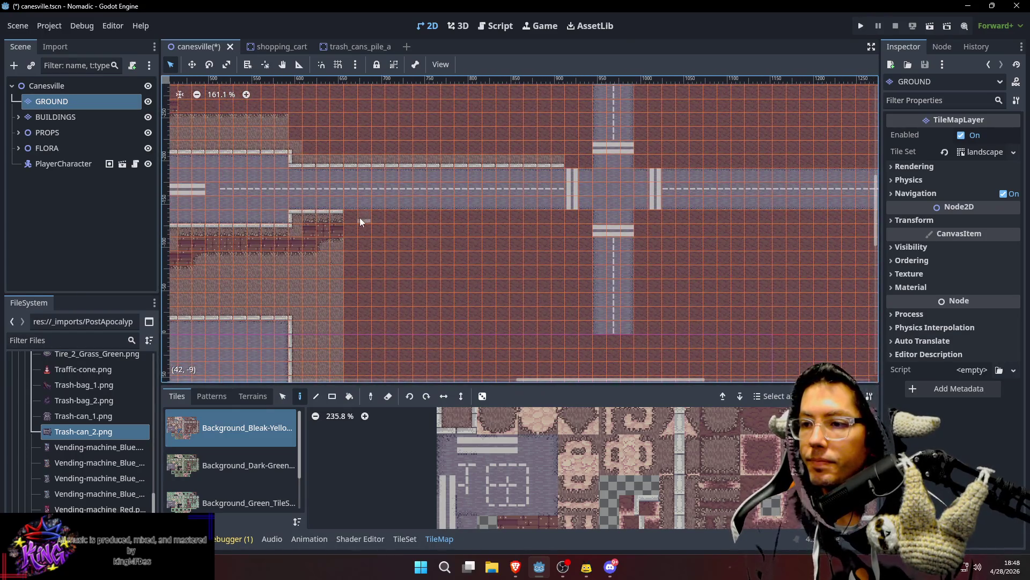
{"action": "scroll", "coordinate": [417, 251], "scroll_direction": "left", "scroll_amount": 1}
{"action": "scroll", "coordinate": [417, 251], "scroll_direction": "down", "scroll_amount": 1}
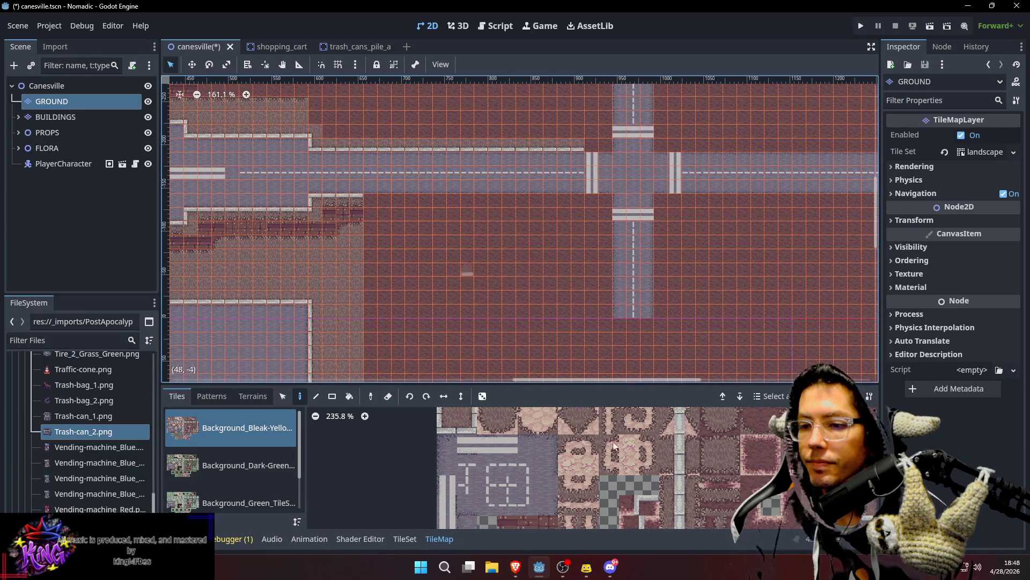
{"action": "scroll", "coordinate": [692, 472], "scroll_direction": "down", "scroll_amount": 2}
{"action": "scroll", "coordinate": [704, 467], "scroll_direction": "right", "scroll_amount": 2}
{"action": "scroll", "coordinate": [675, 502], "scroll_direction": "right", "scroll_amount": 2}
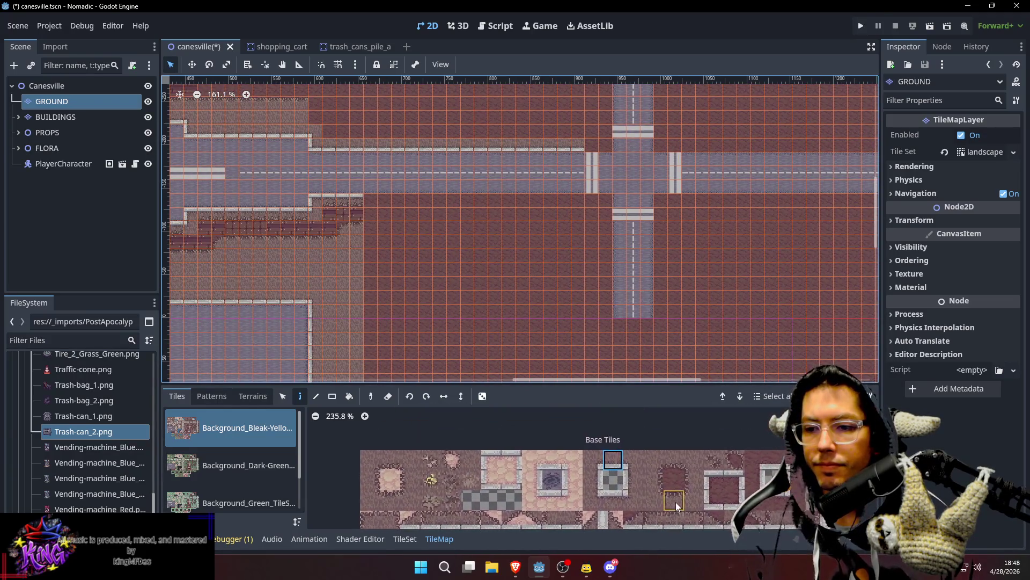
{"action": "scroll", "coordinate": [661, 455], "scroll_direction": "up", "scroll_amount": 1}
{"action": "scroll", "coordinate": [662, 456], "scroll_direction": "down", "scroll_amount": 1}
{"action": "scroll", "coordinate": [736, 475], "scroll_direction": "right", "scroll_amount": 2}
{"action": "scroll", "coordinate": [577, 470], "scroll_direction": "left", "scroll_amount": 3}
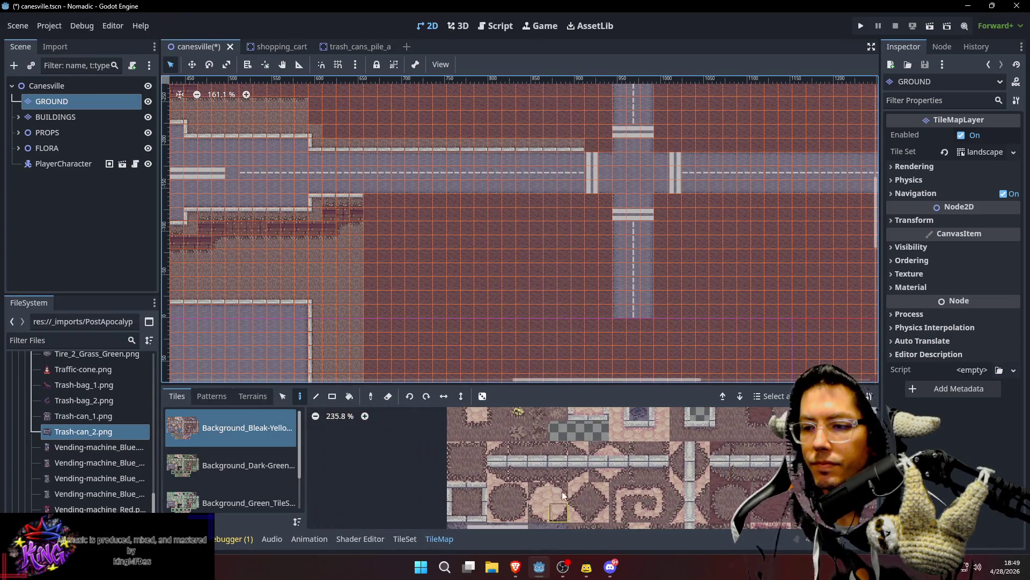
{"action": "scroll", "coordinate": [577, 470], "scroll_direction": "up", "scroll_amount": 1}
Step: Paint a sidewalk tile row along the road edge
{"action": "left_click", "coordinate": [652, 461]}
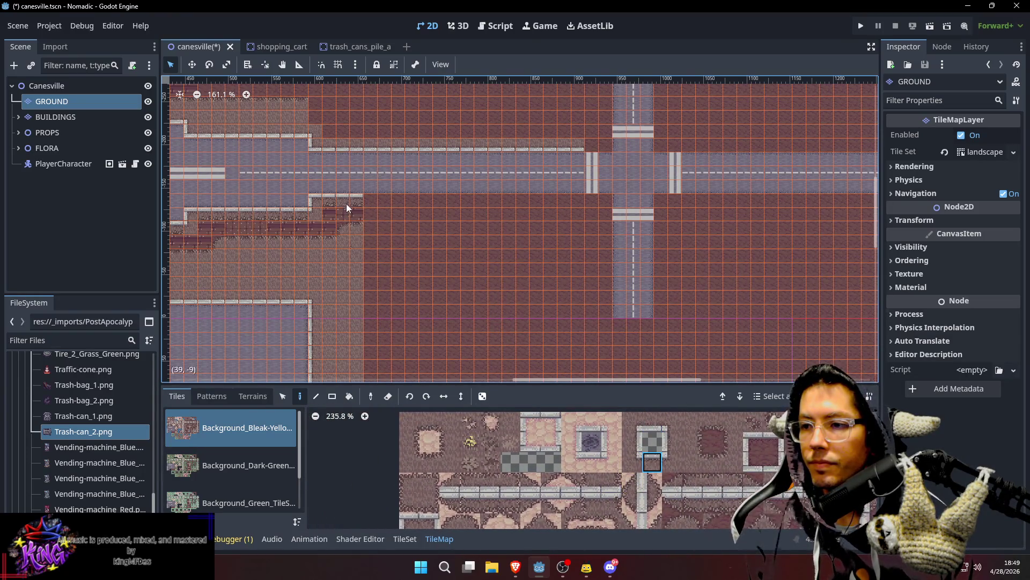
{"action": "scroll", "coordinate": [746, 490], "scroll_direction": "down", "scroll_amount": 2}
{"action": "scroll", "coordinate": [746, 489], "scroll_direction": "right", "scroll_amount": 2}
{"action": "left_click", "coordinate": [689, 477]}
{"action": "left_click_drag", "start_coordinate": [367, 206], "coordinate": [500, 201]}
{"action": "left_click", "coordinate": [688, 477]}
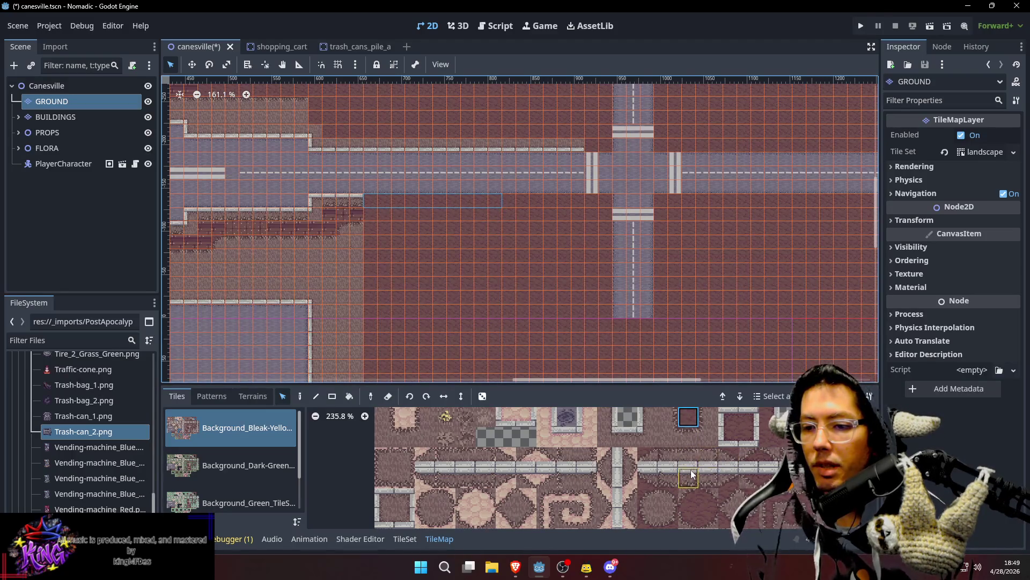
{"action": "key", "text": "d"}
{"action": "left_click", "coordinate": [371, 199]}
{"action": "left_click_drag", "start_coordinate": [418, 205], "coordinate": [567, 204]}
{"action": "scroll", "coordinate": [319, 217], "scroll_direction": "down", "scroll_amount": 1}
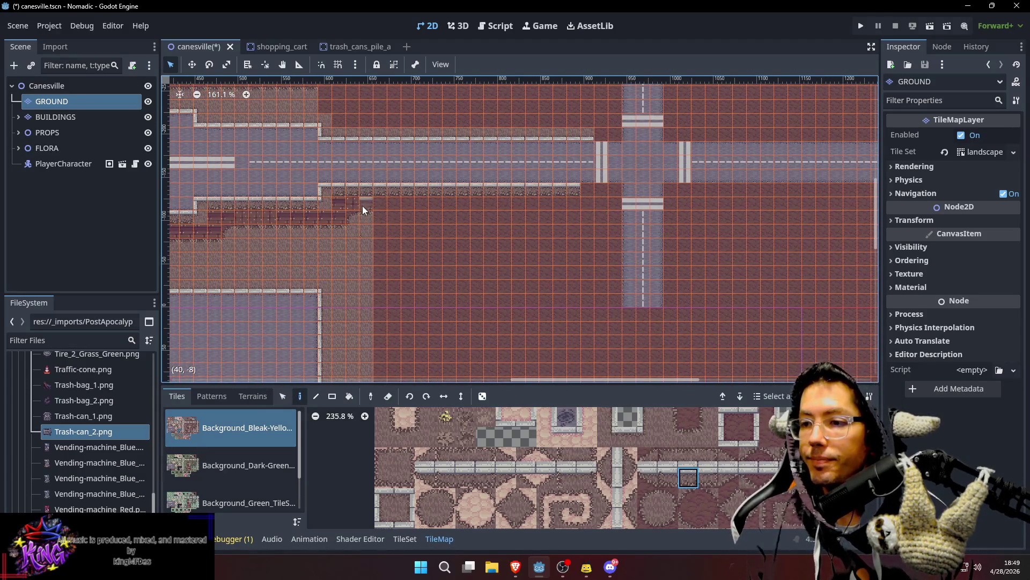
Step: Paint a dark brick row below the sidewalk and extend the upper curb two tiles
{"action": "mouse_move", "coordinate": [572, 201]}
{"action": "left_mouse_down"}
{"action": "mouse_move", "coordinate": [287, 211]}
{"action": "mouse_move", "coordinate": [353, 204]}
{"action": "left_mouse_up"}
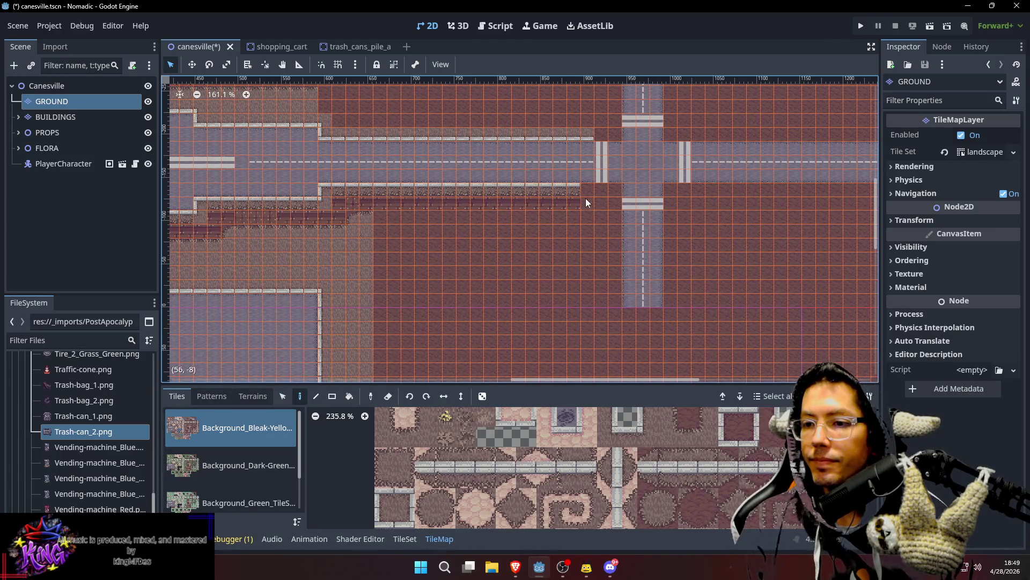
{"action": "scroll", "coordinate": [602, 239], "scroll_direction": "right", "scroll_amount": 3}
{"action": "scroll", "coordinate": [590, 252], "scroll_direction": "up", "scroll_amount": 1}
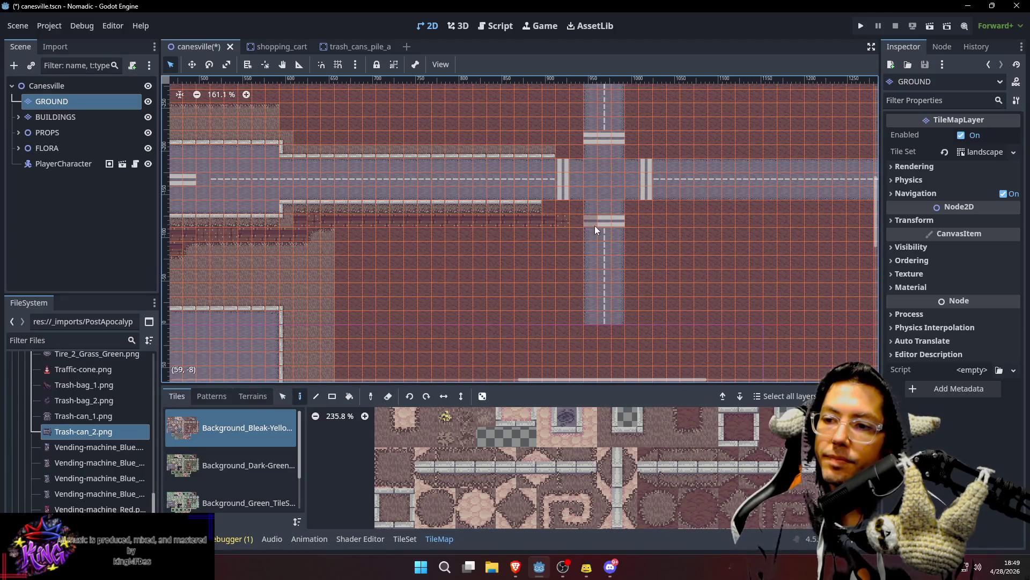
{"action": "scroll", "coordinate": [585, 231], "scroll_direction": "right", "scroll_amount": 1}
{"action": "left_click", "coordinate": [526, 208], "text": "ctrl"}
{"action": "left_click", "coordinate": [540, 207]}
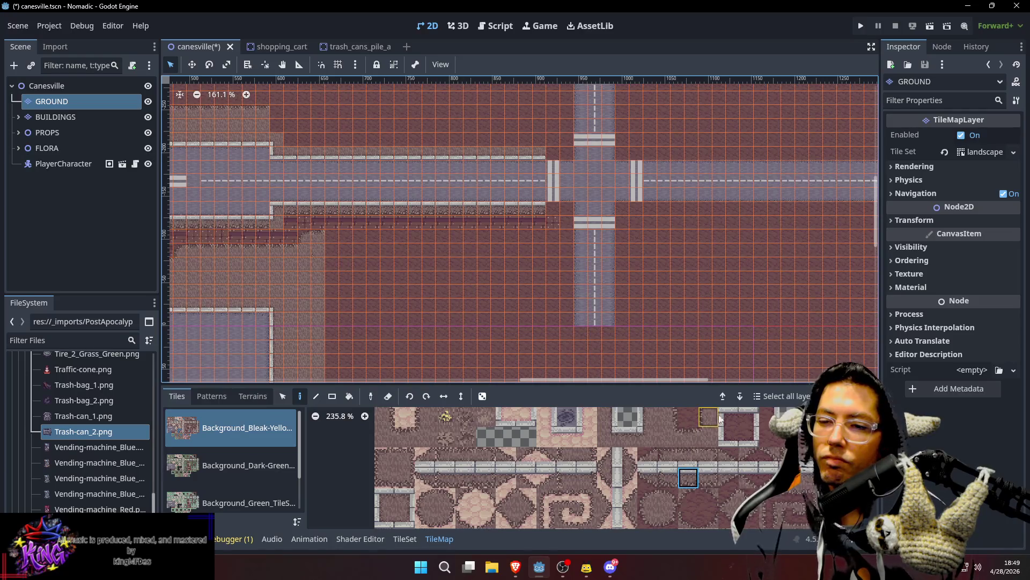
Step: Place a curb corner tile beside the lower crosswalk on the southern road
{"action": "scroll", "coordinate": [799, 428], "scroll_direction": "up", "scroll_amount": 1}
{"action": "left_click", "coordinate": [786, 460]}
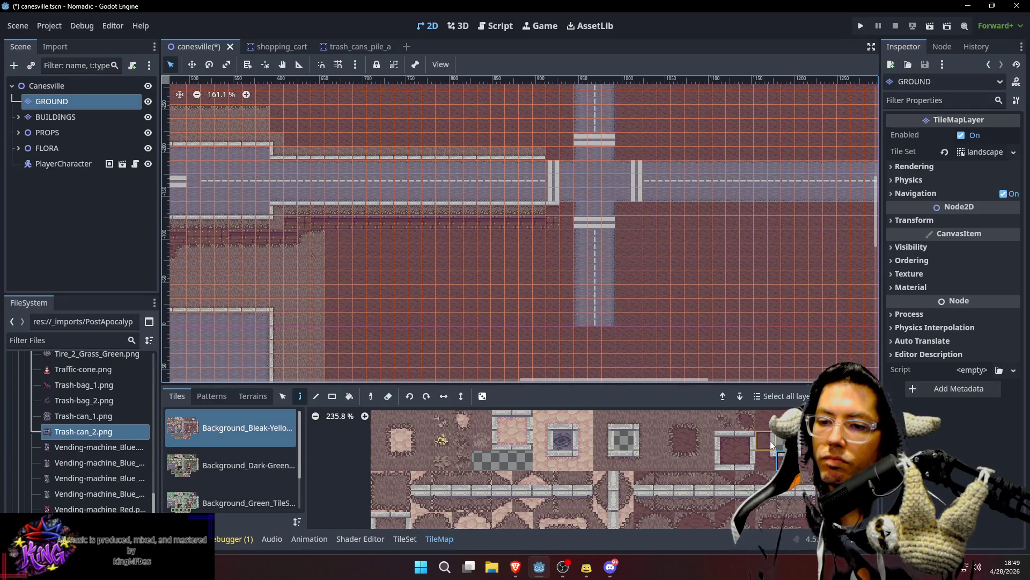
{"action": "left_click", "coordinate": [571, 220]}
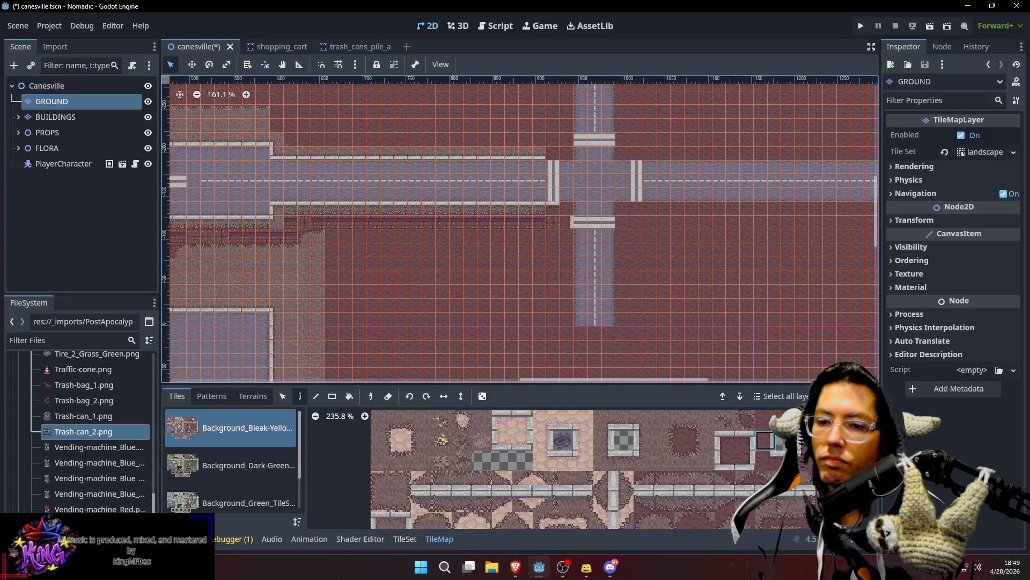
{"action": "left_click", "coordinate": [741, 445]}
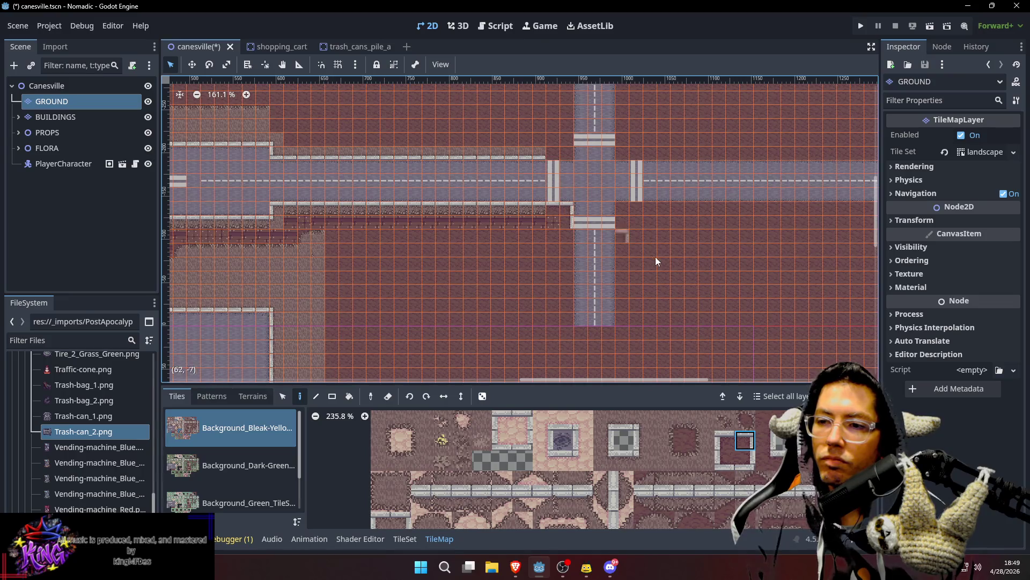
{"action": "scroll", "coordinate": [642, 246], "scroll_direction": "up", "scroll_amount": 5}
{"action": "left_click_drag", "start_coordinate": [612, 221], "coordinate": [616, 206]}
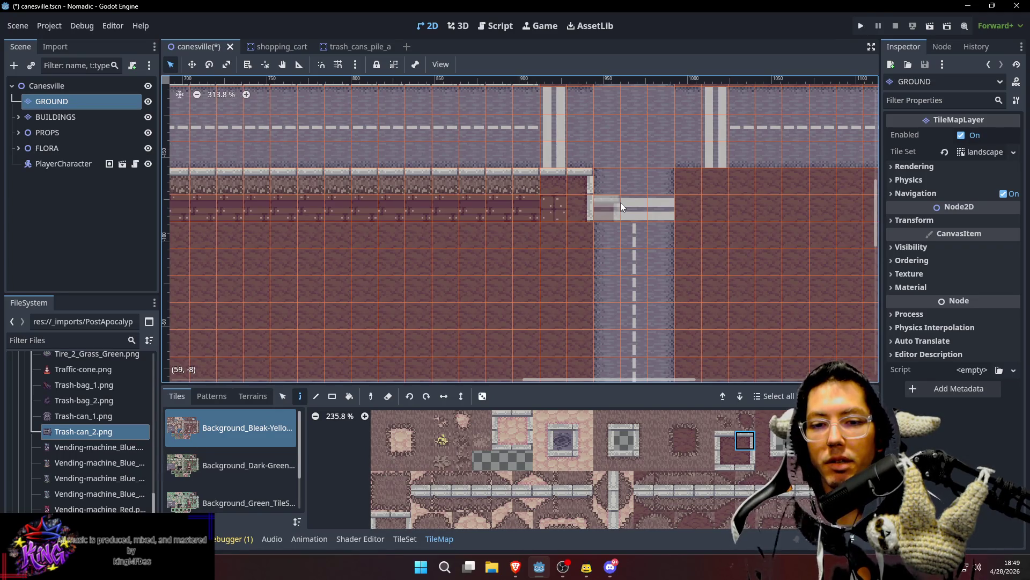
Step: Place a gritty sidewalk tile at the curb corner of the east road
{"action": "left_click_drag", "start_coordinate": [665, 209], "coordinate": [638, 190]}
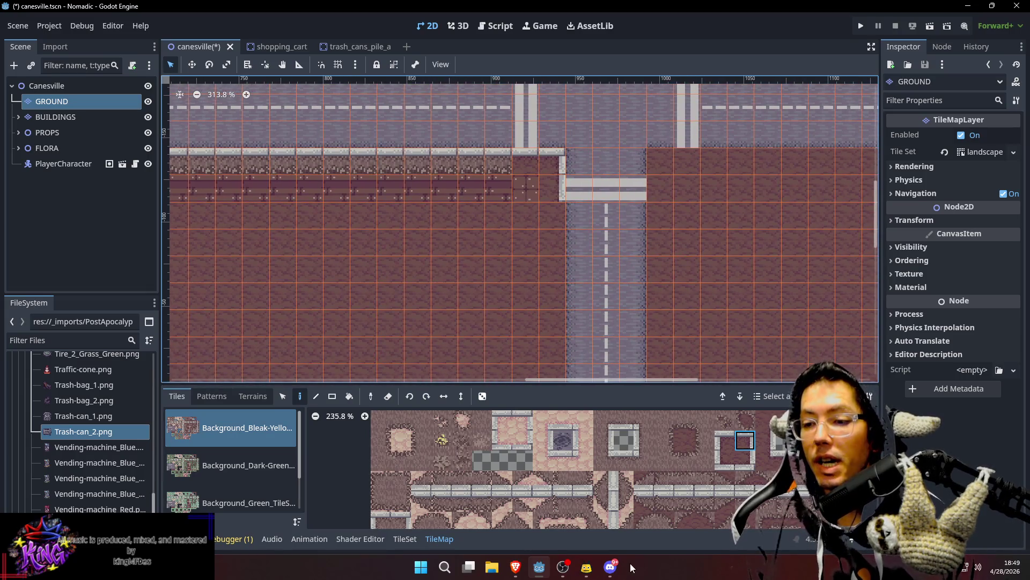
{"action": "left_click_drag", "start_coordinate": [716, 468], "coordinate": [681, 449]}
{"action": "left_click", "coordinate": [672, 487]}
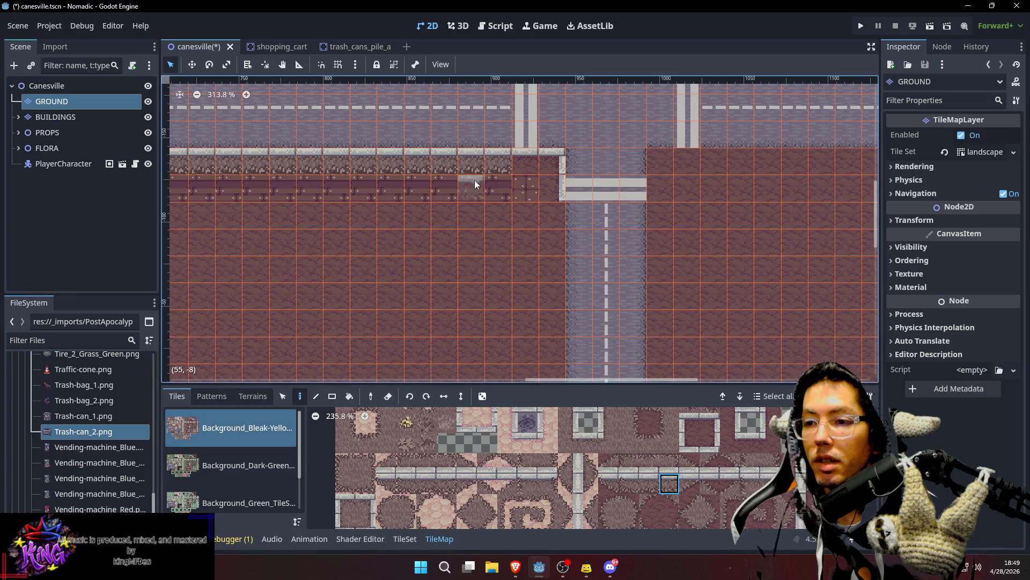
{"action": "scroll", "coordinate": [628, 245], "scroll_direction": "down", "scroll_amount": 2}
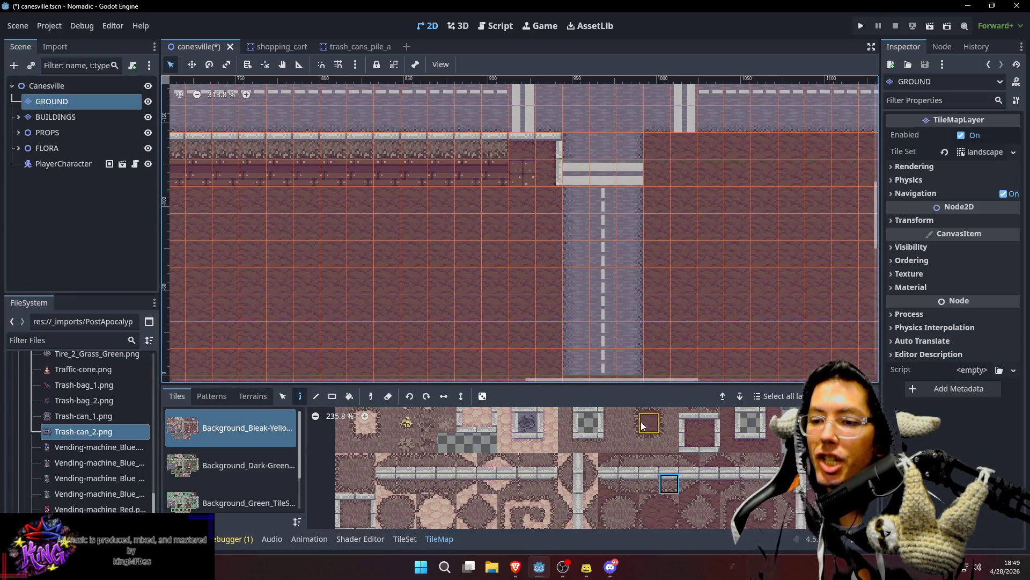
{"action": "scroll", "coordinate": [714, 450], "scroll_direction": "down", "scroll_amount": 3}
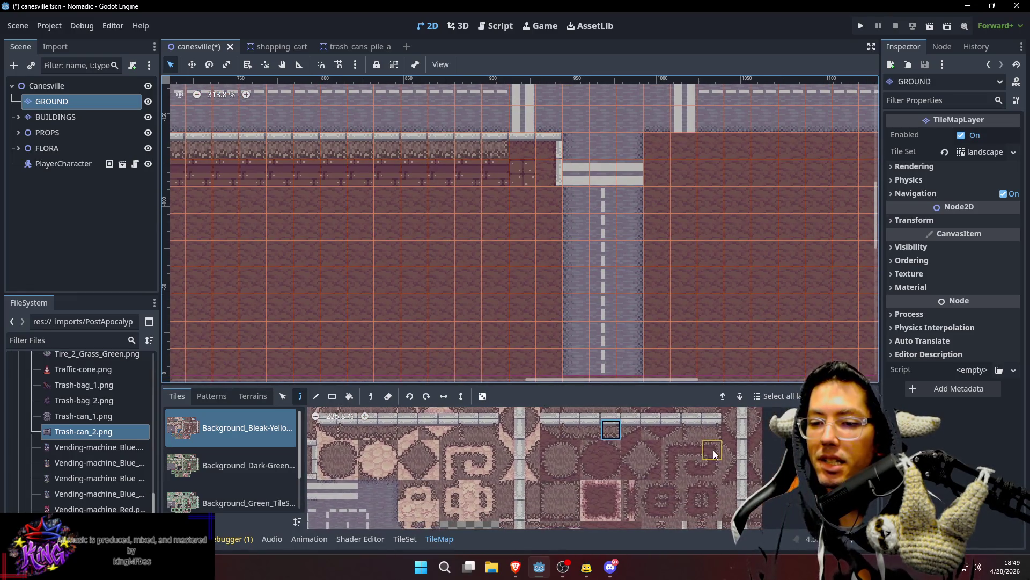
{"action": "scroll", "coordinate": [726, 466], "scroll_direction": "down", "scroll_amount": 3}
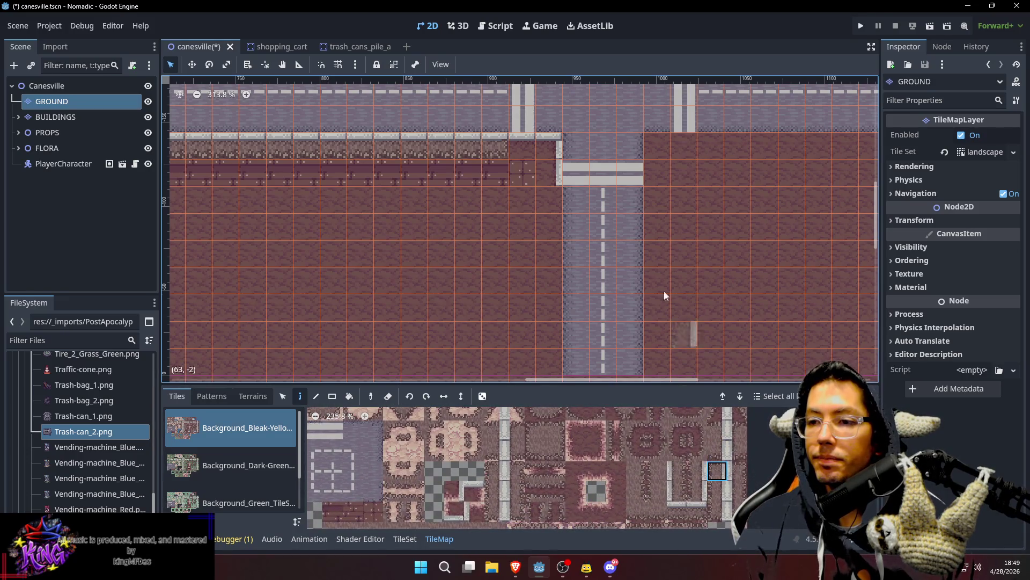
{"action": "left_click", "coordinate": [546, 202]}
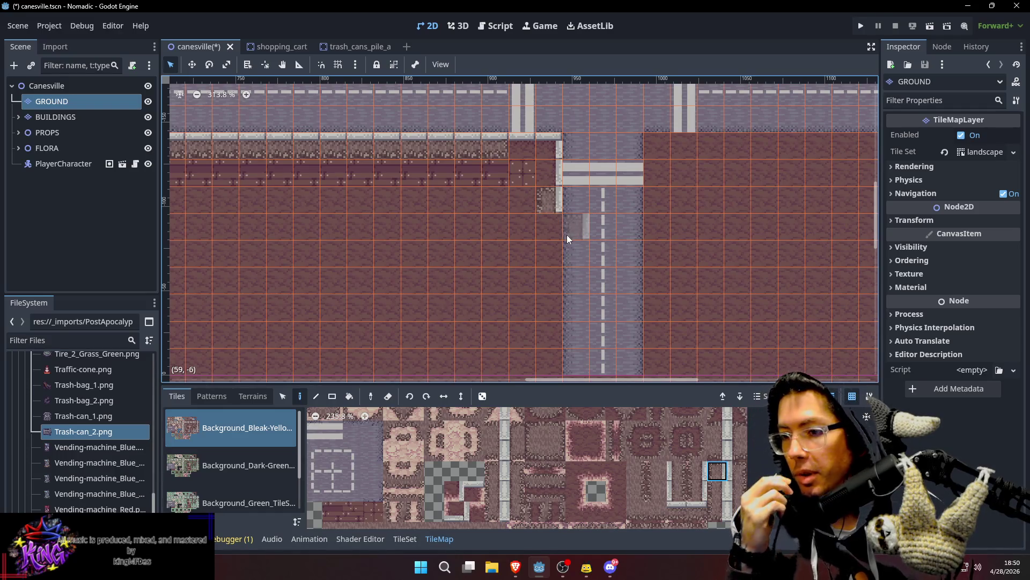
{"action": "scroll", "coordinate": [385, 207], "scroll_direction": "down", "scroll_amount": 4}
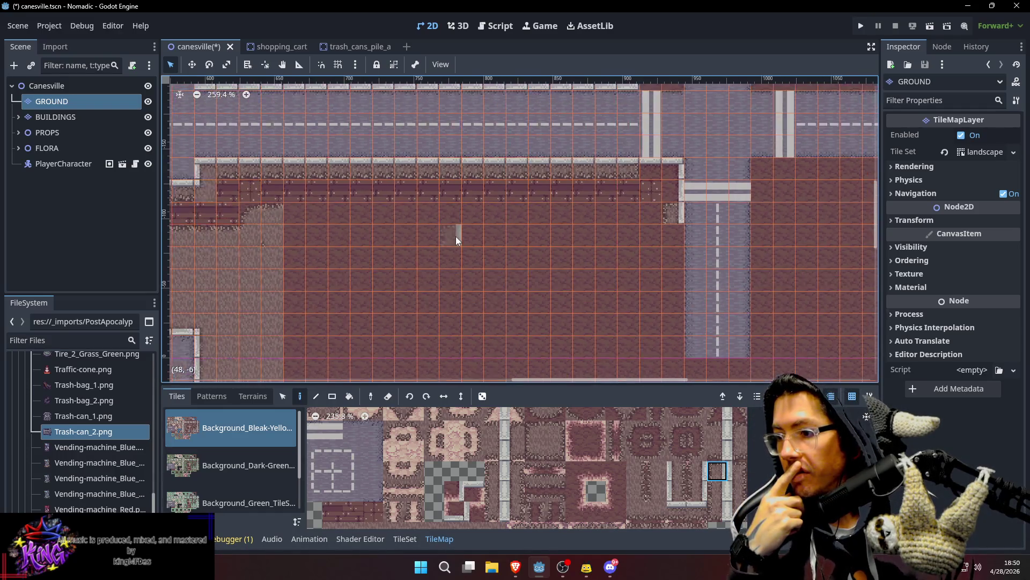
{"action": "scroll", "coordinate": [377, 184], "scroll_direction": "up", "scroll_amount": 1}
Step: Paint a column of dark brick tiles along the east road's edge, then switch to Steam
{"action": "key", "text": "s"}
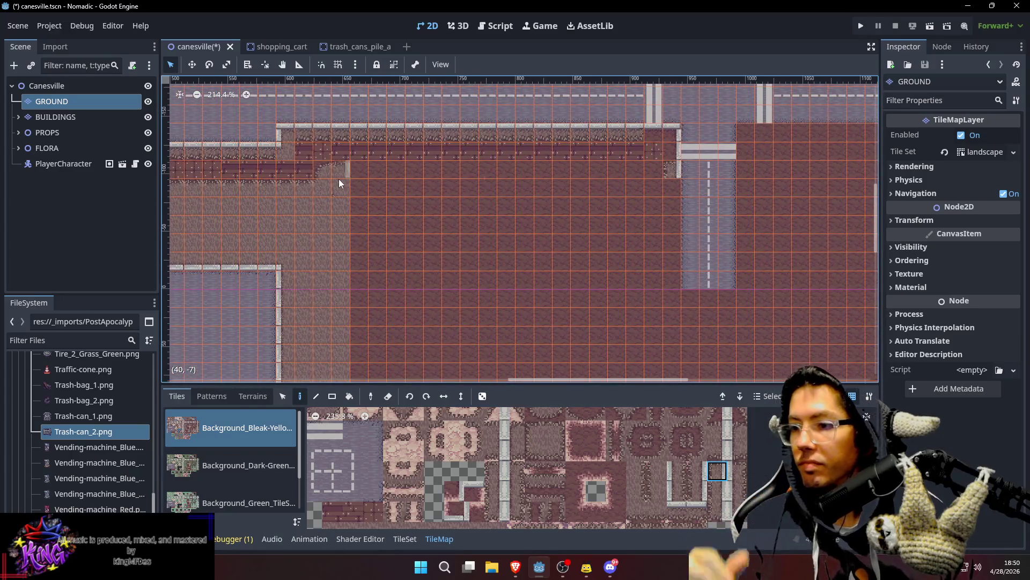
{"action": "key", "text": "d"}
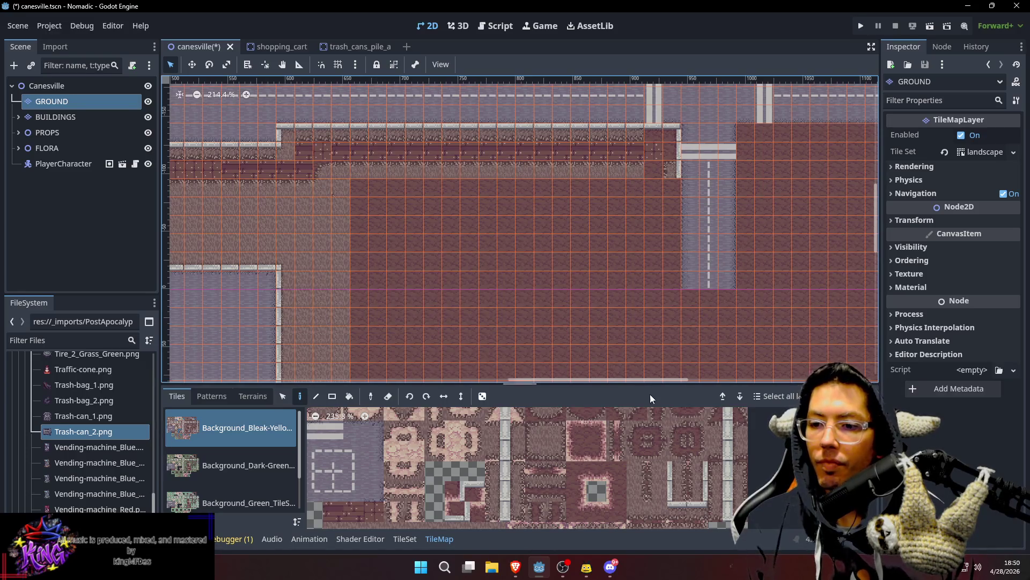
{"action": "scroll", "coordinate": [644, 438], "scroll_direction": "down", "scroll_amount": 1}
{"action": "left_click", "coordinate": [558, 418]}
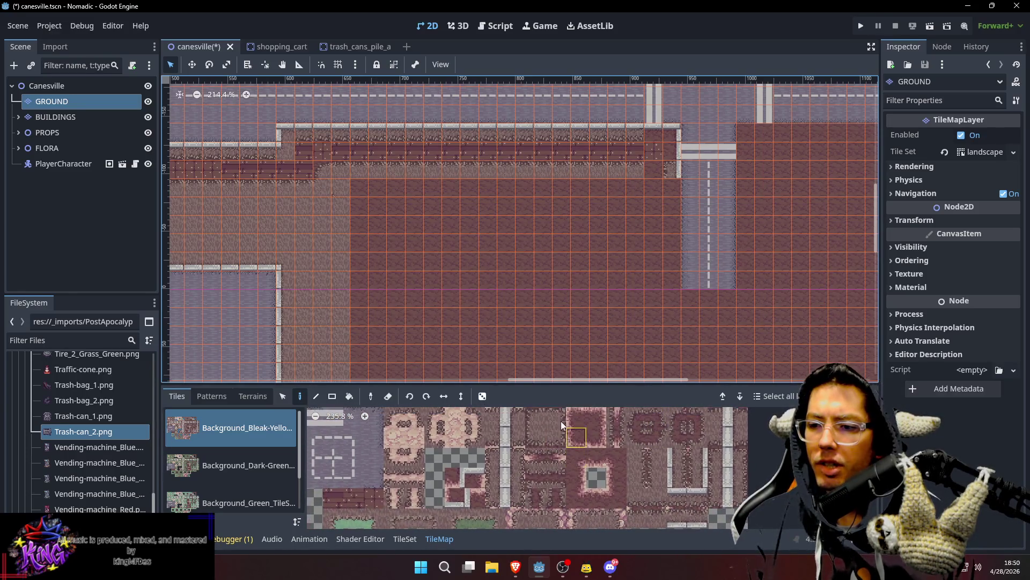
{"action": "left_click_drag", "start_coordinate": [643, 238], "coordinate": [610, 226]}
{"action": "key", "text": "d"}
{"action": "left_click", "coordinate": [601, 140], "text": "ctrl"}
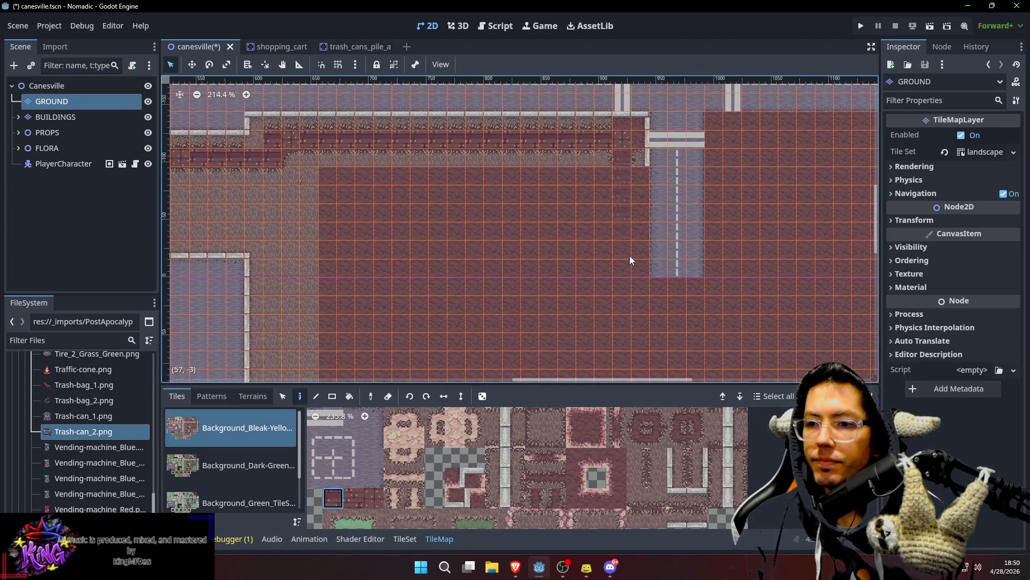
{"action": "left_click", "coordinate": [623, 371], "text": "shift"}
{"action": "scroll", "coordinate": [662, 305], "scroll_direction": "down", "scroll_amount": 1}
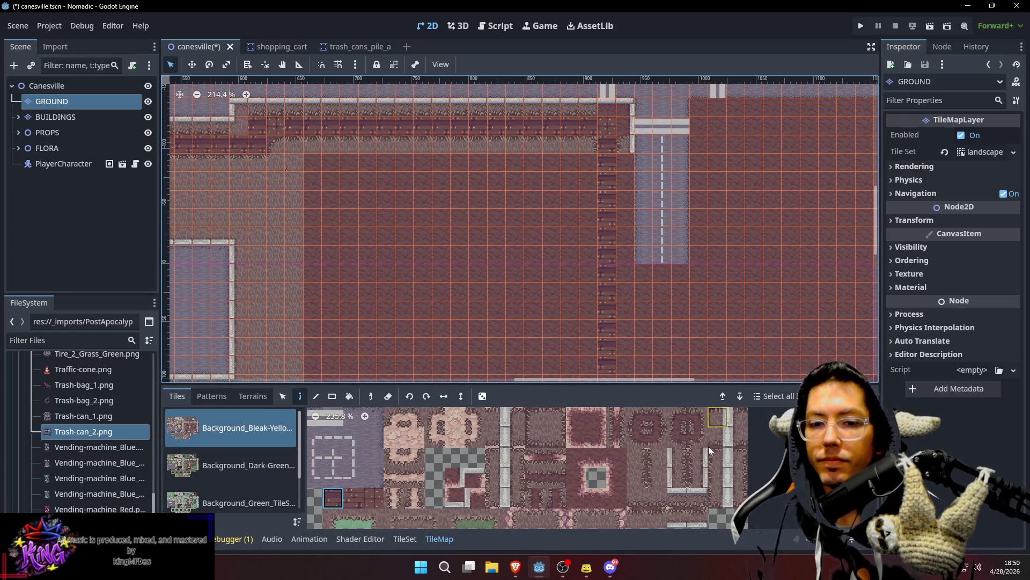
{"action": "left_click", "coordinate": [935, 576]}
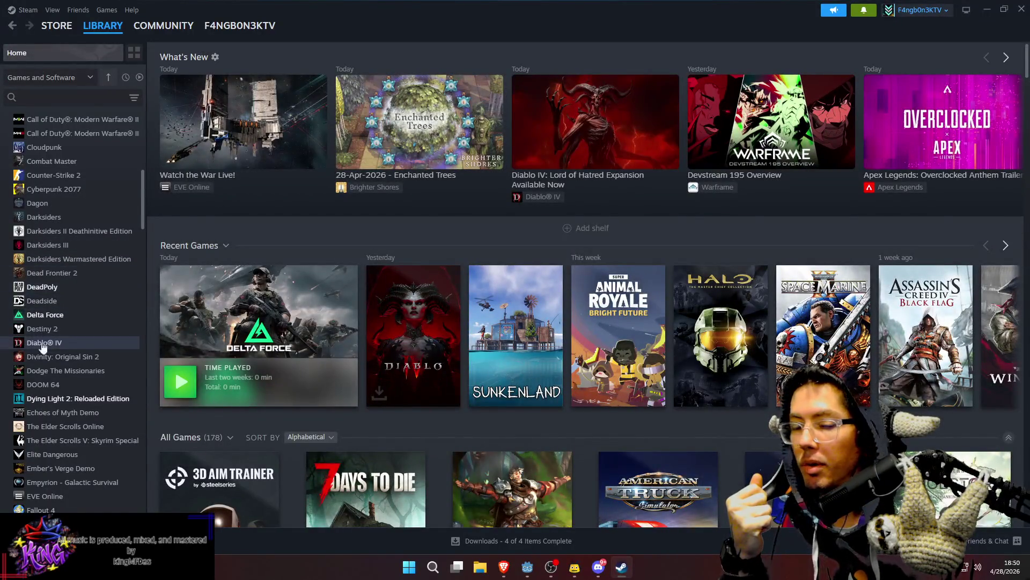
Step: Close Steam and paint a vertical curb column along the east road's west edge
{"action": "left_click", "coordinate": [1023, 17]}
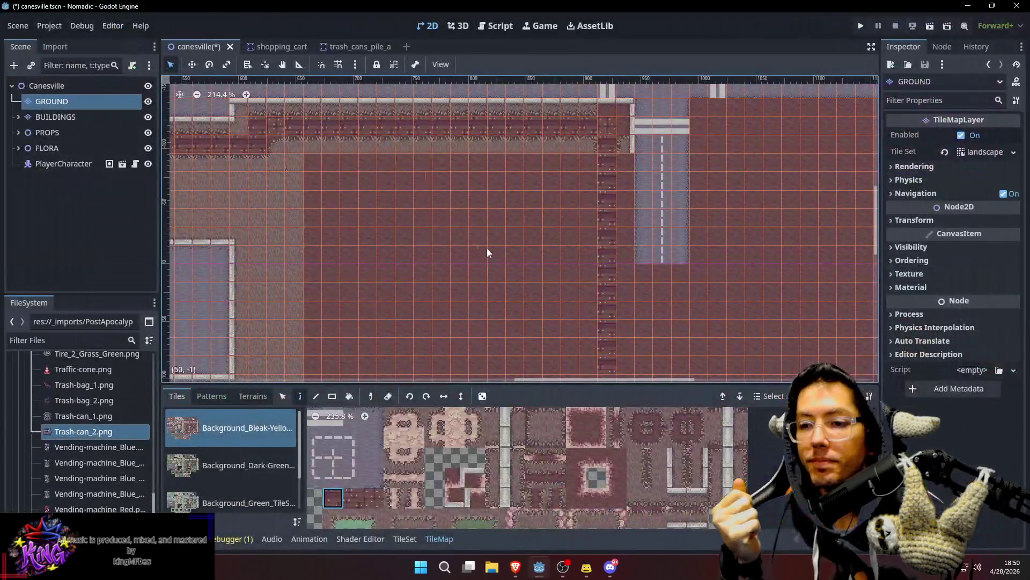
{"action": "left_click_drag", "start_coordinate": [714, 118], "coordinate": [713, 177]}
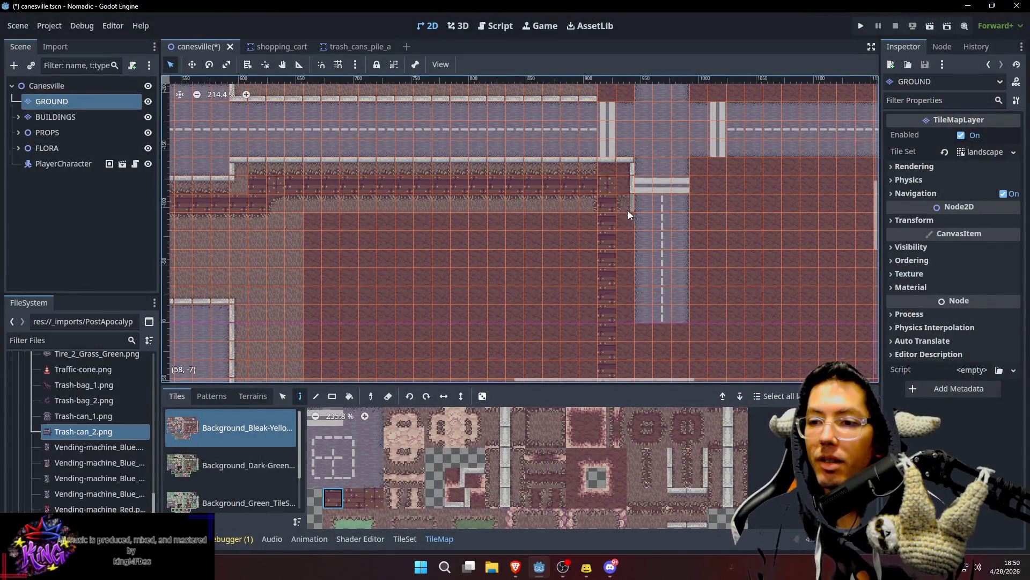
{"action": "left_click", "coordinate": [738, 478]}
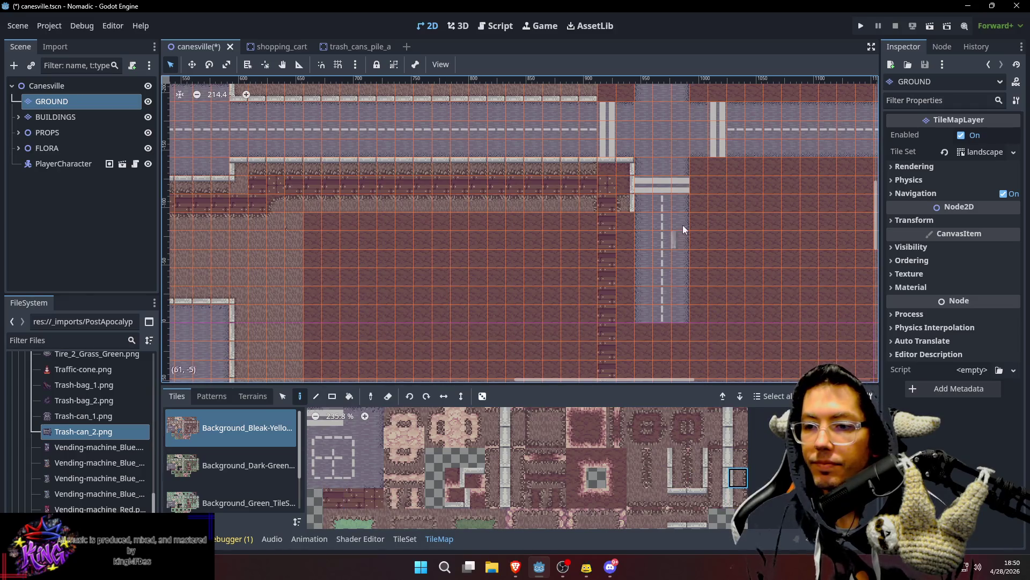
{"action": "left_click", "coordinate": [718, 477]}
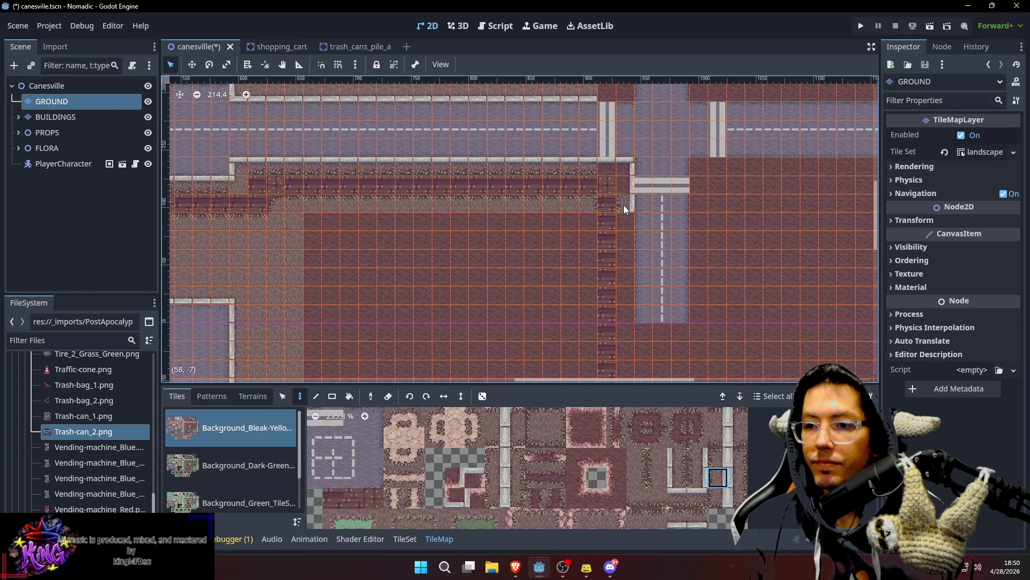
{"action": "left_click_drag", "start_coordinate": [628, 222], "coordinate": [629, 318]}
Step: Paint a strip of red paving tiles beside the new curb
{"action": "left_click_drag", "start_coordinate": [623, 194], "coordinate": [652, 174]}
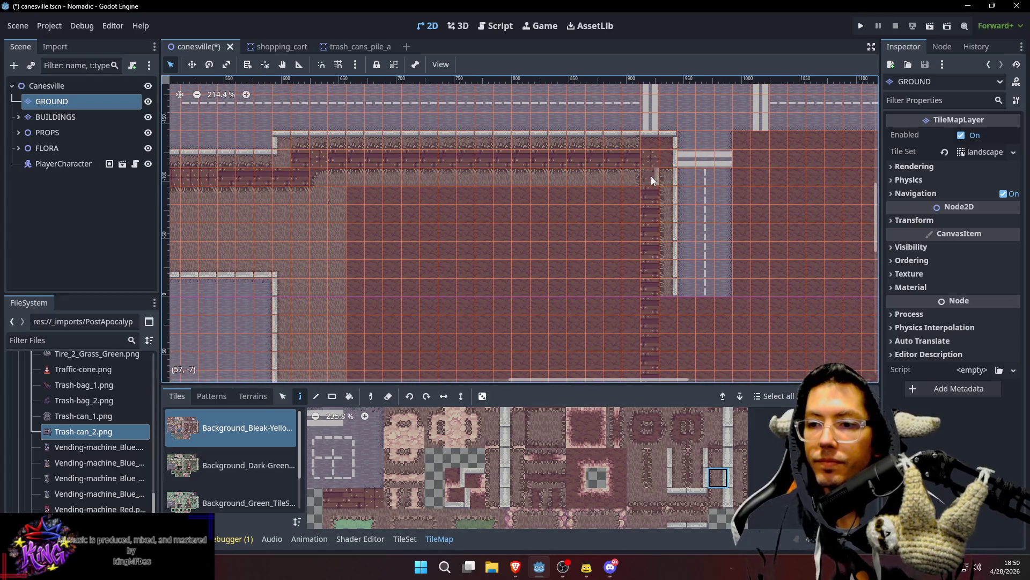
{"action": "scroll", "coordinate": [662, 448], "scroll_direction": "down", "scroll_amount": 5}
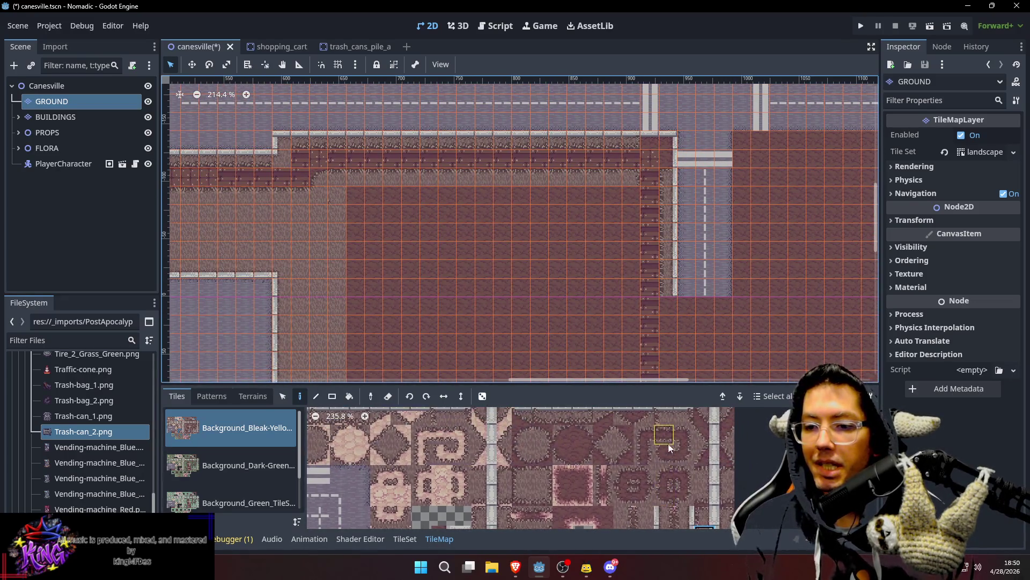
{"action": "left_click", "coordinate": [532, 428]}
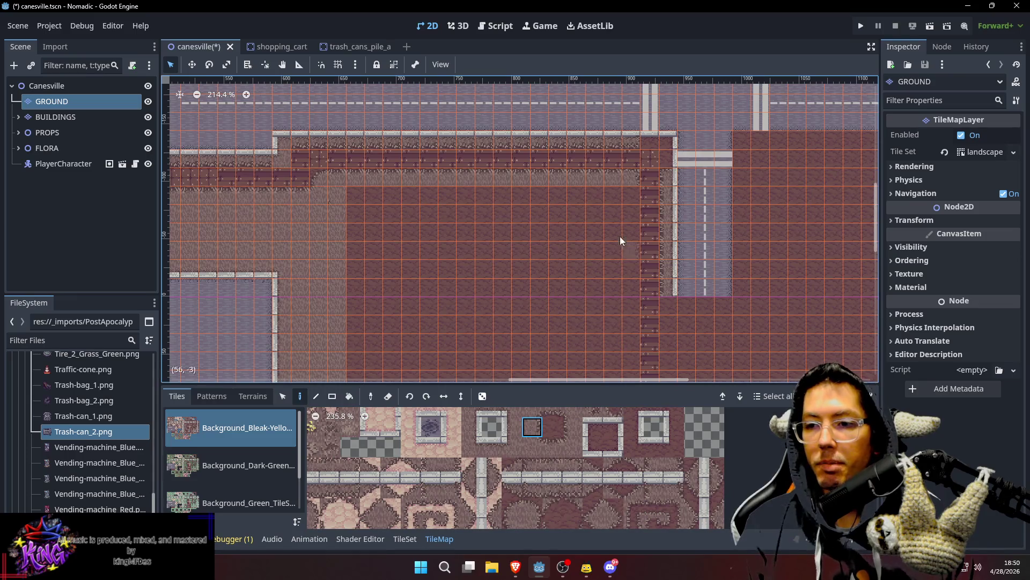
{"action": "left_click_drag", "start_coordinate": [633, 286], "coordinate": [643, 283]}
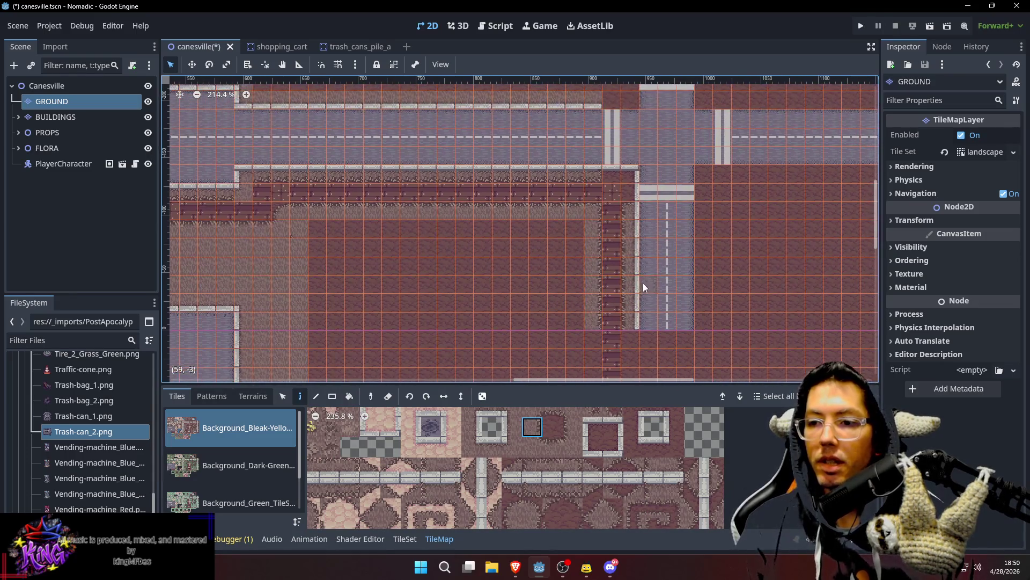
Step: Fill the red block with gravel tiles
{"action": "left_click", "coordinate": [300, 251], "text": "ctrl"}
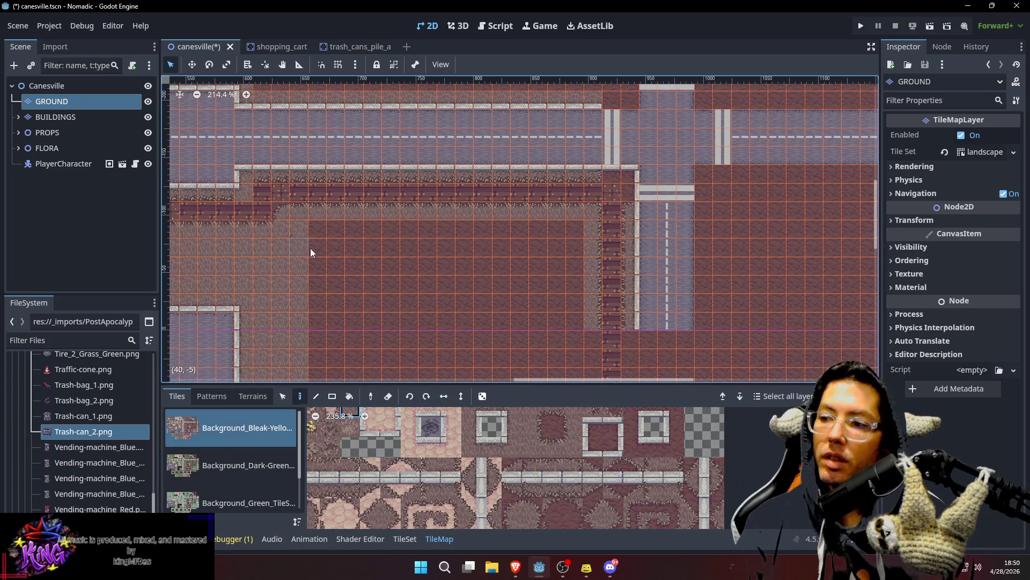
{"action": "mouse_move", "coordinate": [314, 231]}
{"action": "left_mouse_down"}
{"action": "mouse_move", "coordinate": [491, 305]}
{"action": "mouse_move", "coordinate": [576, 323]}
{"action": "mouse_move", "coordinate": [515, 230]}
{"action": "mouse_move", "coordinate": [481, 202]}
{"action": "mouse_move", "coordinate": [501, 276]}
{"action": "left_mouse_up"}
{"action": "scroll", "coordinate": [460, 213], "scroll_direction": "down", "scroll_amount": 2}
{"action": "left_click_drag", "start_coordinate": [460, 213], "coordinate": [502, 280]}
{"action": "scroll", "coordinate": [401, 246], "scroll_direction": "up", "scroll_amount": 2}
{"action": "scroll", "coordinate": [620, 241], "scroll_direction": "up", "scroll_amount": 2}
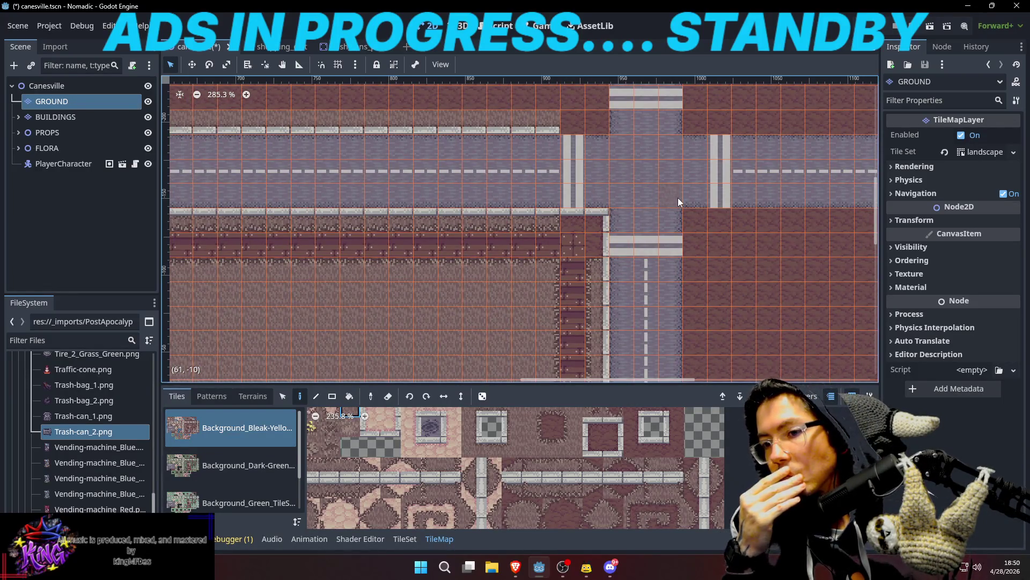
Step: Extend the tile row along the sidewalk west of the intersection
{"action": "scroll", "coordinate": [677, 197], "scroll_direction": "down", "scroll_amount": 3}
{"action": "mouse_move", "coordinate": [419, 276]}
{"action": "left_mouse_down"}
{"action": "mouse_move", "coordinate": [513, 202]}
{"action": "mouse_move", "coordinate": [464, 296]}
{"action": "left_mouse_up"}
{"action": "scroll", "coordinate": [451, 221], "scroll_direction": "up", "scroll_amount": 2}
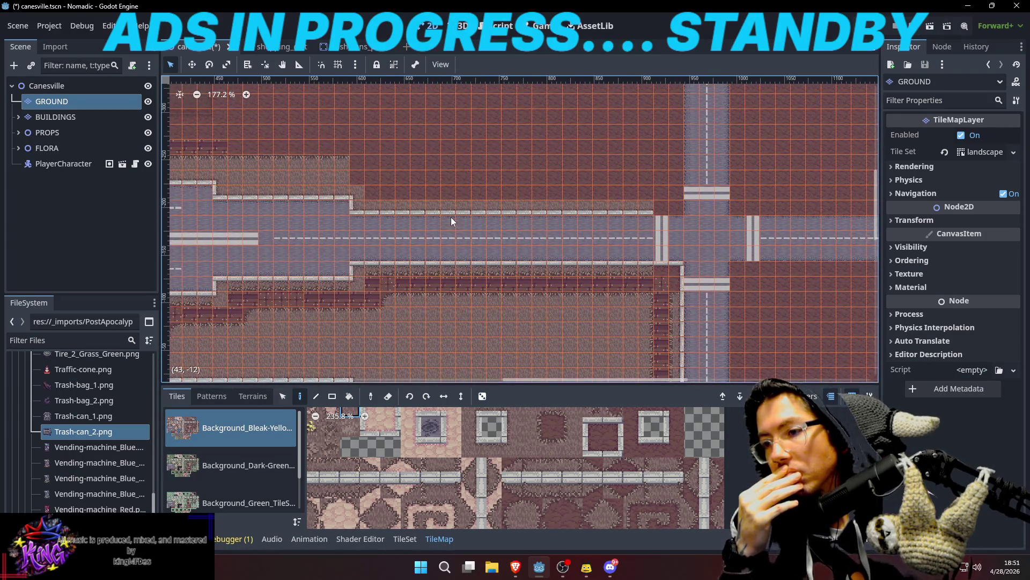
{"action": "mouse_move", "coordinate": [383, 194]}
{"action": "left_mouse_down"}
{"action": "mouse_move", "coordinate": [432, 191]}
{"action": "mouse_move", "coordinate": [420, 212]}
{"action": "mouse_move", "coordinate": [449, 223]}
{"action": "left_mouse_up"}
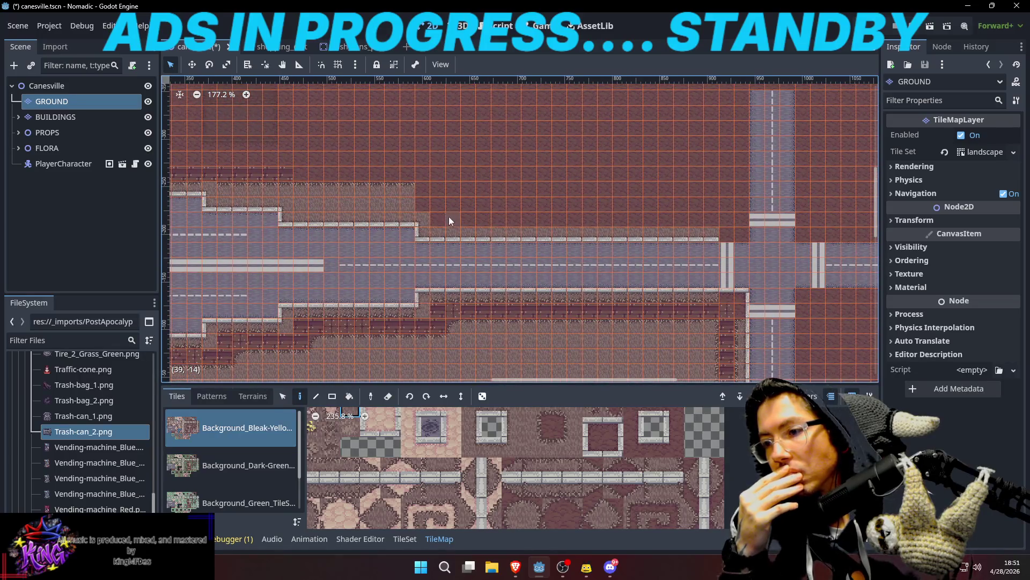
{"action": "key", "text": "s"}
{"action": "left_click", "coordinate": [289, 174]}
{"action": "key", "text": "d"}
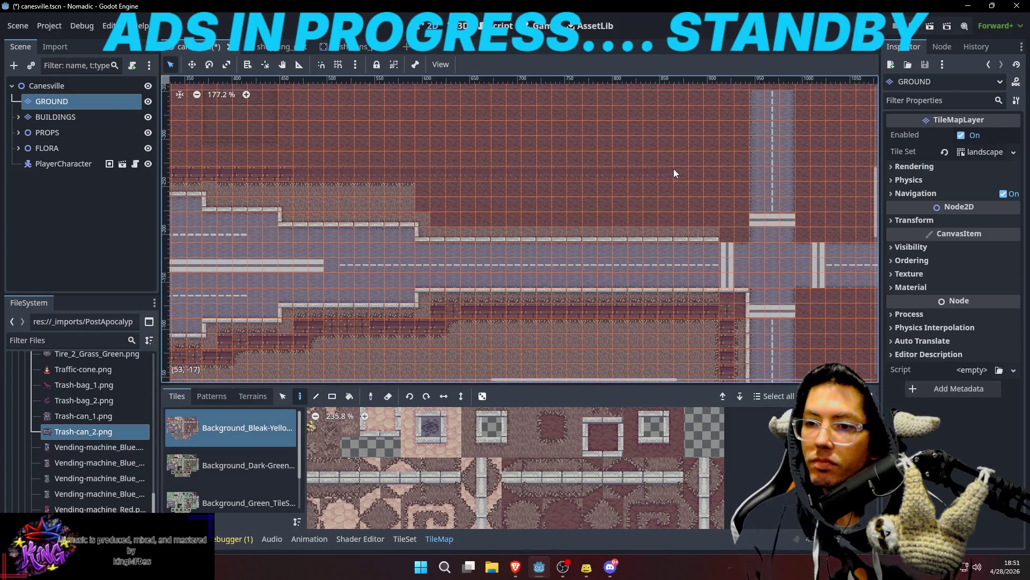
{"action": "left_click", "coordinate": [707, 174], "text": "shift"}
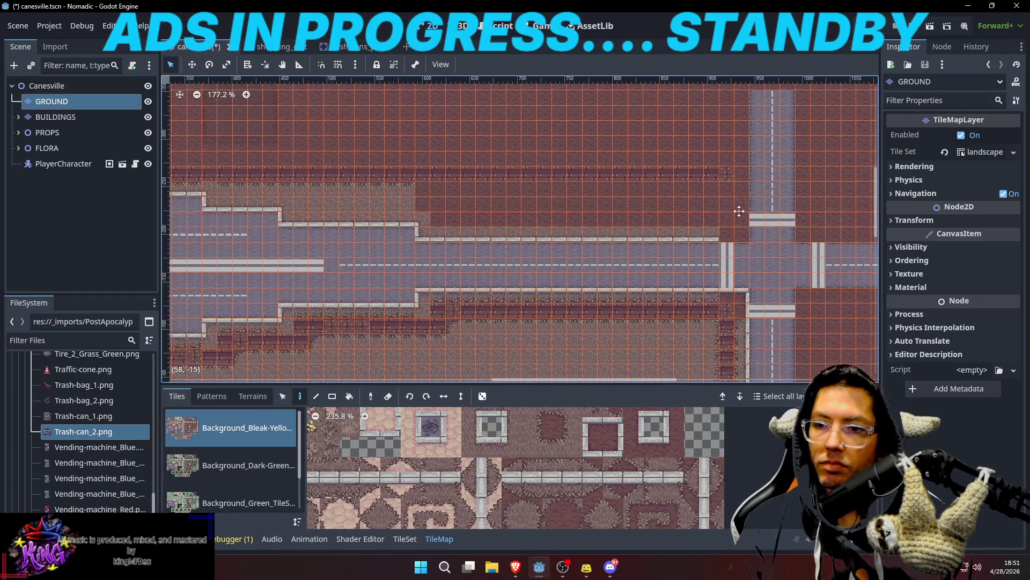
Step: Place a curb corner tile at the intersection
{"action": "left_click_drag", "start_coordinate": [739, 211], "coordinate": [669, 206]}
{"action": "key", "text": "s"}
{"action": "key", "text": "d"}
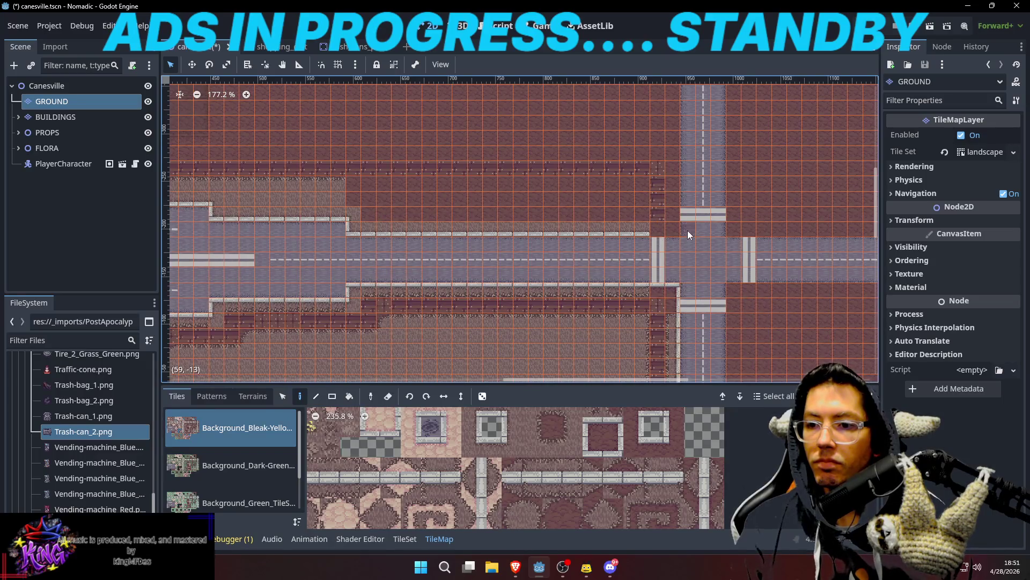
{"action": "left_click_drag", "start_coordinate": [688, 231], "coordinate": [674, 219]}
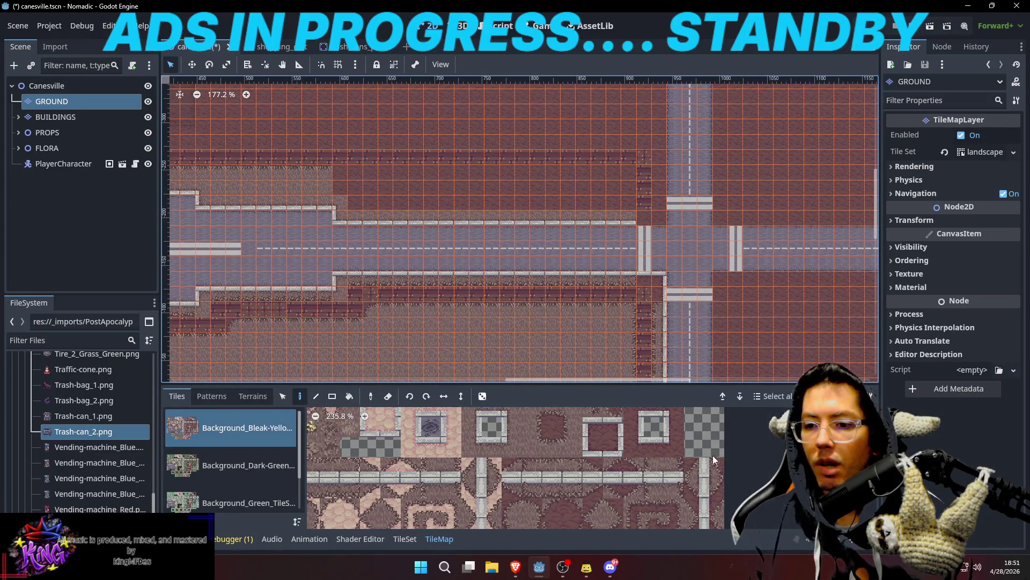
{"action": "left_click", "coordinate": [653, 416]}
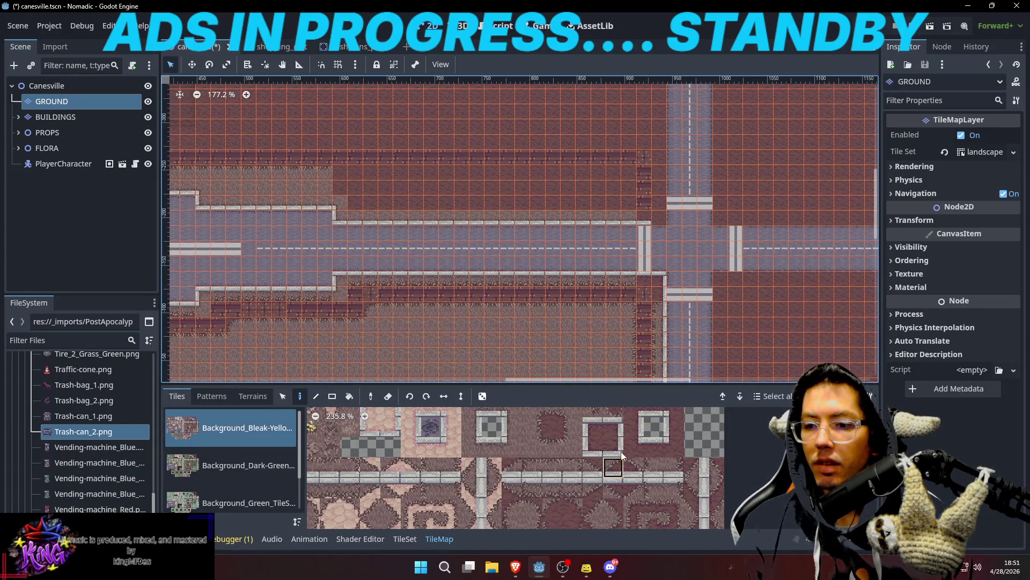
{"action": "left_click", "coordinate": [661, 217]}
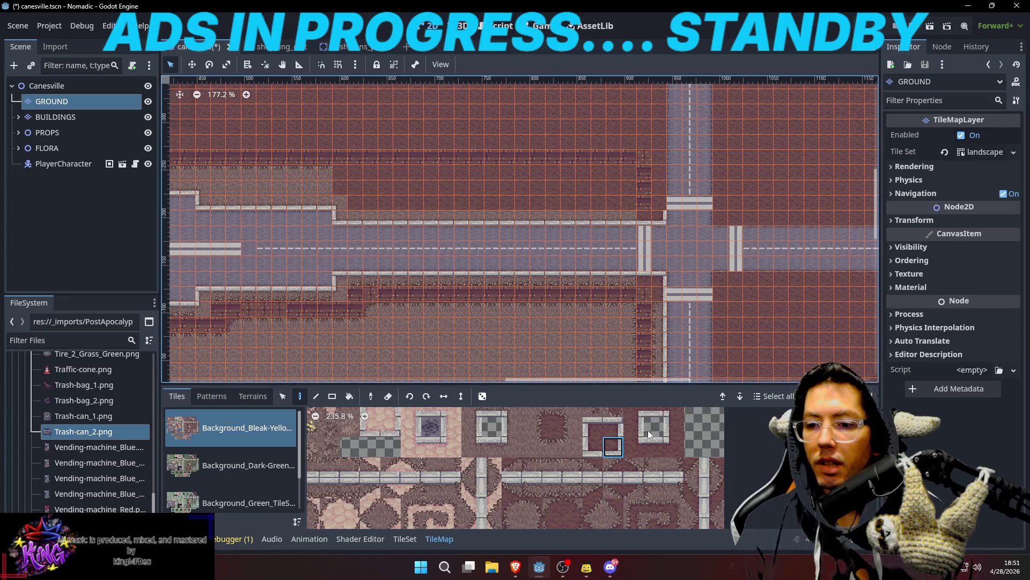
{"action": "left_click", "coordinate": [633, 427]}
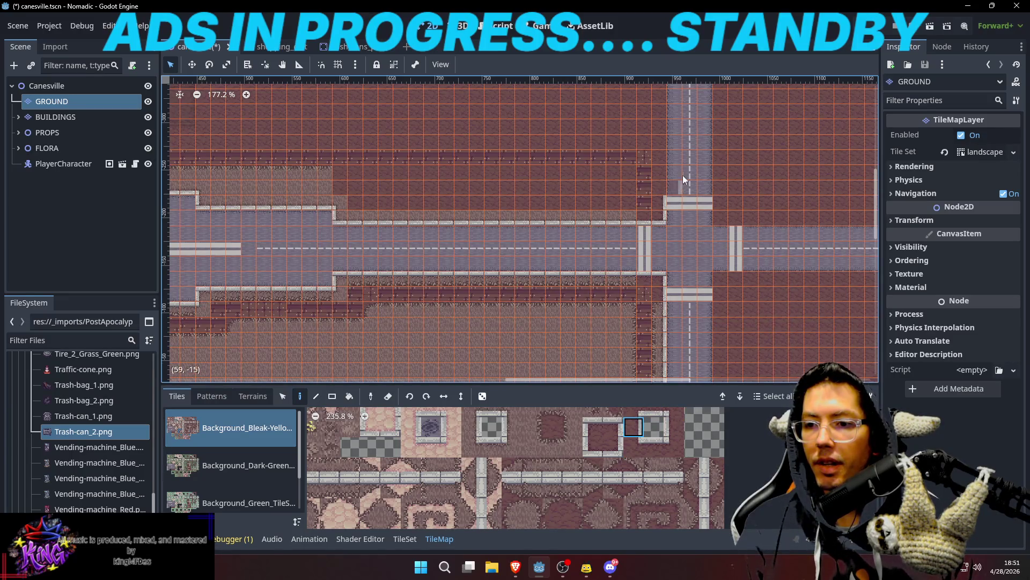
Step: Draw a 19-tile row of sandy gravel tiles above the road
{"action": "scroll", "coordinate": [662, 166], "scroll_direction": "up", "scroll_amount": 1}
{"action": "key", "text": "d"}
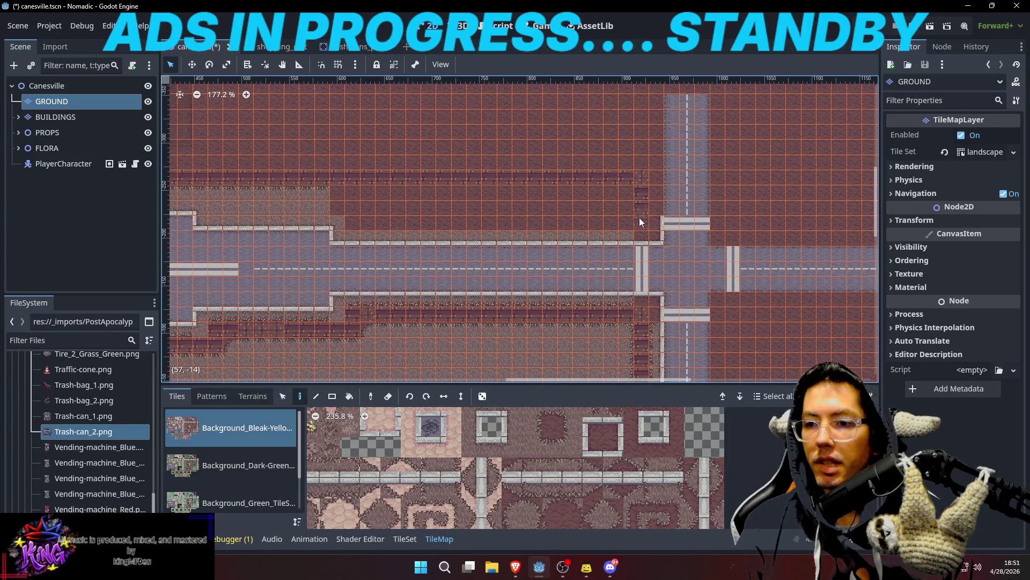
{"action": "scroll", "coordinate": [573, 161], "scroll_direction": "down", "scroll_amount": 1}
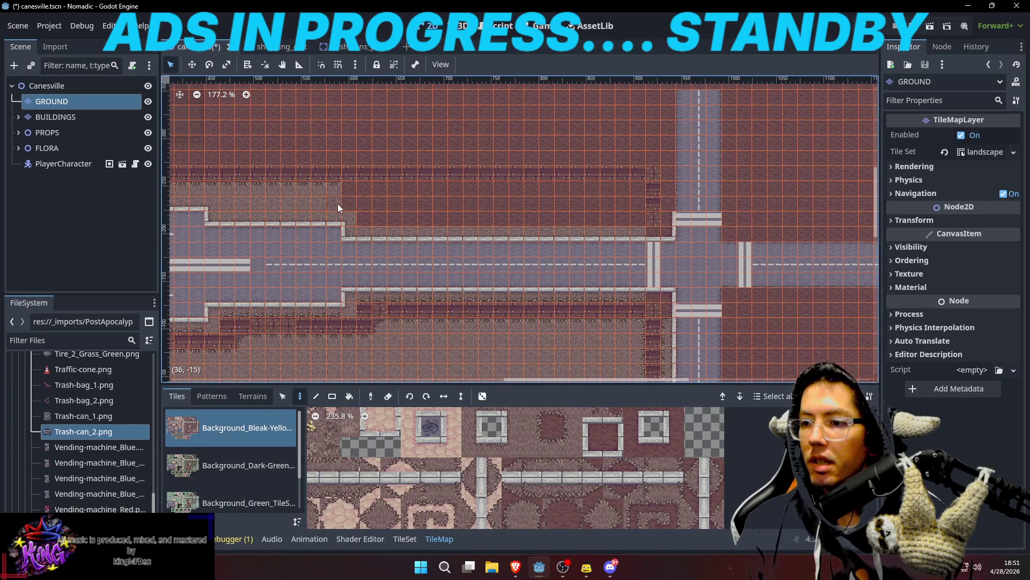
{"action": "mouse_move", "coordinate": [350, 204]}
{"action": "left_mouse_down"}
{"action": "mouse_move", "coordinate": [627, 202]}
{"action": "mouse_move", "coordinate": [357, 220]}
{"action": "left_mouse_up"}
Step: Extend the gravel row rightward along the sidewalk to its end tile
{"action": "scroll", "coordinate": [587, 337], "scroll_direction": "up", "scroll_amount": 2}
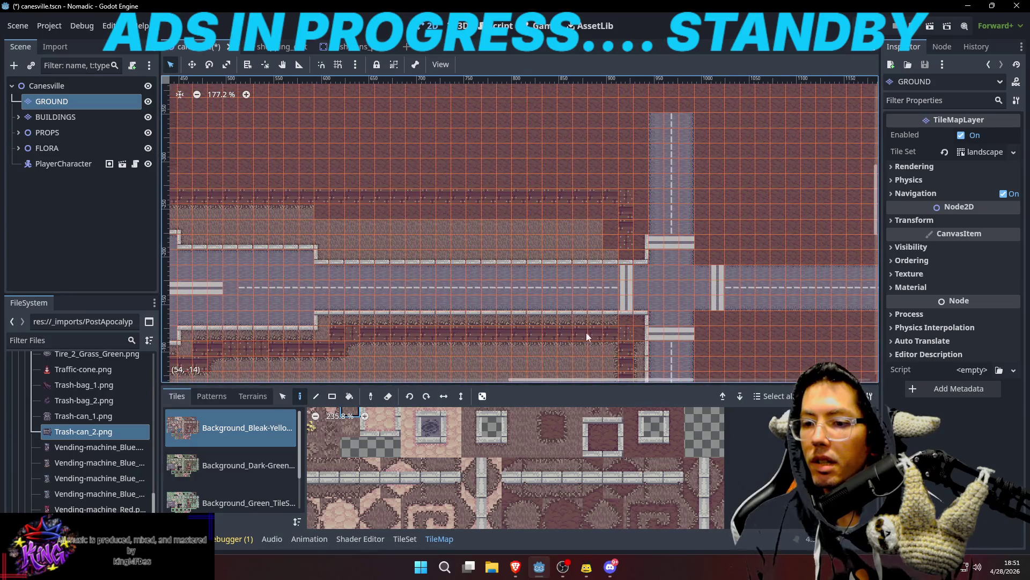
{"action": "left_click_drag", "start_coordinate": [583, 502], "coordinate": [596, 465]}
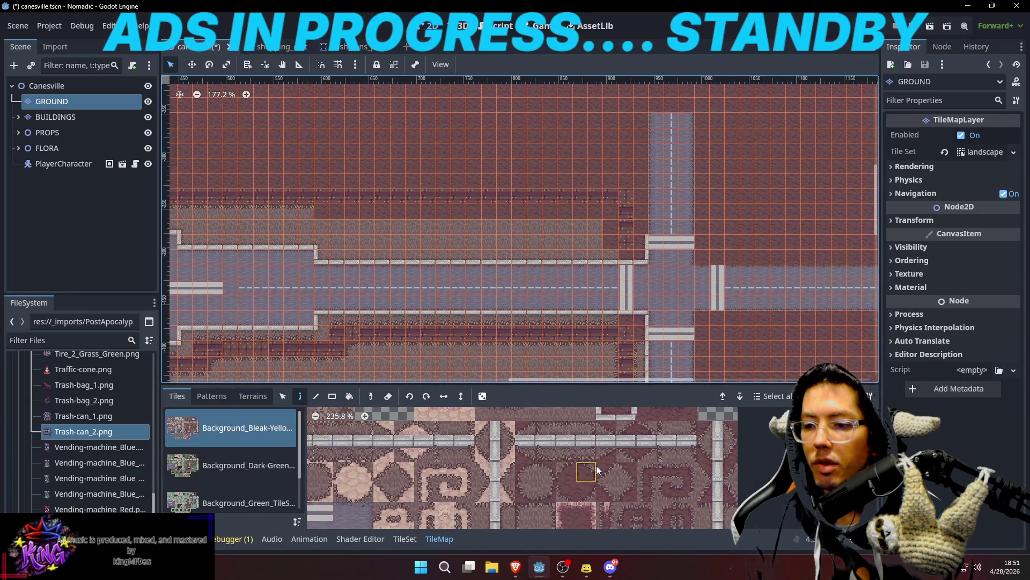
{"action": "left_click_drag", "start_coordinate": [661, 493], "coordinate": [663, 500]}
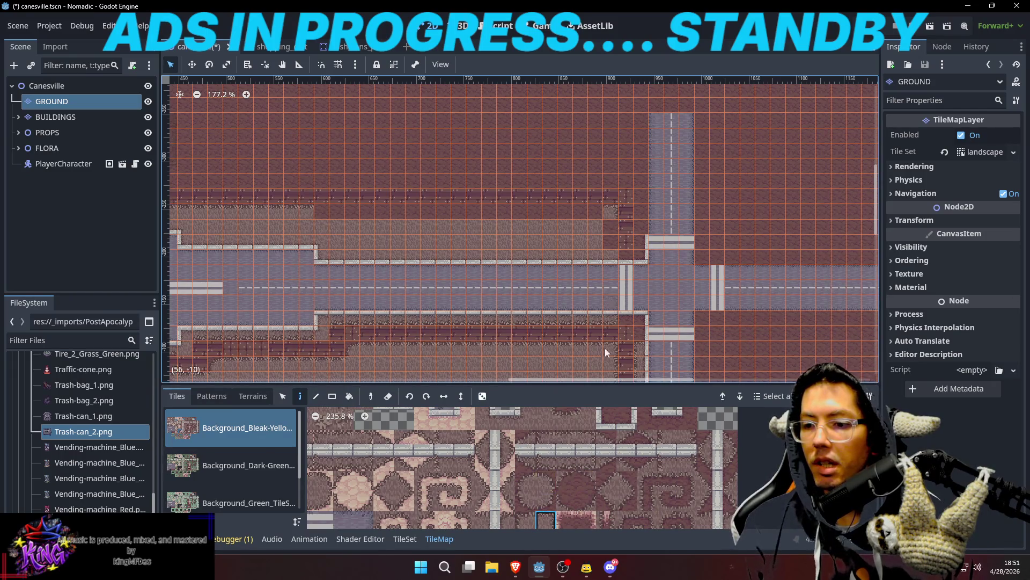
{"action": "left_click_drag", "start_coordinate": [590, 423], "coordinate": [602, 478]}
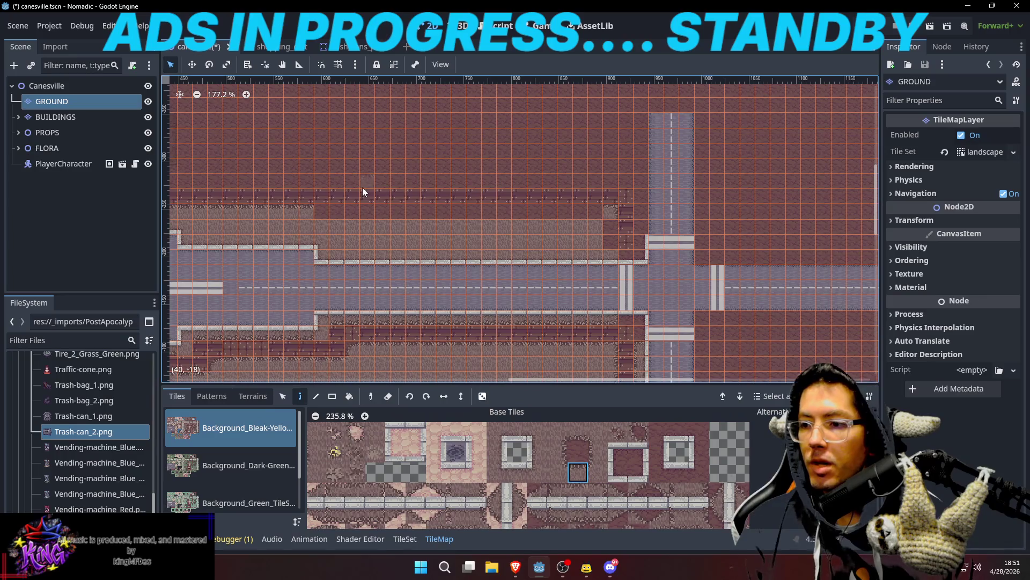
{"action": "left_click_drag", "start_coordinate": [327, 210], "coordinate": [465, 211]}
{"action": "left_click_drag", "start_coordinate": [594, 211], "coordinate": [594, 211]}
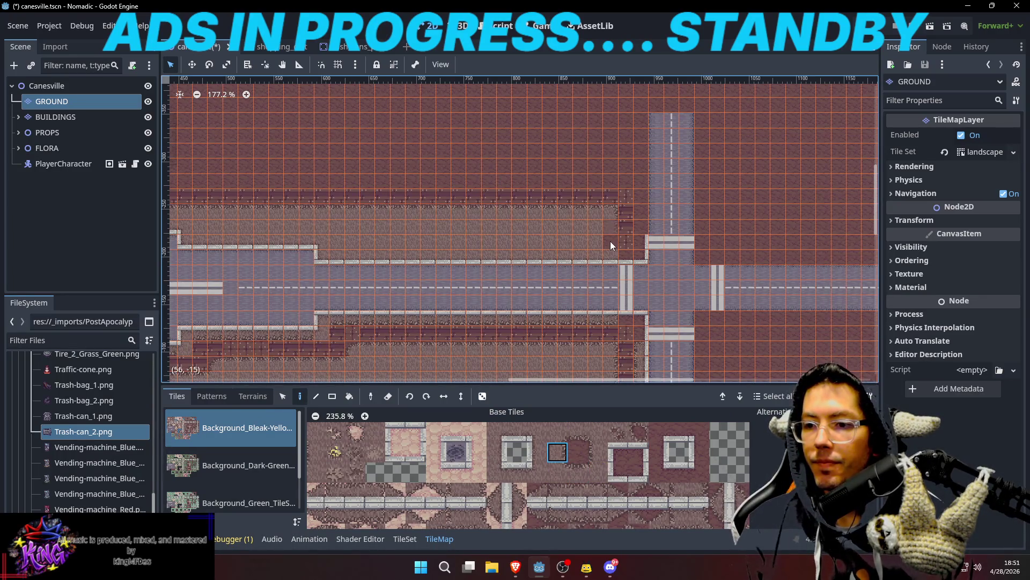
{"action": "scroll", "coordinate": [678, 240], "scroll_direction": "right", "scroll_amount": 3}
{"action": "scroll", "coordinate": [679, 240], "scroll_direction": "down", "scroll_amount": 1}
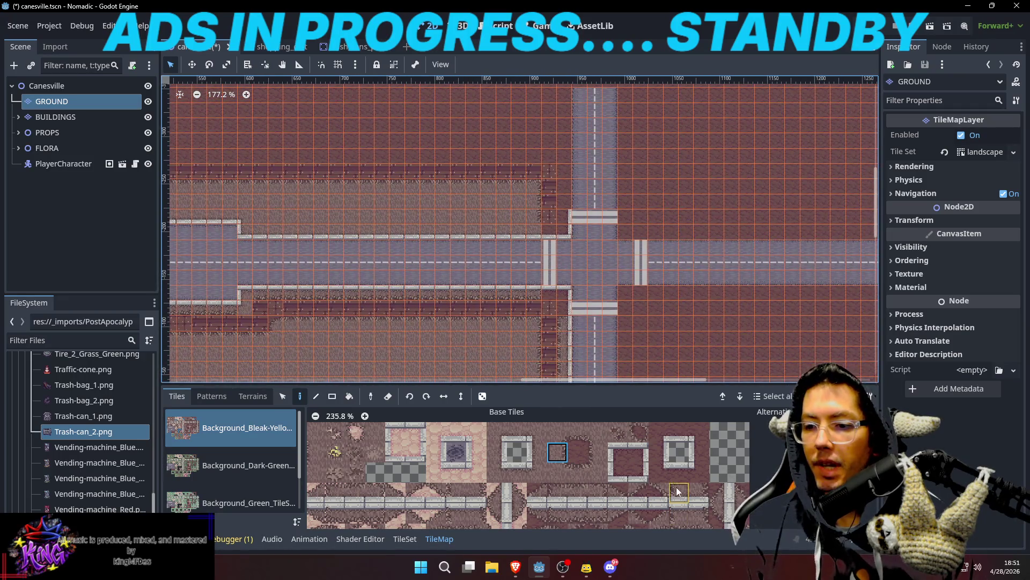
Step: Save the Canesville scene with Ctrl+S
{"action": "scroll", "coordinate": [676, 488], "scroll_direction": "down", "scroll_amount": 3}
{"action": "scroll", "coordinate": [678, 468], "scroll_direction": "right", "scroll_amount": 2}
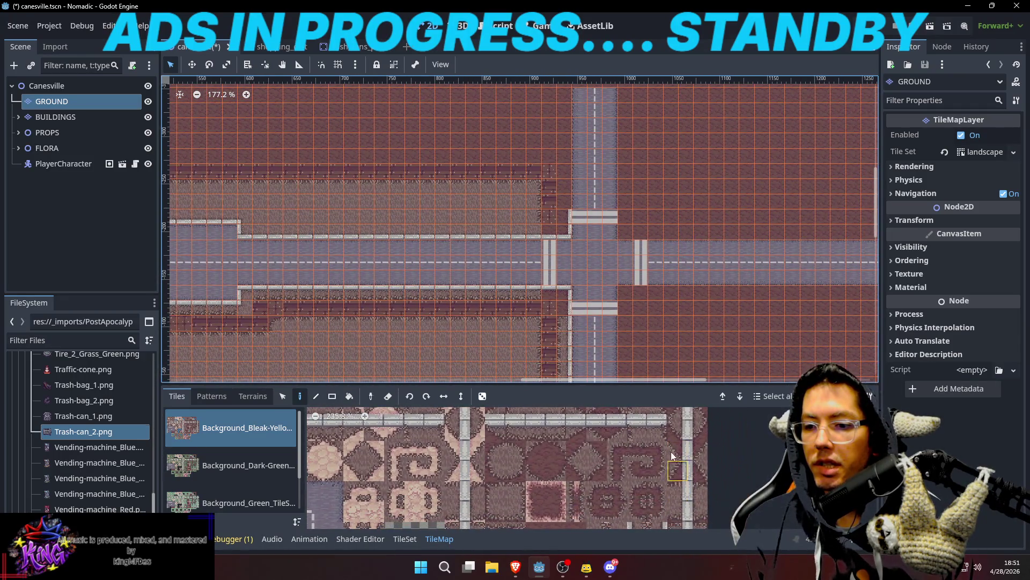
{"action": "scroll", "coordinate": [672, 455], "scroll_direction": "up", "scroll_amount": 2}
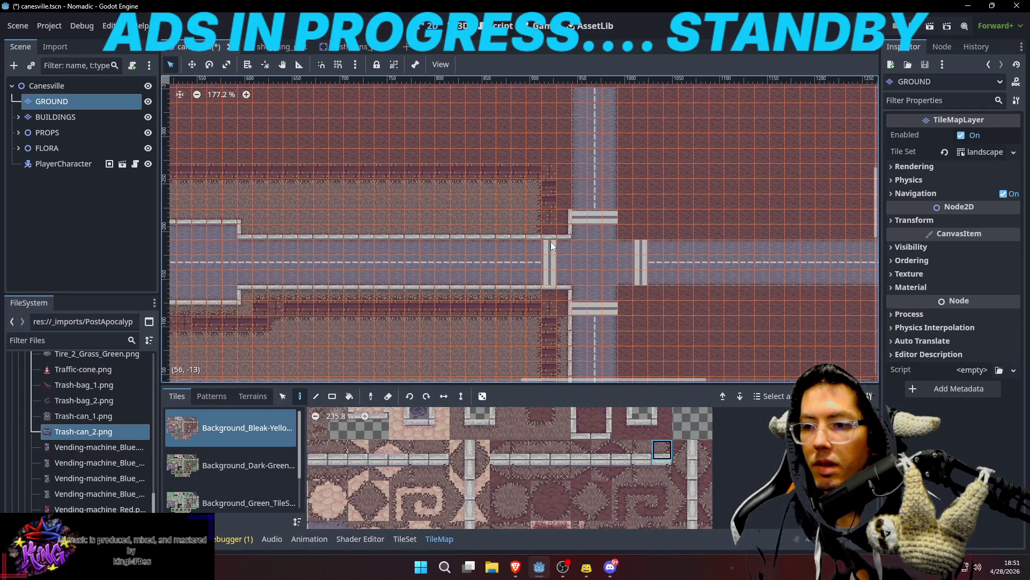
{"action": "scroll", "coordinate": [550, 244], "scroll_direction": "left", "scroll_amount": 3}
{"action": "key", "text": "ctrl+s"}
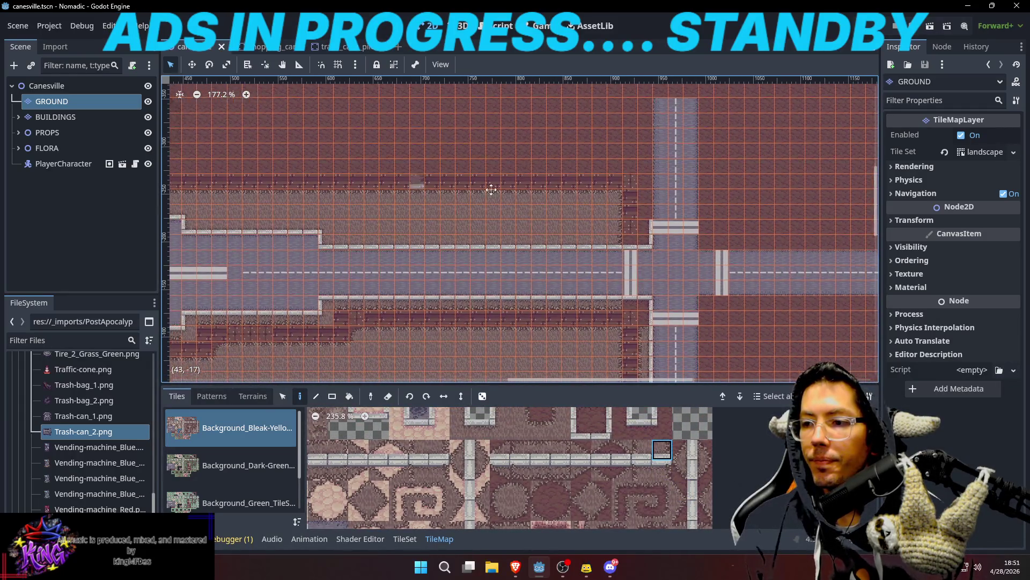
Step: Paint sidewalk-edge tiles up the west side of the north–south road
{"action": "scroll", "coordinate": [491, 188], "scroll_direction": "up", "scroll_amount": 3}
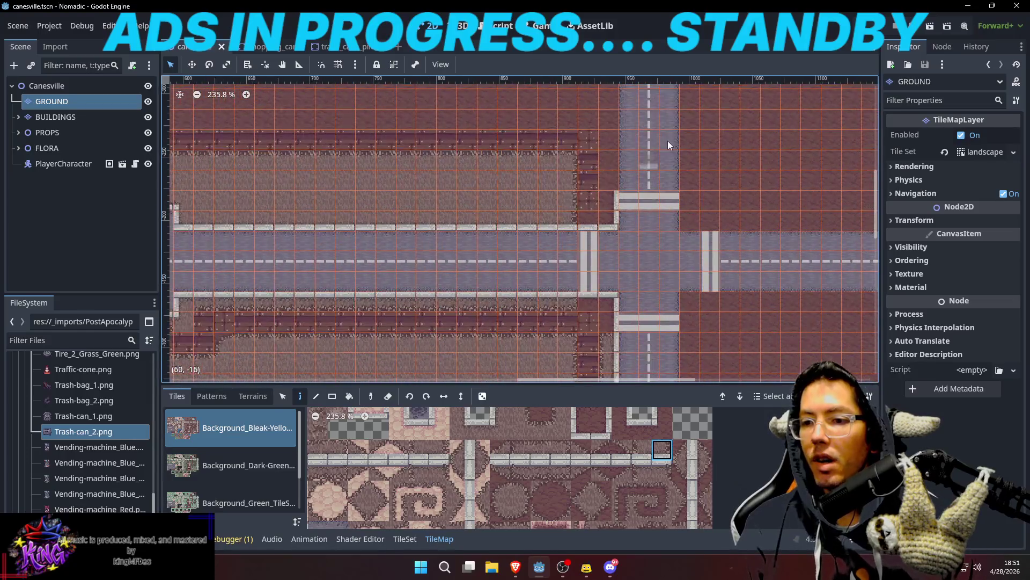
{"action": "scroll", "coordinate": [533, 254], "scroll_direction": "up", "scroll_amount": 2}
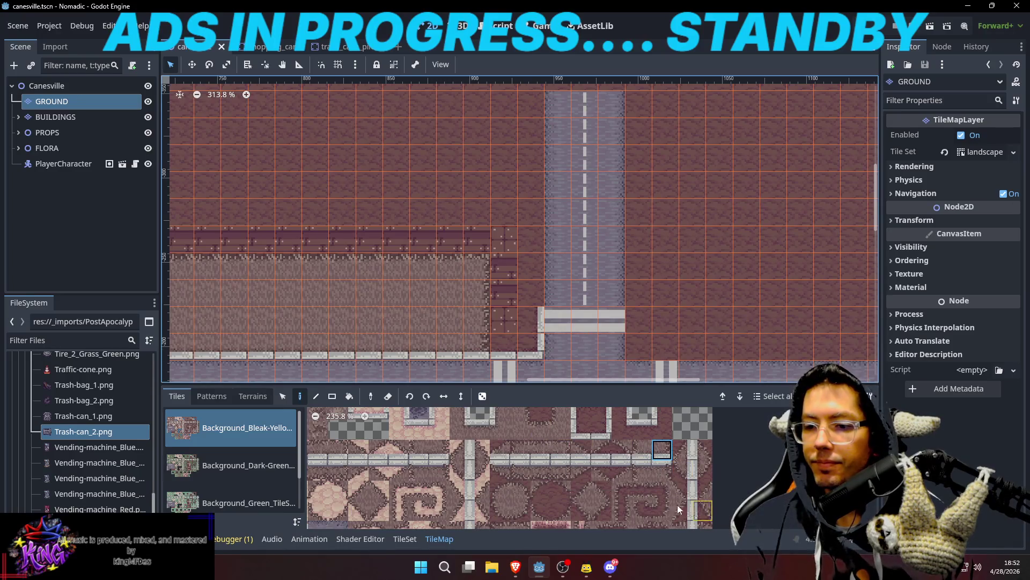
{"action": "scroll", "coordinate": [668, 483], "scroll_direction": "down", "scroll_amount": 3}
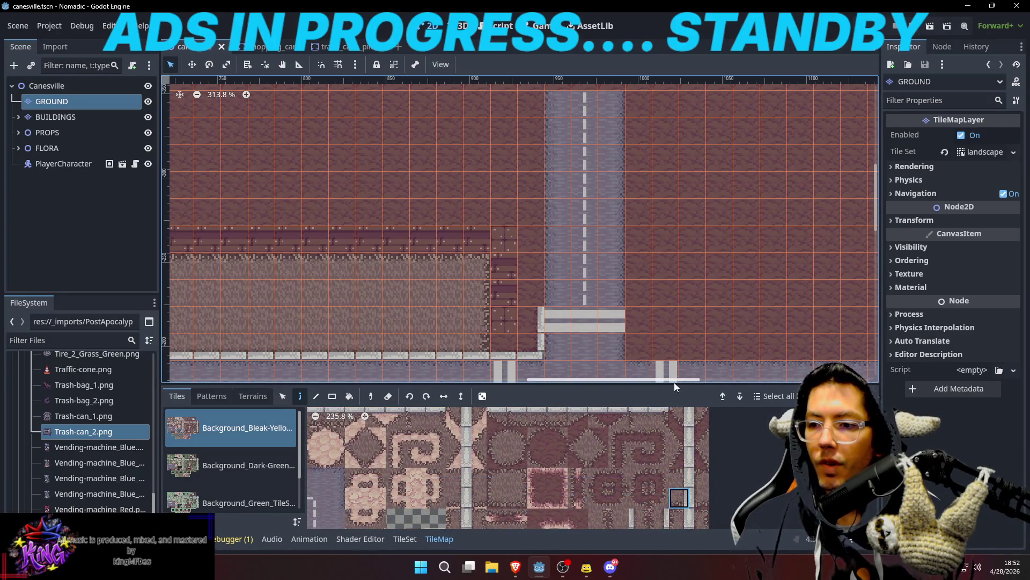
{"action": "mouse_move", "coordinate": [677, 433]}
{"action": "left_mouse_down"}
{"action": "mouse_move", "coordinate": [683, 476]}
{"action": "mouse_move", "coordinate": [637, 396]}
{"action": "left_mouse_up"}
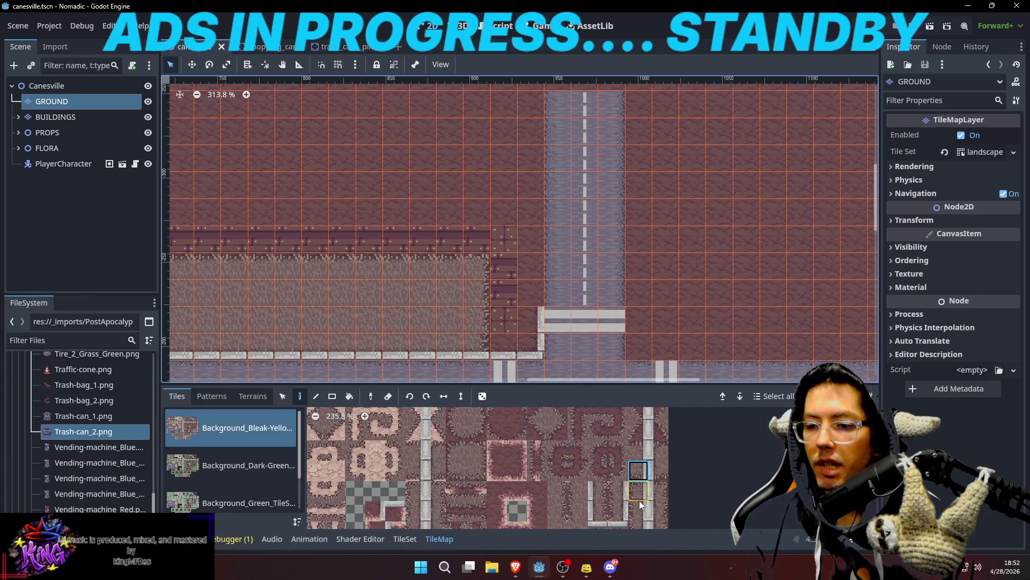
{"action": "scroll", "coordinate": [639, 501], "scroll_direction": "down", "scroll_amount": 3}
{"action": "left_click", "coordinate": [646, 475]}
{"action": "left_click", "coordinate": [535, 282]}
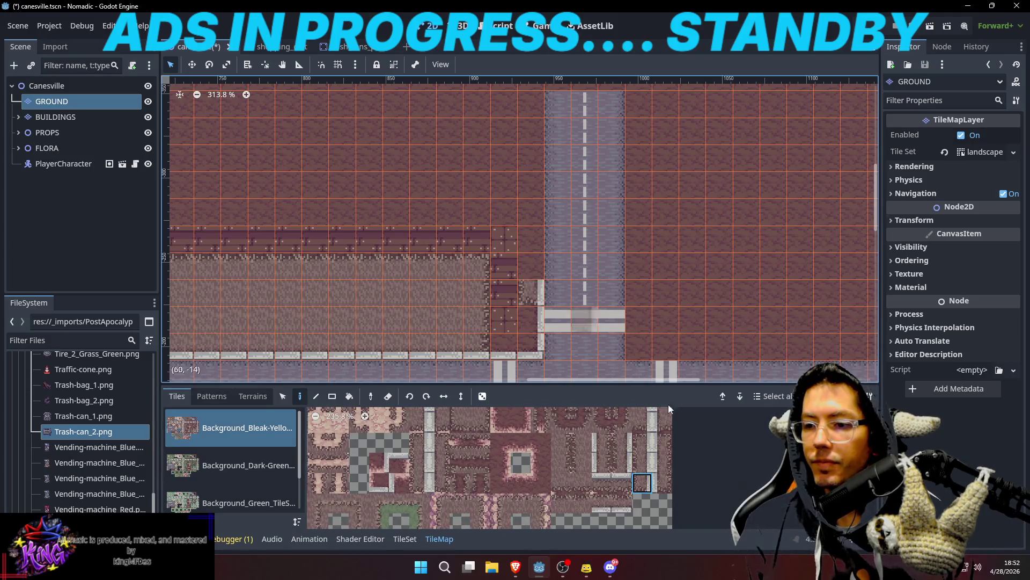
{"action": "left_click_drag", "start_coordinate": [529, 265], "coordinate": [529, 124]}
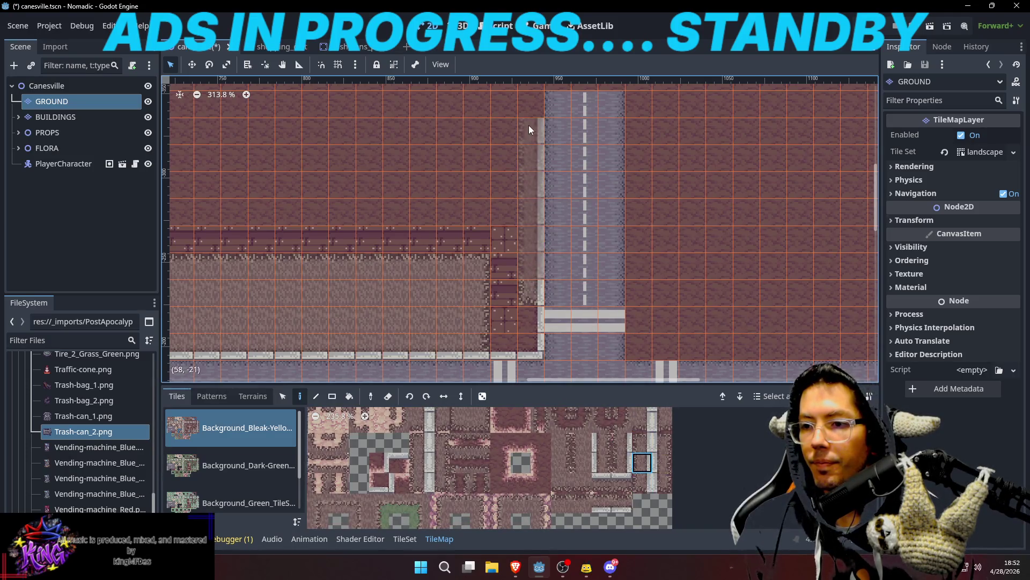
Step: Extend the sidewalk edge up the road, undoing the tiles painted past its end
{"action": "scroll", "coordinate": [534, 188], "scroll_direction": "down", "scroll_amount": 2}
{"action": "left_click_drag", "start_coordinate": [552, 241], "coordinate": [553, 141]}
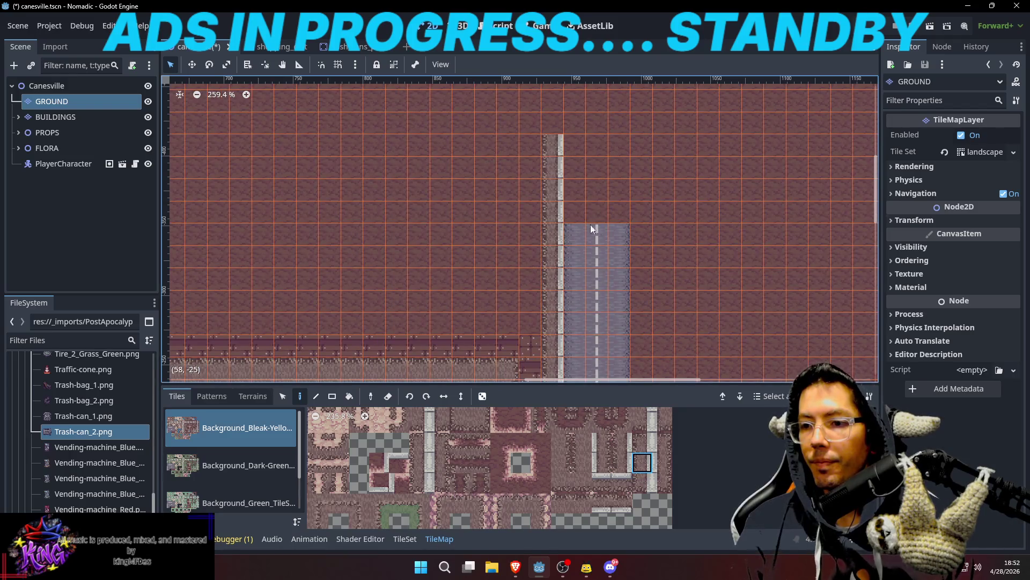
{"action": "scroll", "coordinate": [590, 224], "scroll_direction": "down", "scroll_amount": 2}
{"action": "key", "text": "ctrl+z"}
{"action": "scroll", "coordinate": [588, 166], "scroll_direction": "down", "scroll_amount": 2}
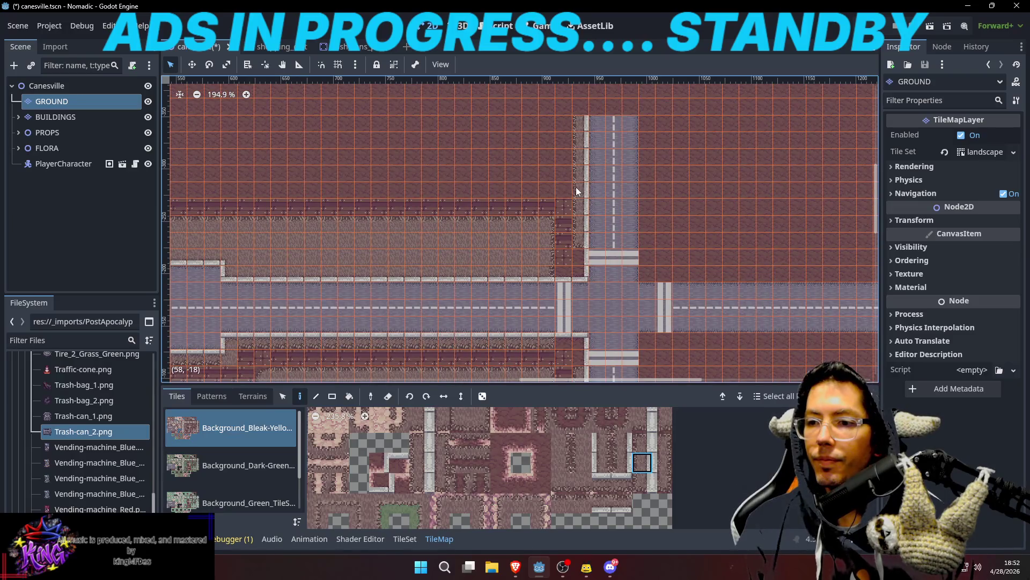
{"action": "left_click_drag", "start_coordinate": [477, 205], "coordinate": [543, 164]}
{"action": "scroll", "coordinate": [553, 225], "scroll_direction": "down", "scroll_amount": 3}
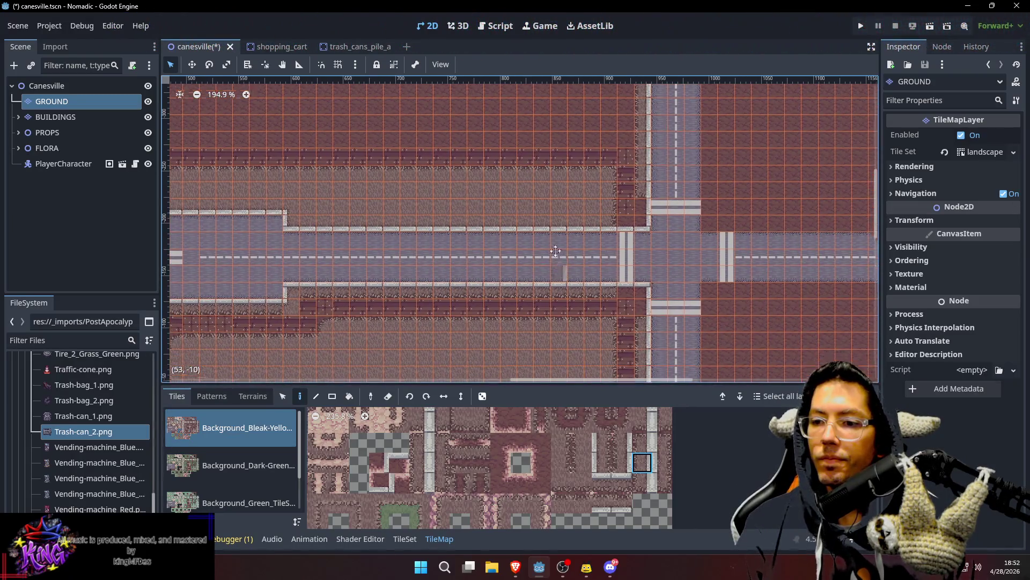
Step: Save the scene with the new roadside sidewalk edge
{"action": "scroll", "coordinate": [613, 289], "scroll_direction": "down", "scroll_amount": 6}
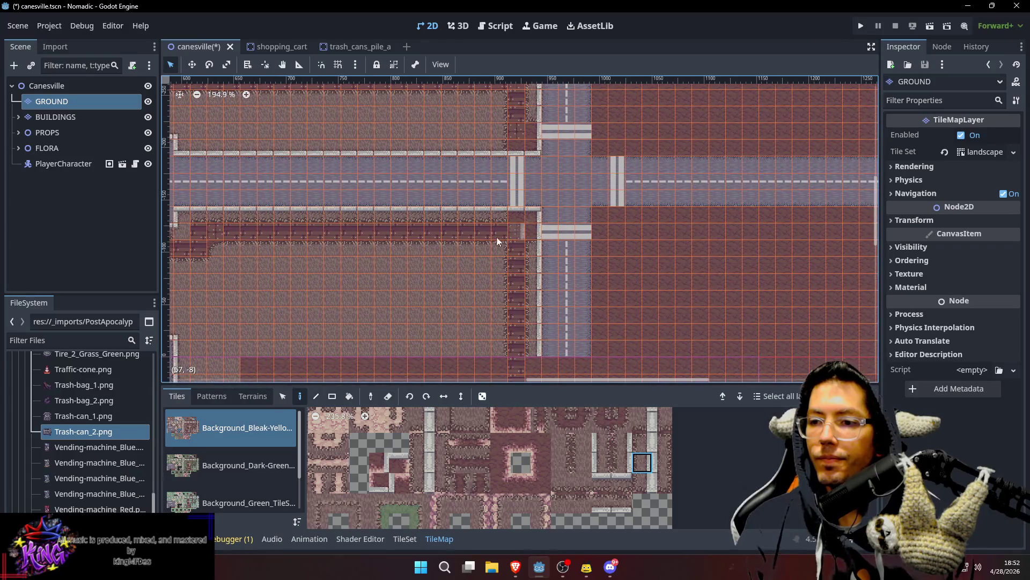
{"action": "key", "text": "ctrl+s"}
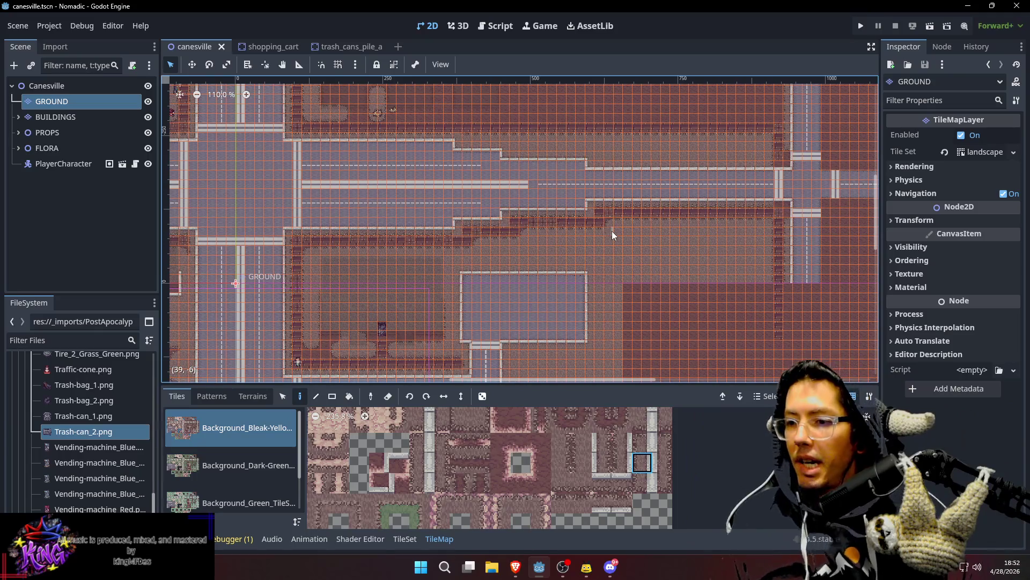
{"action": "scroll", "coordinate": [617, 480], "scroll_direction": "up", "scroll_amount": 5}
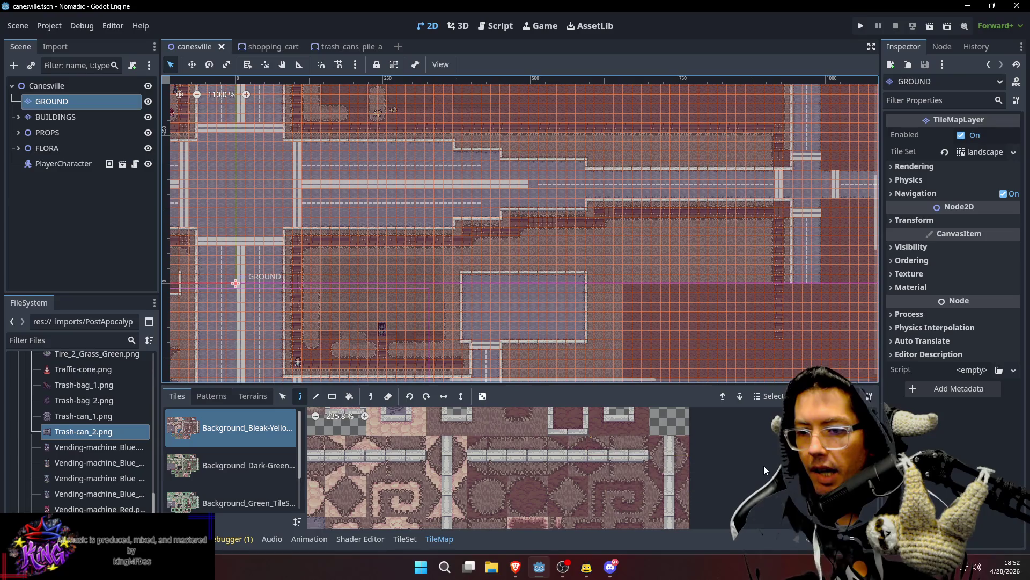
Step: Browse the TileMap atlas for more tiles
{"action": "scroll", "coordinate": [664, 489], "scroll_direction": "down", "scroll_amount": 1}
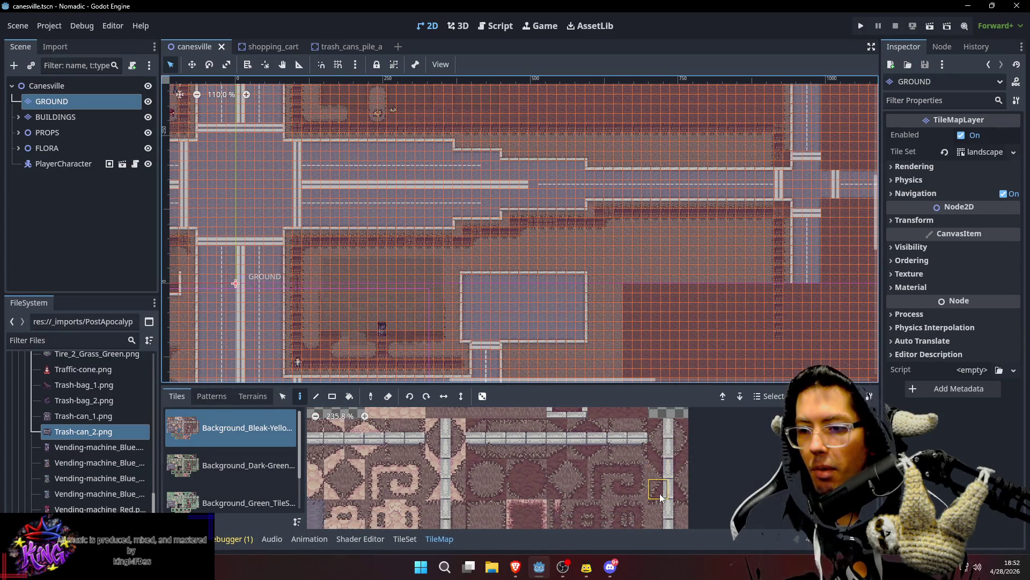
{"action": "scroll", "coordinate": [659, 483], "scroll_direction": "down", "scroll_amount": 2}
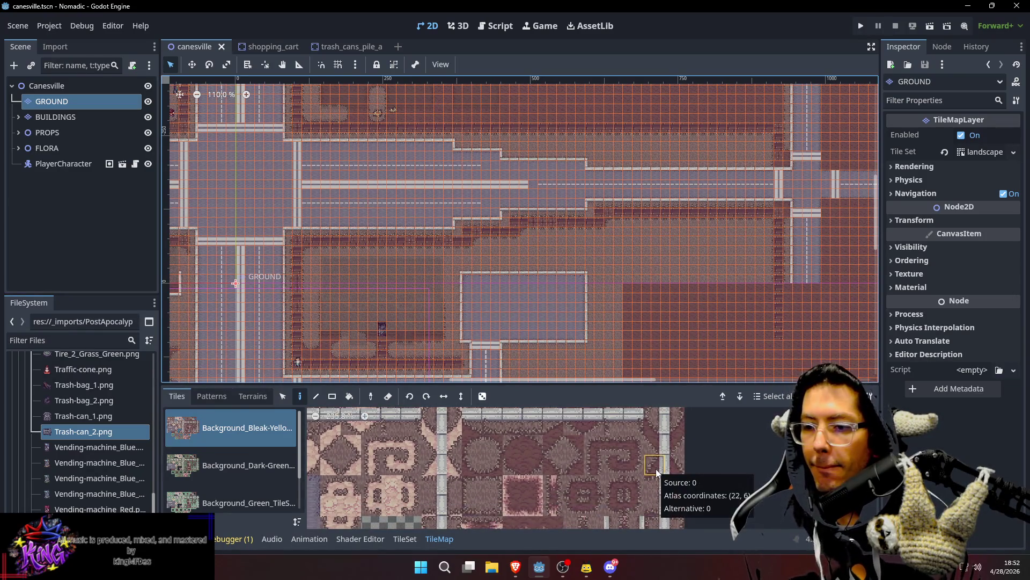
{"action": "scroll", "coordinate": [570, 447], "scroll_direction": "up", "scroll_amount": 3}
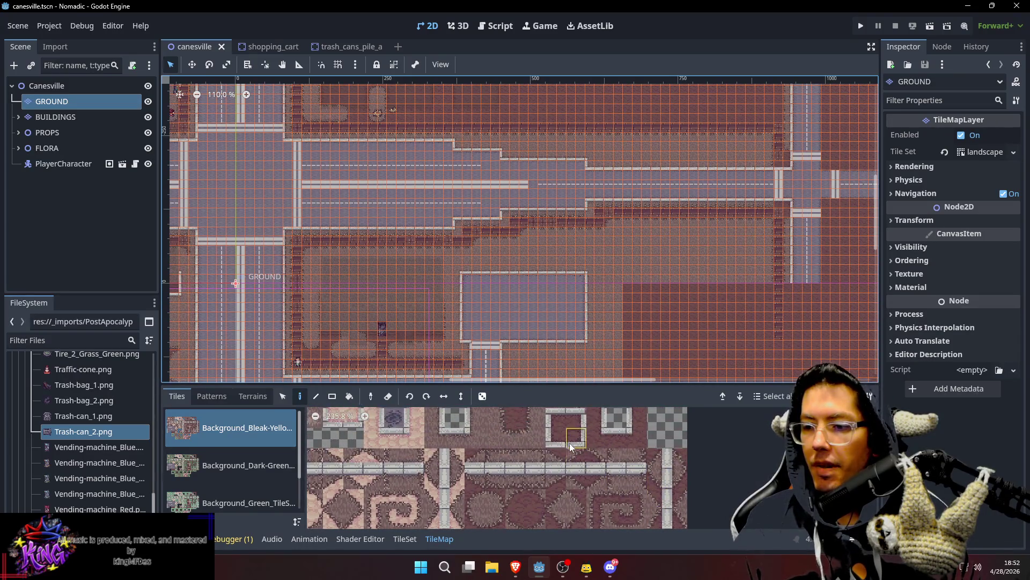
{"action": "scroll", "coordinate": [590, 467], "scroll_direction": "up", "scroll_amount": 2}
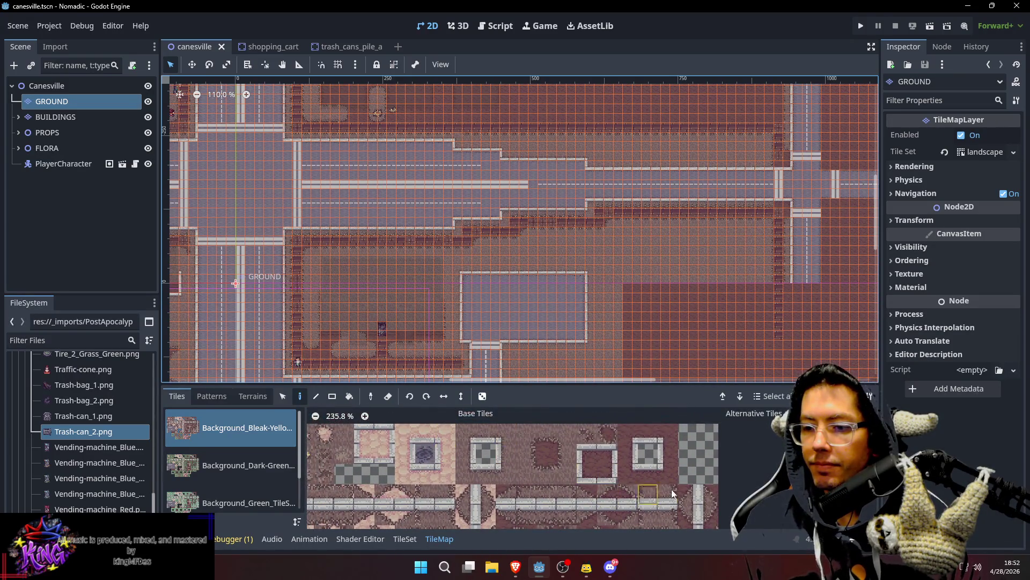
{"action": "scroll", "coordinate": [673, 493], "scroll_direction": "down", "scroll_amount": 5}
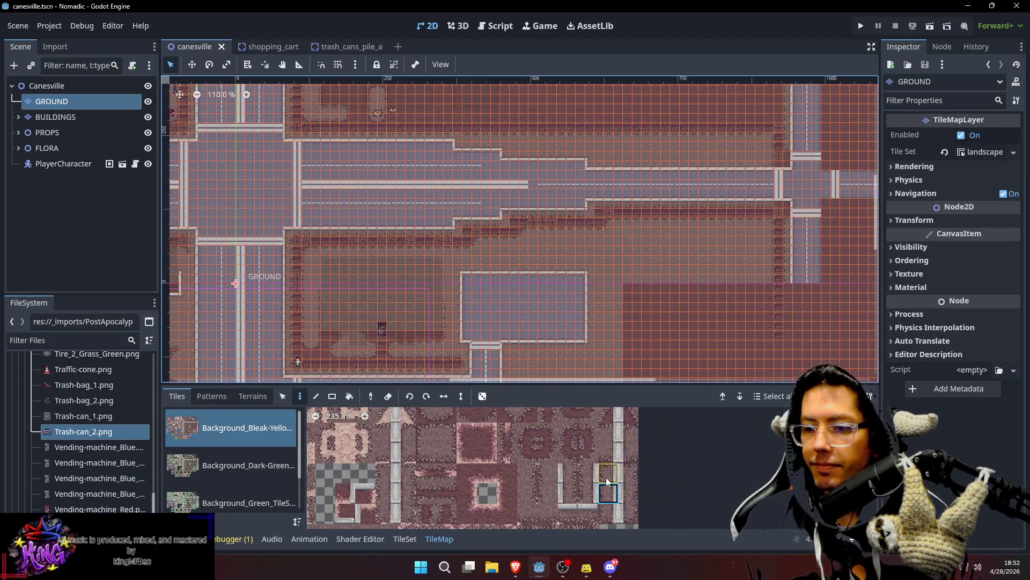
{"action": "scroll", "coordinate": [607, 481], "scroll_direction": "down", "scroll_amount": 2}
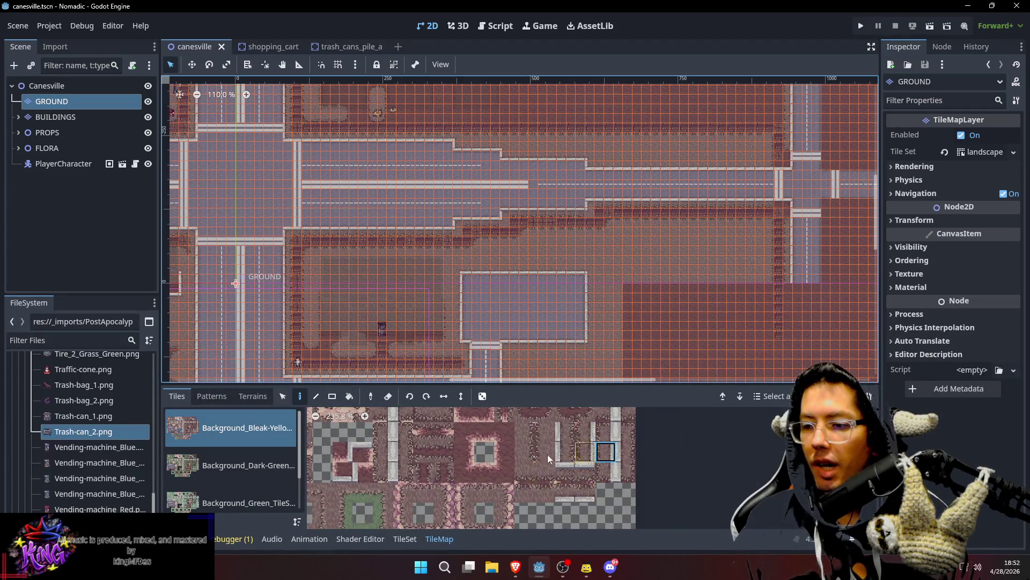
{"action": "scroll", "coordinate": [332, 474], "scroll_direction": "up", "scroll_amount": 1}
{"action": "scroll", "coordinate": [331, 474], "scroll_direction": "left", "scroll_amount": 3}
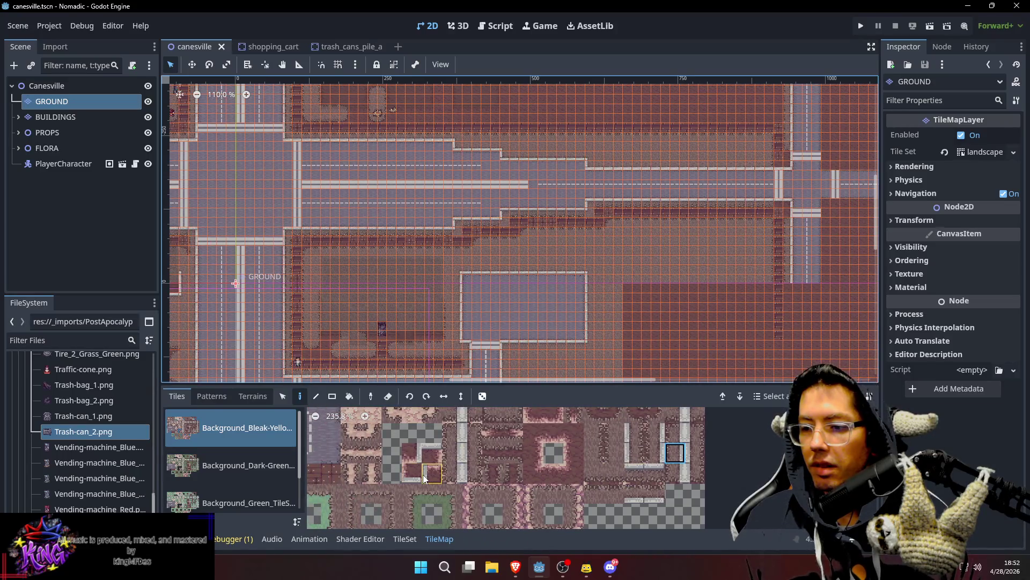
{"action": "scroll", "coordinate": [429, 467], "scroll_direction": "left", "scroll_amount": 5}
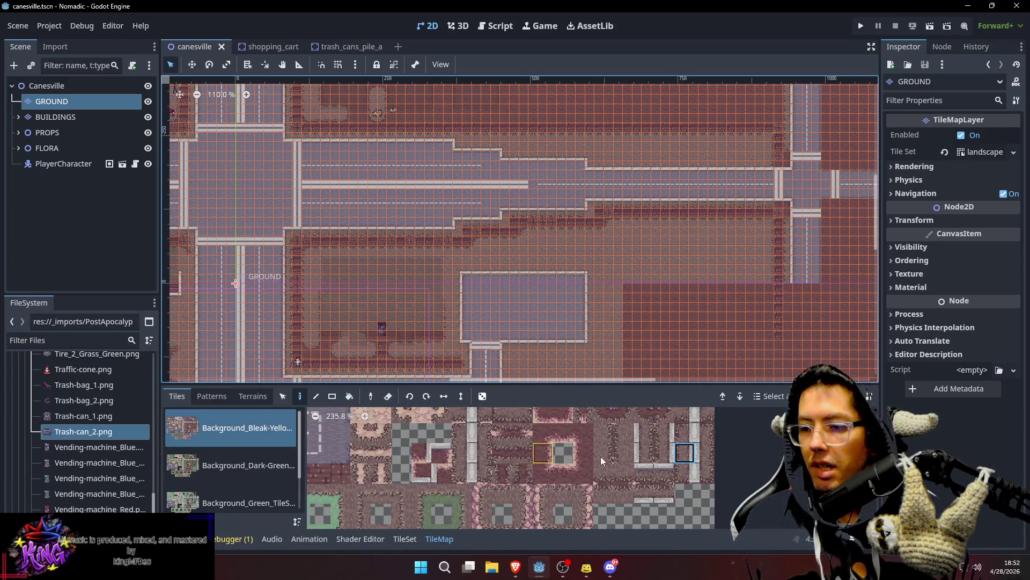
{"action": "scroll", "coordinate": [503, 466], "scroll_direction": "up", "scroll_amount": 8}
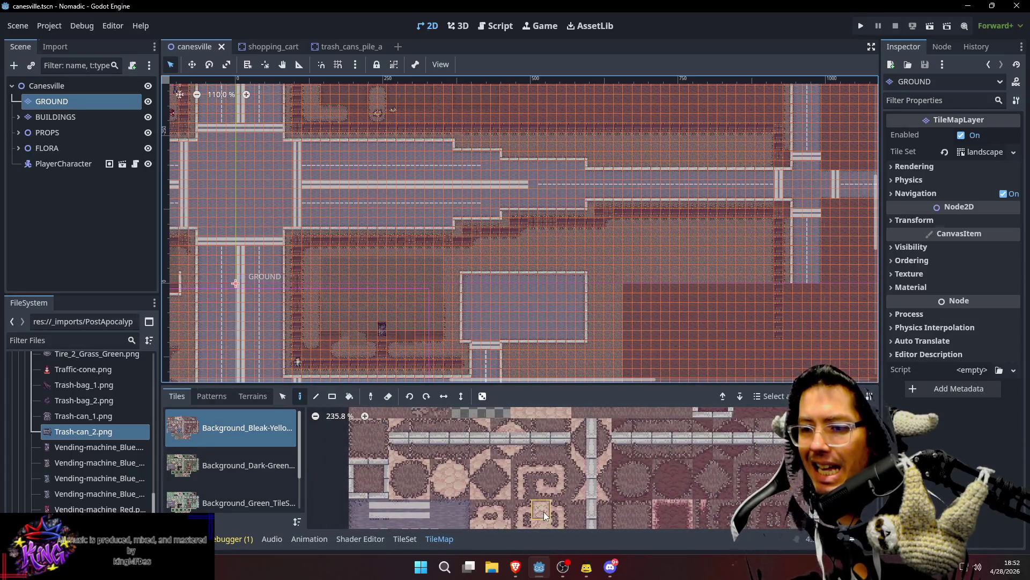
{"action": "scroll", "coordinate": [558, 453], "scroll_direction": "up", "scroll_amount": 3}
{"action": "scroll", "coordinate": [523, 480], "scroll_direction": "left", "scroll_amount": 3}
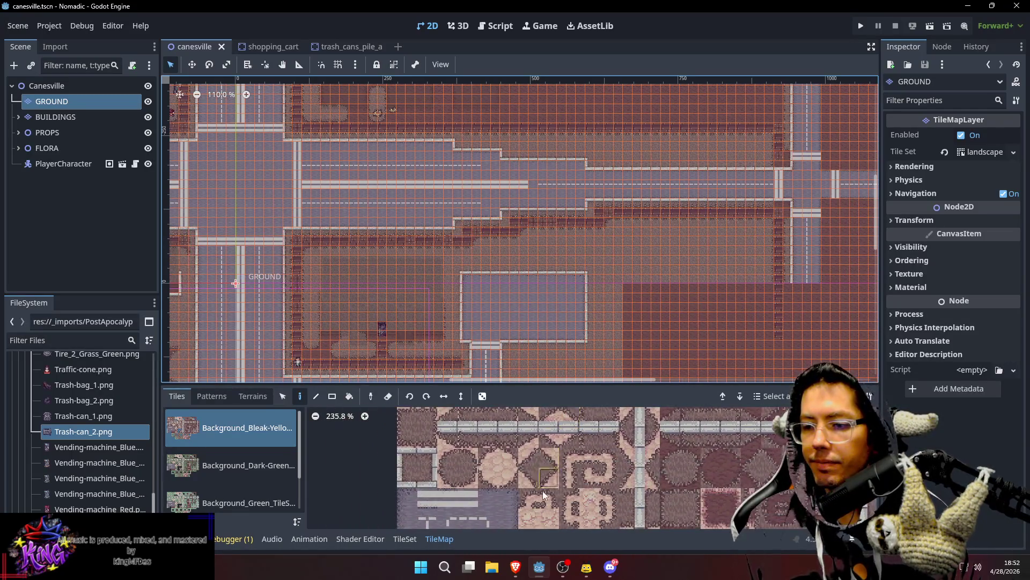
{"action": "scroll", "coordinate": [523, 480], "scroll_direction": "down", "scroll_amount": 3}
{"action": "scroll", "coordinate": [558, 456], "scroll_direction": "up", "scroll_amount": 3}
{"action": "scroll", "coordinate": [589, 426], "scroll_direction": "right", "scroll_amount": 3}
{"action": "scroll", "coordinate": [589, 427], "scroll_direction": "up", "scroll_amount": 3}
Step: Save the scene and select the Canesville root node to leave the TileMap editor
{"action": "mouse_move", "coordinate": [654, 179]}
{"action": "left_mouse_down"}
{"action": "mouse_move", "coordinate": [618, 300]}
{"action": "mouse_move", "coordinate": [644, 265]}
{"action": "left_mouse_up"}
{"action": "key", "text": "ctrl+s"}
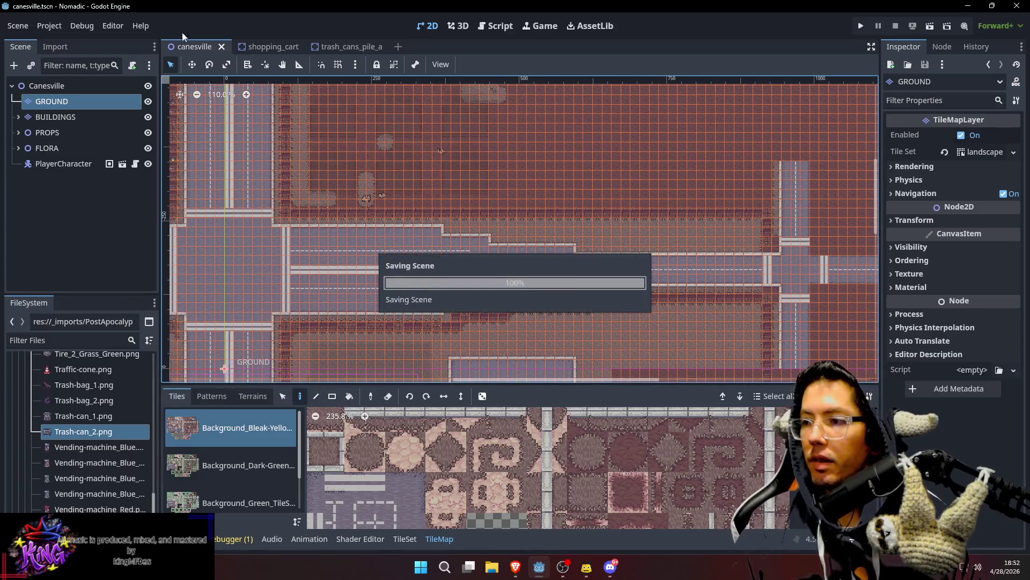
{"action": "left_click", "coordinate": [99, 84]}
{"action": "scroll", "coordinate": [462, 212], "scroll_direction": "down", "scroll_amount": 5}
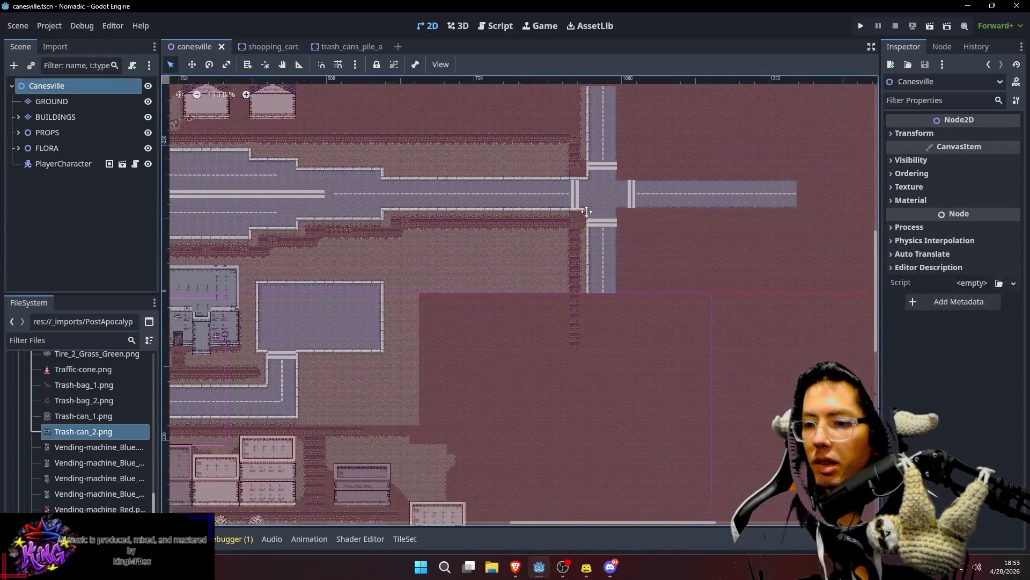
{"action": "scroll", "coordinate": [459, 262], "scroll_direction": "down", "scroll_amount": 5}
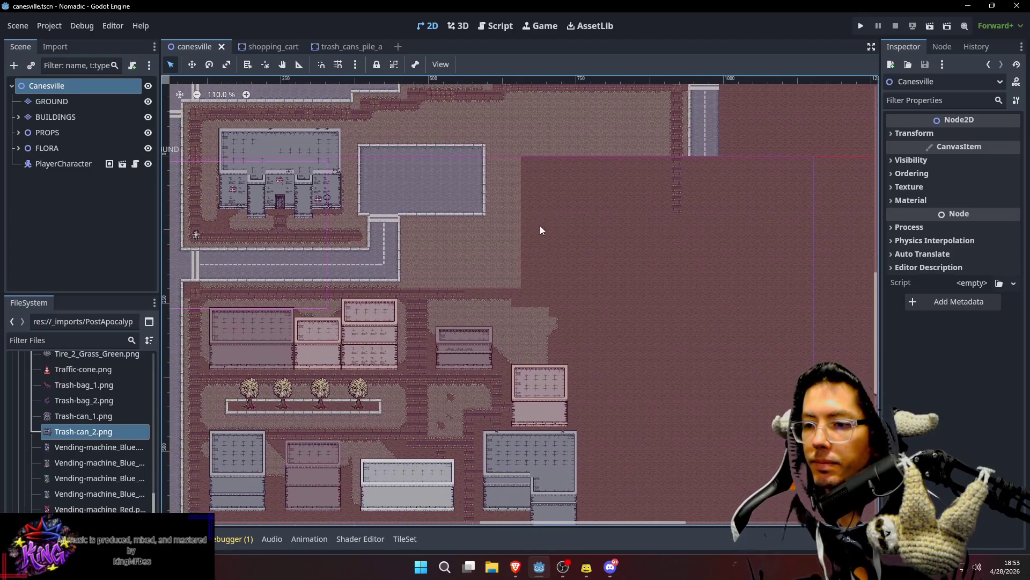
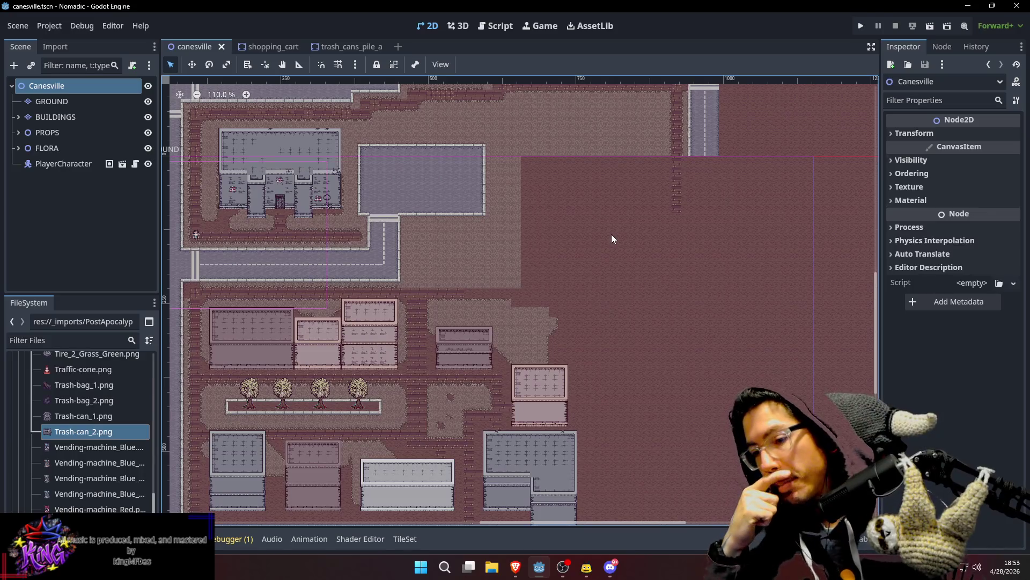
Step: Select the GROUND layer, choose a paved border tile, zoom in, and paint a row along the lot's top edge
{"action": "left_click", "coordinate": [59, 102]}
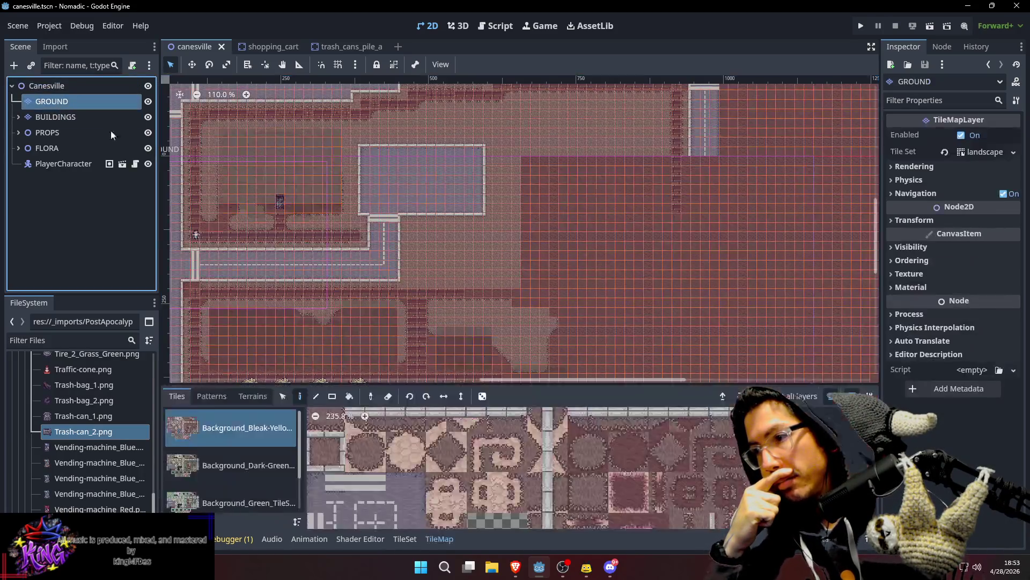
{"action": "left_click", "coordinate": [719, 437]}
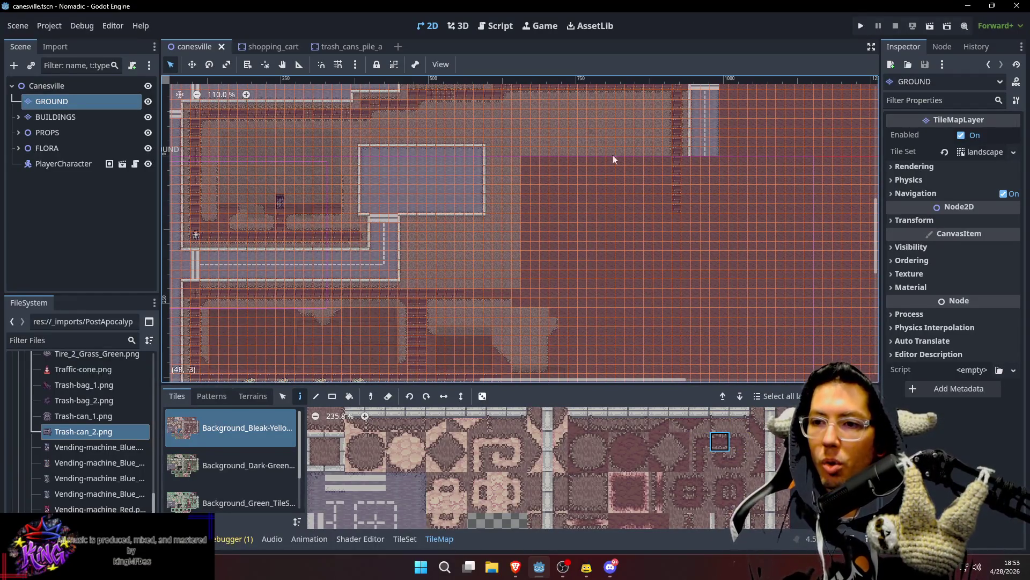
{"action": "scroll", "coordinate": [654, 172], "scroll_direction": "up", "scroll_amount": 4}
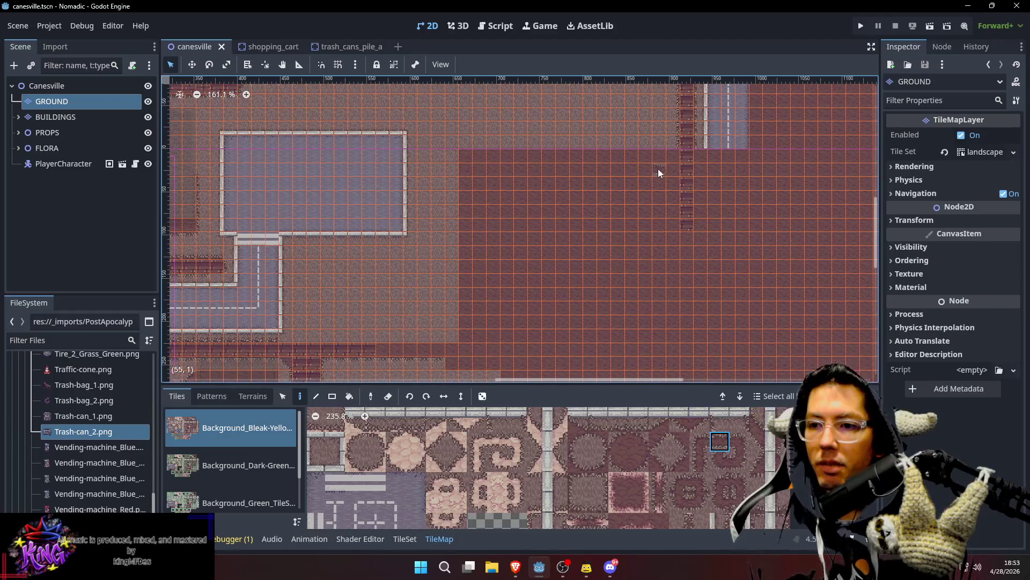
{"action": "left_click_drag", "start_coordinate": [624, 172], "coordinate": [591, 174]}
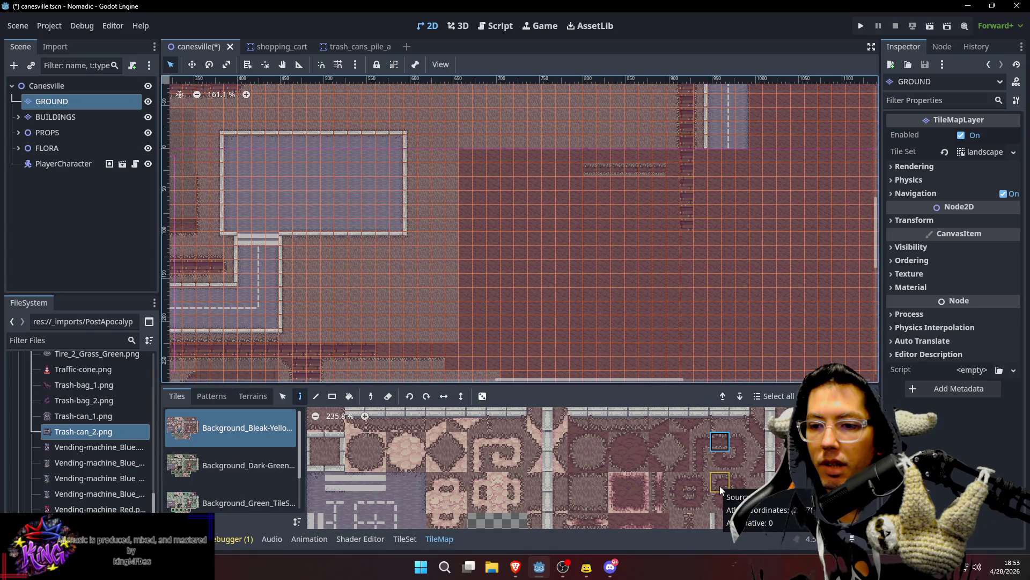
Step: Place a corner tile at the row's left end, paint the border down the left side, then pick other border tiles
{"action": "left_click", "coordinate": [700, 442]}
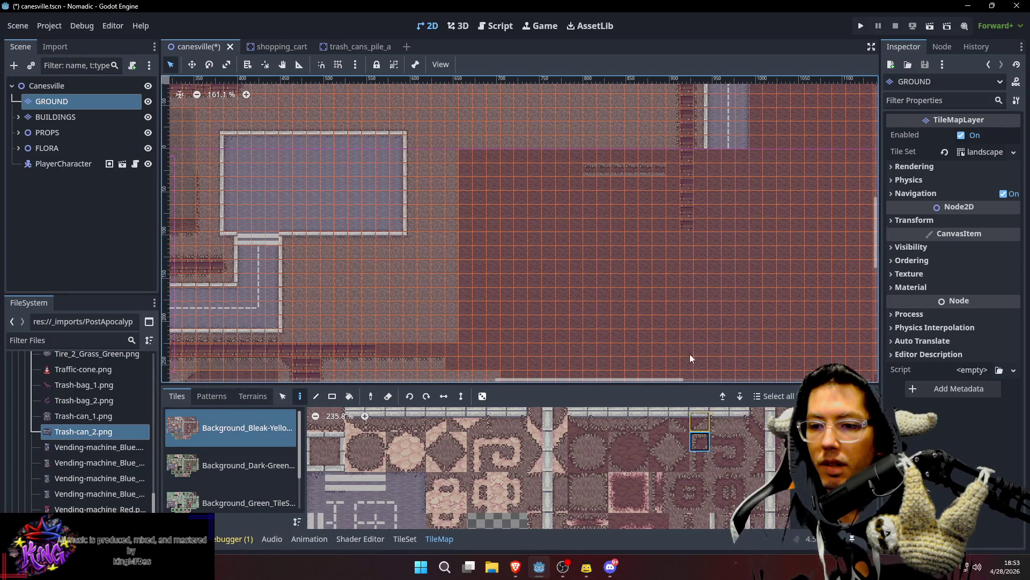
{"action": "left_click", "coordinate": [577, 174]}
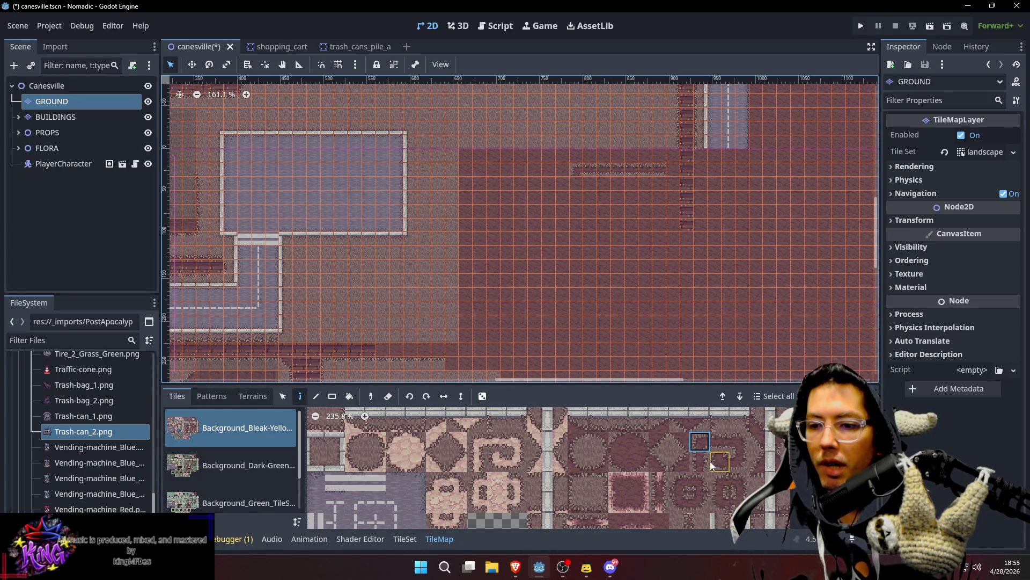
{"action": "left_click_drag", "start_coordinate": [574, 190], "coordinate": [573, 229]}
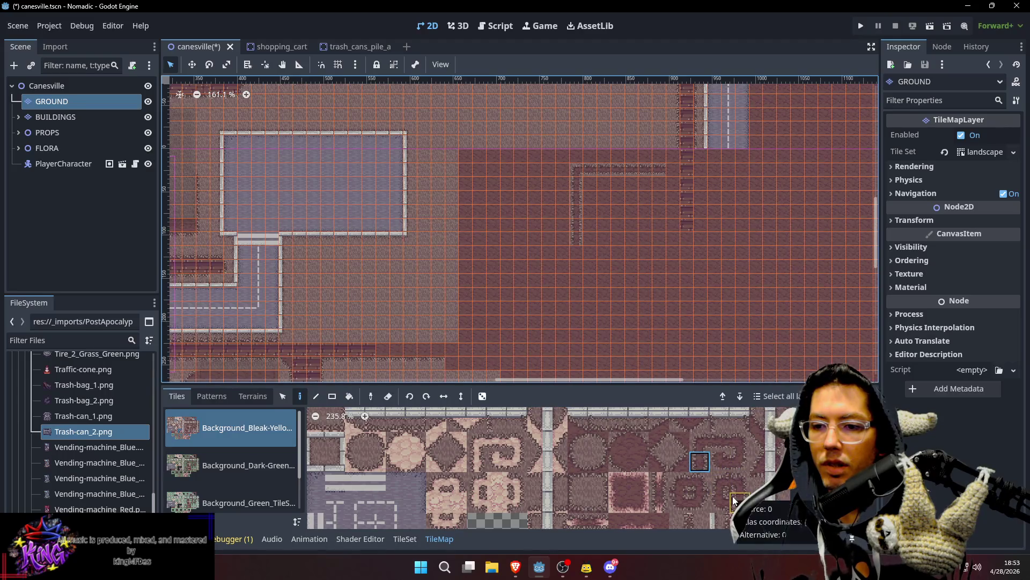
{"action": "left_click", "coordinate": [721, 442]}
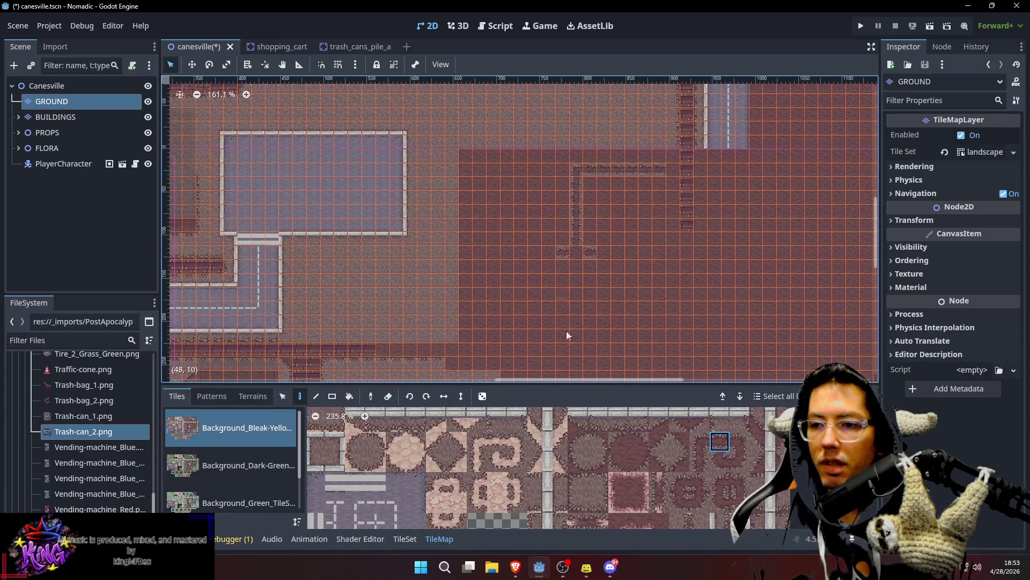
{"action": "left_click", "coordinate": [699, 462]}
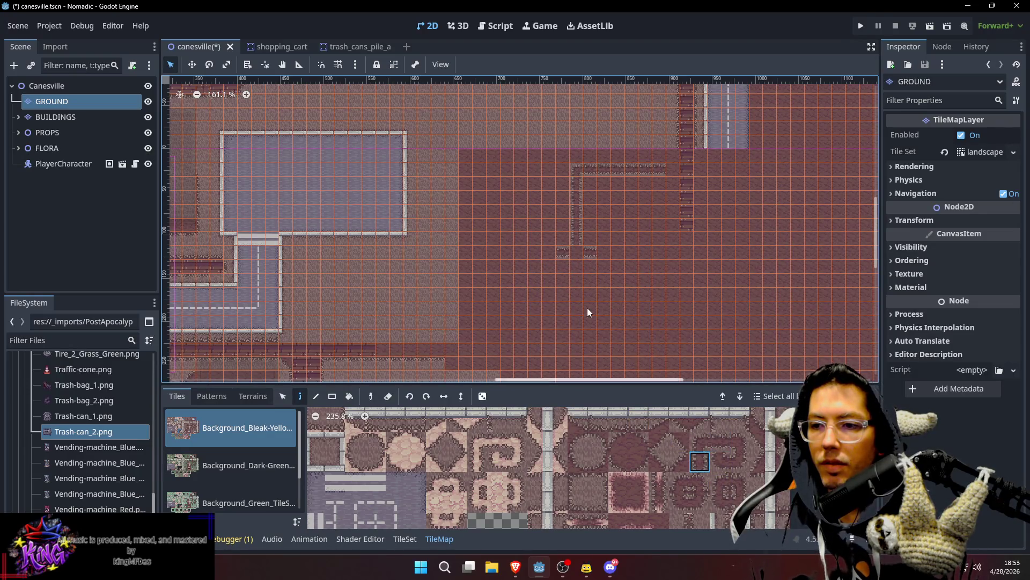
Step: Browse the tileset atlas up to the Base Tiles header and select a tile from that section
{"action": "scroll", "coordinate": [647, 336], "scroll_direction": "up", "scroll_amount": 2}
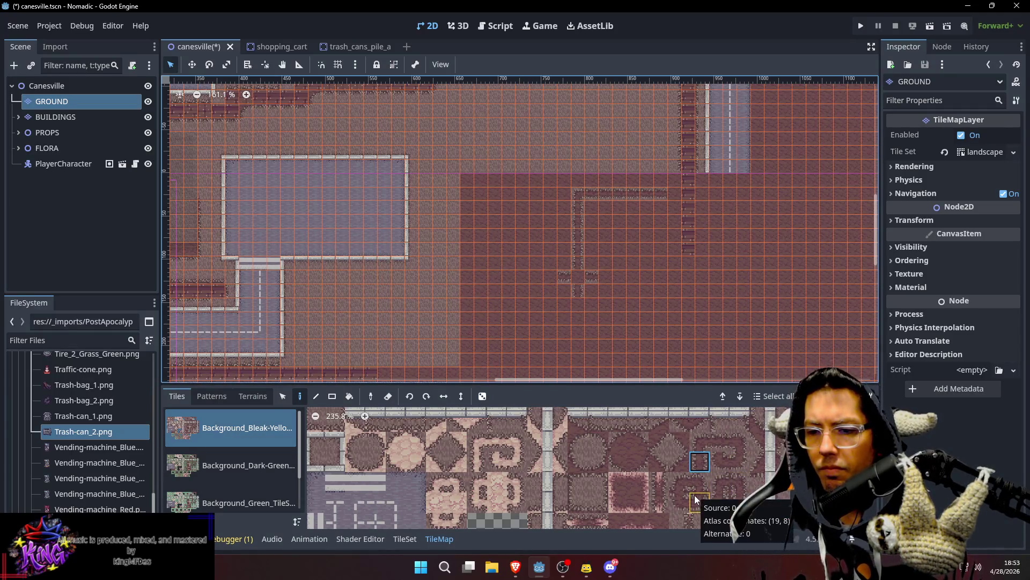
{"action": "scroll", "coordinate": [741, 487], "scroll_direction": "down", "scroll_amount": 2}
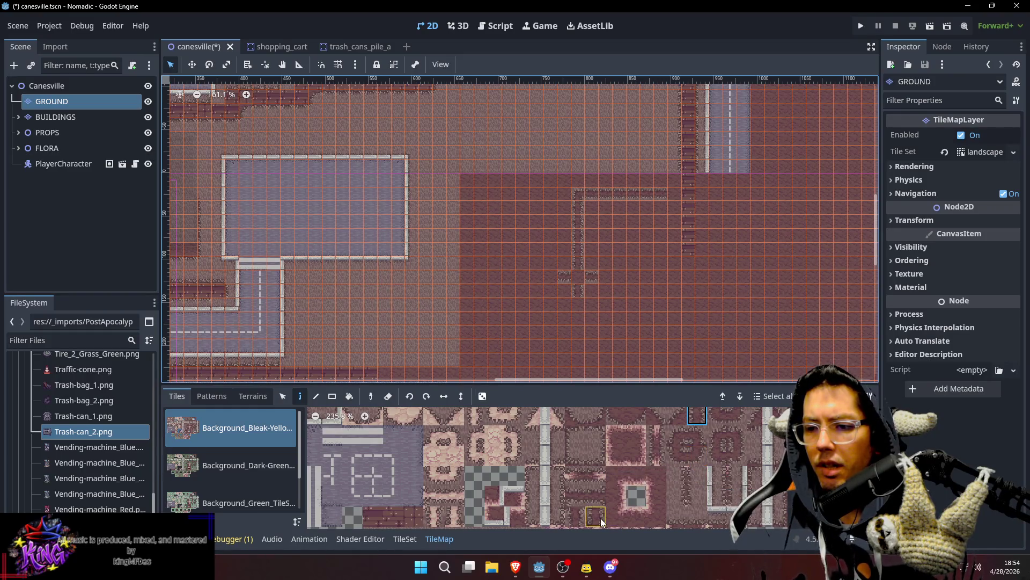
{"action": "left_click_drag", "start_coordinate": [600, 518], "coordinate": [613, 484]}
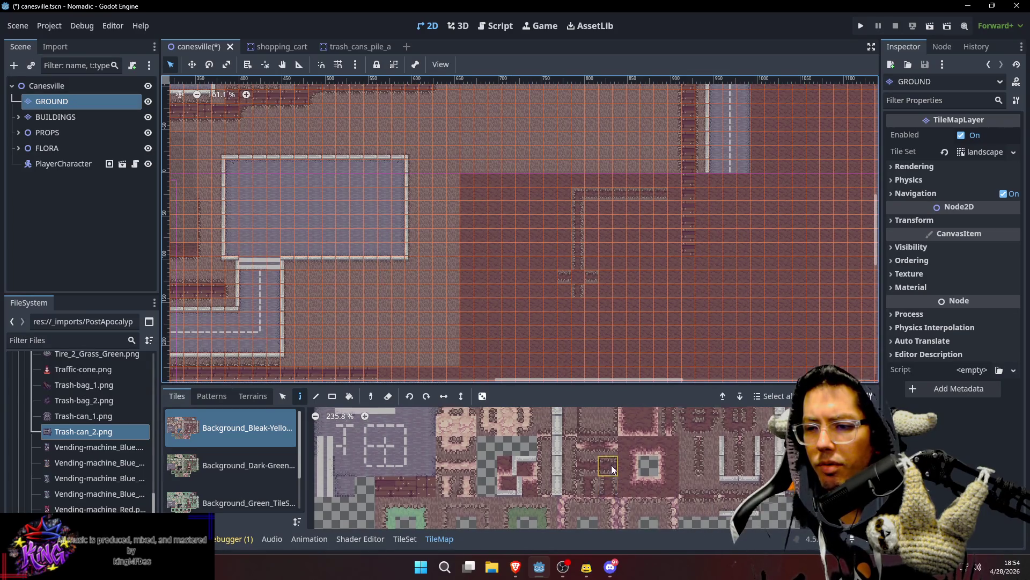
{"action": "left_click_drag", "start_coordinate": [611, 465], "coordinate": [605, 506]}
{"action": "scroll", "coordinate": [590, 483], "scroll_direction": "up", "scroll_amount": 3}
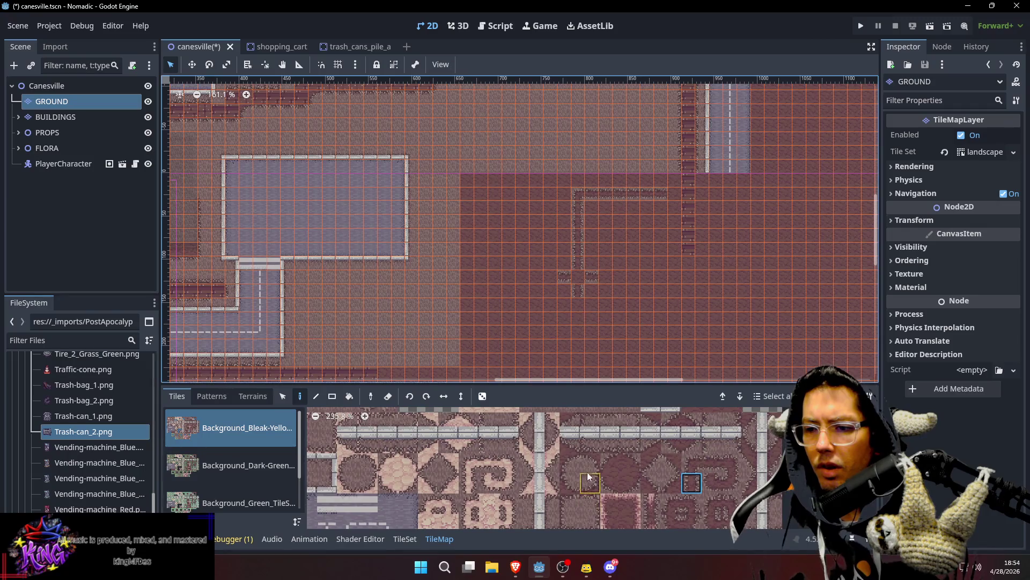
{"action": "scroll", "coordinate": [587, 480], "scroll_direction": "up", "scroll_amount": 3}
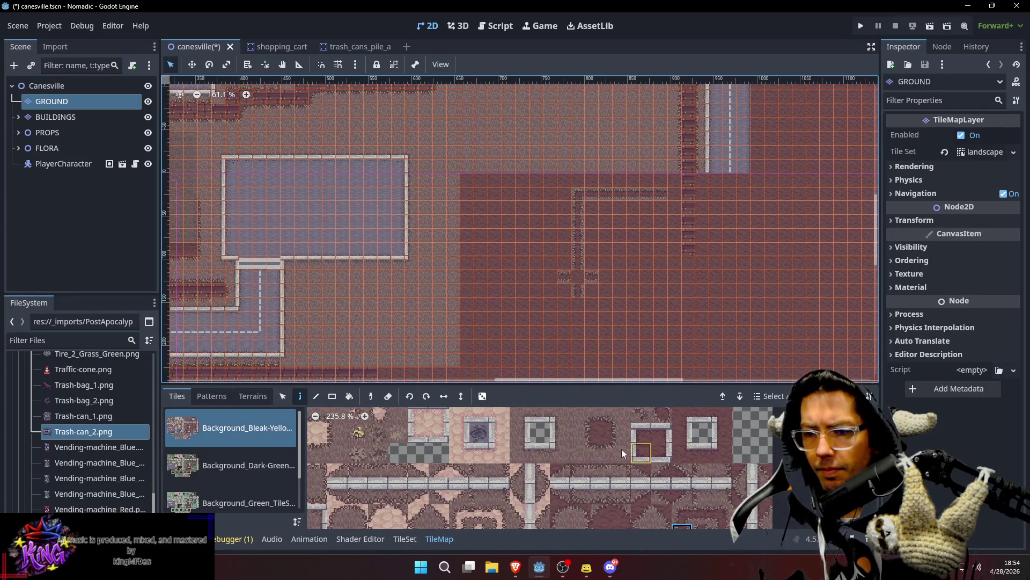
{"action": "scroll", "coordinate": [627, 450], "scroll_direction": "up", "scroll_amount": 1}
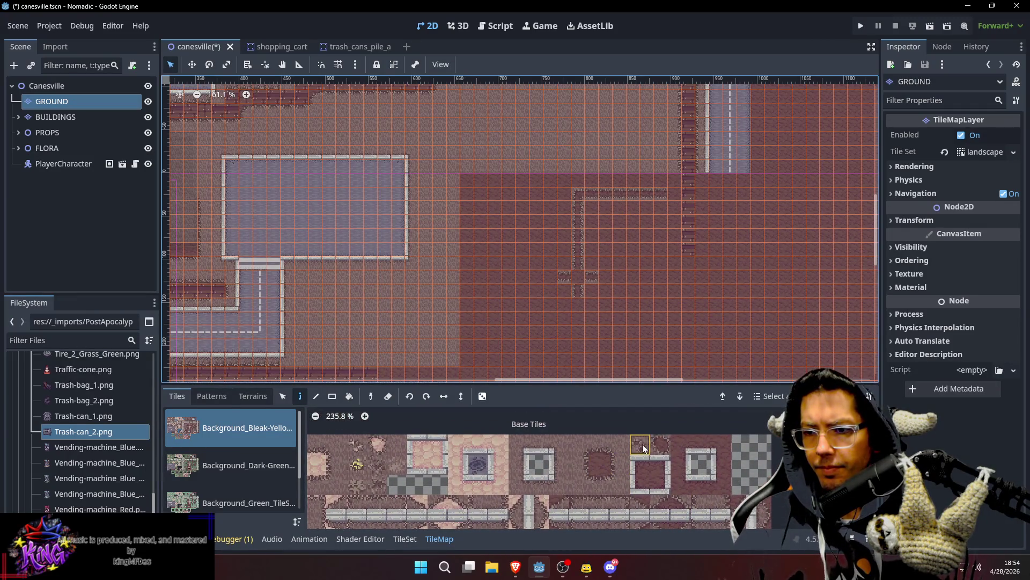
{"action": "left_click", "coordinate": [667, 444]}
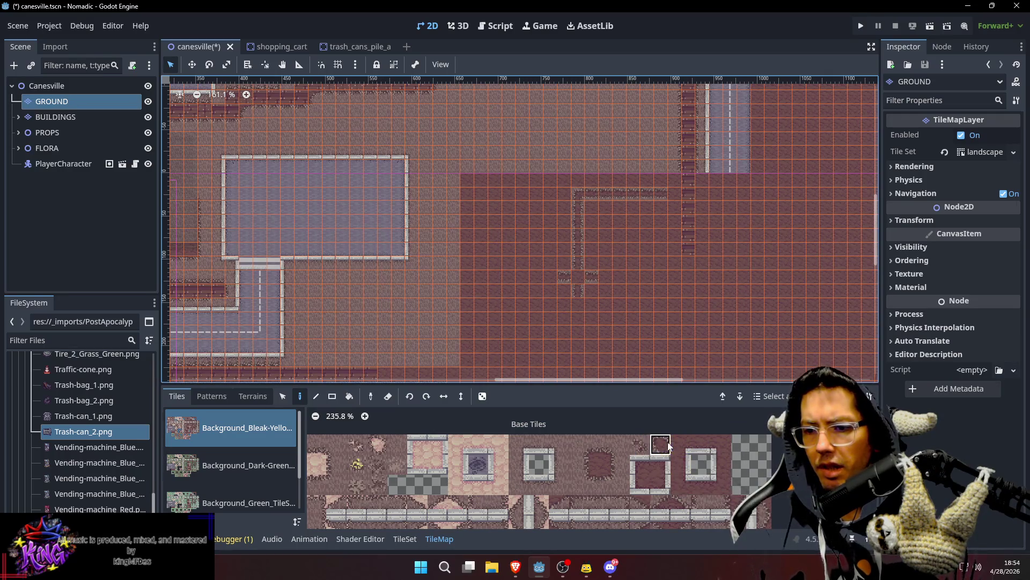
{"action": "scroll", "coordinate": [633, 279], "scroll_direction": "up", "scroll_amount": 3}
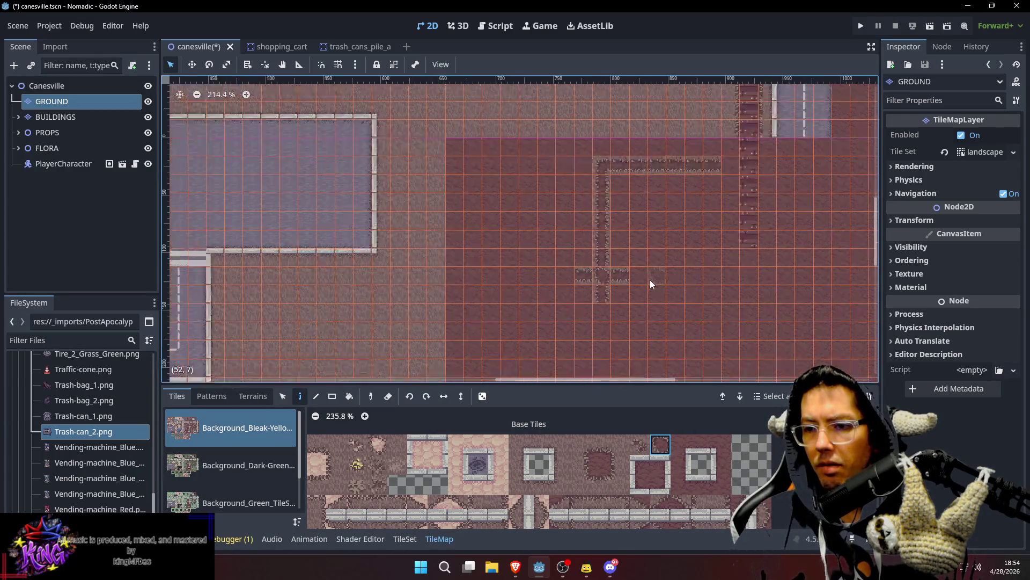
Step: Reselect the GROUND layer under Canesville and paint one more tile on the cross's right arm
{"action": "scroll", "coordinate": [650, 281], "scroll_direction": "up", "scroll_amount": 4}
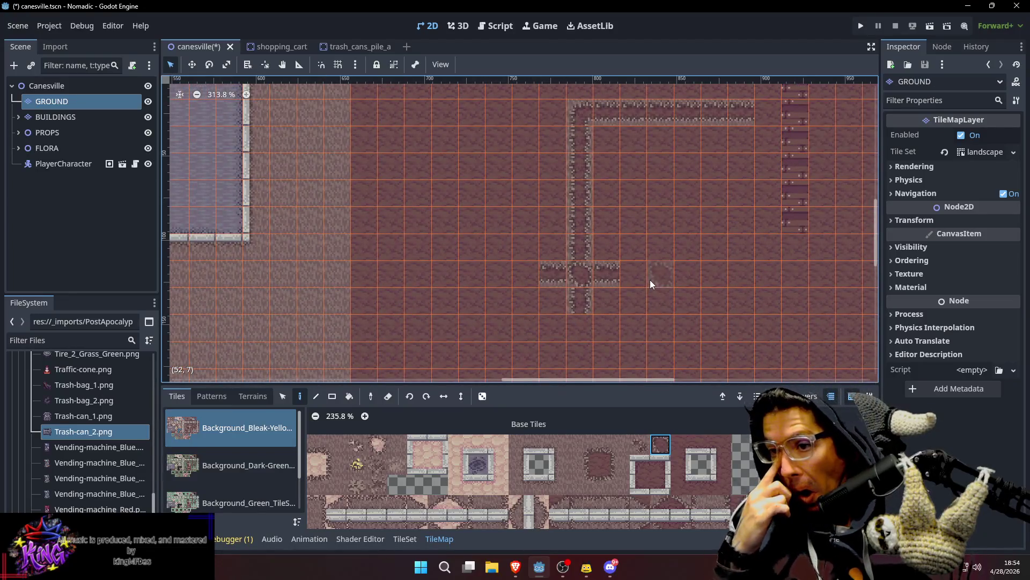
{"action": "left_click", "coordinate": [92, 89]}
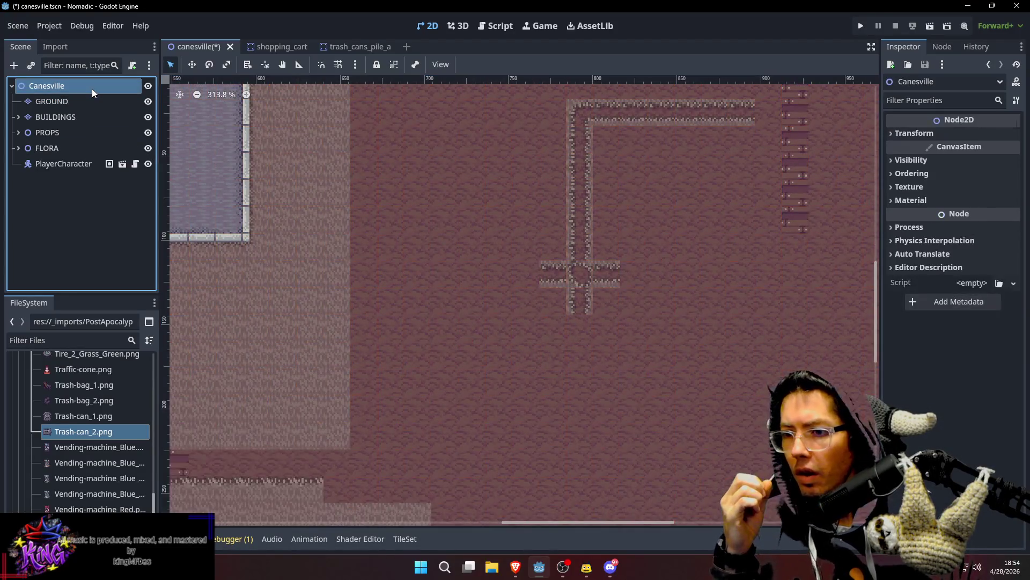
{"action": "left_click", "coordinate": [89, 100]}
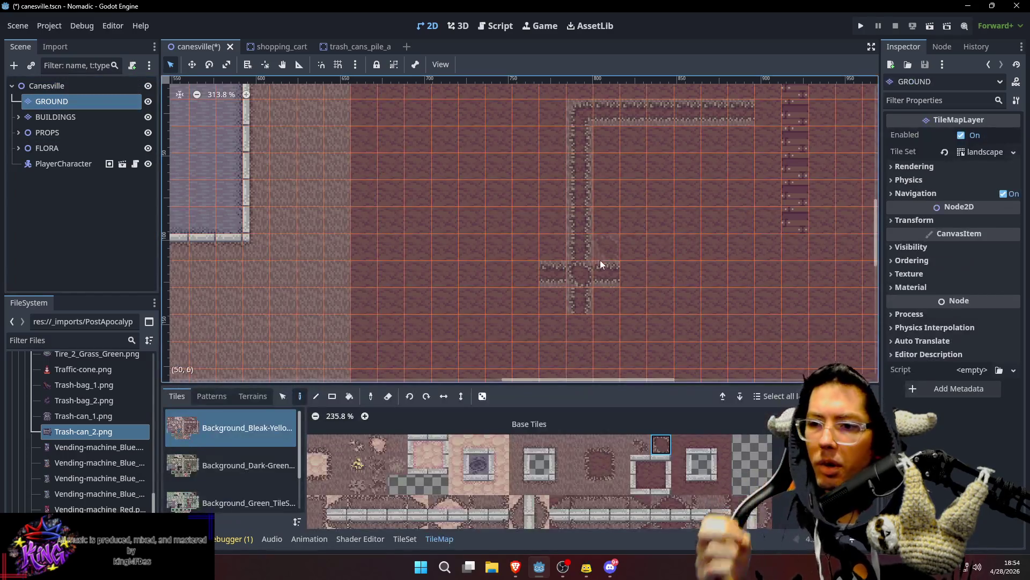
{"action": "scroll", "coordinate": [600, 260], "scroll_direction": "right", "scroll_amount": 2}
{"action": "left_click", "coordinate": [579, 270]}
{"action": "scroll", "coordinate": [658, 273], "scroll_direction": "down", "scroll_amount": 3}
{"action": "scroll", "coordinate": [659, 273], "scroll_direction": "right", "scroll_amount": 1}
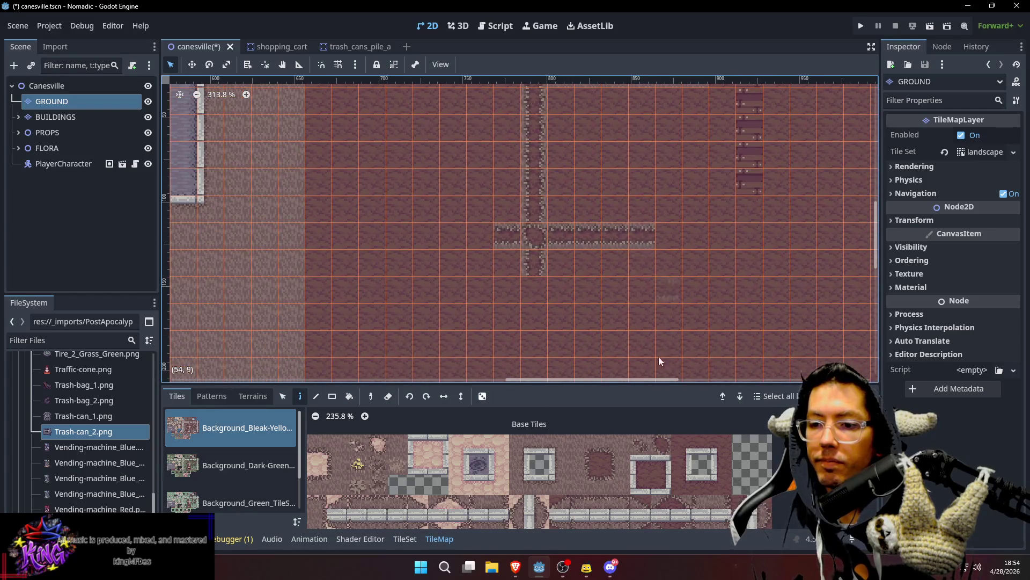
Step: Scroll the landscape tile atlas to the path tiles and pick one to paint with
{"action": "scroll", "coordinate": [659, 425], "scroll_direction": "down", "scroll_amount": 3}
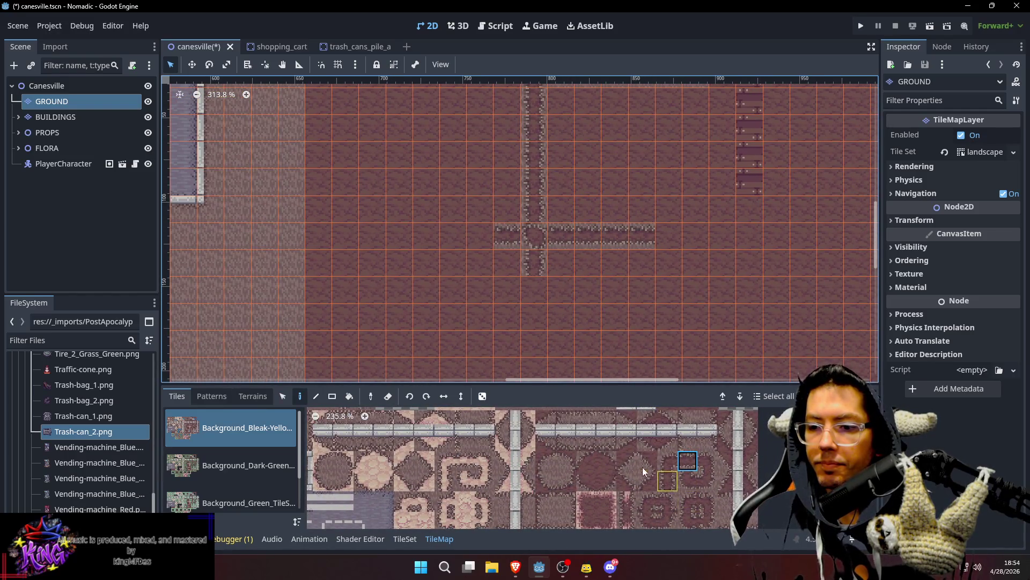
{"action": "scroll", "coordinate": [660, 482], "scroll_direction": "down", "scroll_amount": 2}
{"action": "scroll", "coordinate": [660, 482], "scroll_direction": "right", "scroll_amount": 1}
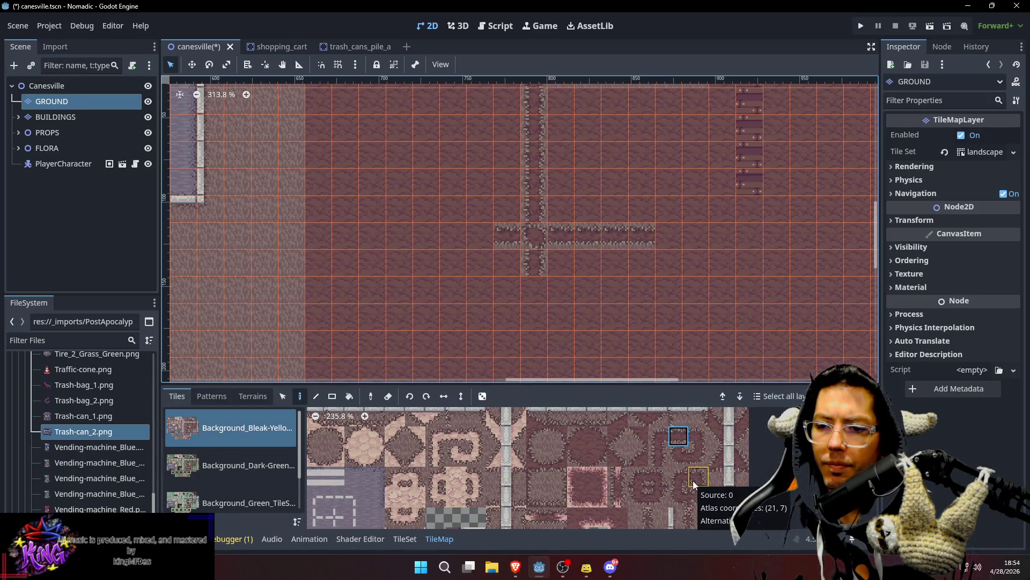
{"action": "scroll", "coordinate": [655, 478], "scroll_direction": "down", "scroll_amount": 3}
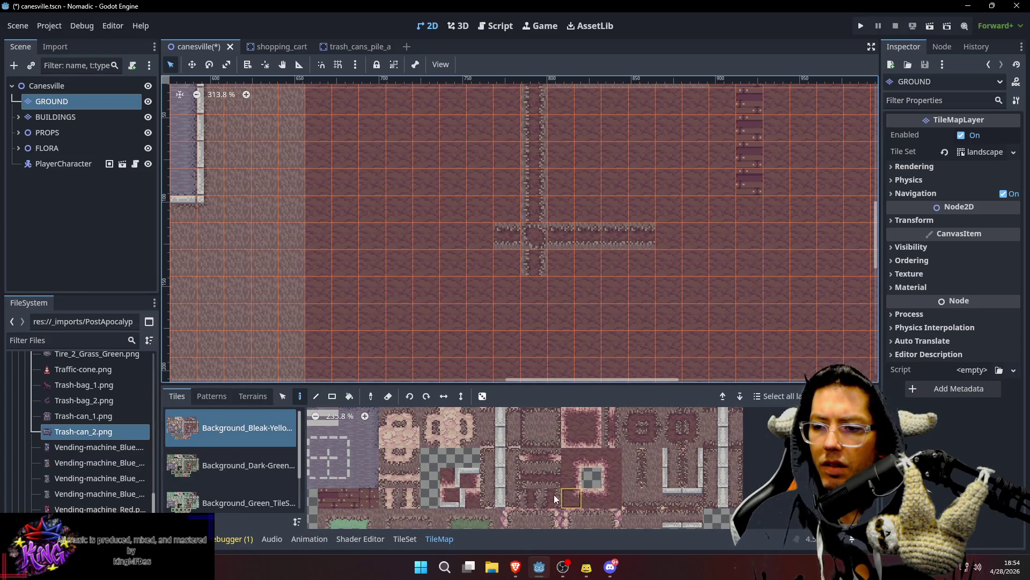
{"action": "scroll", "coordinate": [559, 449], "scroll_direction": "up", "scroll_amount": 5}
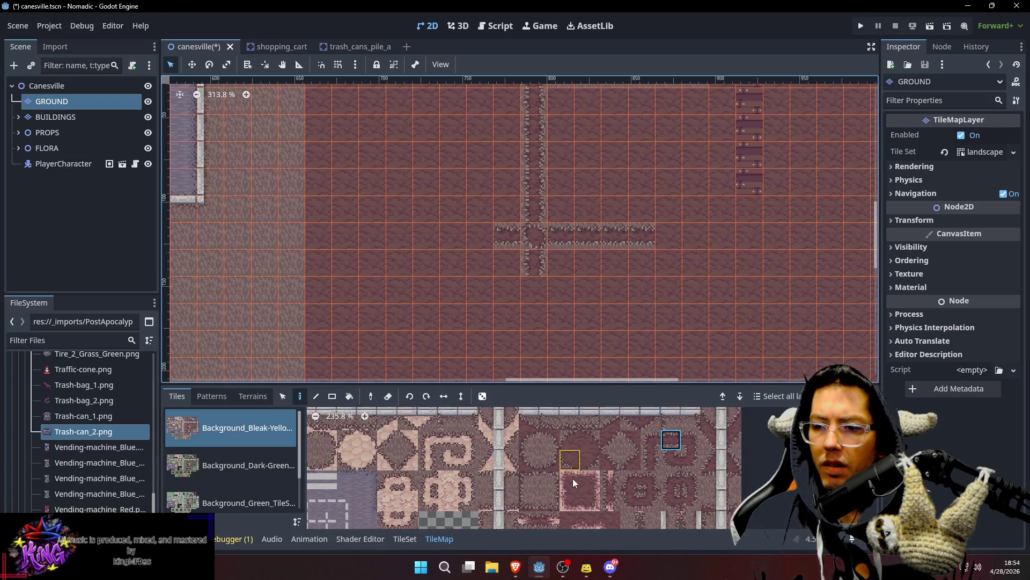
{"action": "scroll", "coordinate": [649, 471], "scroll_direction": "down", "scroll_amount": 3}
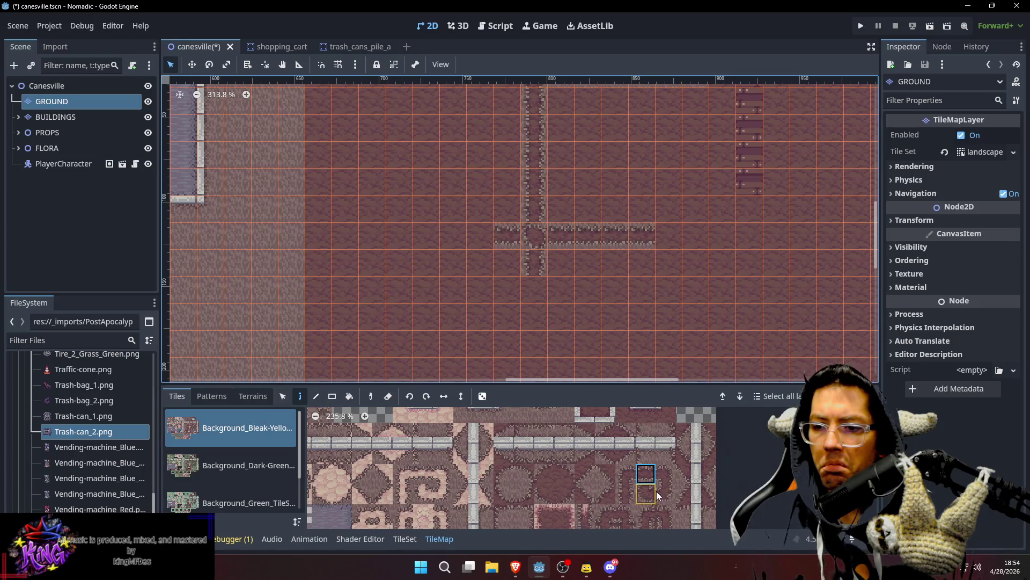
{"action": "left_click", "coordinate": [646, 491]}
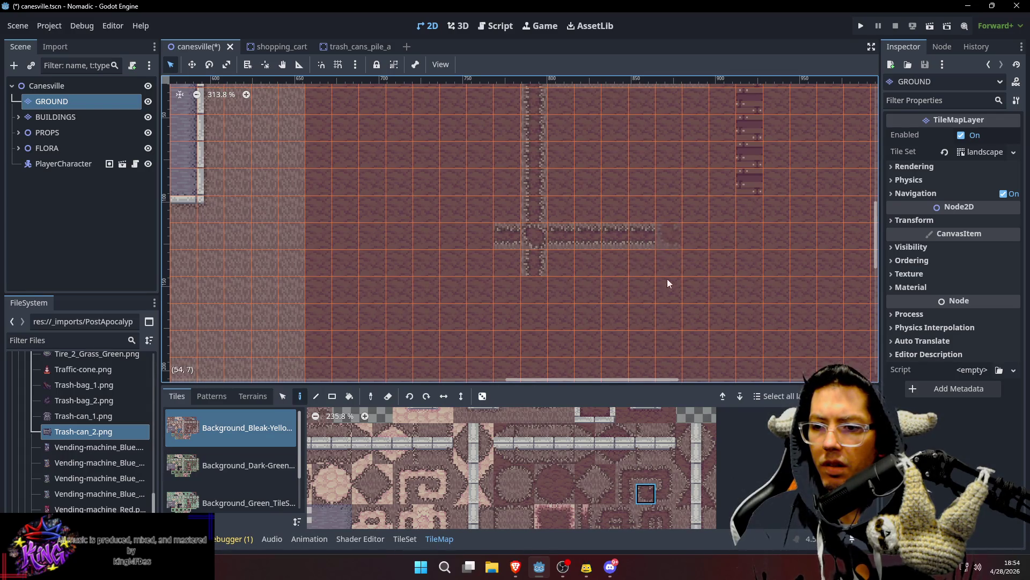
Step: Try several neighbouring path tiles in the atlas before settling on the brush tile
{"action": "left_click", "coordinate": [663, 485]}
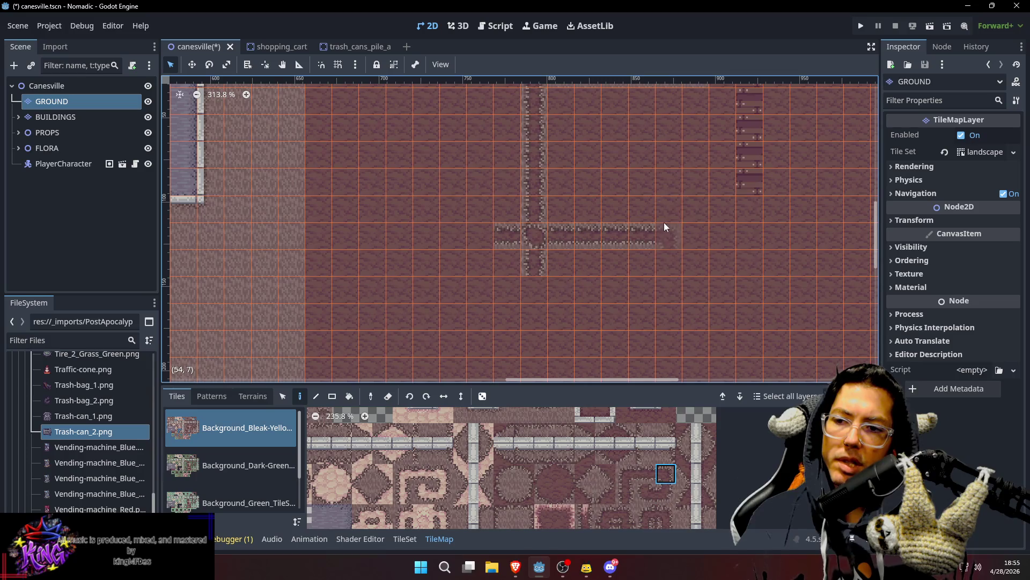
{"action": "left_click", "coordinate": [645, 485]}
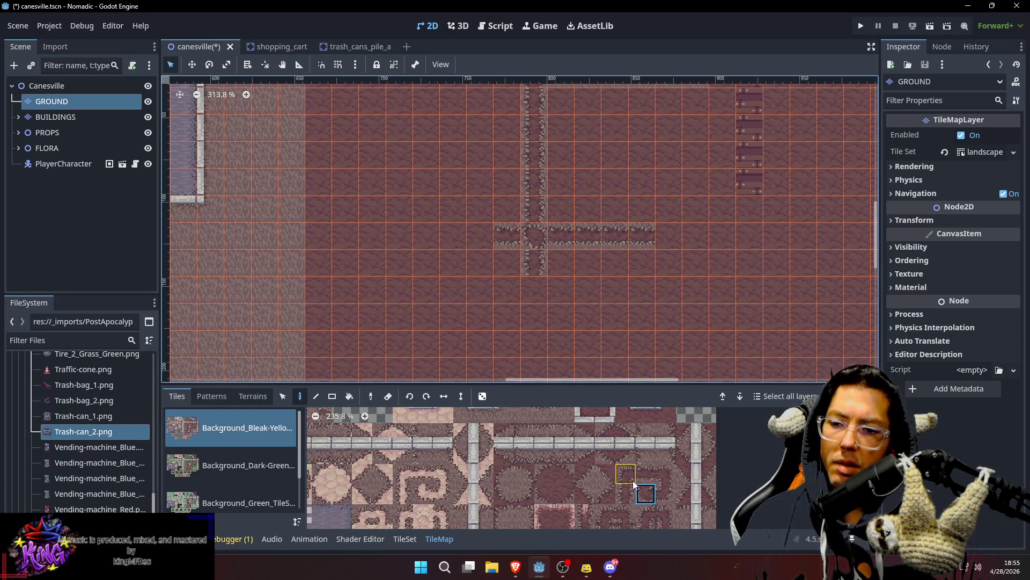
{"action": "scroll", "coordinate": [671, 491], "scroll_direction": "down", "scroll_amount": 2}
{"action": "left_click", "coordinate": [658, 471]}
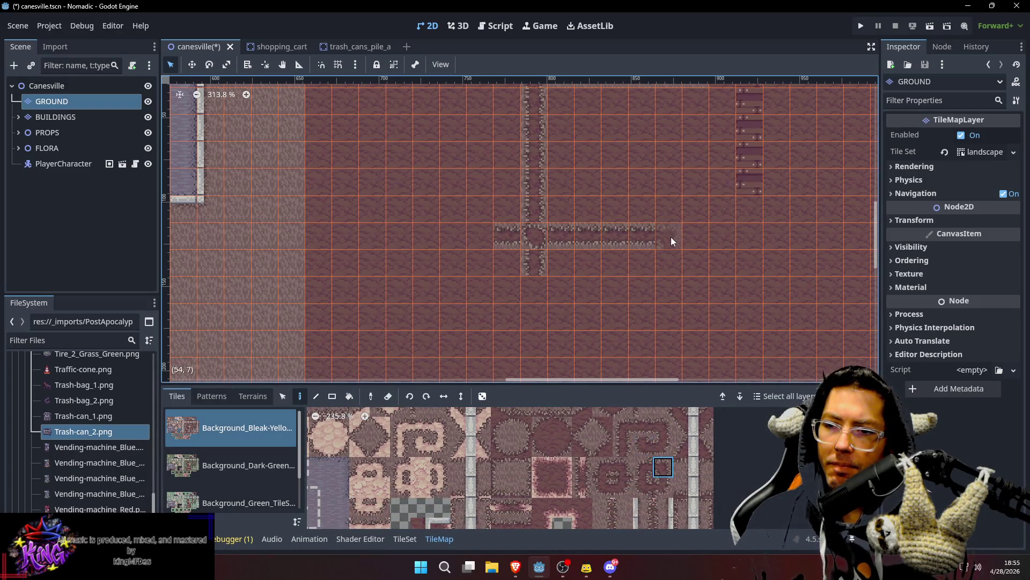
{"action": "left_click", "coordinate": [644, 486]}
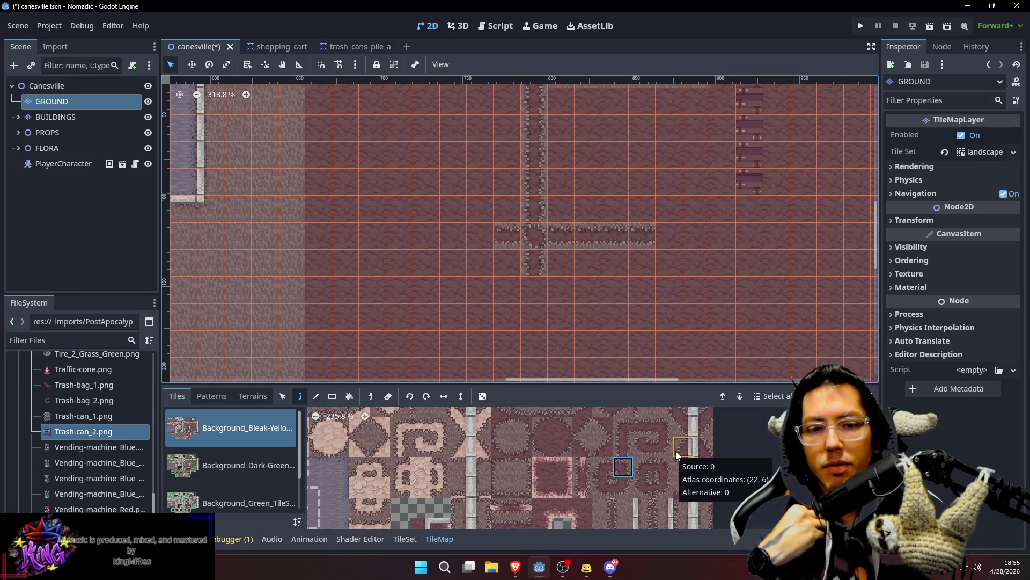
{"action": "scroll", "coordinate": [648, 469], "scroll_direction": "down", "scroll_amount": 2}
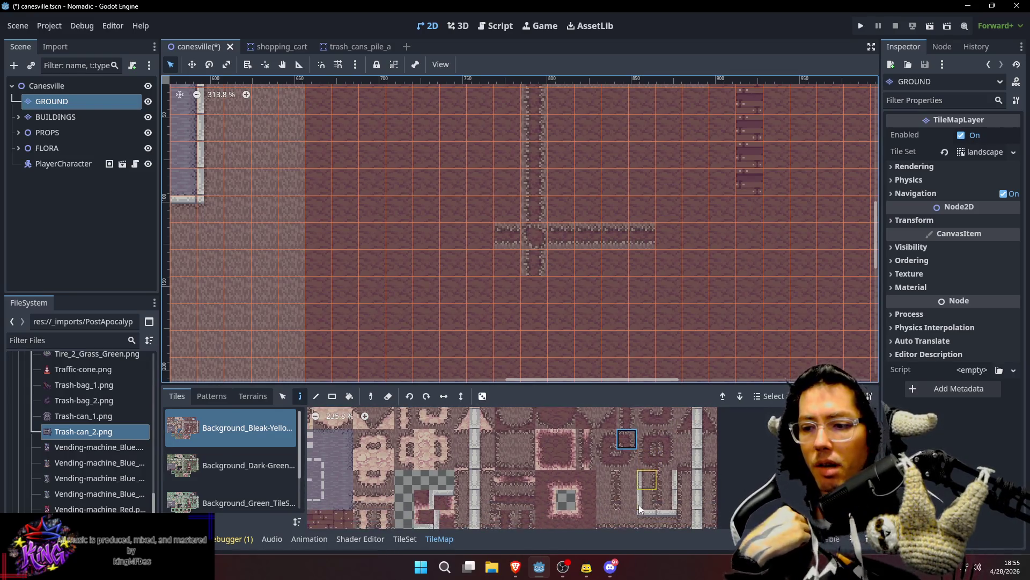
{"action": "scroll", "coordinate": [640, 509], "scroll_direction": "down", "scroll_amount": 2}
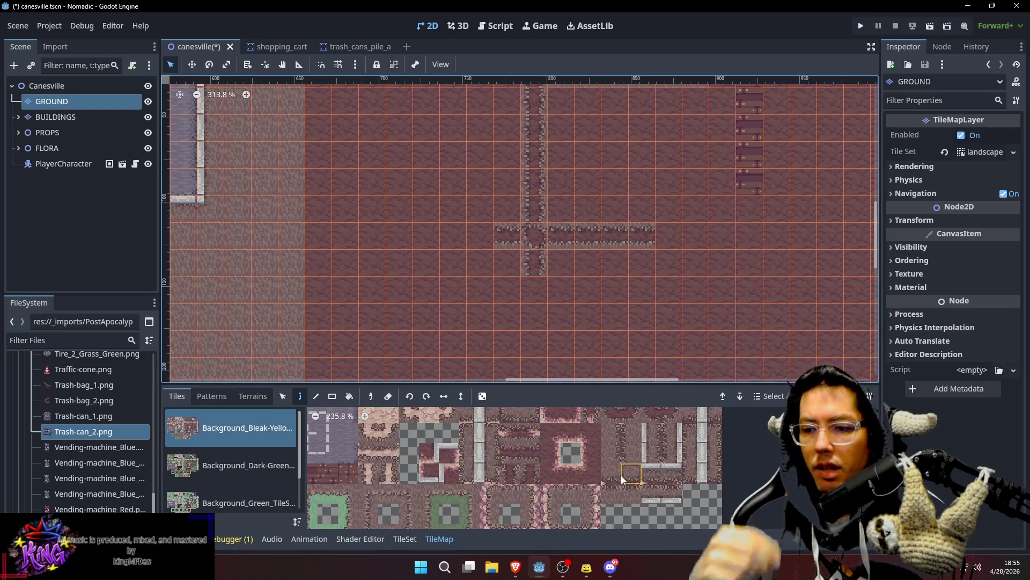